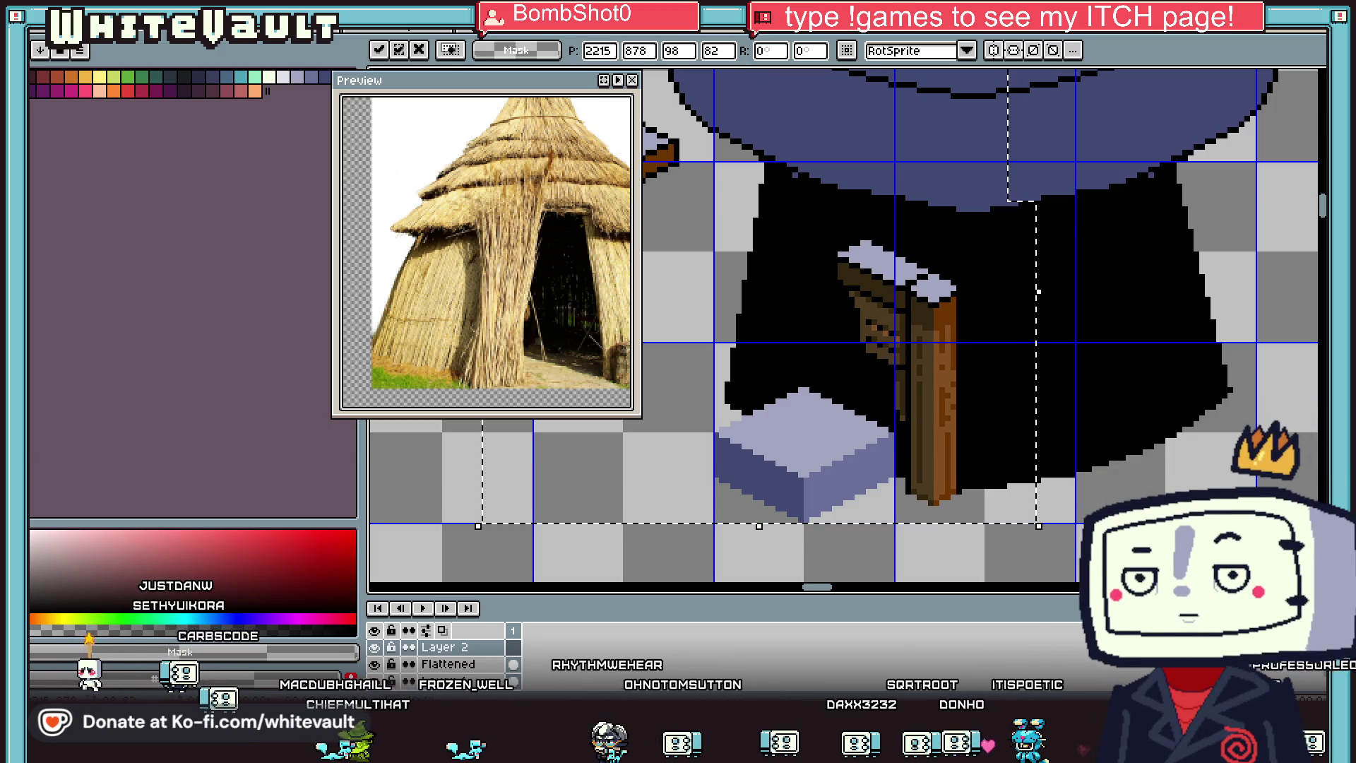
Step: Commit the moved piece and drag the wooden post into the hut doorway
key(Return)
scroll(994, 406, down, 1)
mouse_move(860, 330)
mouse_down()
mouse_move(941, 416)
mouse_move(1031, 475)
mouse_up()
scroll(1030, 474, up, 1)
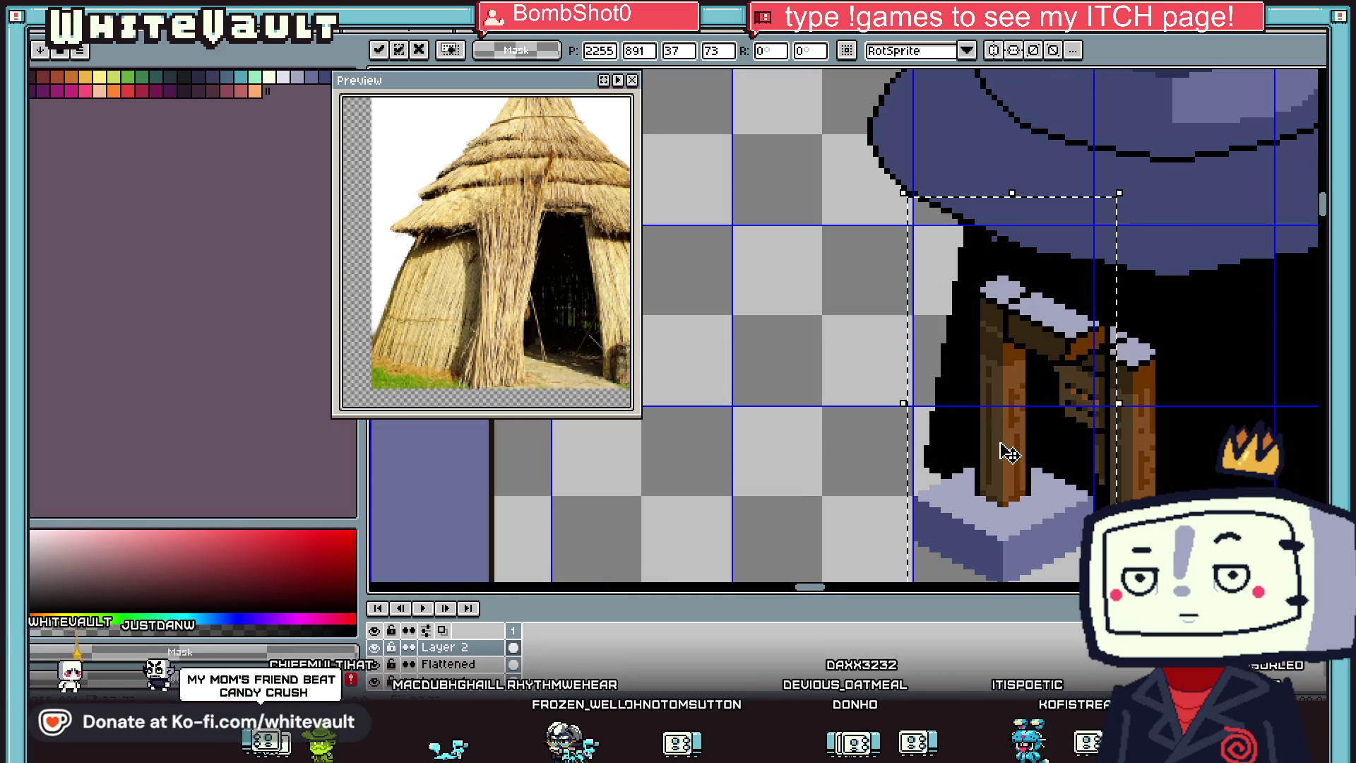
Step: Nudge the post pixel by pixel up and to the left, then commit its position
key(Left)
key(Up)
key(Left)
key(Up)
key(Left)
key(Up)
key(Left)
key(Left)
key(Left)
key(Up)
key(Up)
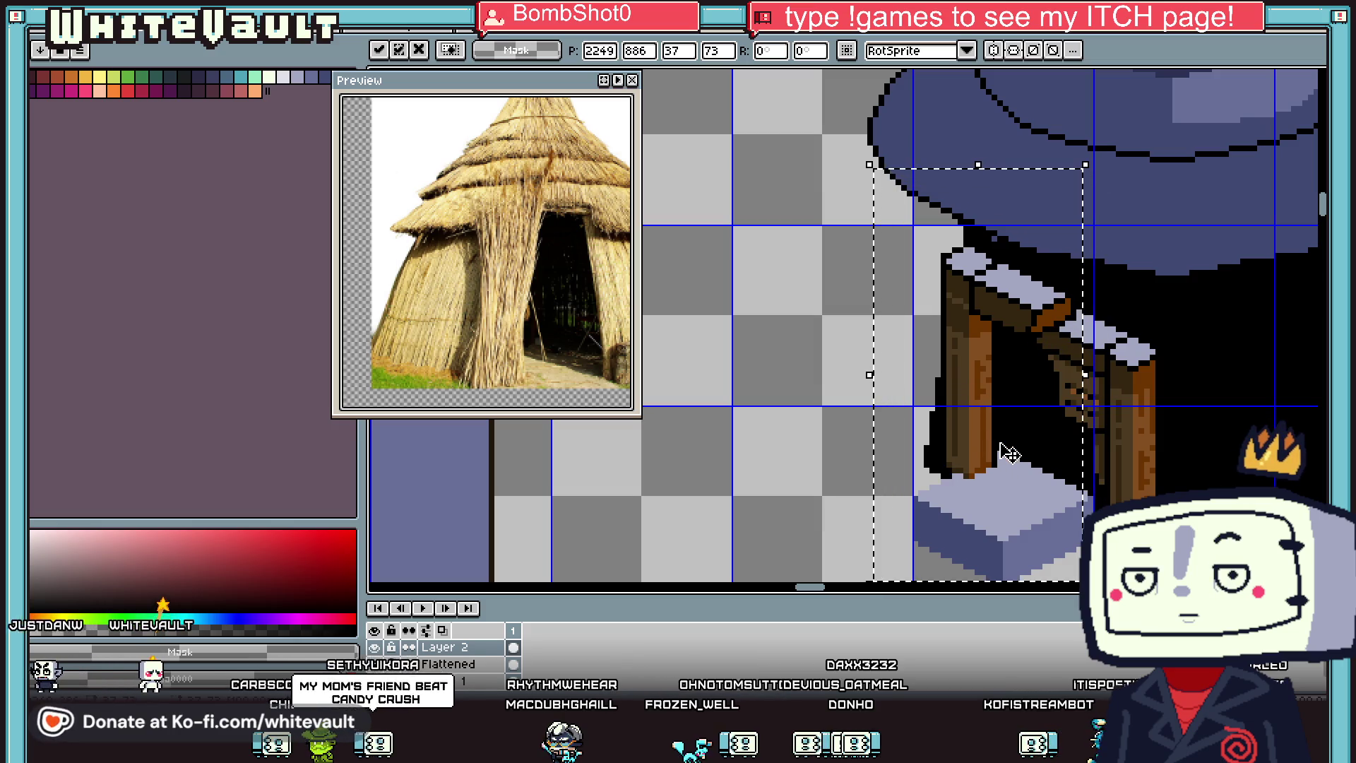
key(Left)
key(Up)
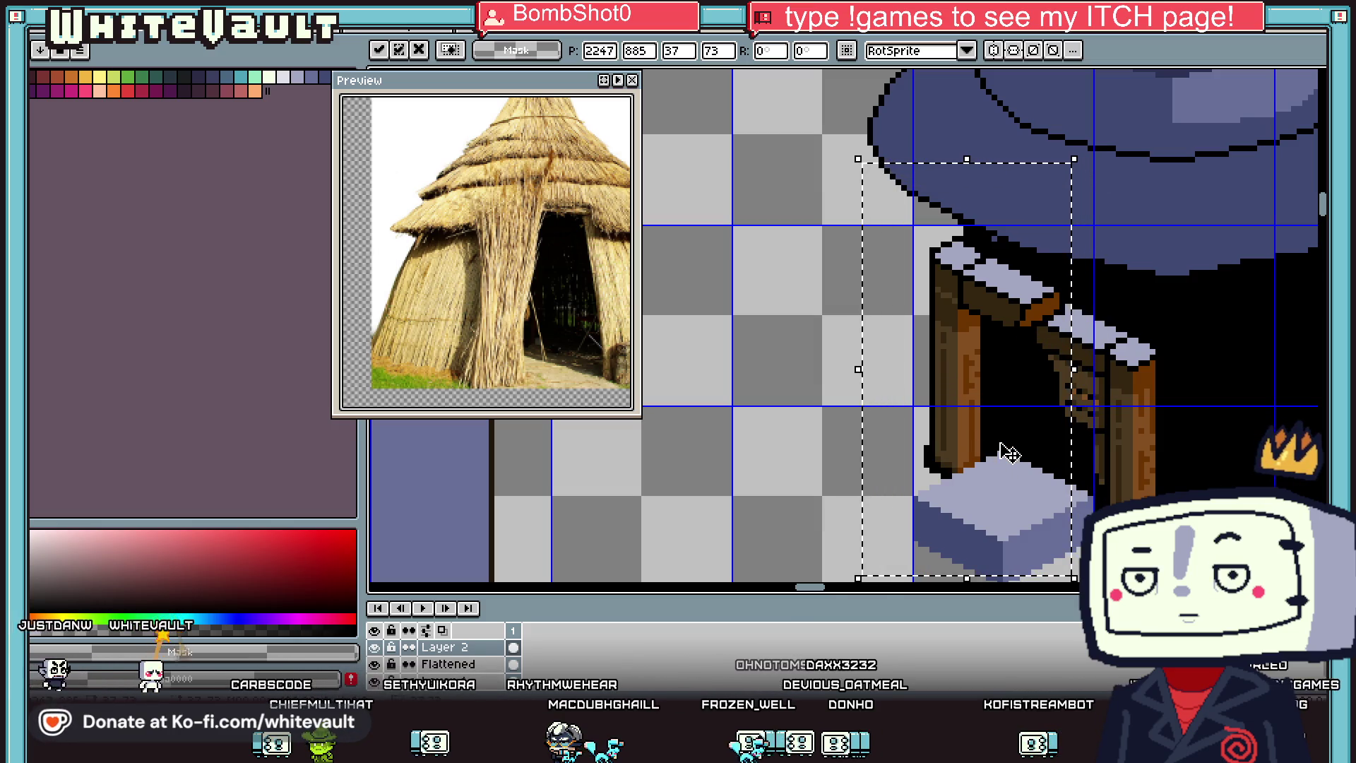
key(Right)
key(Down)
key(Down)
key(Down)
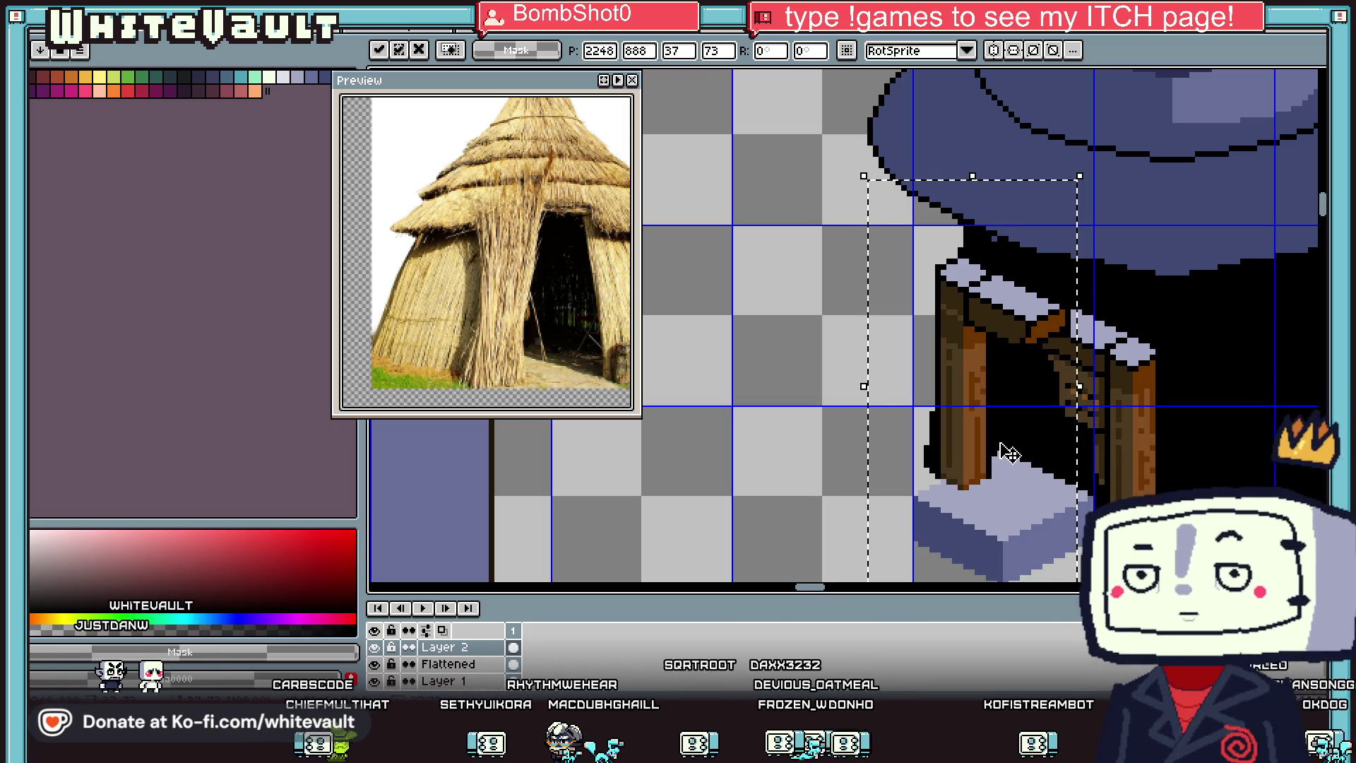
key(Return)
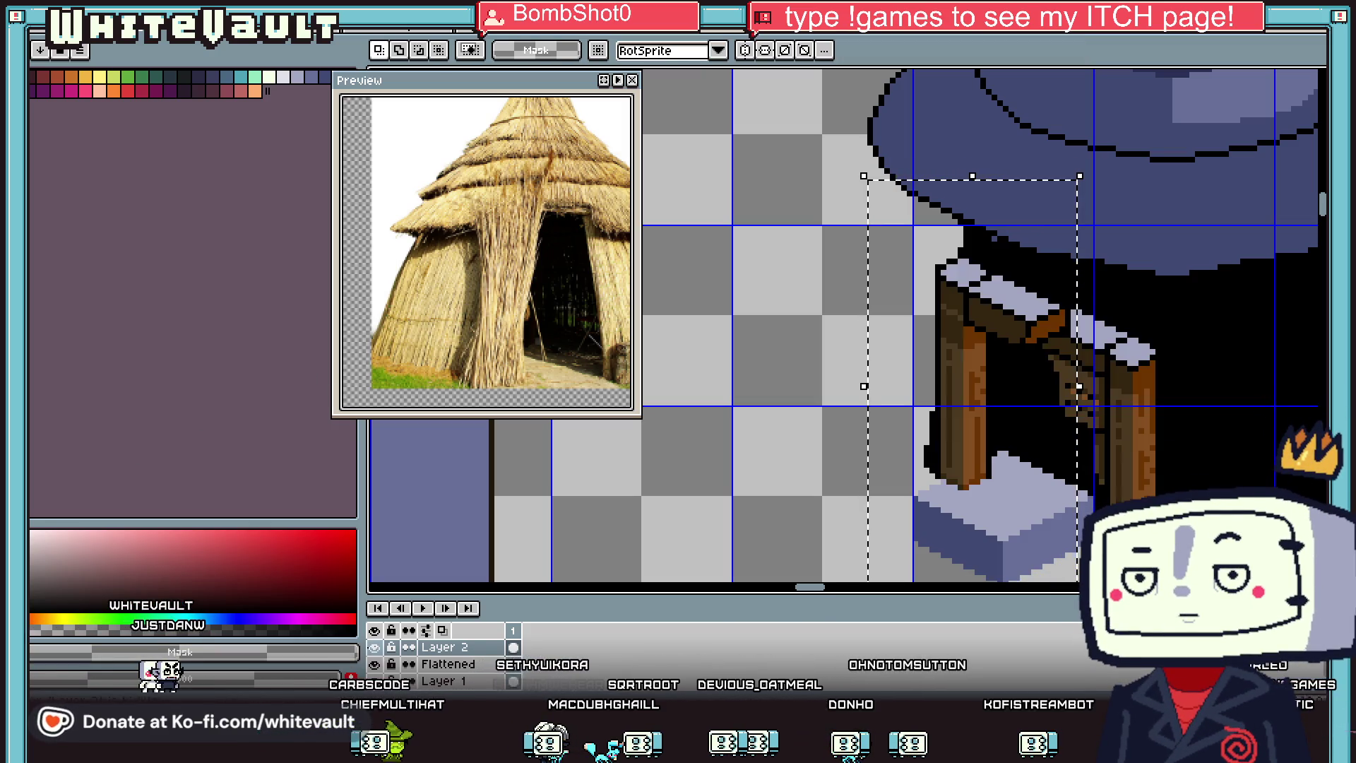
Step: Shift the door piece up-left, then pull the left post away from its beam
scroll(907, 392, down, 1)
scroll(911, 397, down, 1)
drag(911, 397, 840, 349)
scroll(841, 349, up, 1)
drag(1128, 249, 923, 520)
drag(1068, 503, 1059, 498)
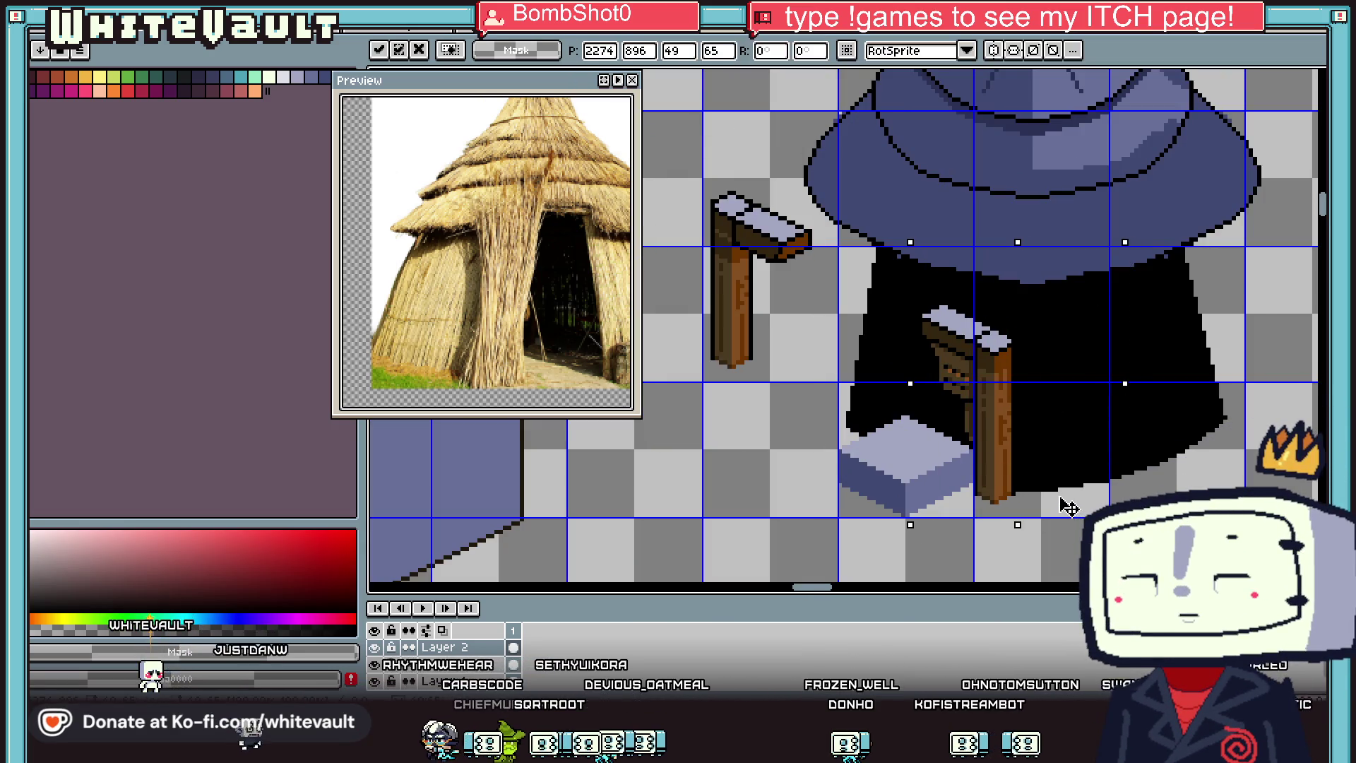
click(1208, 453)
mouse_move(692, 158)
mouse_down()
mouse_move(757, 432)
mouse_move(1015, 543)
mouse_move(1003, 558)
mouse_move(717, 467)
mouse_up()
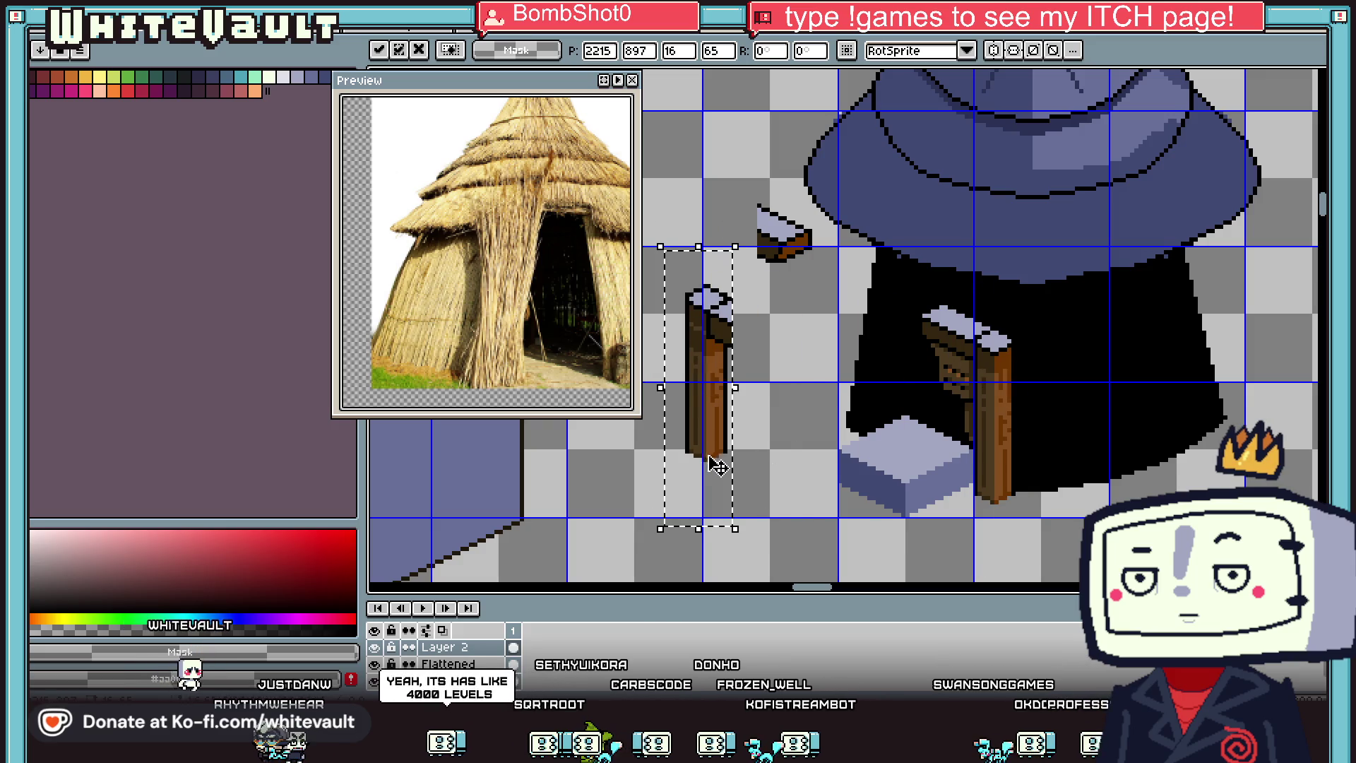
Step: Sample light green and draw a 1px diagonal line along the step's top edge
key(i)
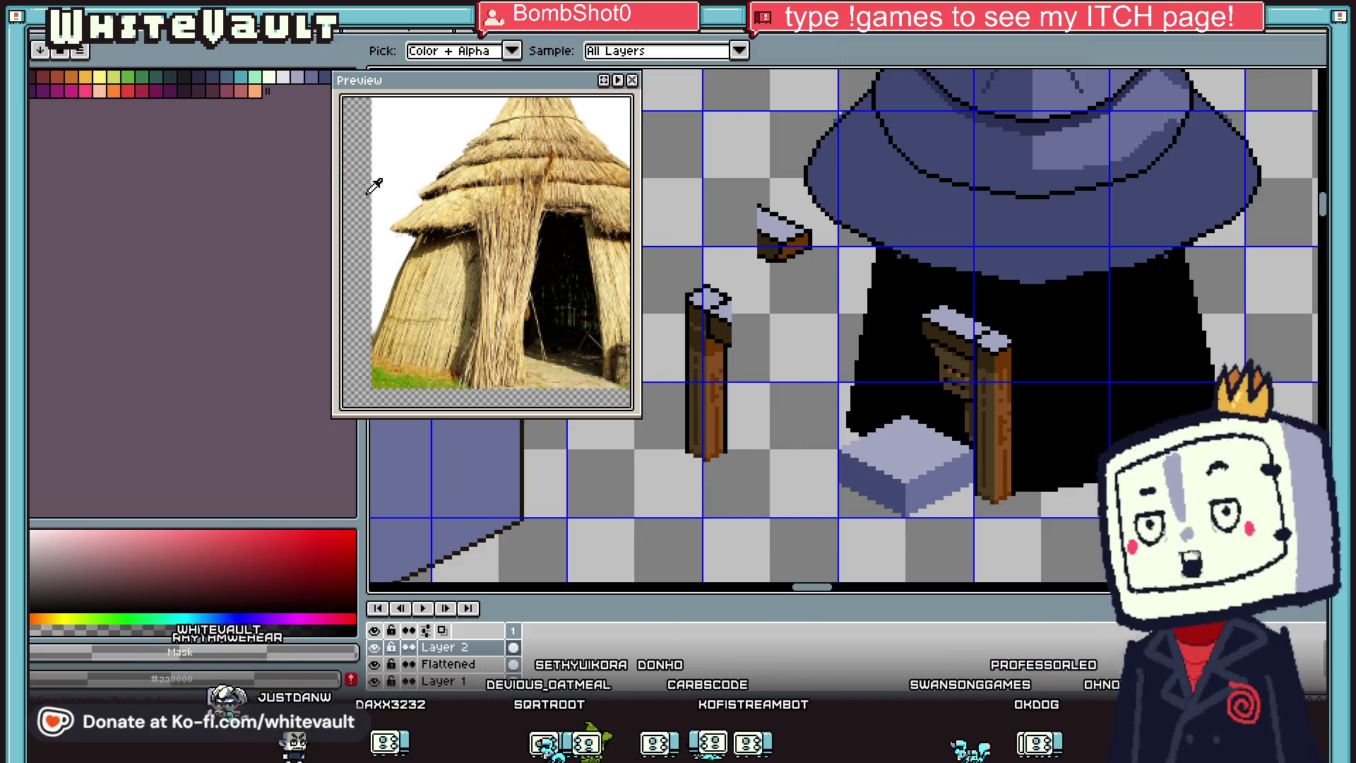
click(254, 76)
key(b)
scroll(982, 497, up, 2)
key(minus)
drag(979, 500, 744, 387)
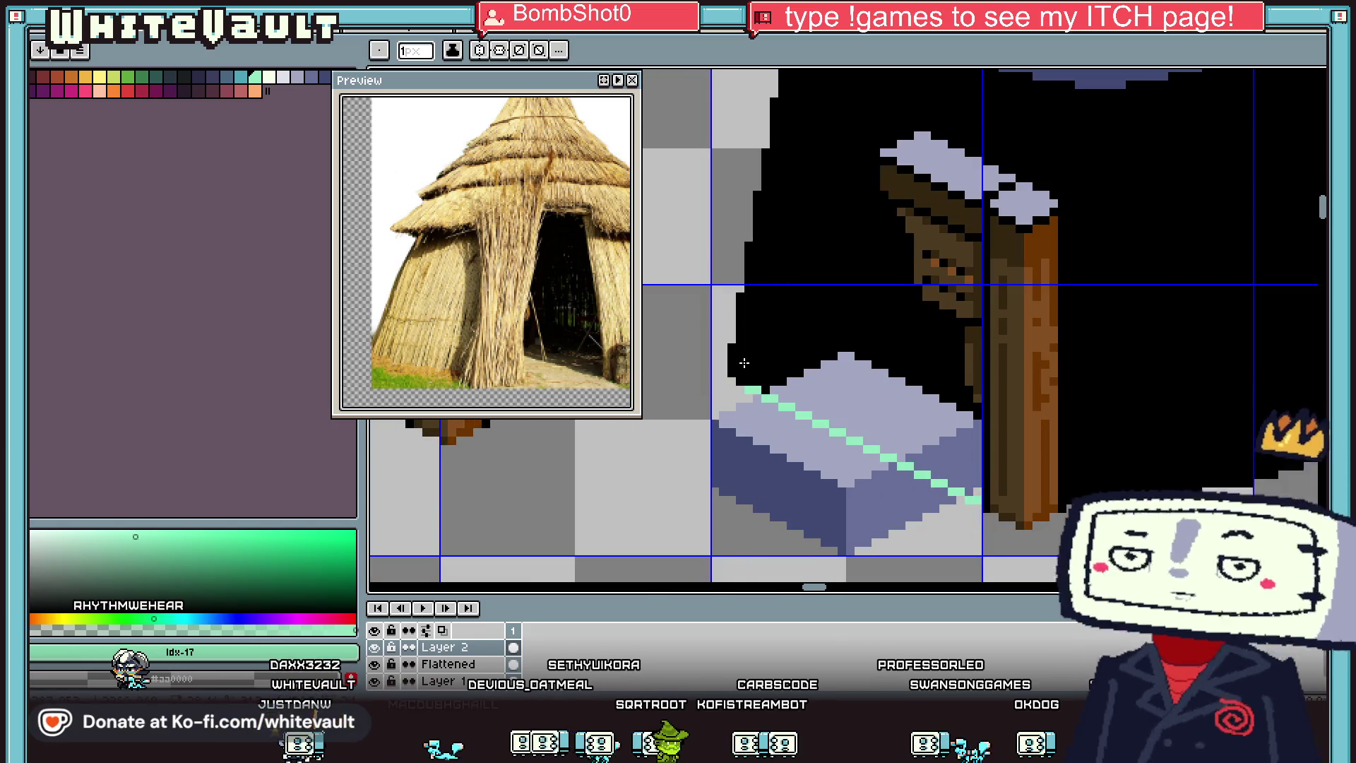
scroll(745, 363, down, 3)
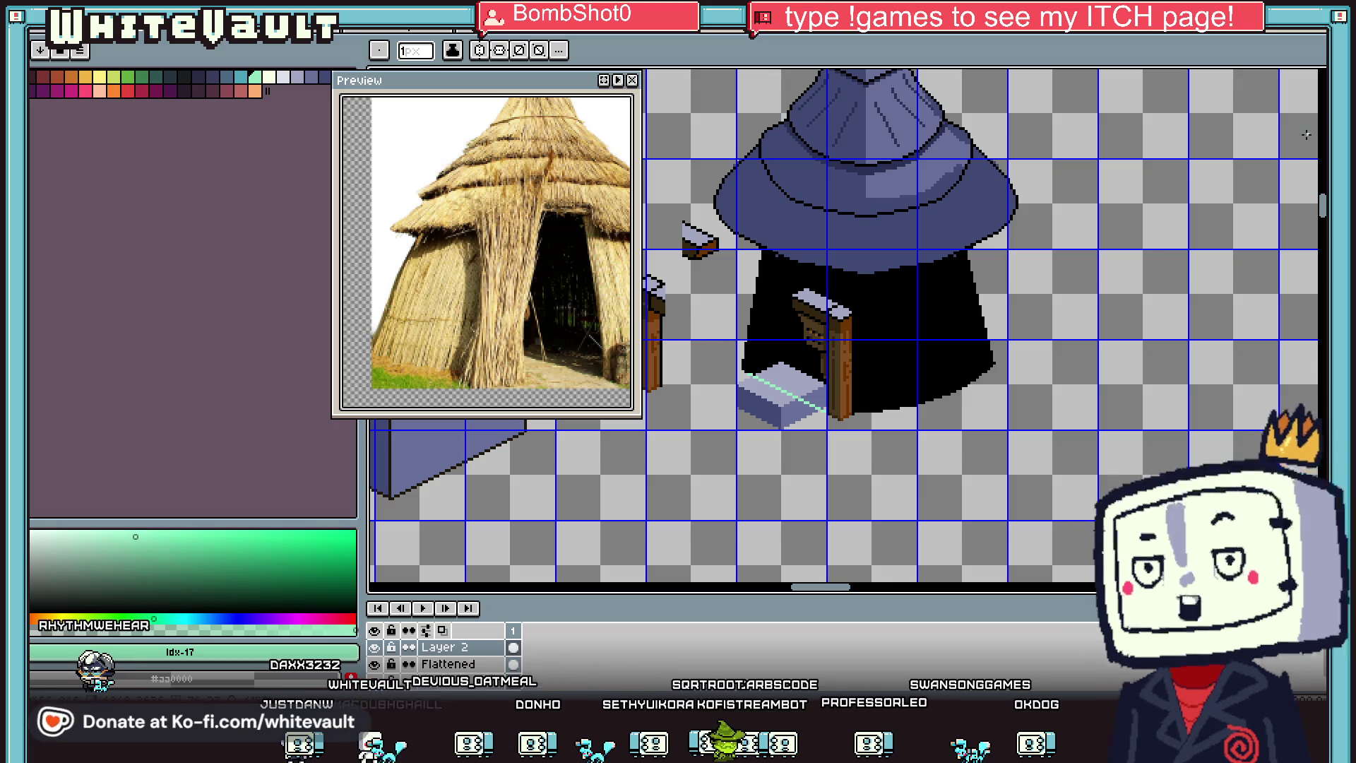
scroll(664, 431, down, 2)
Step: Switch to the magic wand and select an area by colour near the step
key(w)
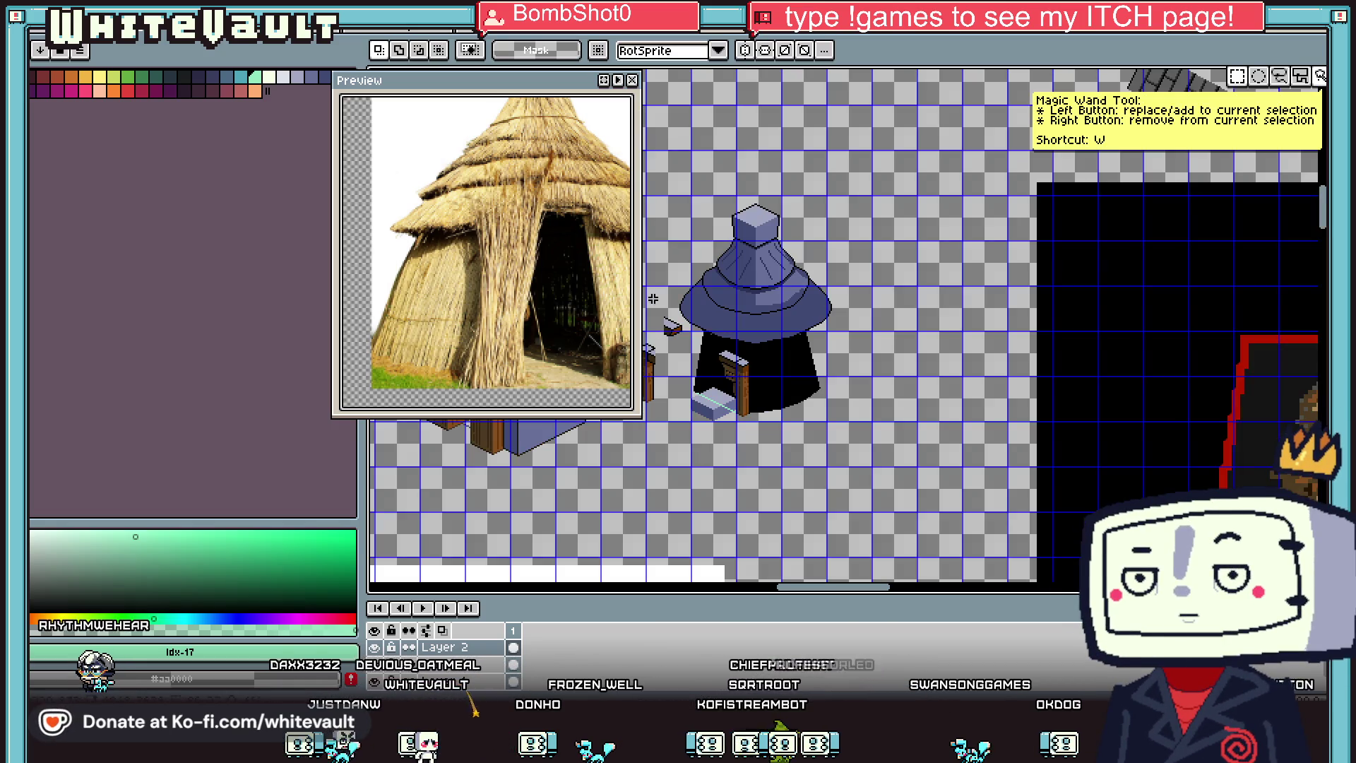
drag(817, 599, 799, 595)
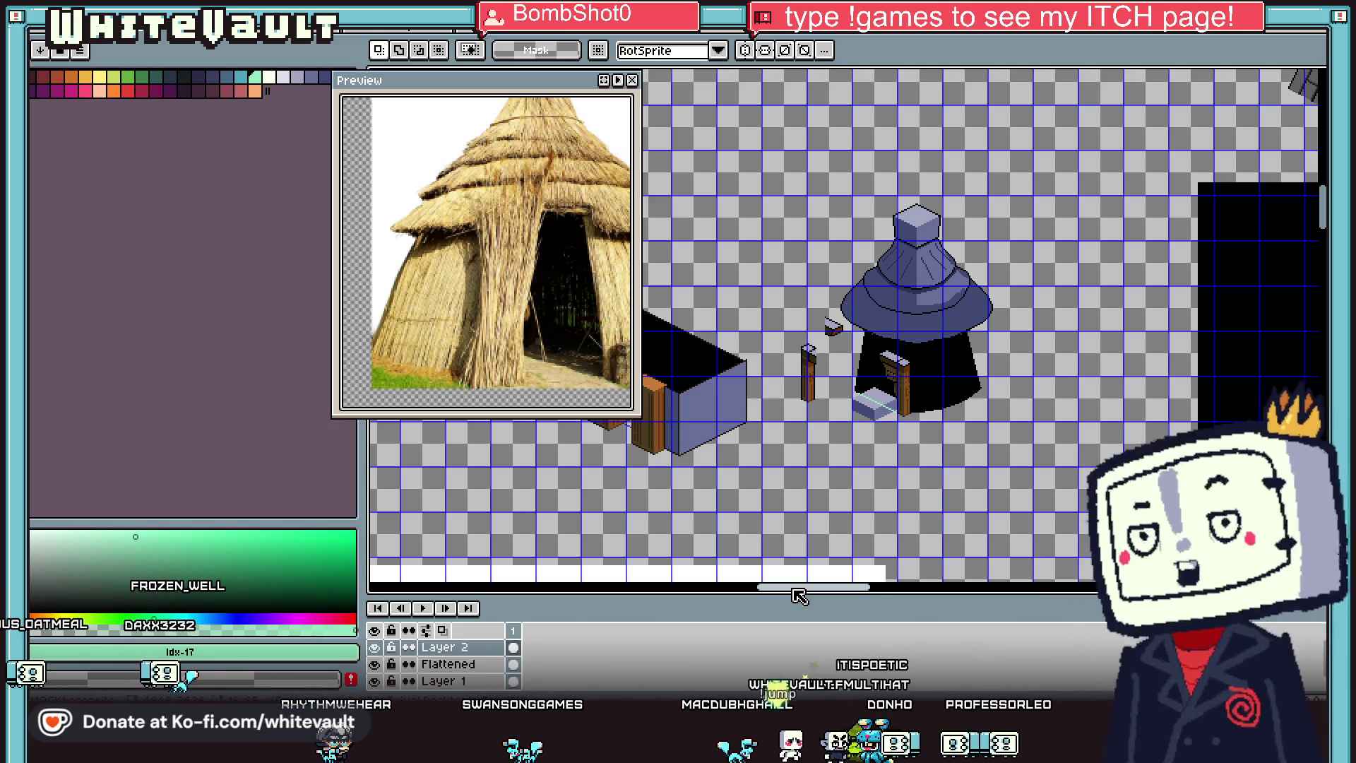
scroll(803, 351, up, 2)
Step: Move the loose post onto the doorway, shift it slightly right and down, and commit
mouse_move(778, 312)
mouse_down()
mouse_move(877, 516)
mouse_move(1010, 491)
mouse_up()
scroll(1010, 491, up, 2)
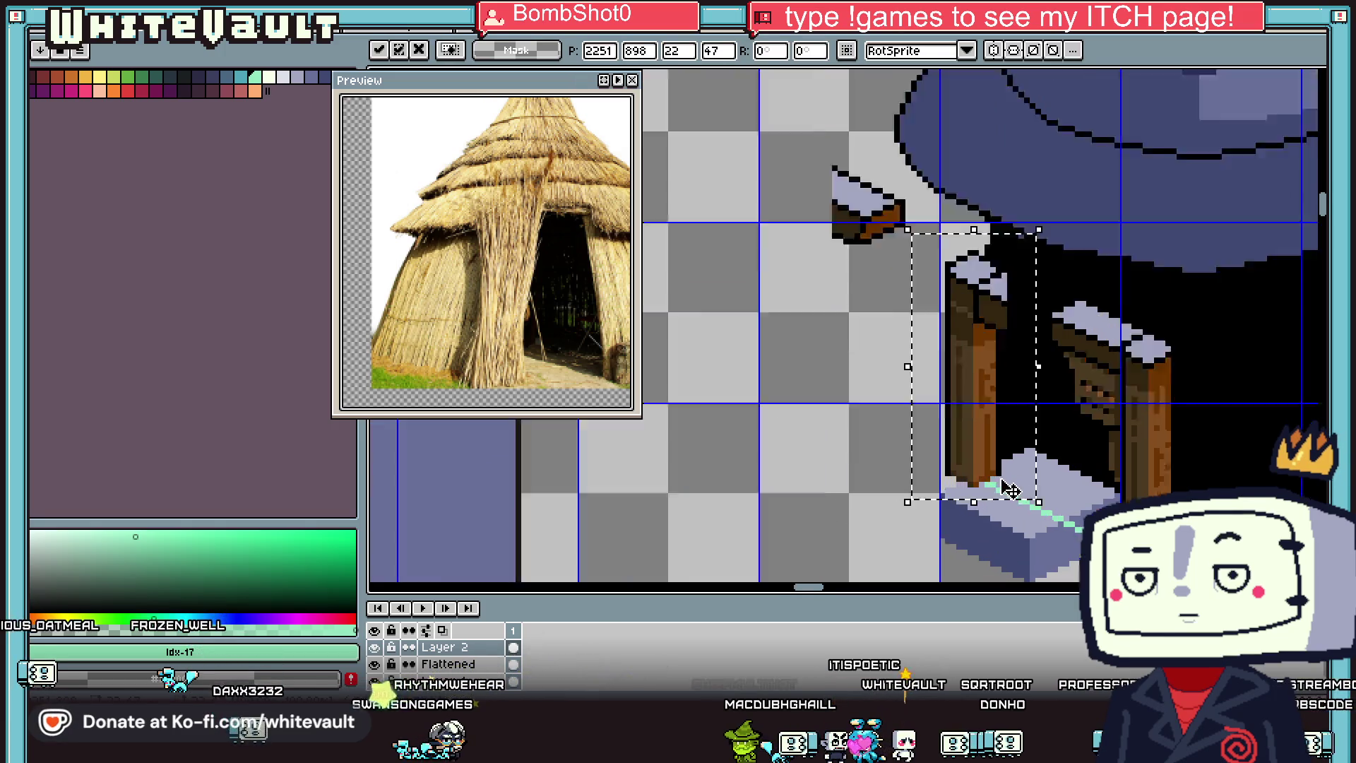
drag(1011, 480, 1039, 497)
scroll(1038, 498, down, 1)
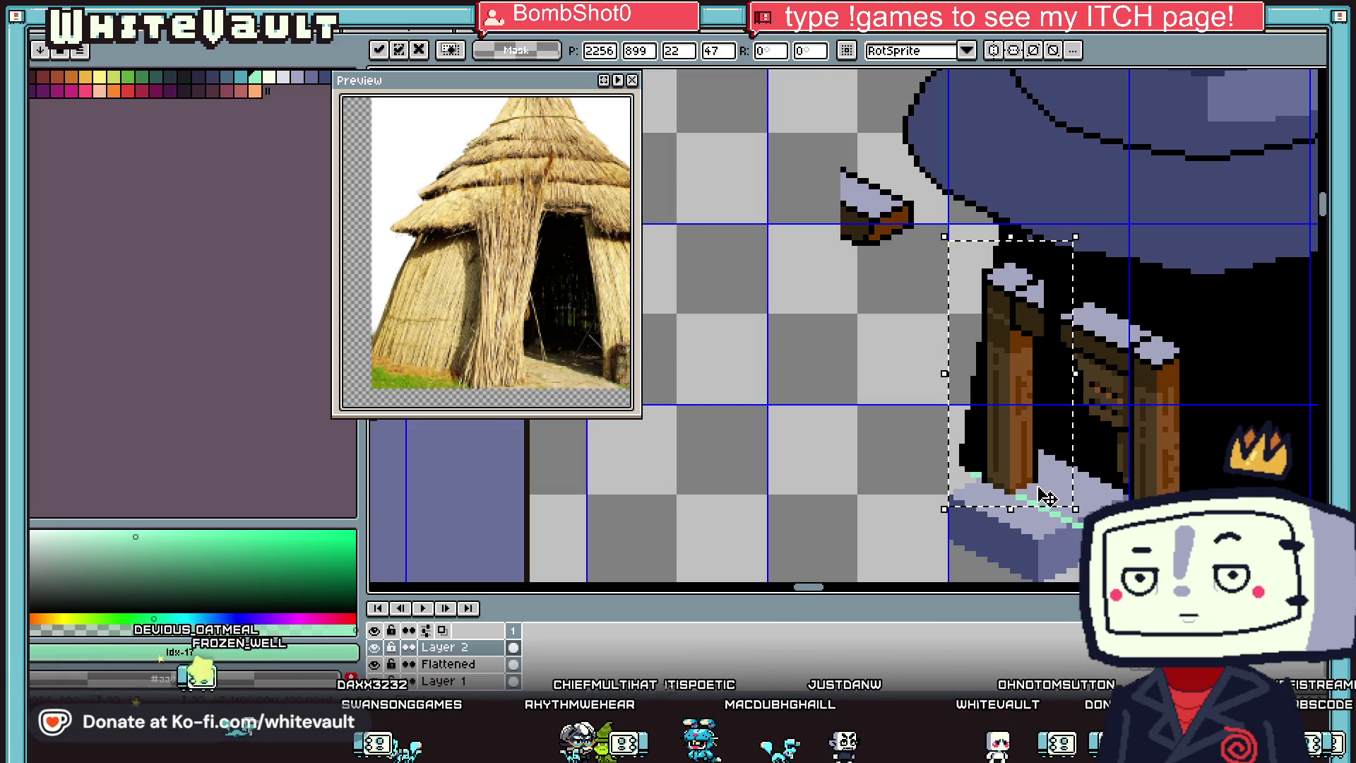
key(Return)
Step: Select the door frame area, then commit the move and clear the selection
scroll(951, 505, up, 1)
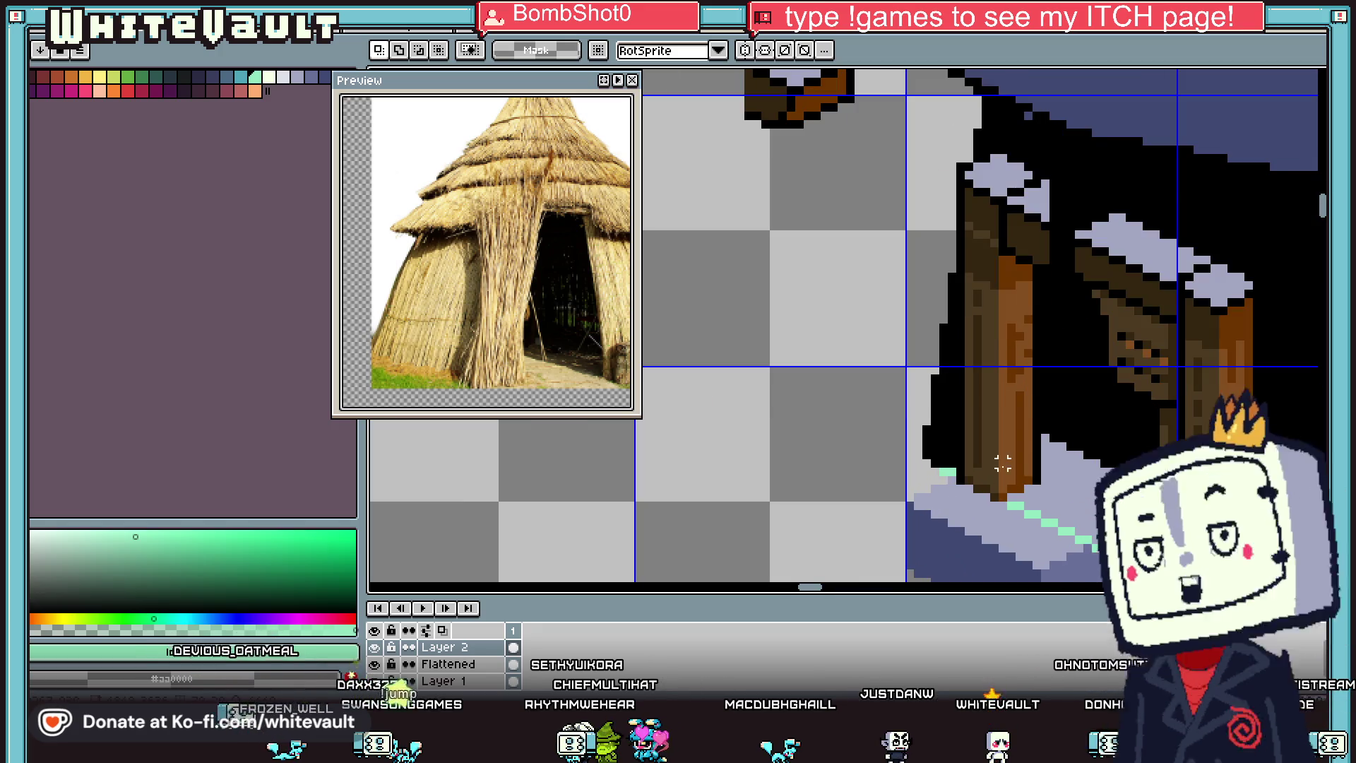
scroll(1039, 505, down, 2)
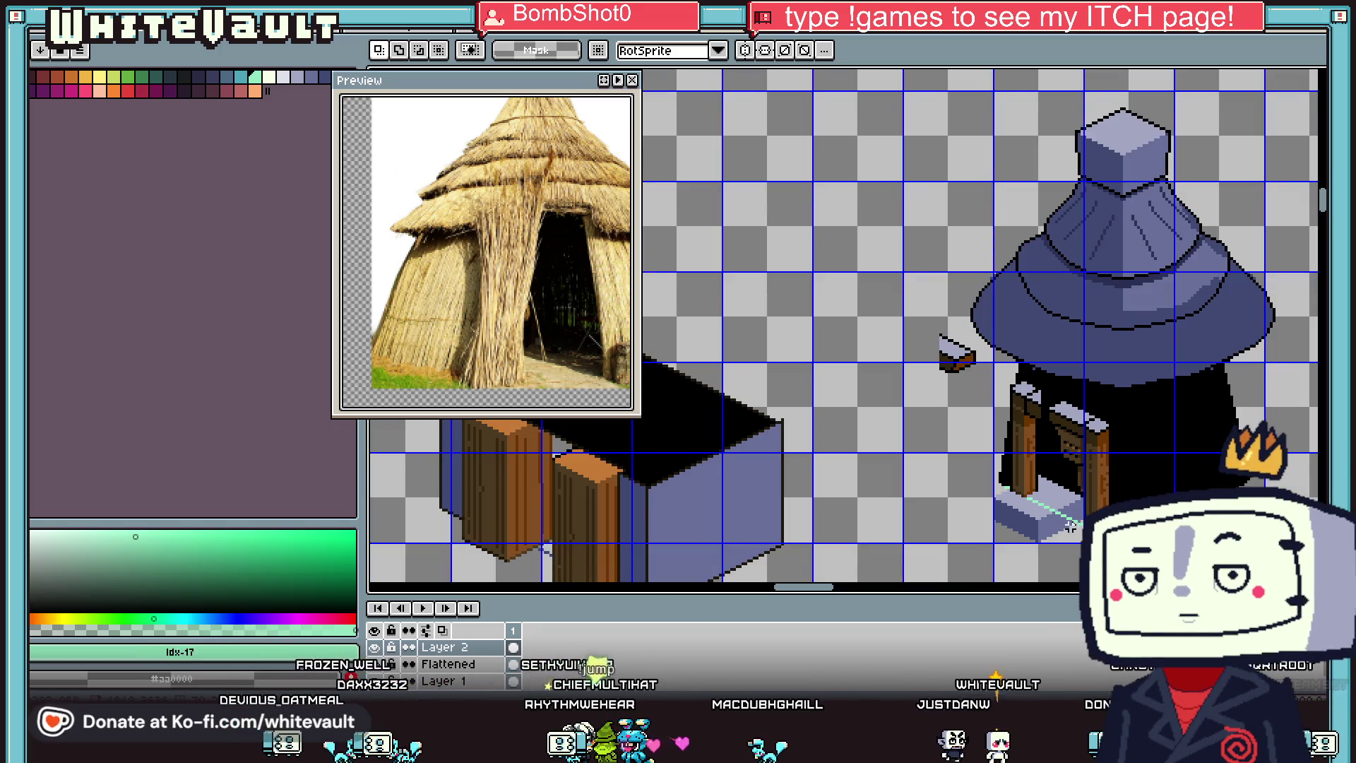
mouse_move(1163, 408)
mouse_down()
mouse_move(1036, 577)
mouse_move(1058, 572)
mouse_up()
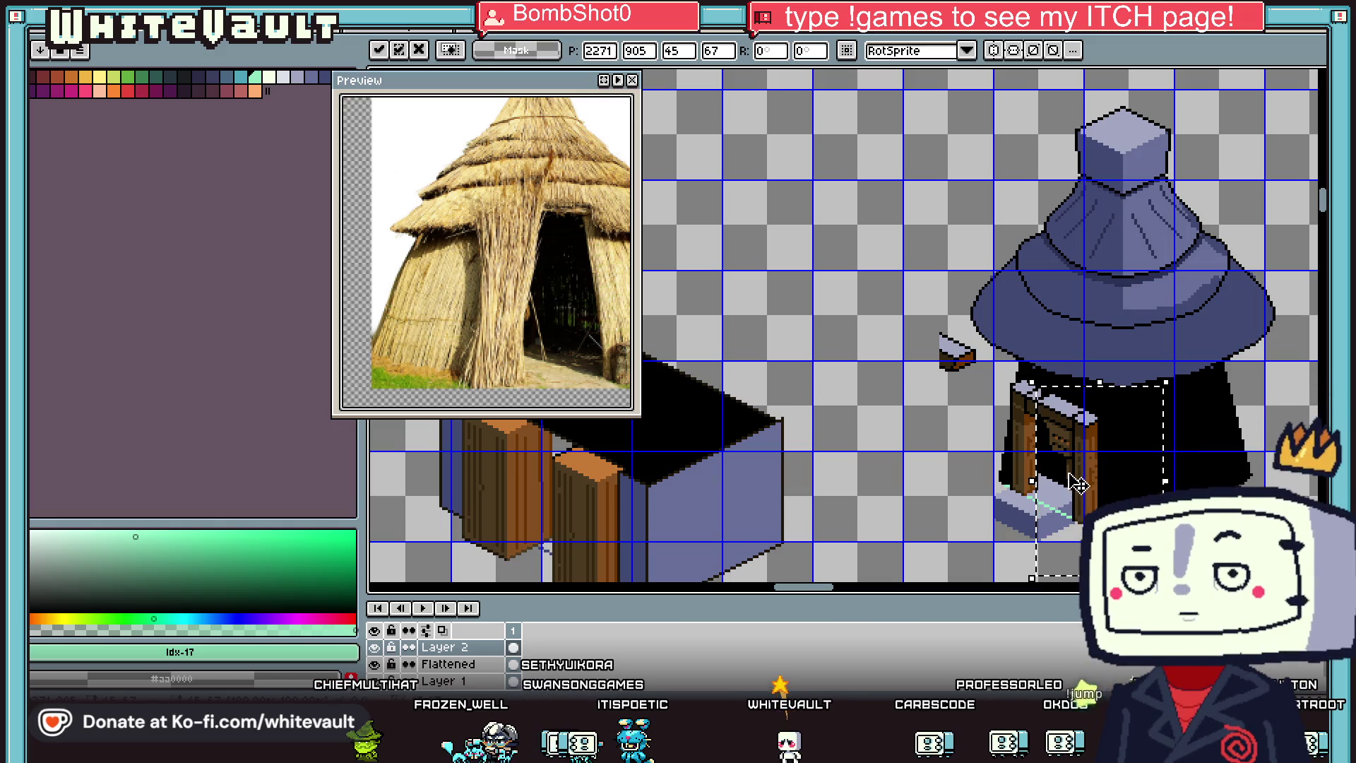
scroll(1063, 462, up, 1)
key(ctrl+d)
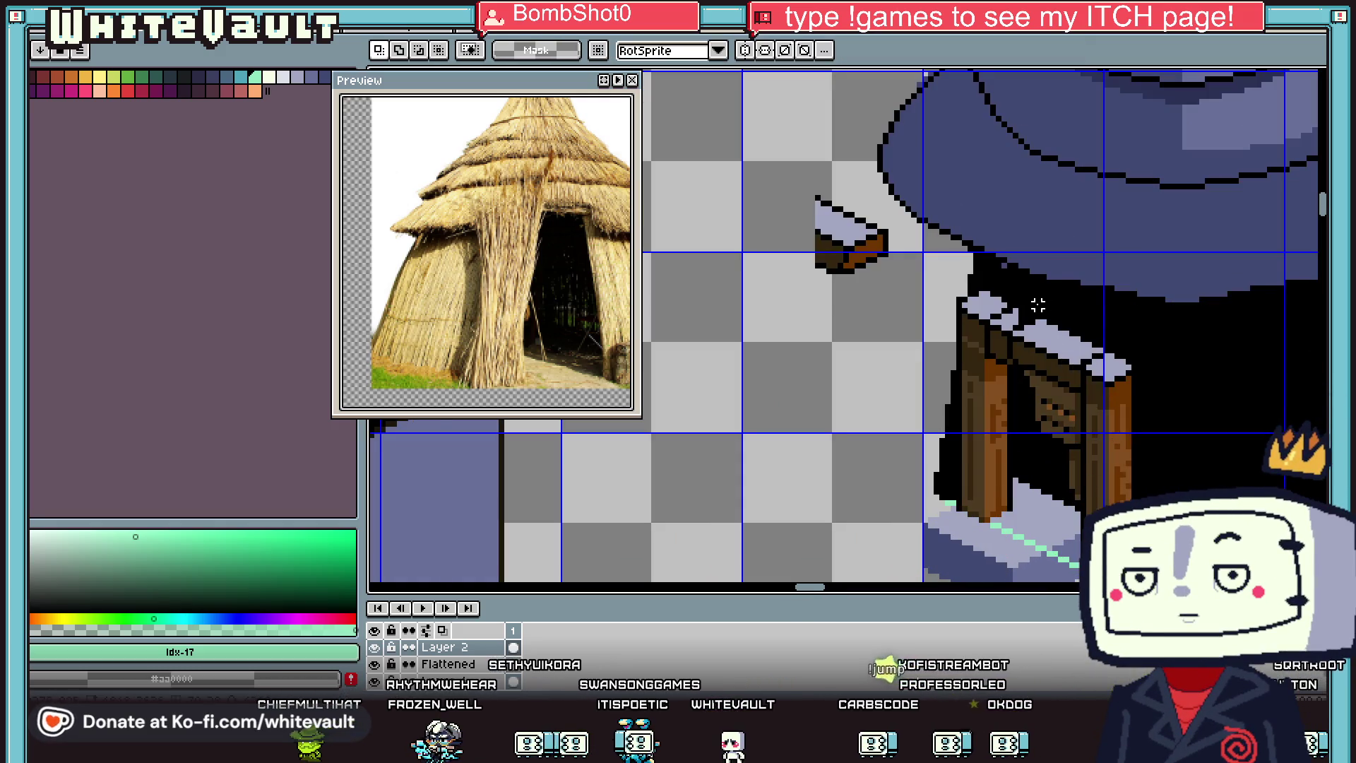
scroll(1038, 305, up, 1)
Step: Sample the lavender beam, black doorway and door colours from the artwork
key(i)
scroll(1024, 313, up, 1)
click(1024, 313)
key(b)
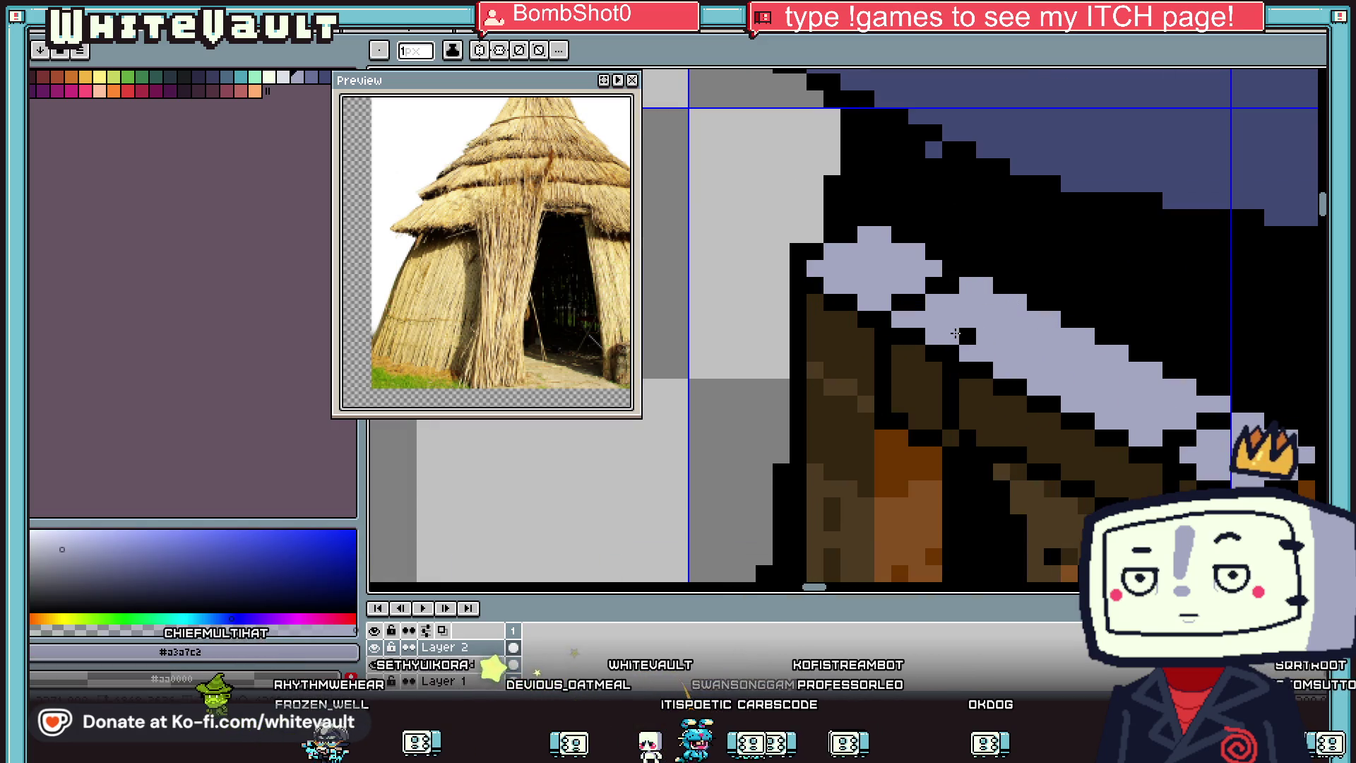
scroll(984, 299, down, 3)
scroll(1025, 412, up, 1)
key(i)
scroll(1025, 412, up, 1)
click(1026, 412)
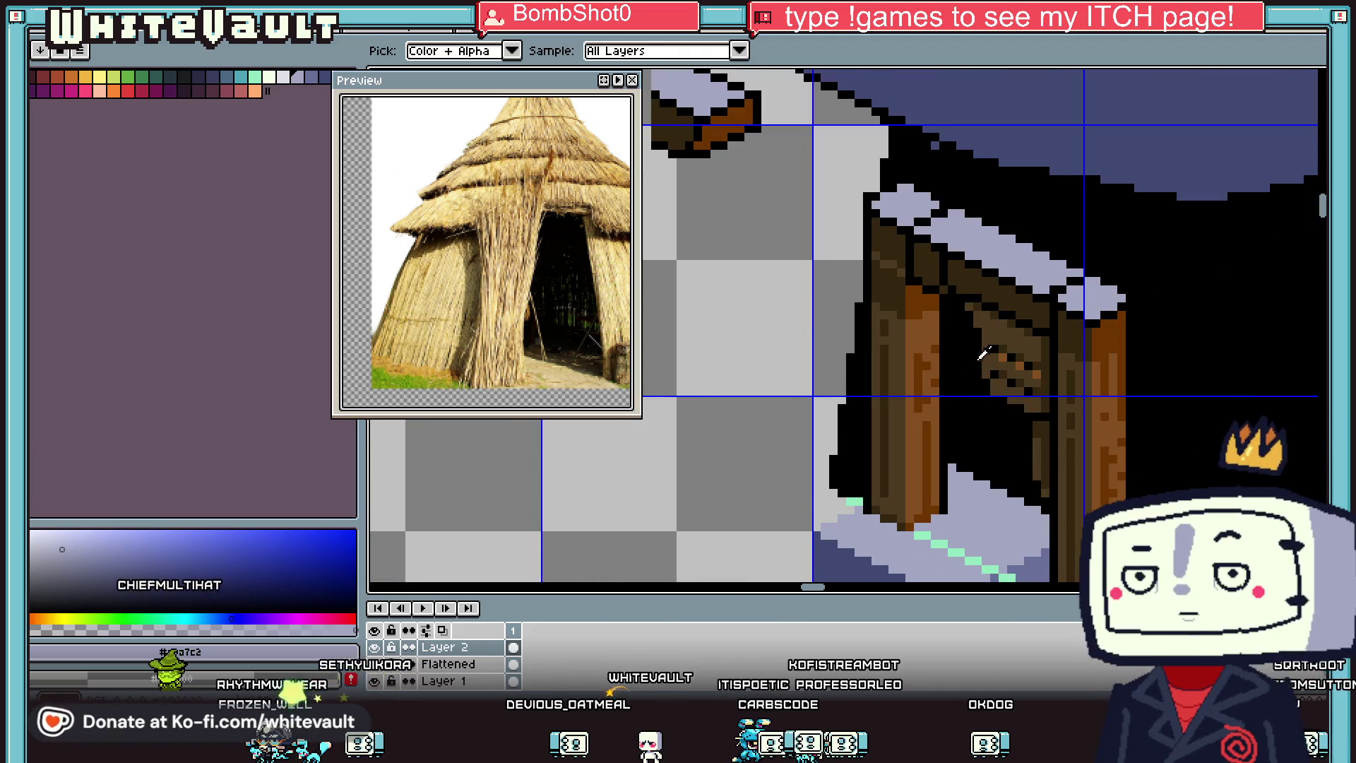
key(b)
scroll(981, 275, up, 1)
key(i)
key(b)
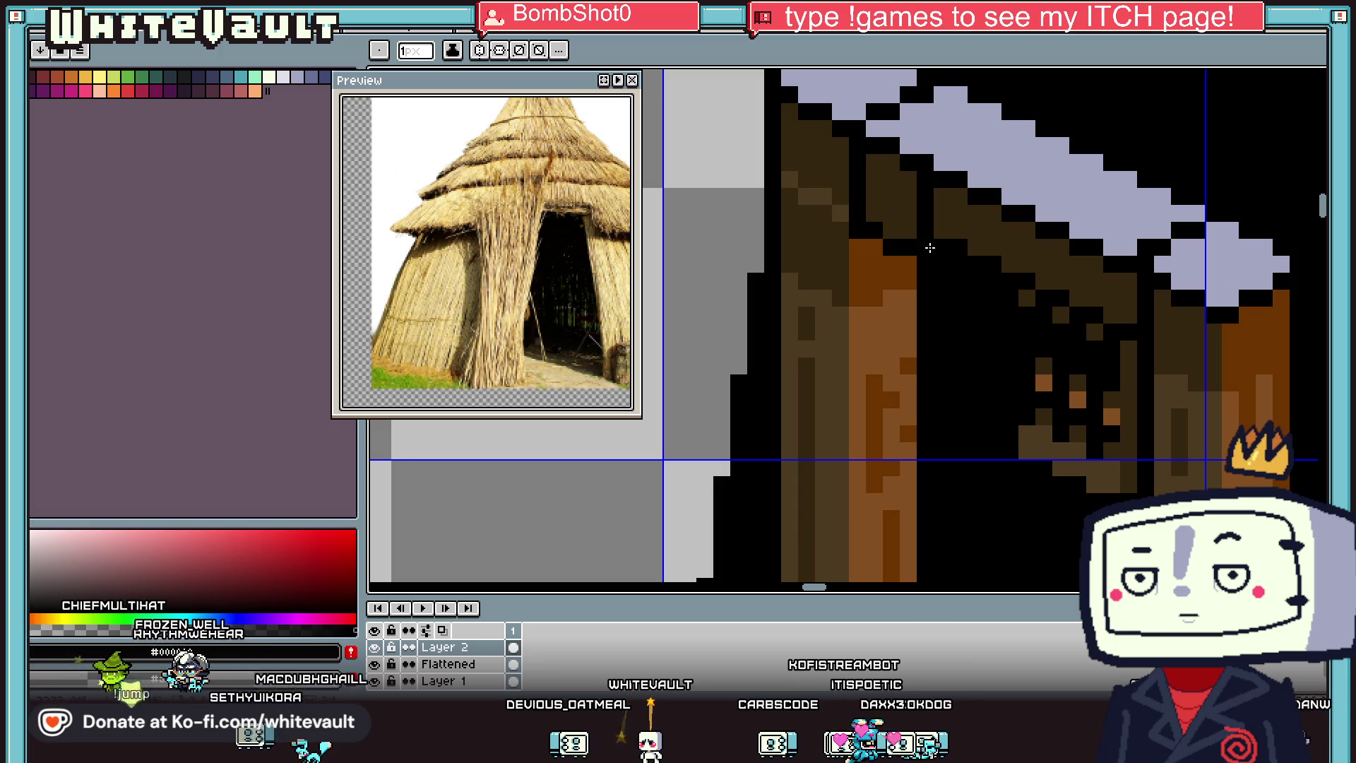
key(i)
click(927, 216)
key(b)
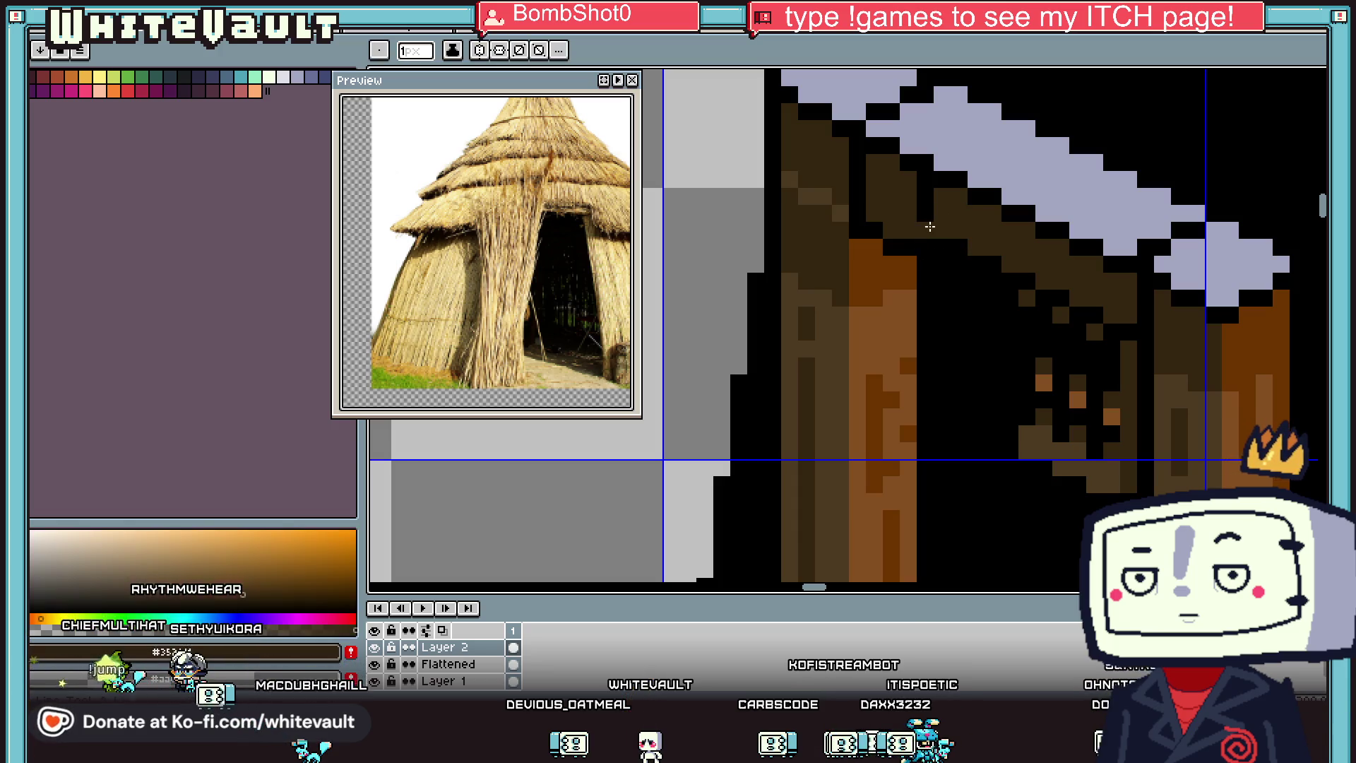
Step: Pick black from the doorway and paint a black pixel over the door
key(i)
click(904, 248)
key(b)
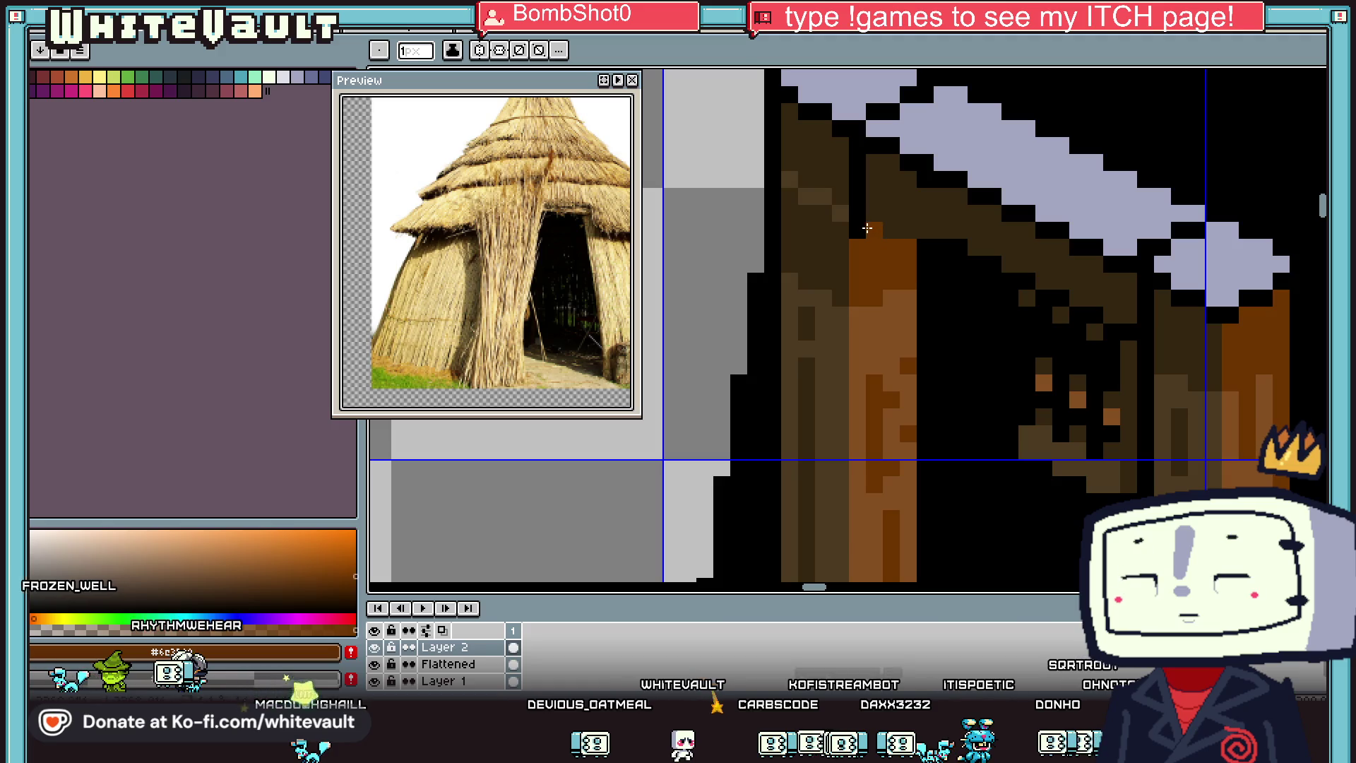
key(i)
click(876, 229)
key(b)
click(892, 229)
Step: Paint over the brown door details with the dark doorway colour
key(i)
click(871, 226)
key(b)
key(i)
scroll(909, 266, down, 3)
scroll(932, 260, up, 3)
click(933, 260)
key(b)
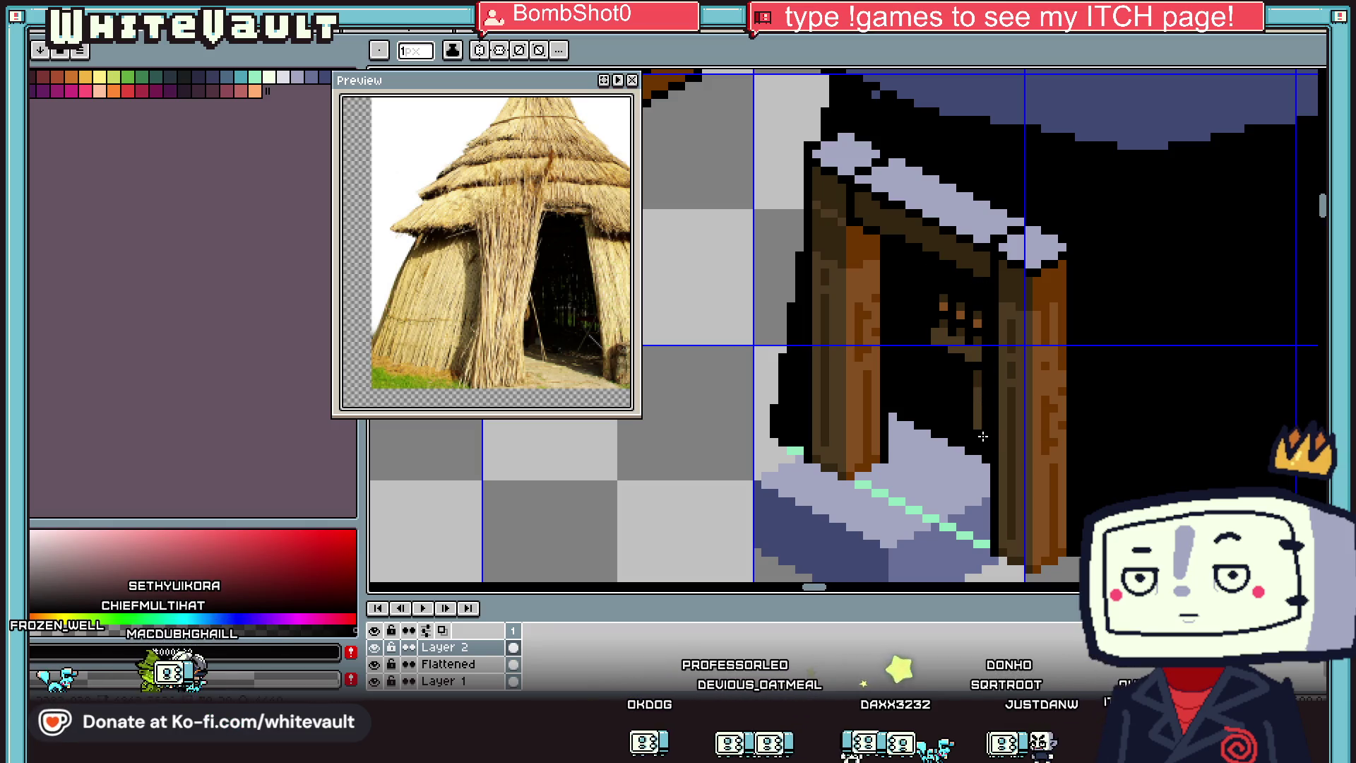
drag(943, 300, 938, 339)
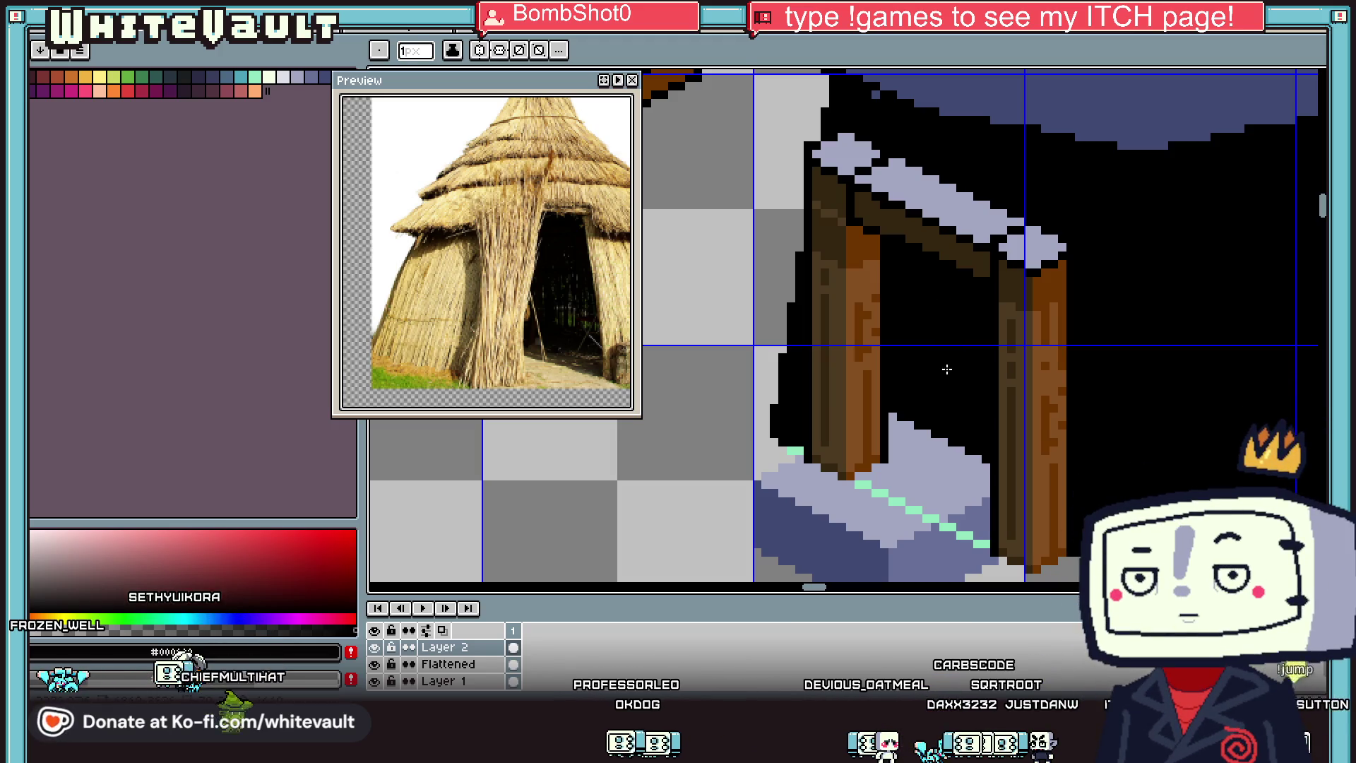
Step: Repaint the doorway base beside the step with an 8-pixel round brush
key(i)
scroll(857, 494, down, 2)
key(b)
scroll(800, 479, up, 2)
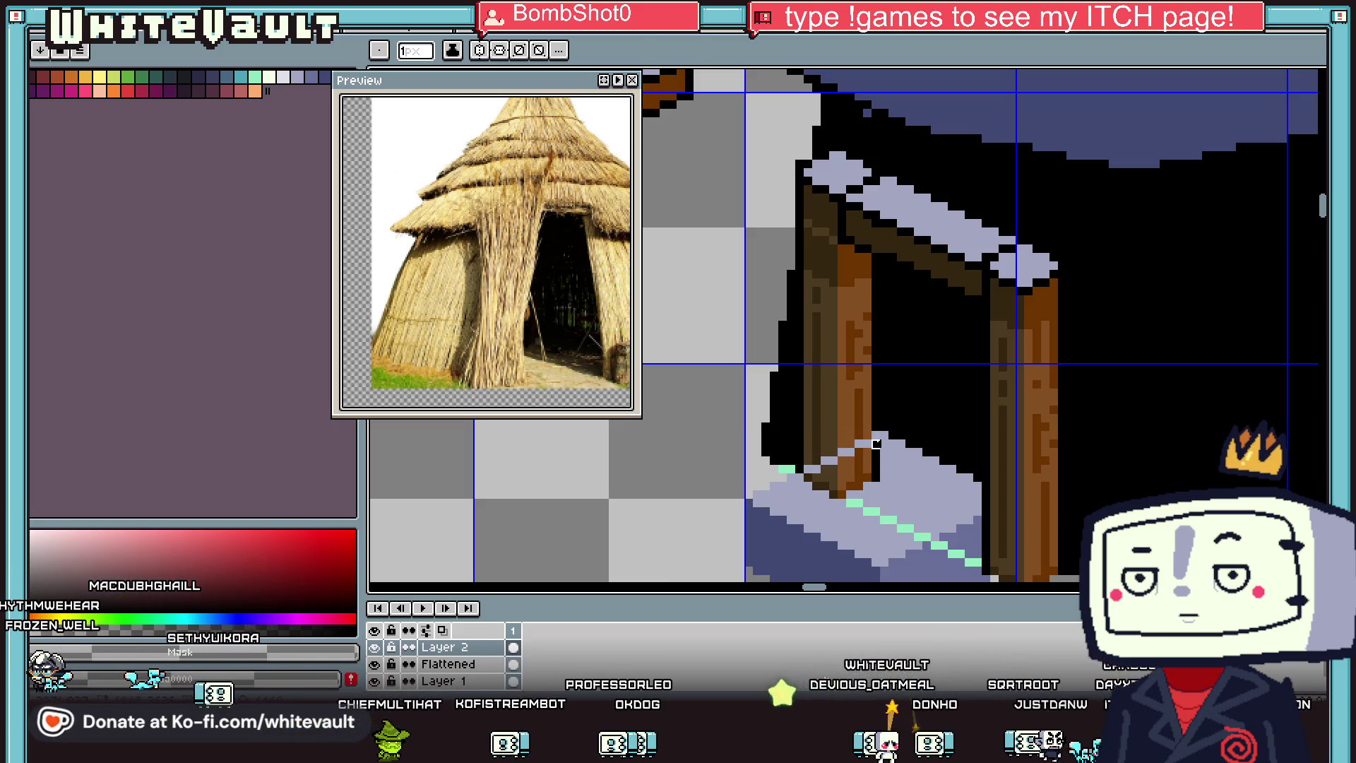
key(e)
mouse_move(863, 456)
mouse_down()
mouse_move(880, 471)
mouse_move(854, 491)
mouse_move(904, 536)
mouse_move(923, 478)
mouse_up()
scroll(904, 536, down, 2)
scroll(948, 507, down, 4)
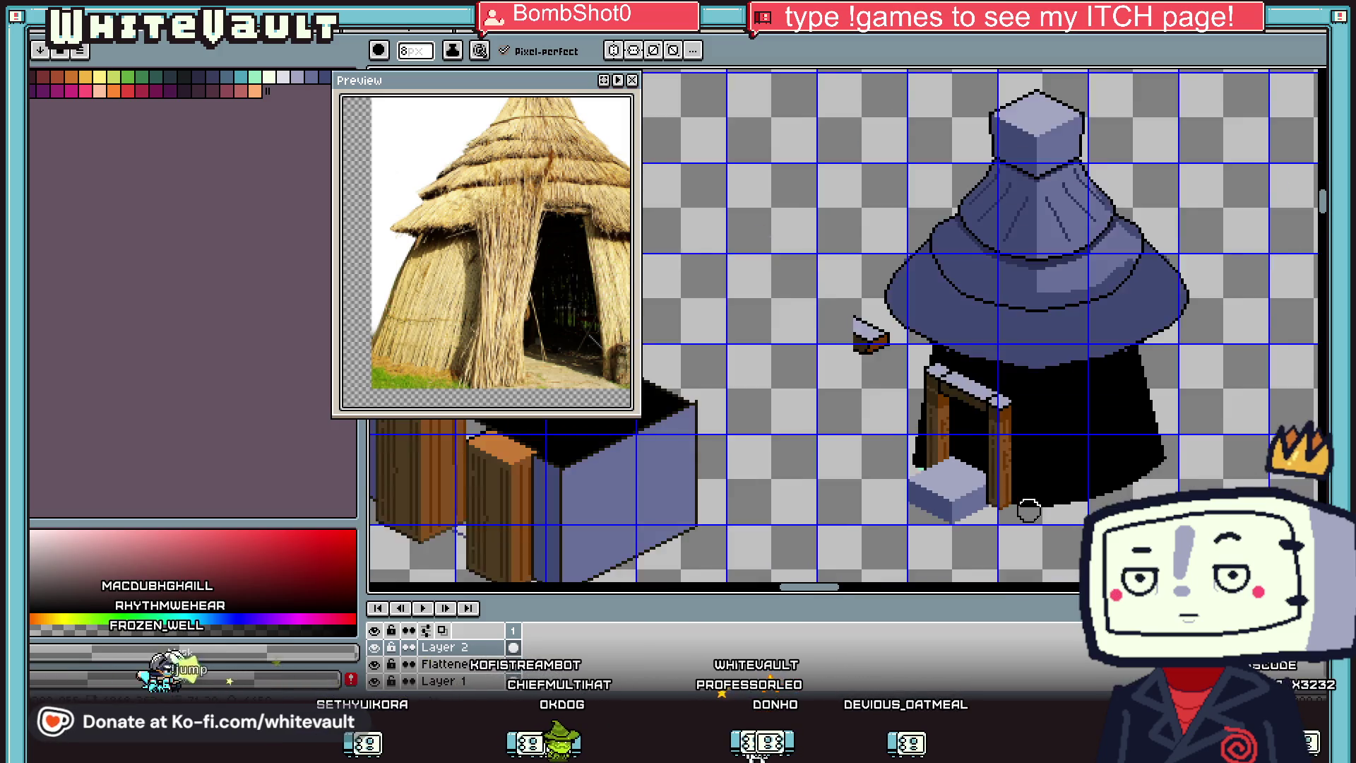
scroll(1041, 509, up, 1)
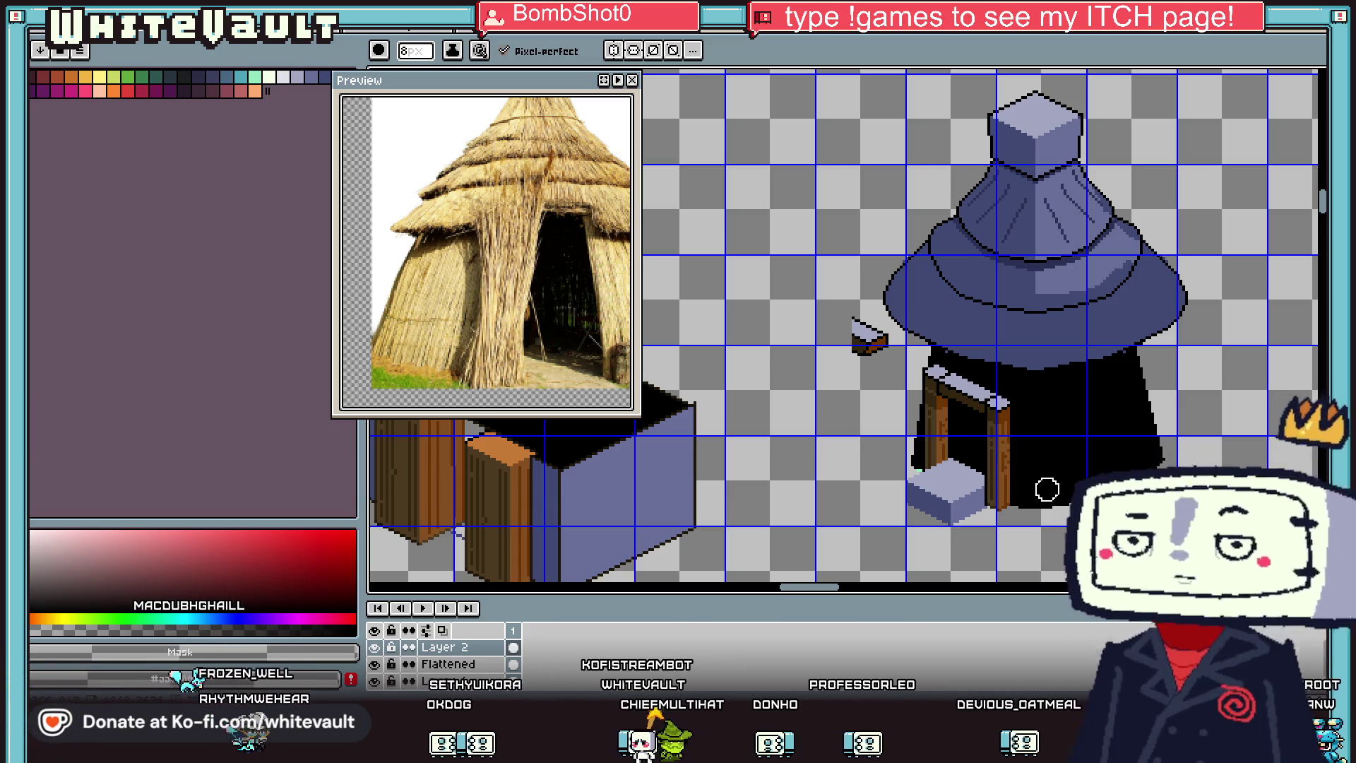
scroll(1042, 475, down, 1)
scroll(1046, 434, up, 1)
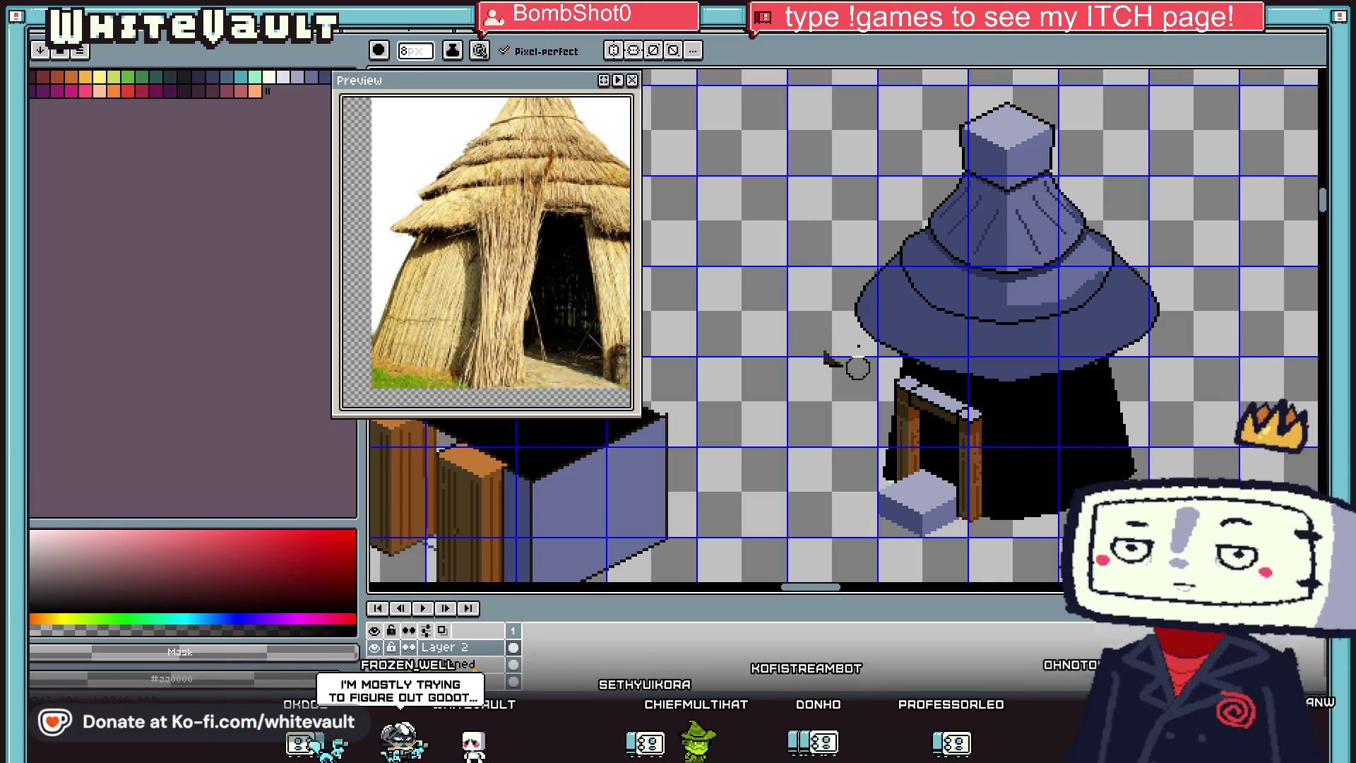
scroll(996, 437, down, 2)
scroll(1020, 479, up, 3)
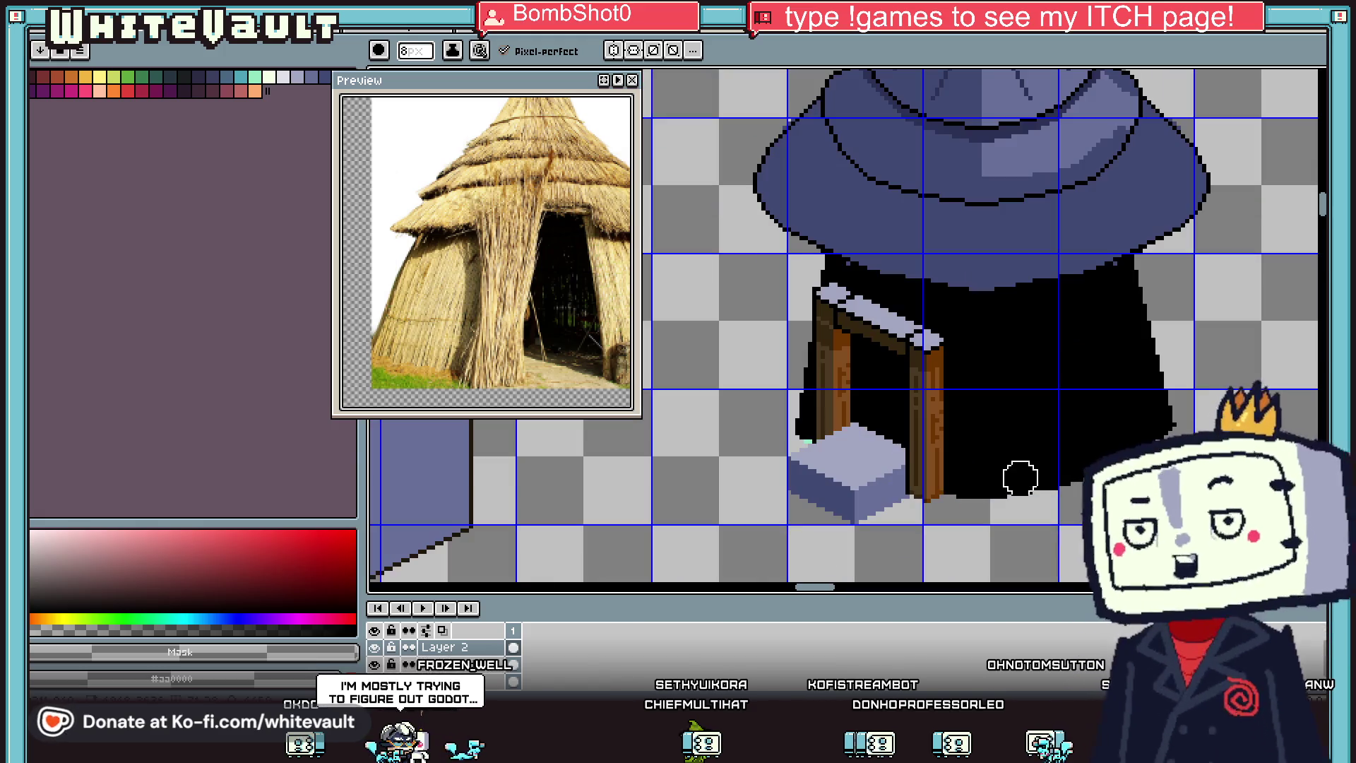
scroll(895, 432, down, 1)
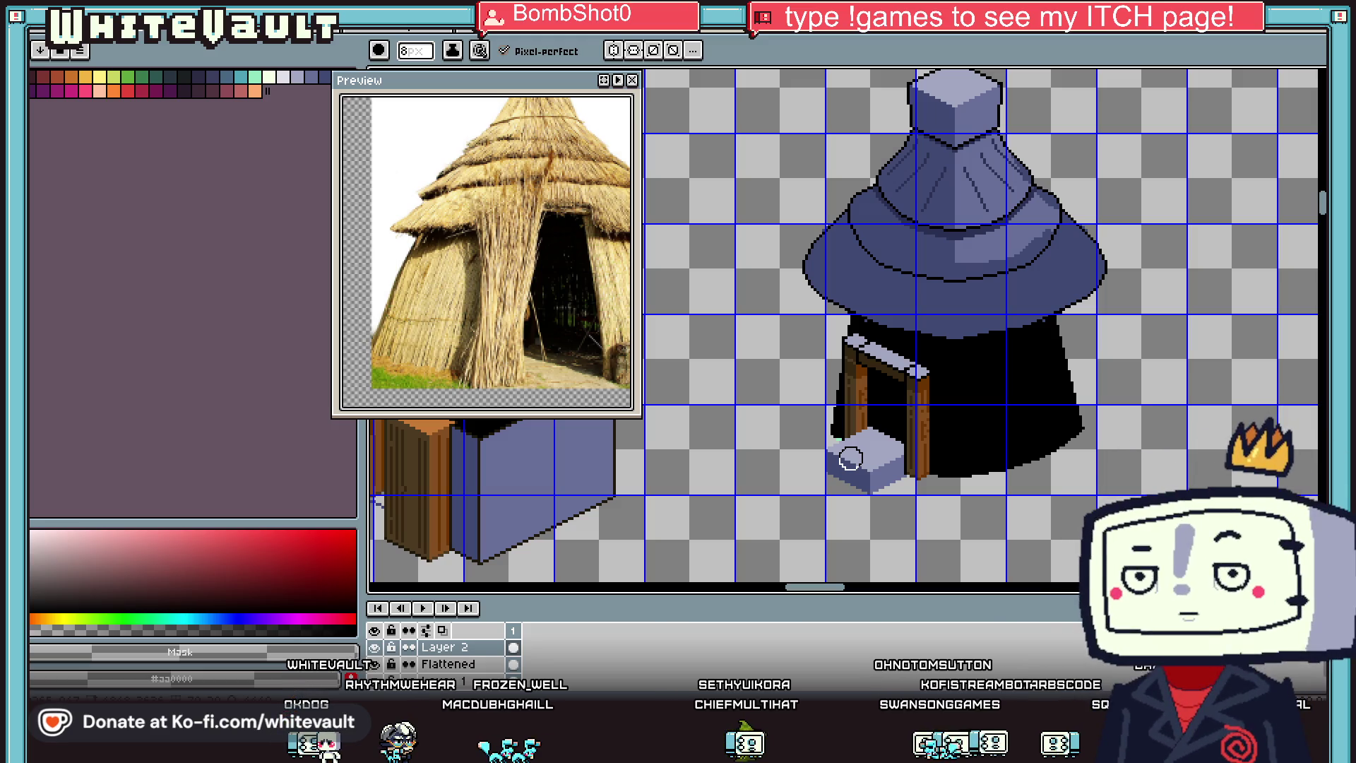
scroll(862, 484, down, 2)
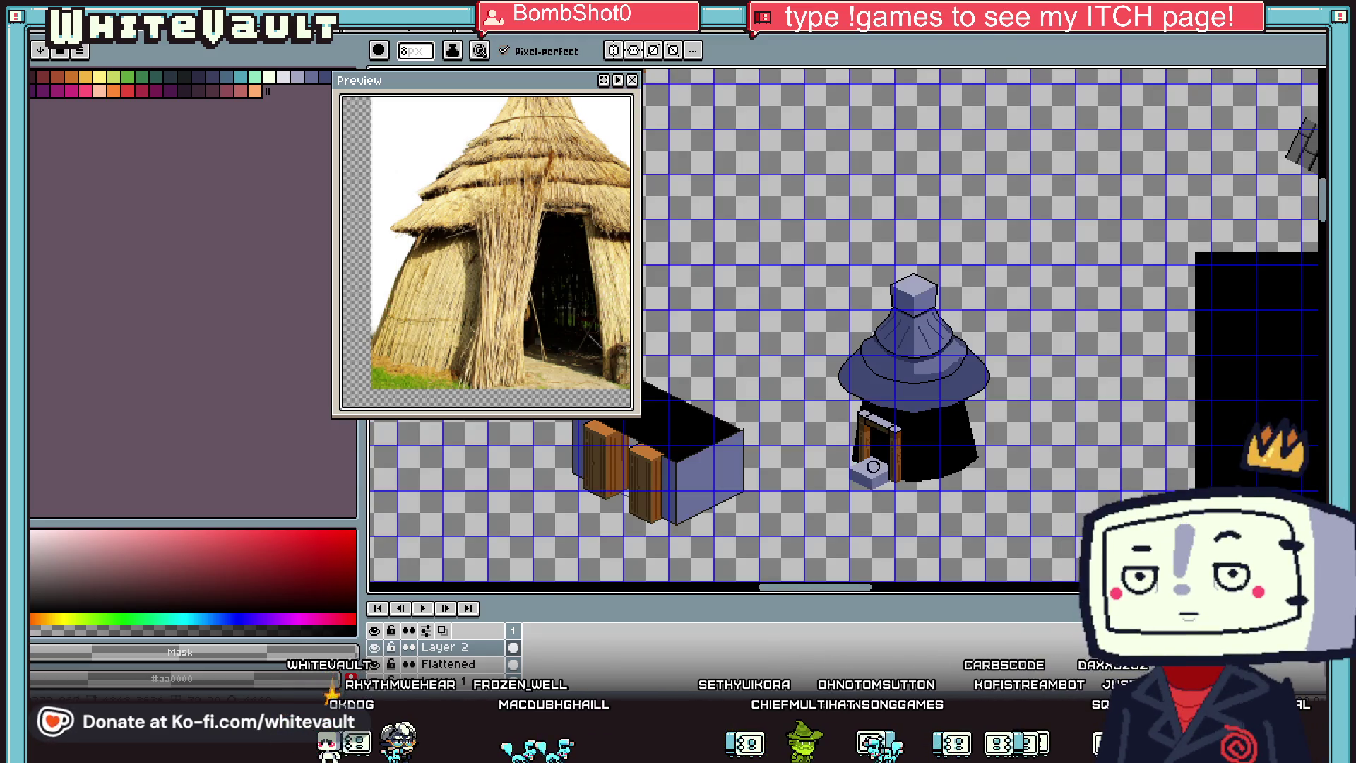
scroll(873, 466, up, 2)
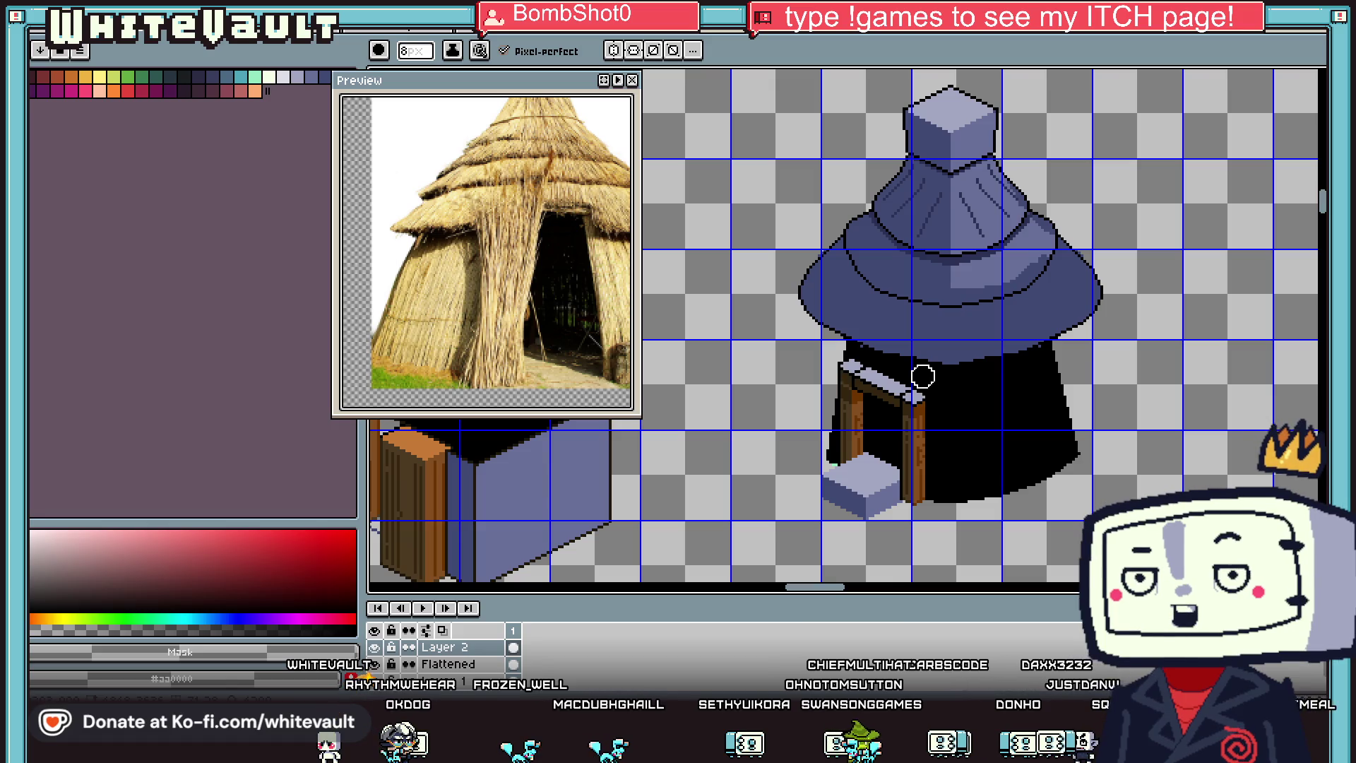
click(375, 664)
click(375, 664)
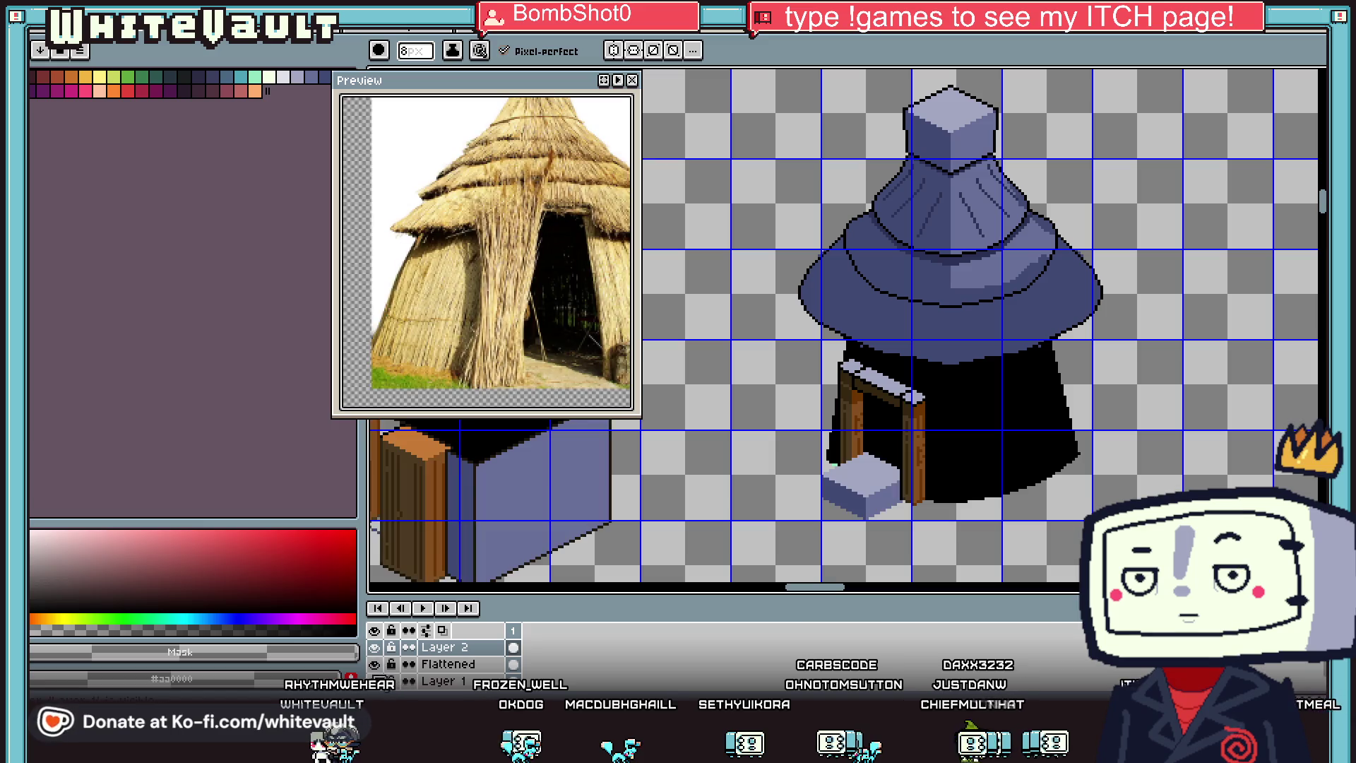
click(375, 681)
click(374, 681)
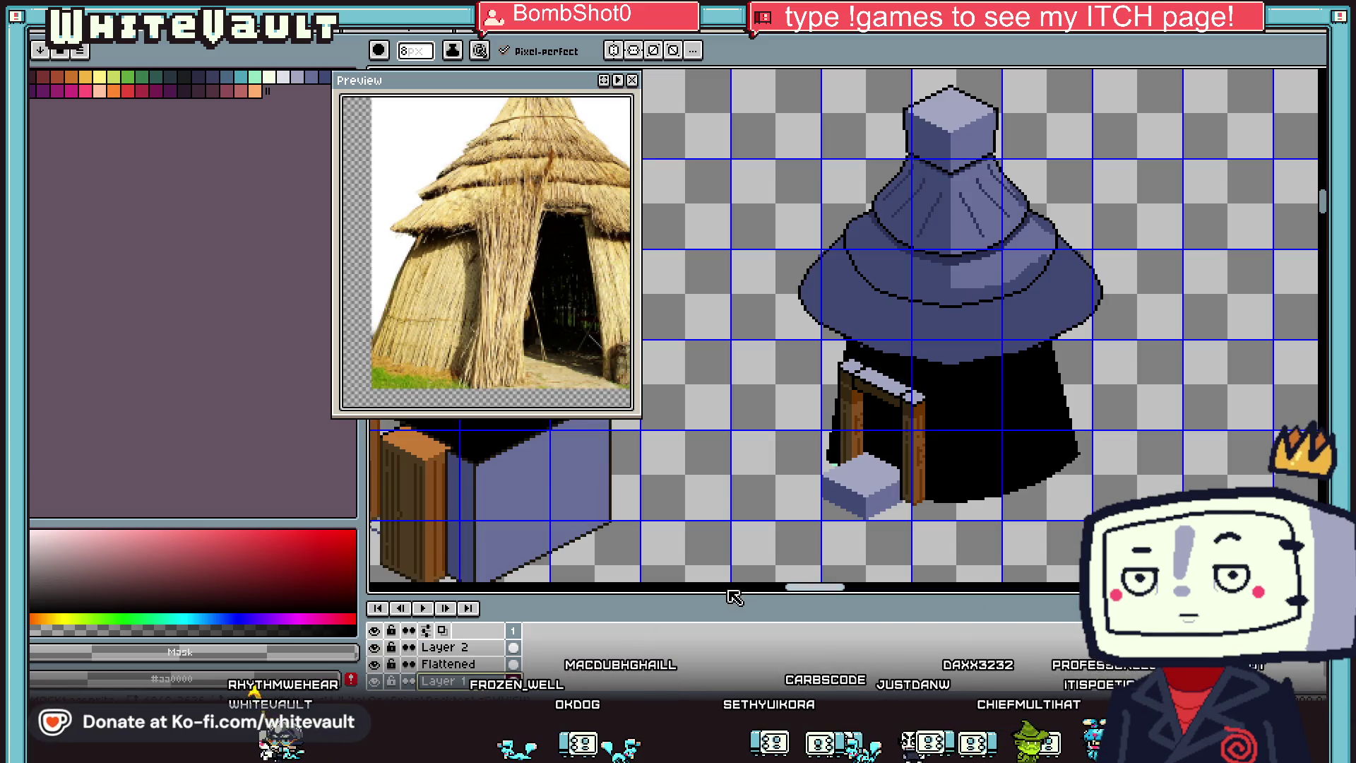
click(1331, 76)
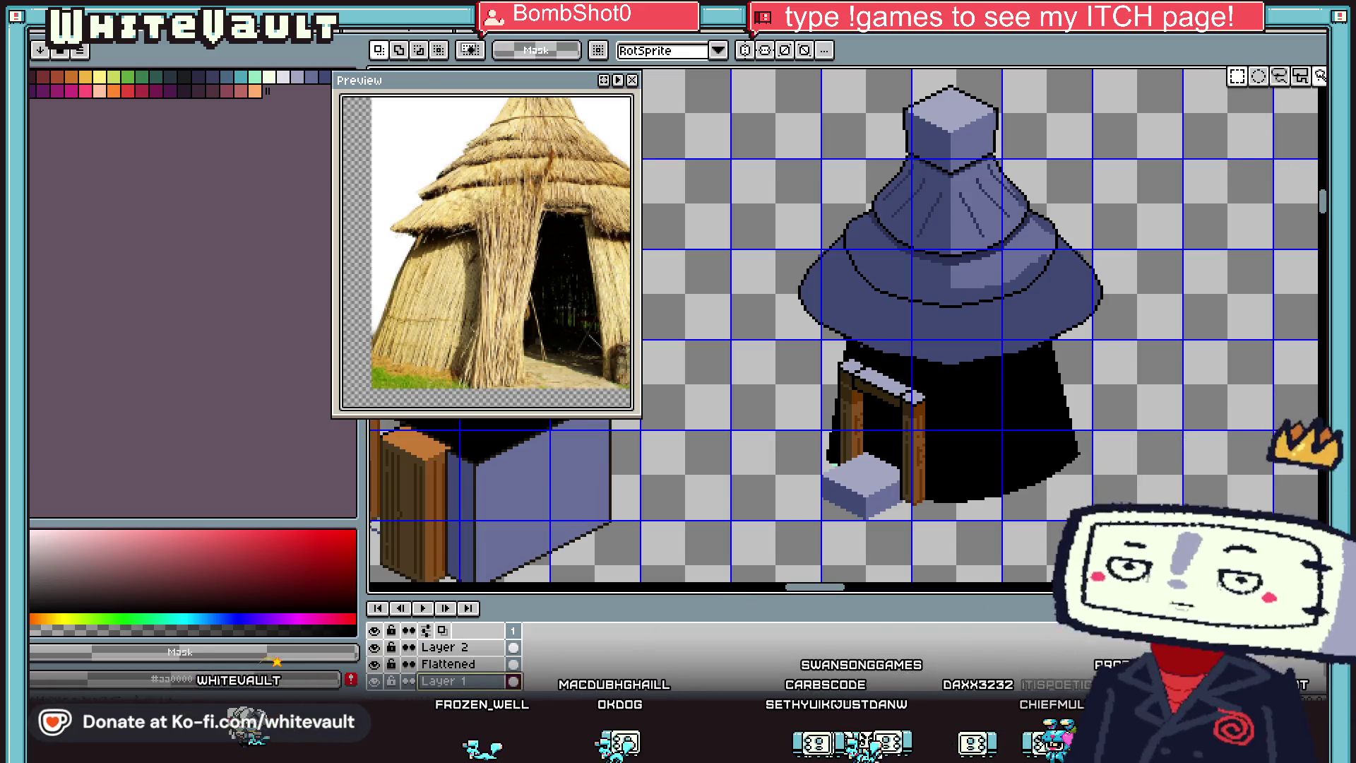
Step: Select the roof with two ellipses, cut it, and paste it onto a new layer
click(1263, 82)
mouse_move(751, 76)
mouse_down()
mouse_move(1088, 333)
mouse_move(1084, 346)
mouse_up()
mouse_move(1192, 192)
mouse_down()
mouse_move(869, 363)
mouse_move(784, 365)
mouse_up()
drag(1044, 333, 1058, 366)
key(ctrl+z)
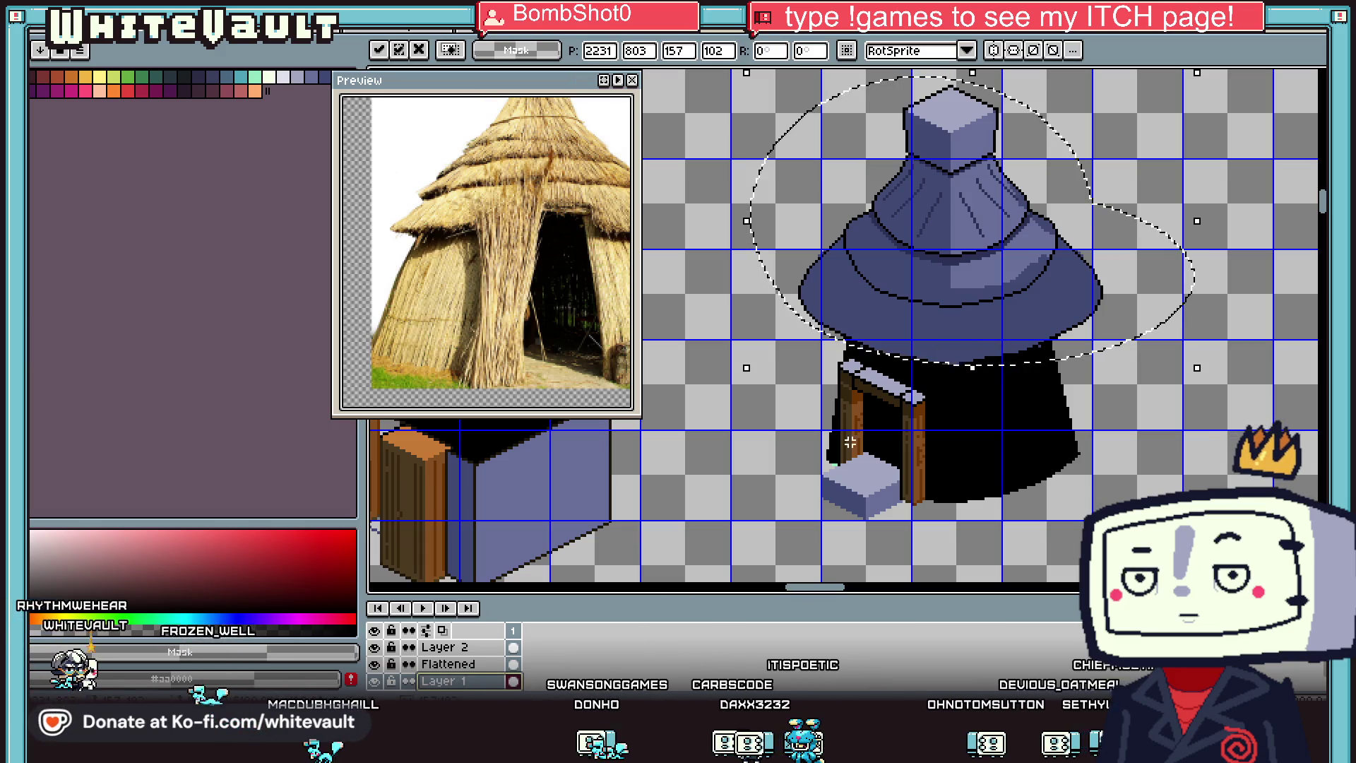
key(Delete)
right_click(452, 653)
mouse_move(481, 563)
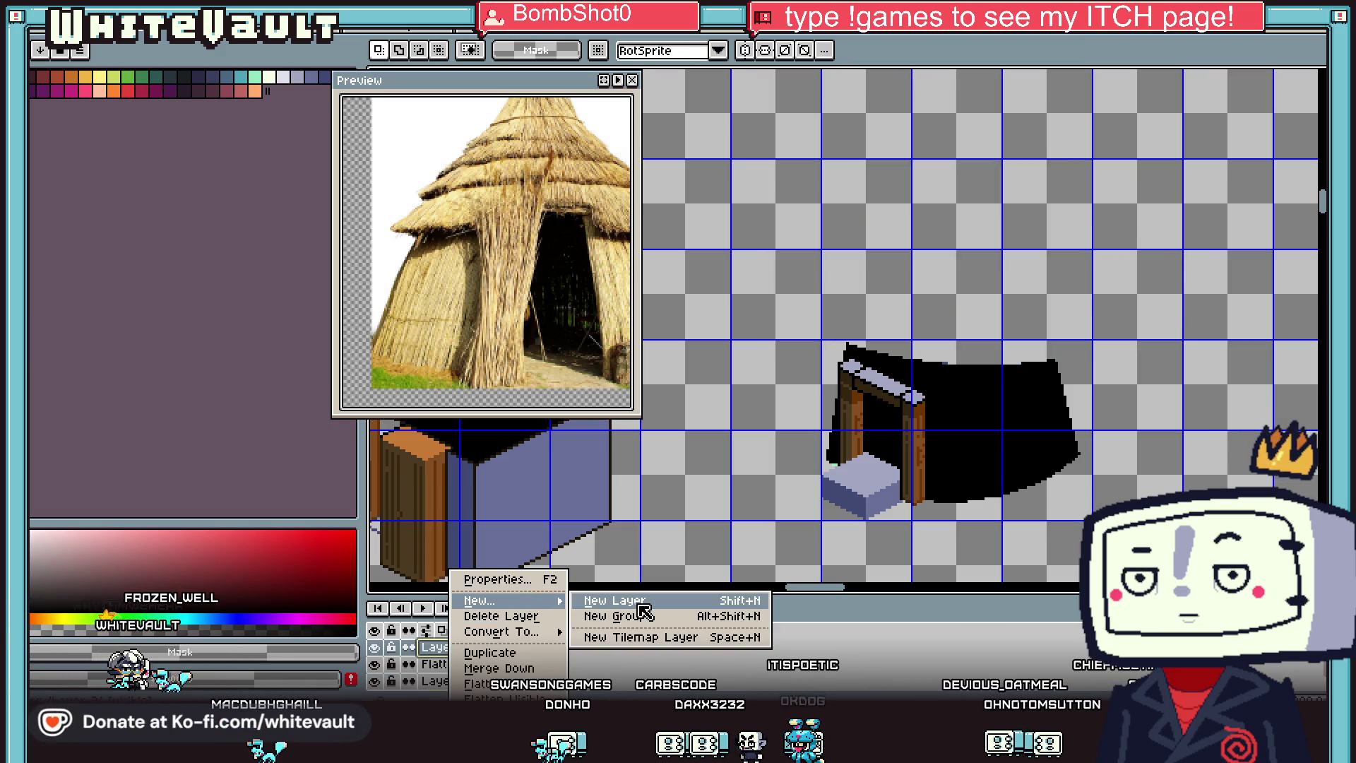
click(586, 562)
key(ctrl+v)
Step: Position the pasted roof lower and a few pixels right, comparing with and without it
drag(1014, 324, 1026, 372)
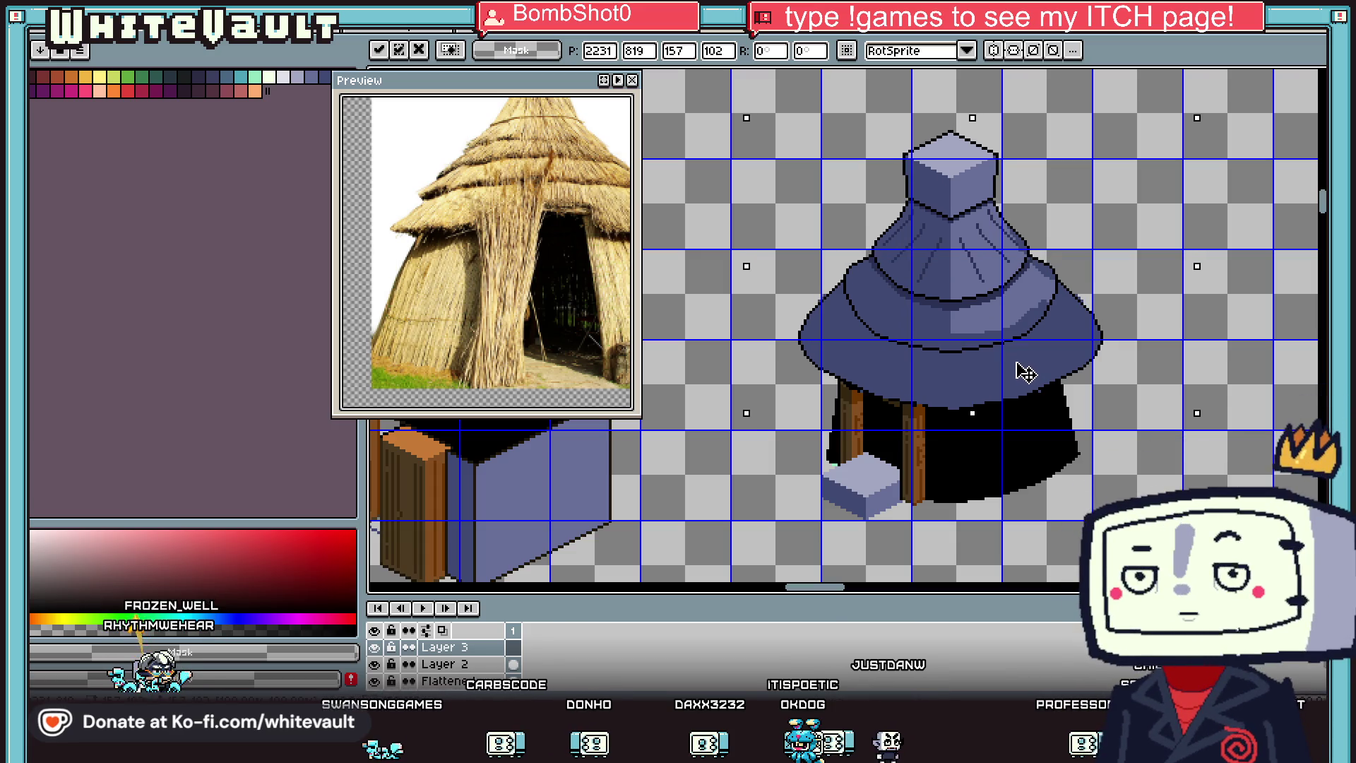
scroll(1025, 372, up, 1)
drag(991, 326, 996, 349)
scroll(997, 357, down, 2)
scroll(989, 361, up, 1)
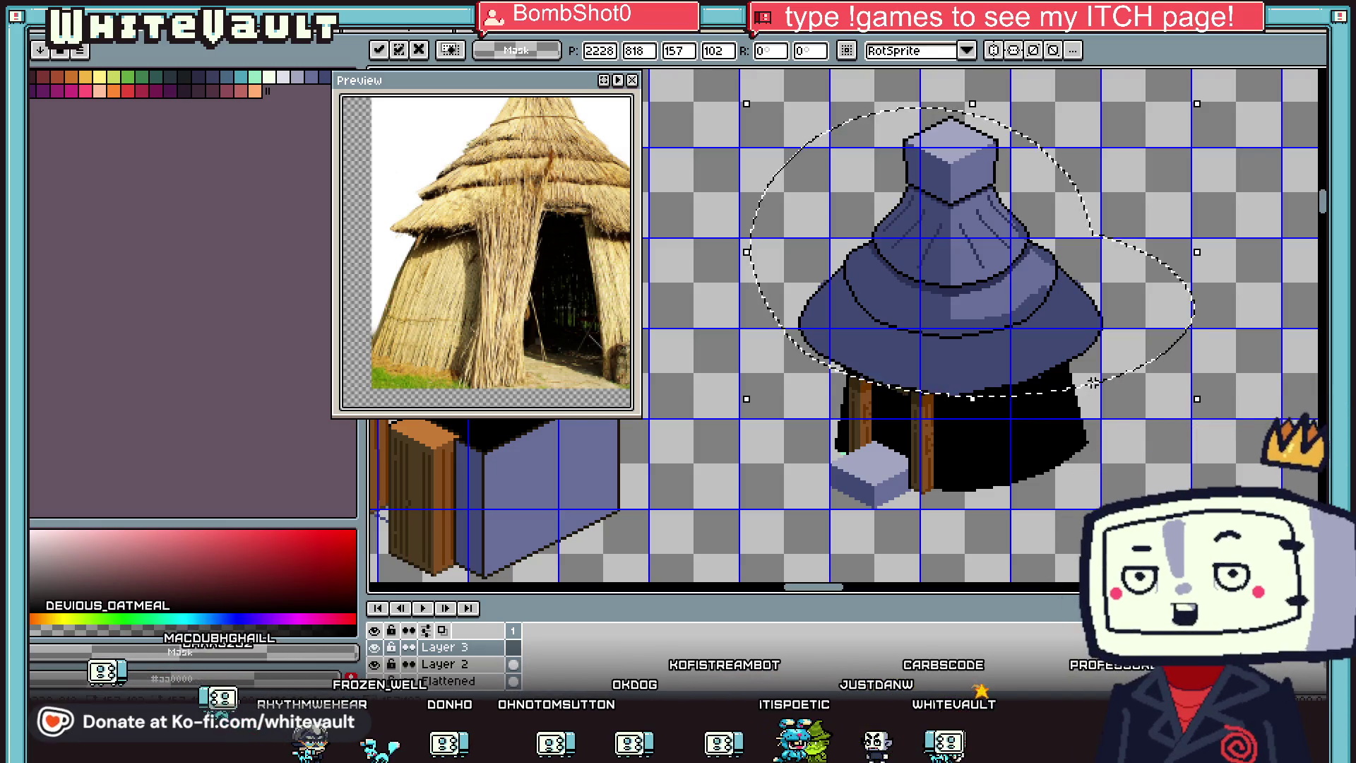
scroll(1093, 382, down, 2)
scroll(1077, 367, up, 2)
mouse_move(1050, 379)
mouse_down()
mouse_move(1054, 302)
mouse_move(1065, 339)
mouse_up()
key(Right)
key(Right)
key(Right)
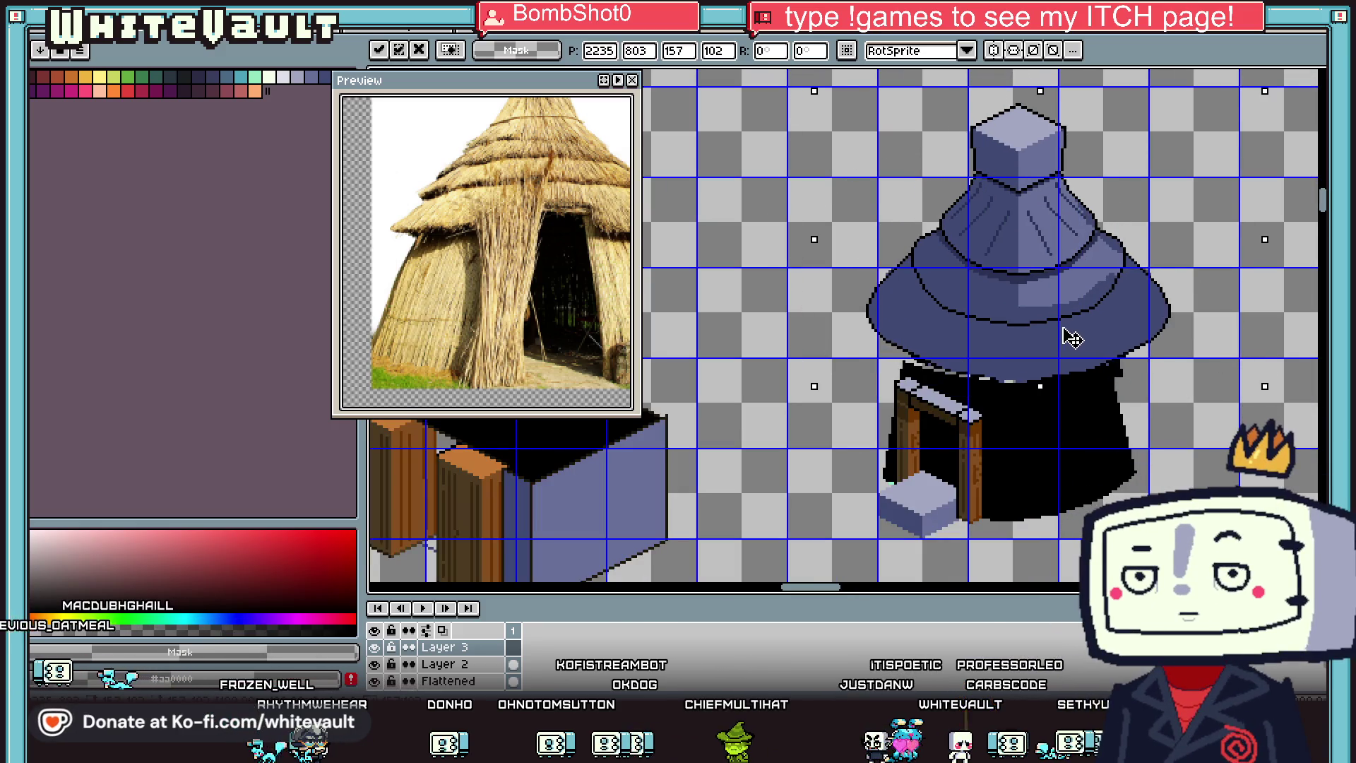
mouse_move(1051, 327)
mouse_down()
mouse_move(1066, 376)
mouse_move(1051, 369)
mouse_move(1069, 384)
mouse_move(1055, 351)
mouse_up()
scroll(1055, 351, up, 1)
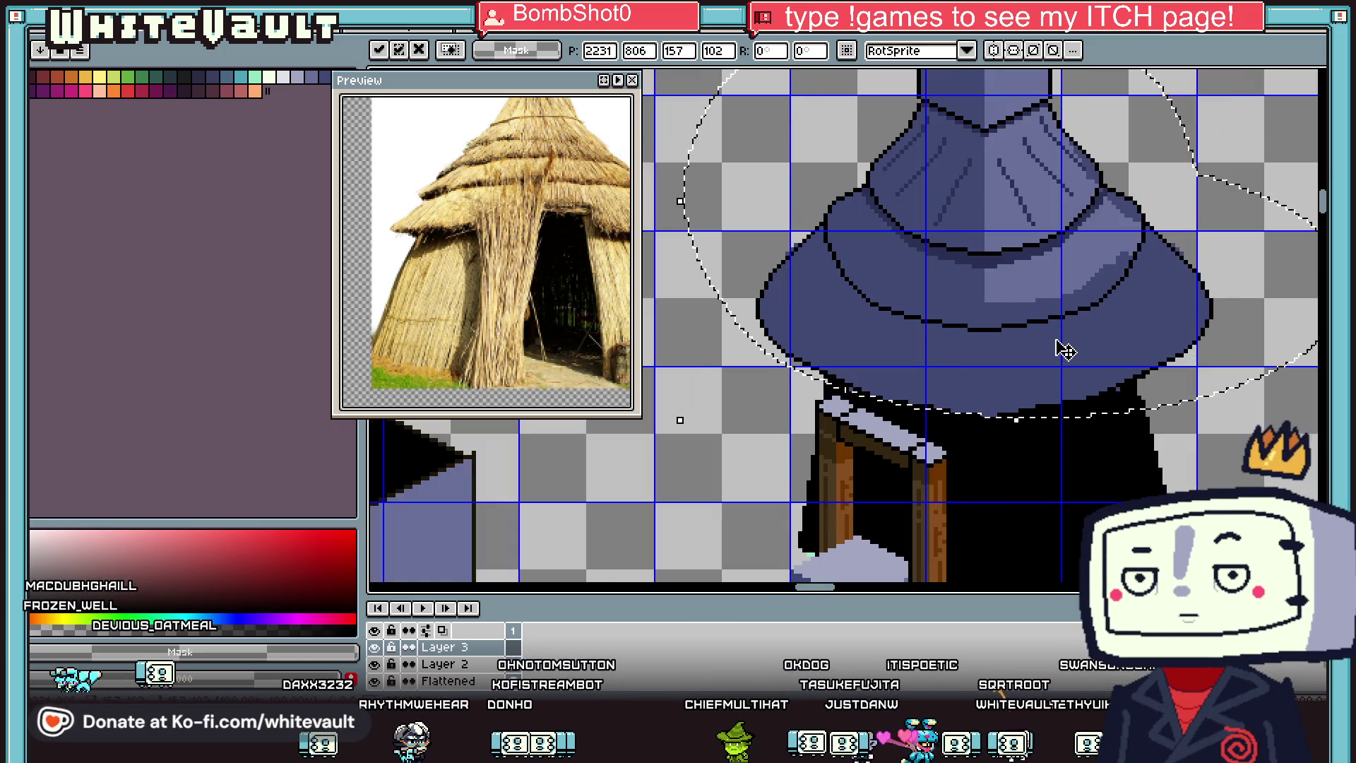
key(Delete)
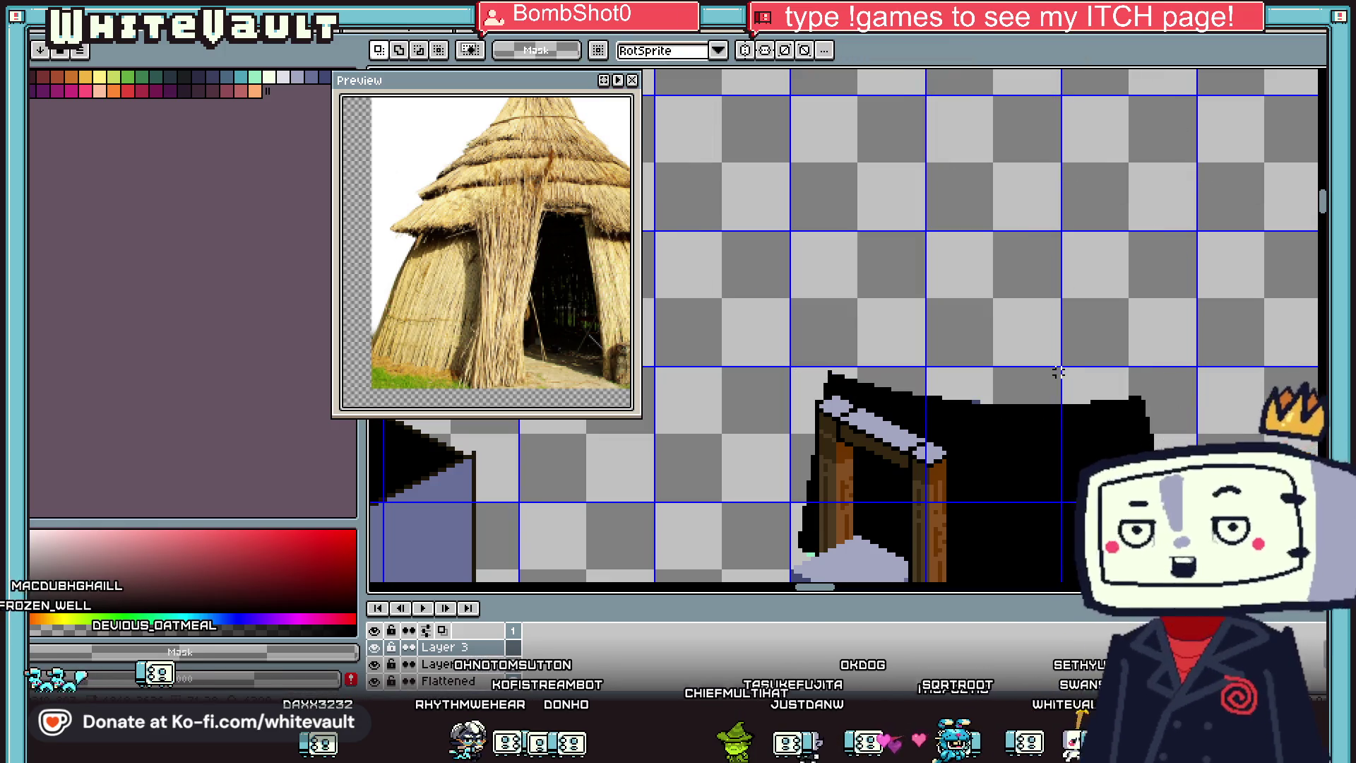
key(ctrl+z)
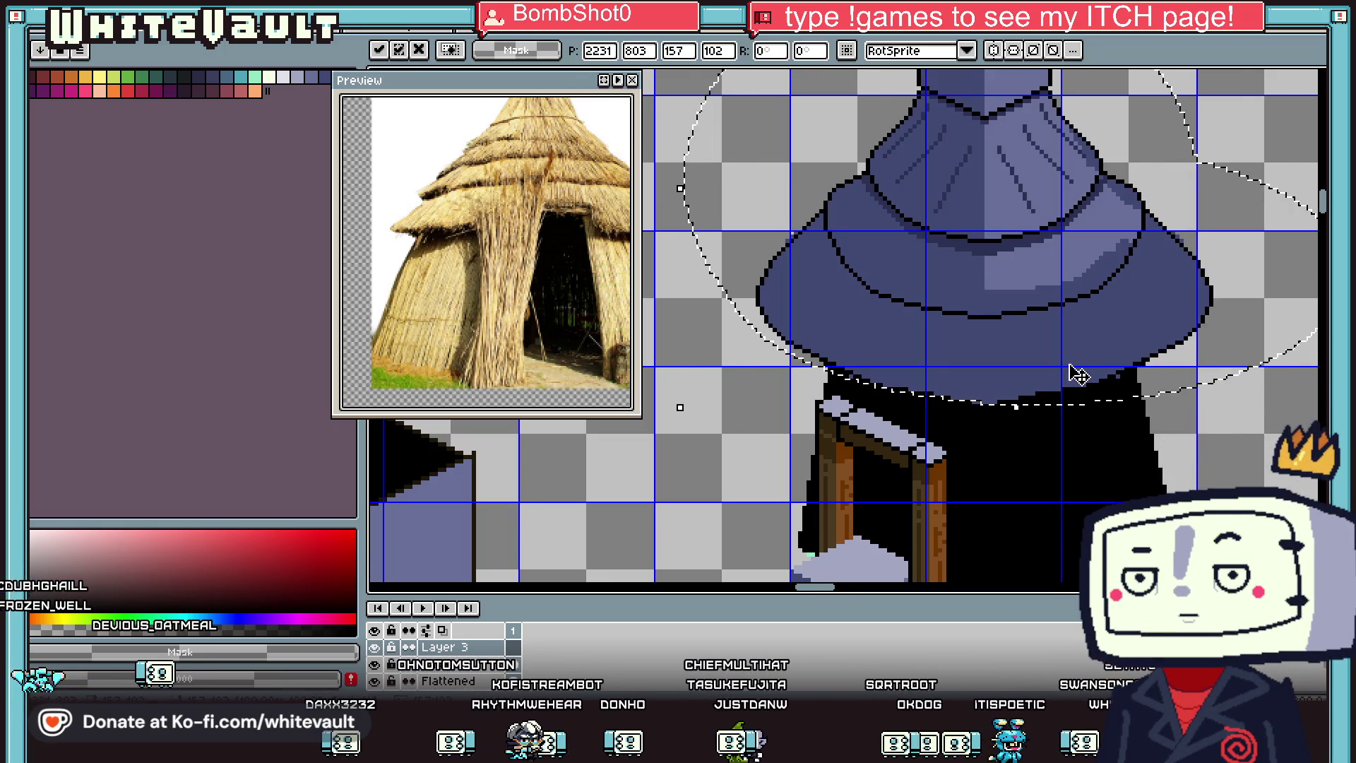
Step: Lower the roof a few more pixels over the wall and commit its position
scroll(1071, 373, down, 1)
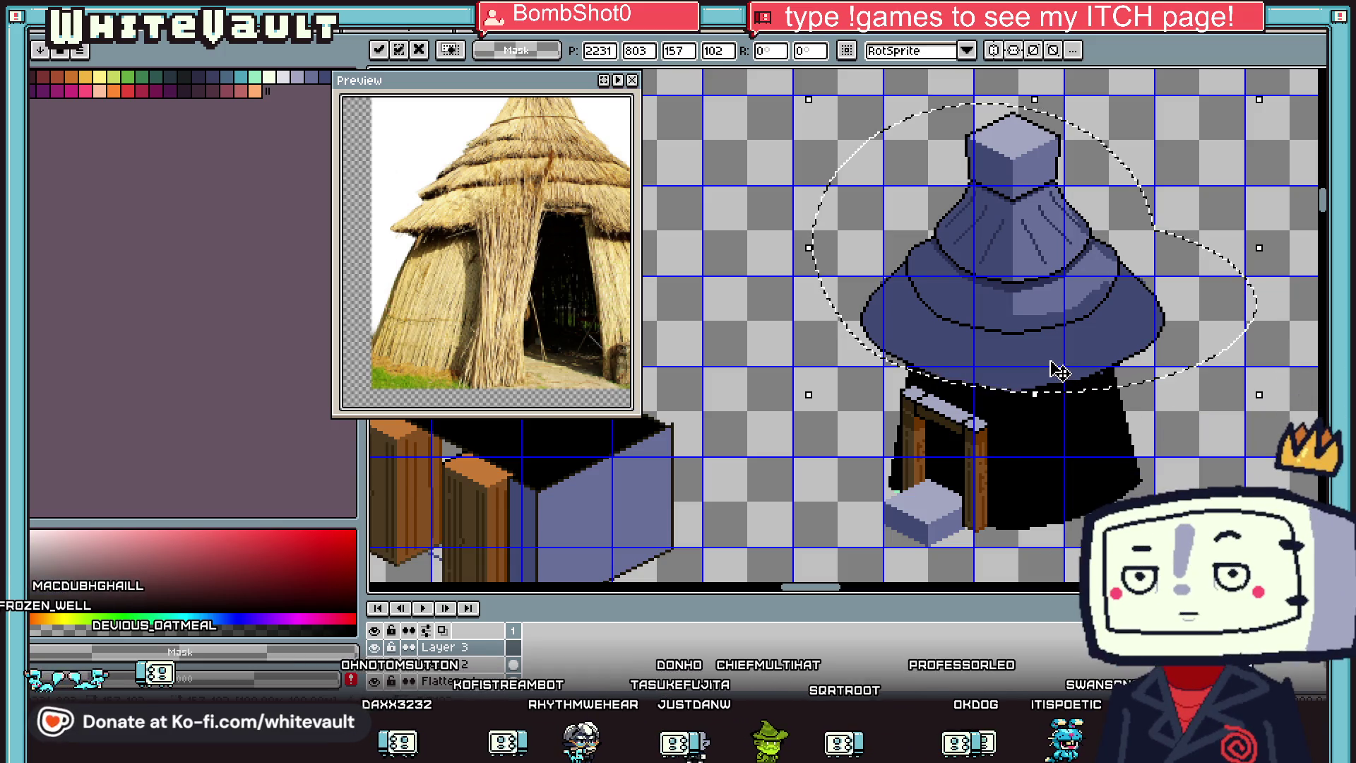
scroll(1050, 372, up, 1)
mouse_move(1050, 372)
mouse_down()
mouse_move(1055, 397)
mouse_move(1035, 420)
mouse_up()
scroll(1043, 421, down, 3)
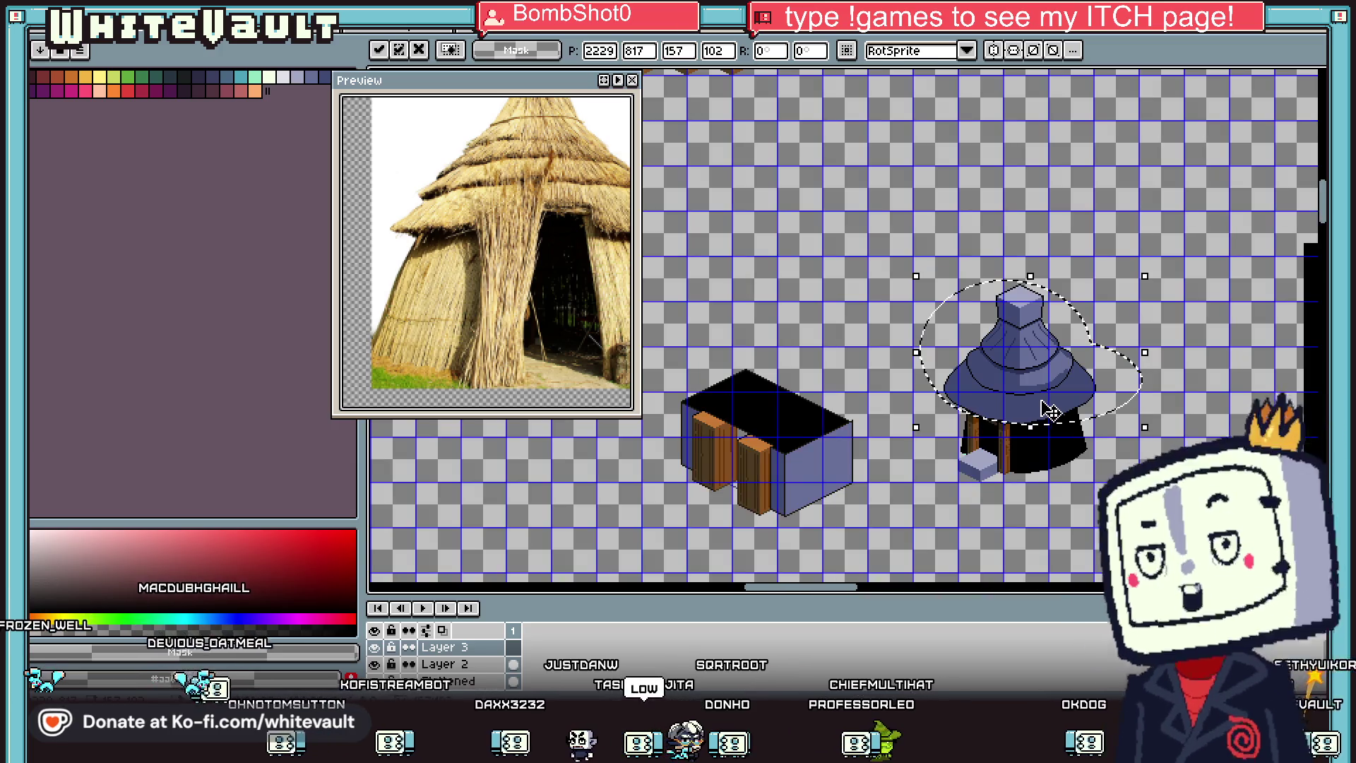
scroll(1049, 417, up, 2)
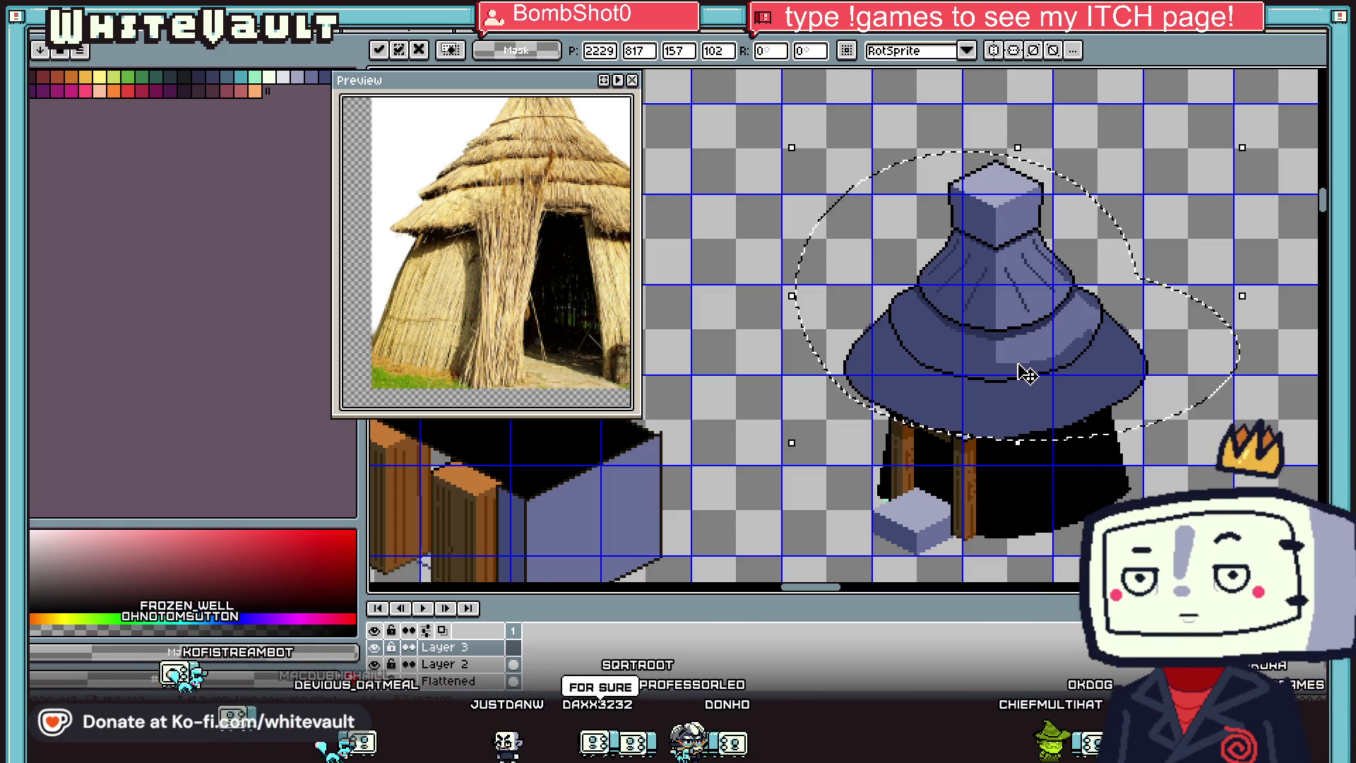
drag(1026, 375, 1037, 375)
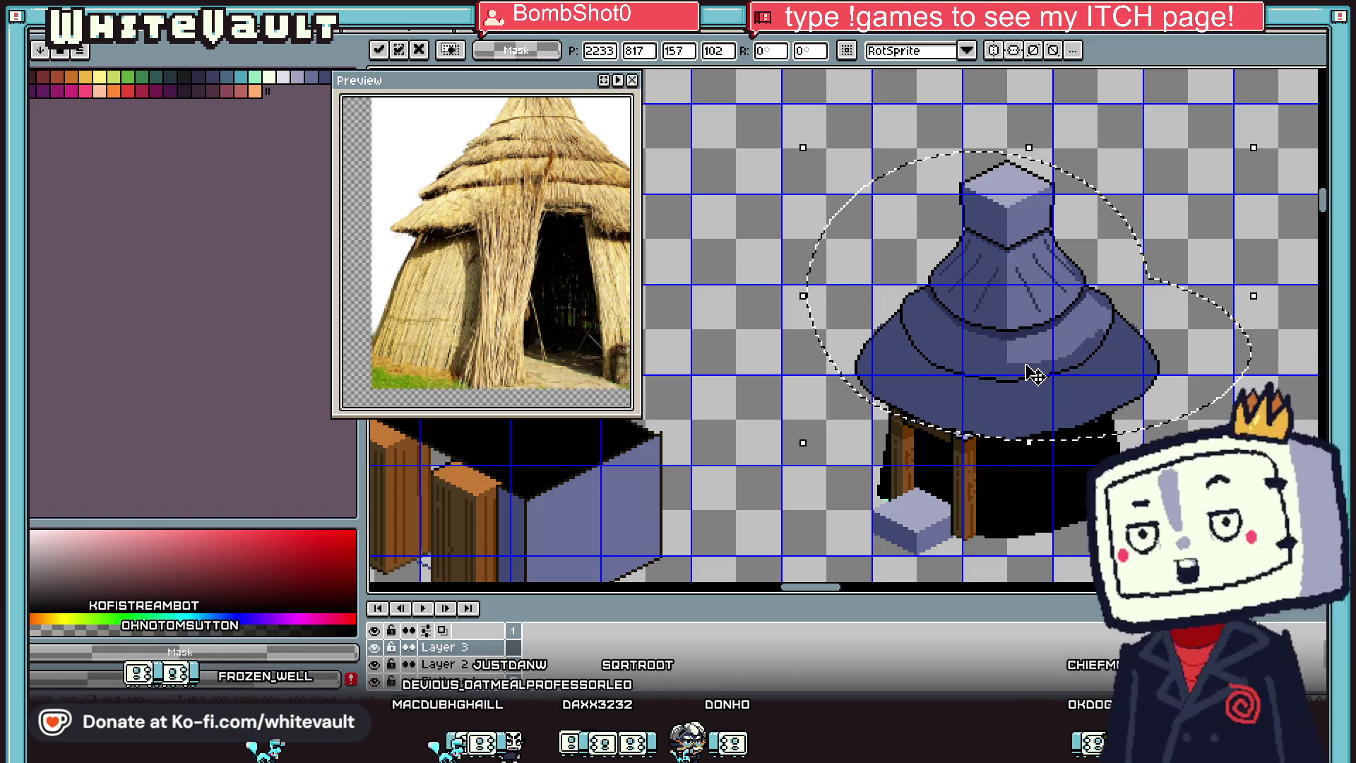
scroll(1035, 375, down, 1)
scroll(1035, 374, up, 2)
drag(1036, 396, 1032, 417)
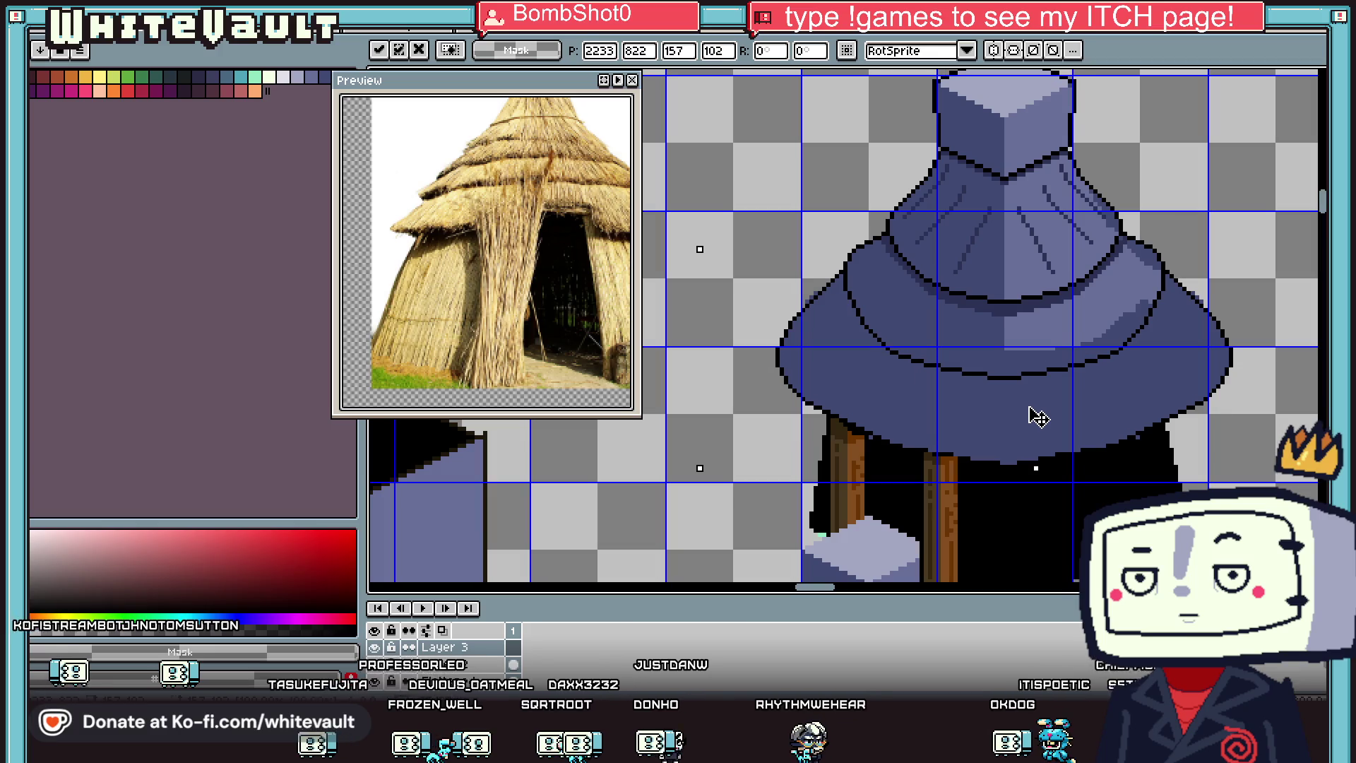
scroll(1034, 396, down, 3)
scroll(1031, 354, up, 2)
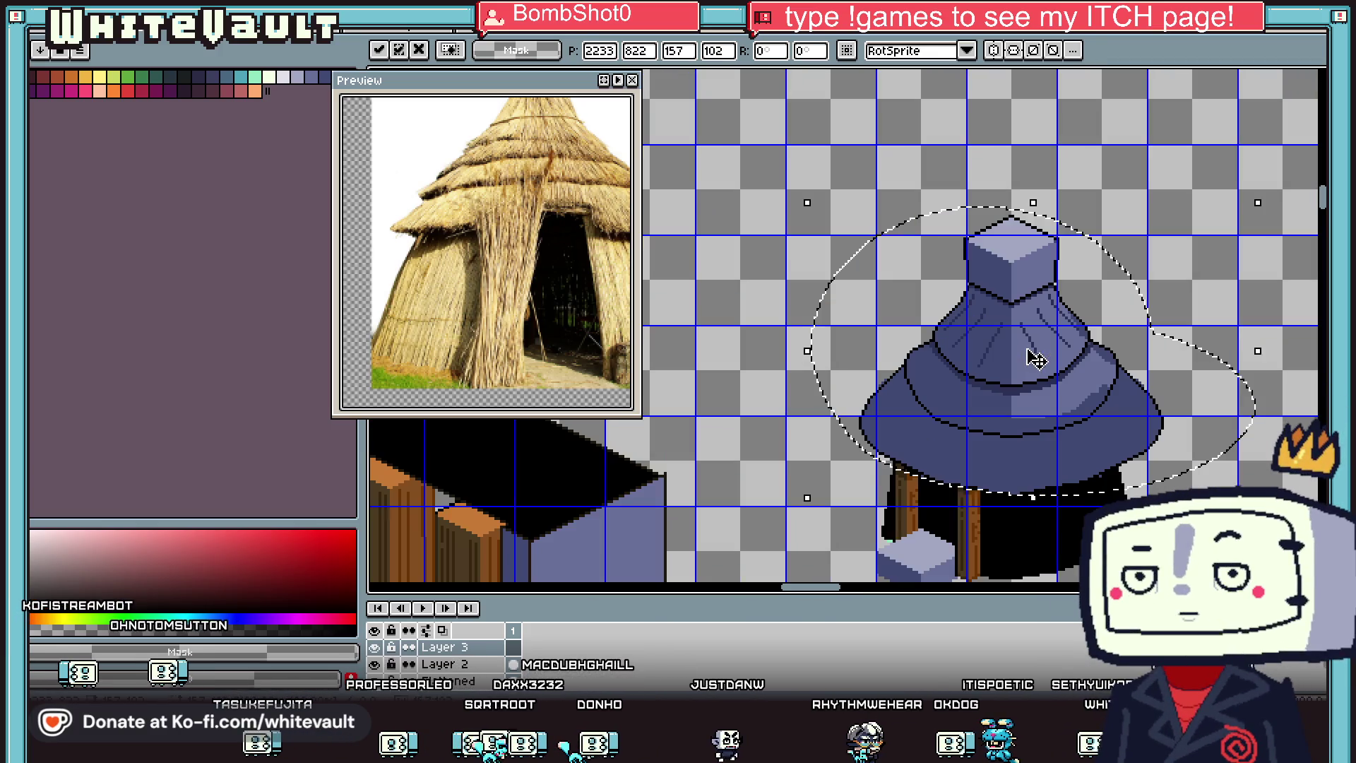
mouse_move(1011, 269)
mouse_down()
mouse_move(1008, 287)
mouse_move(1017, 274)
mouse_up()
scroll(1017, 274, down, 2)
click(1127, 383)
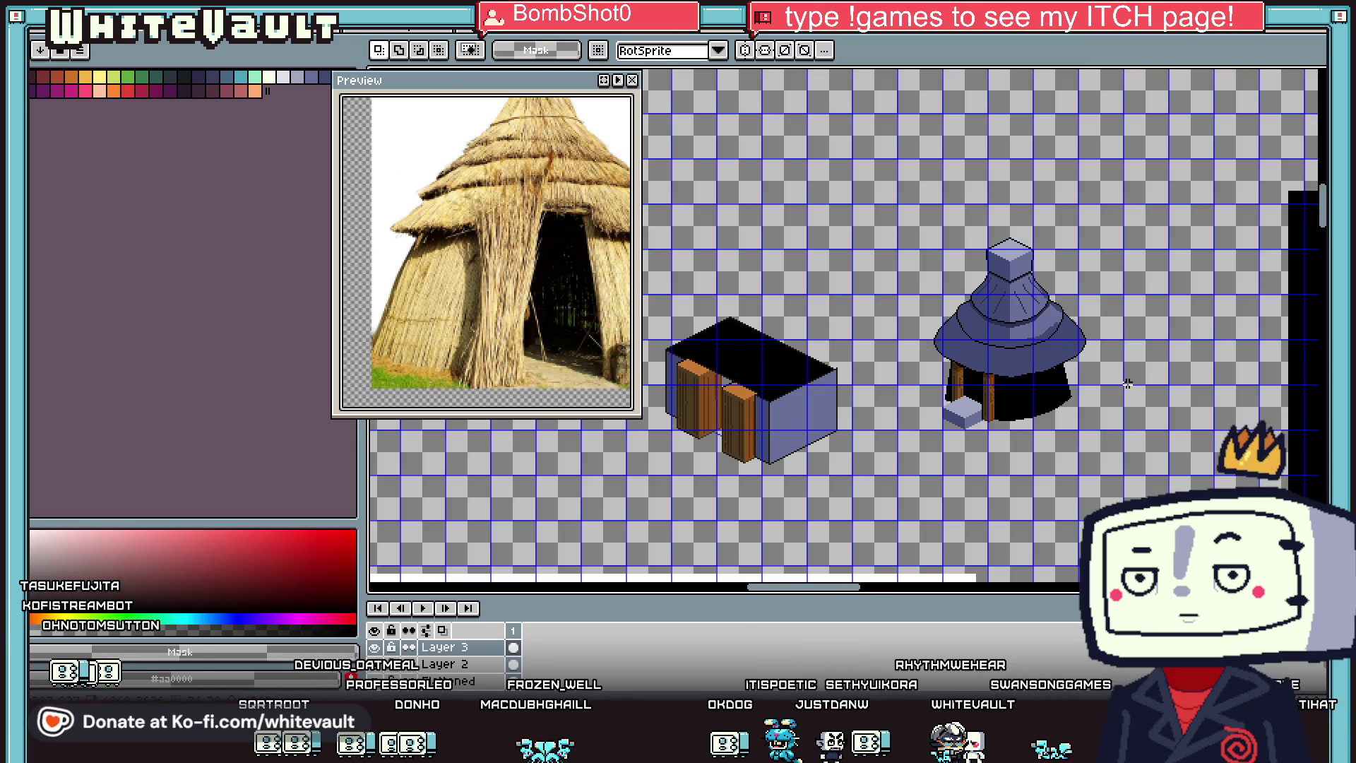
Step: Flatten all layers into a single layer
scroll(1113, 382, down, 2)
scroll(1086, 374, up, 2)
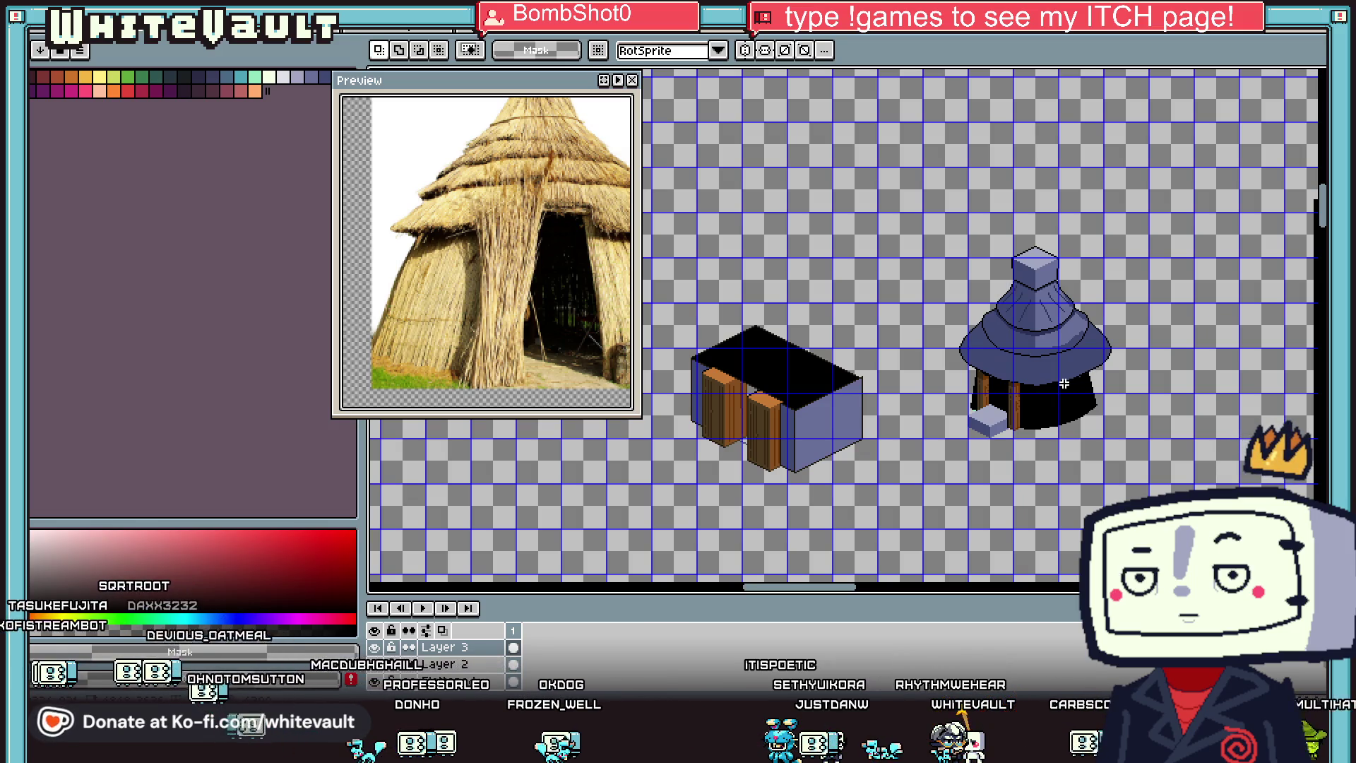
scroll(1064, 383, up, 2)
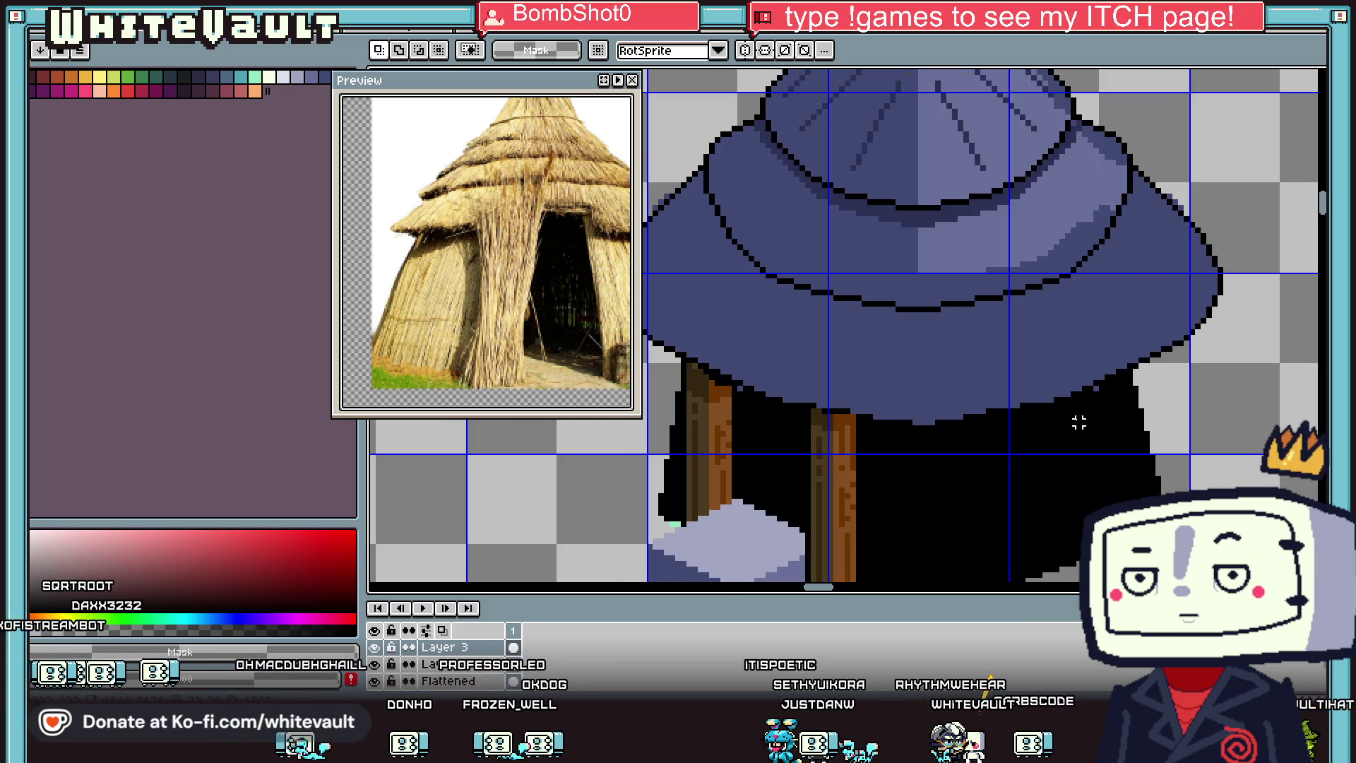
key(l)
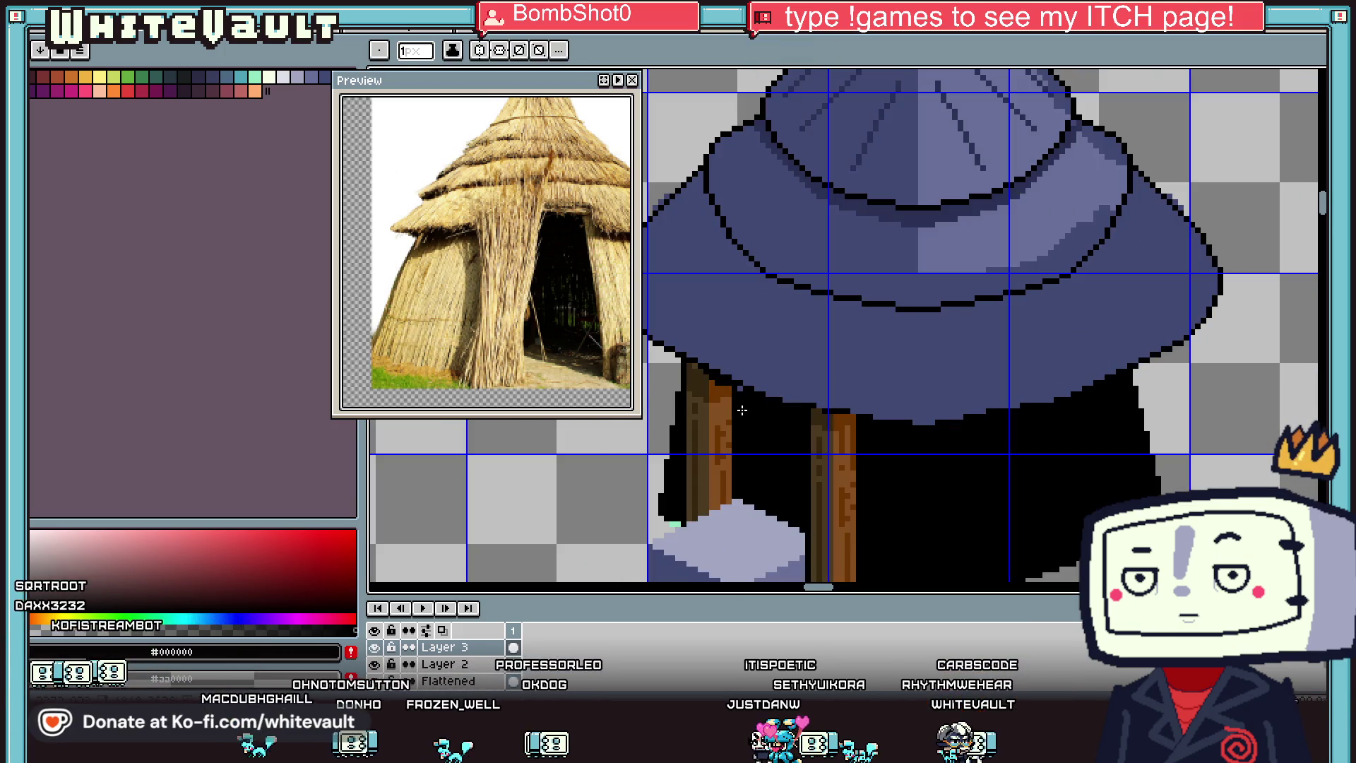
key(i)
scroll(731, 412, down, 2)
scroll(725, 414, up, 1)
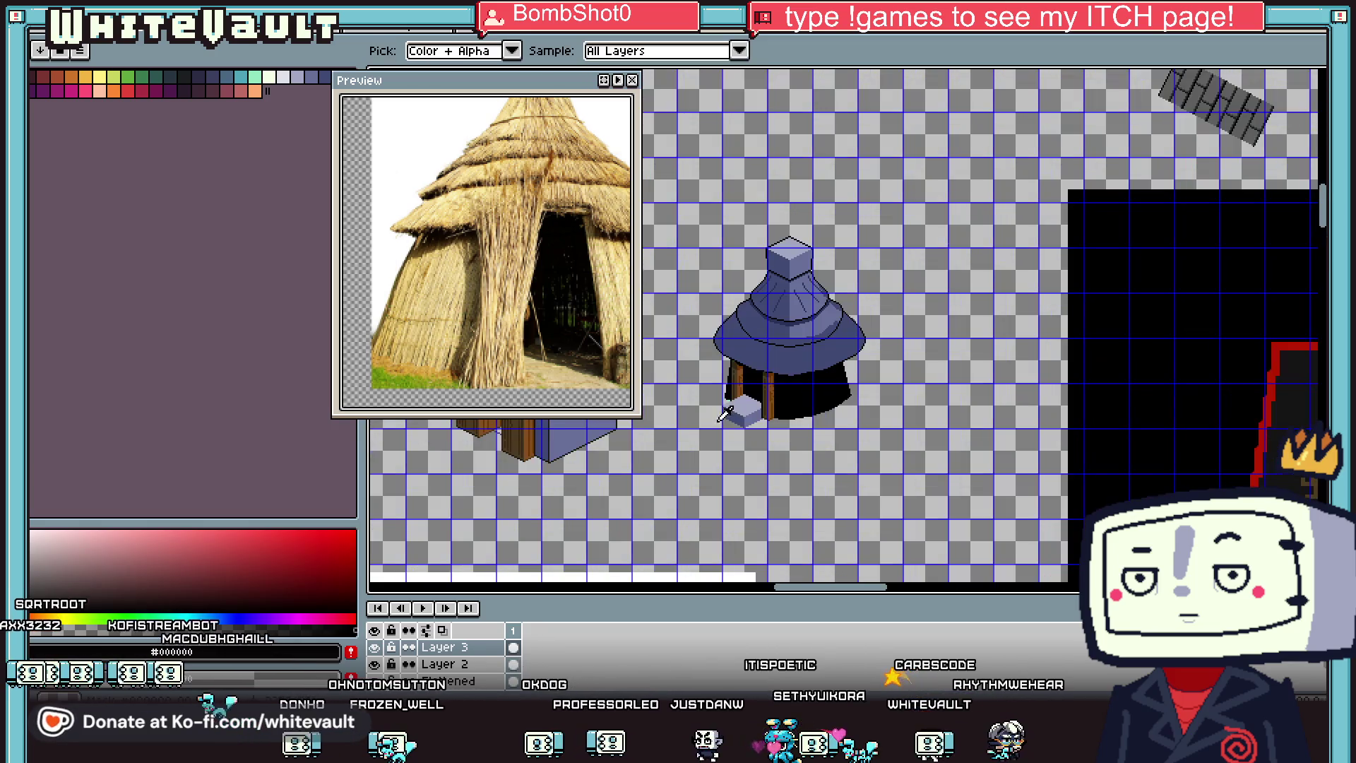
scroll(726, 414, up, 3)
key(b)
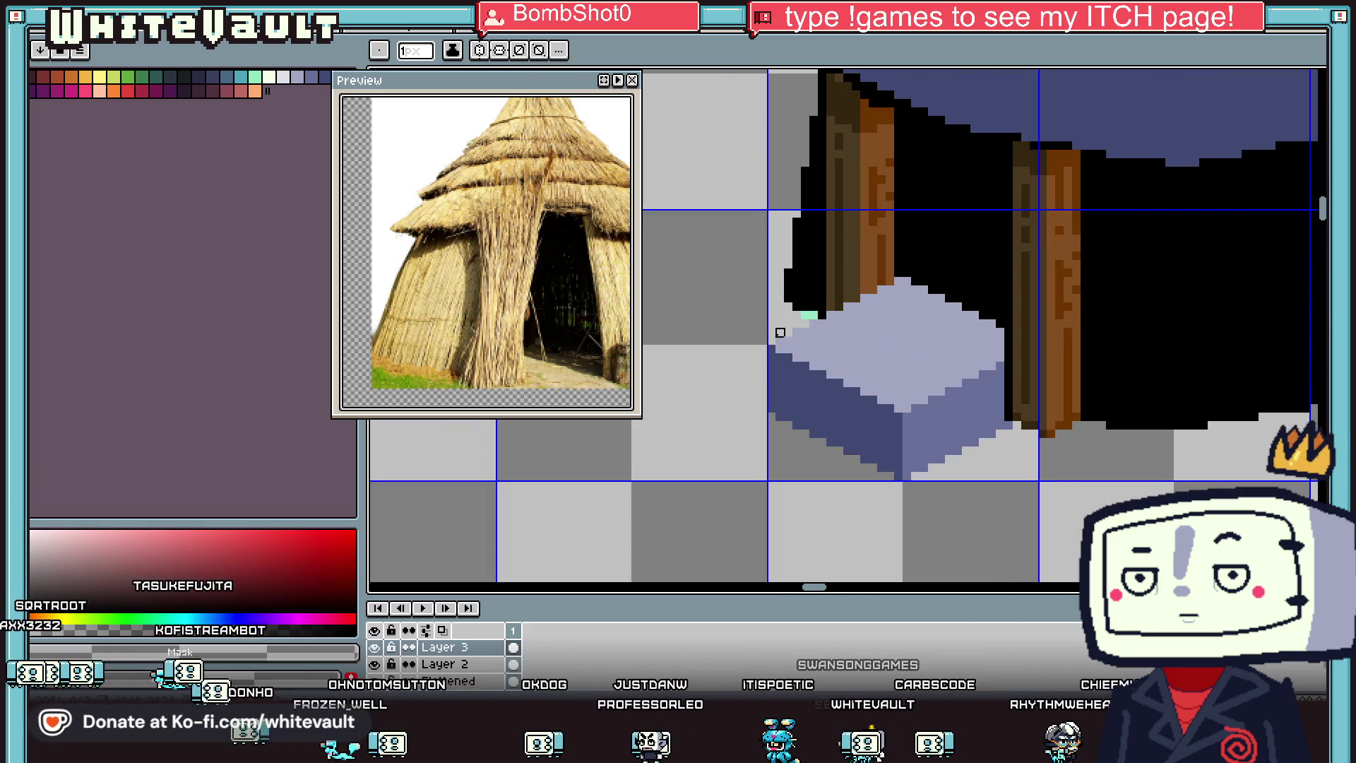
right_click(484, 664)
click(523, 658)
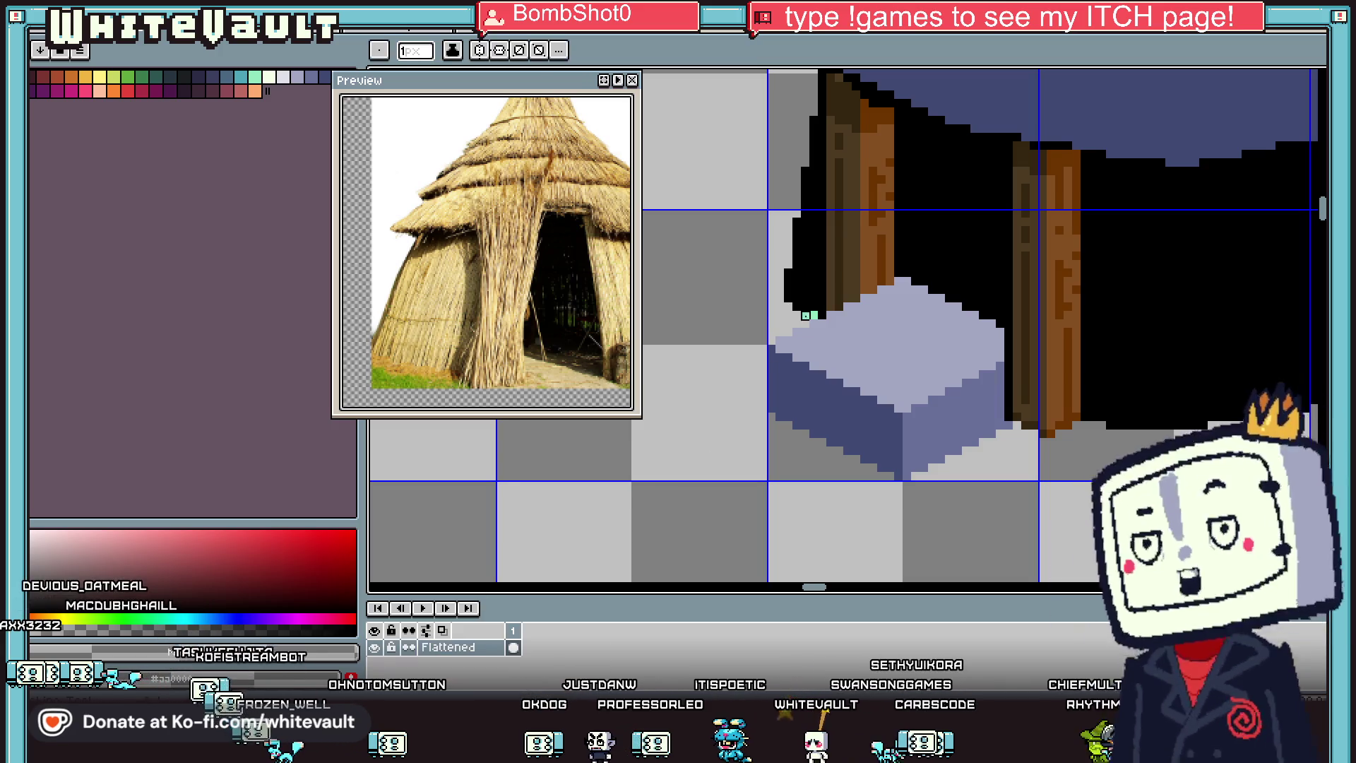
Step: Sample black and outline the step's front and lower-left edge with the Pencil
key(i)
click(805, 316)
key(b)
scroll(943, 401, down, 2)
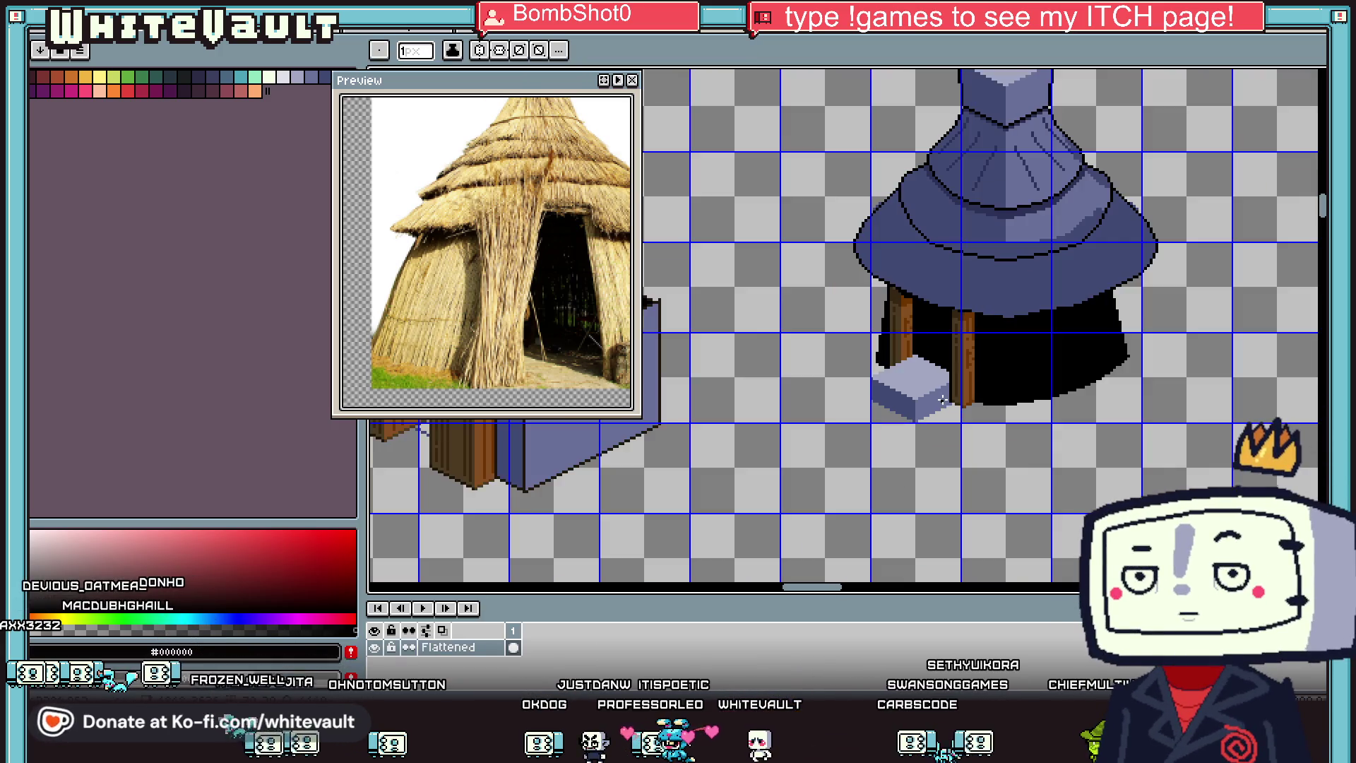
key(i)
scroll(943, 400, up, 3)
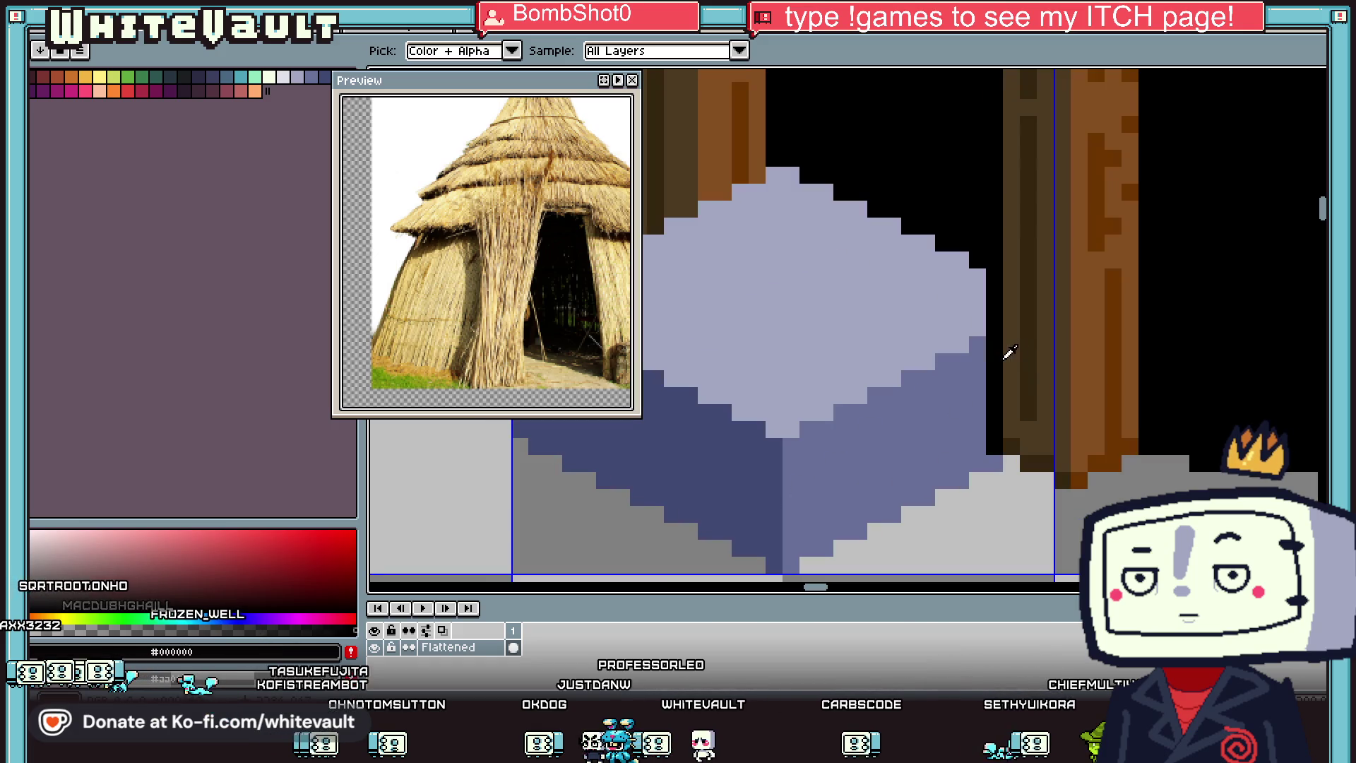
key(b)
drag(879, 398, 875, 447)
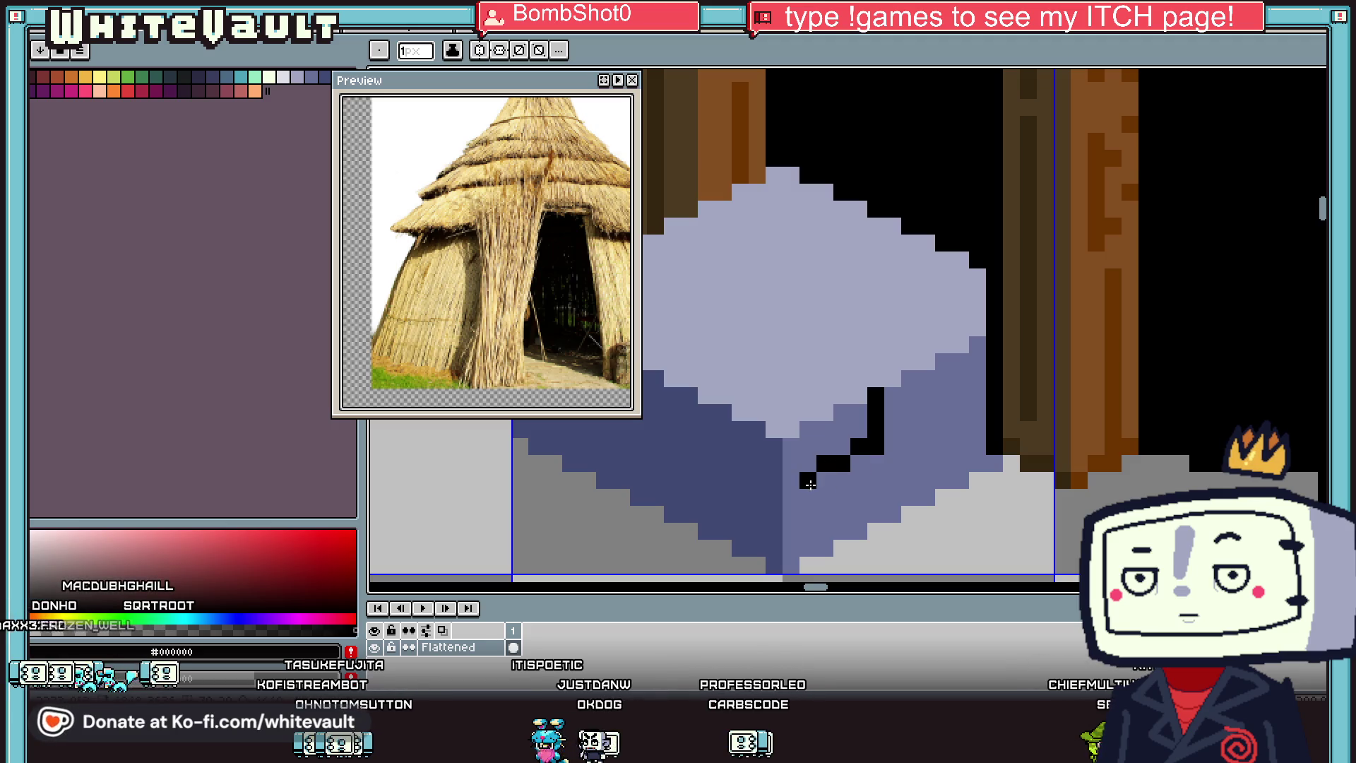
scroll(796, 485, down, 3)
scroll(821, 473, up, 1)
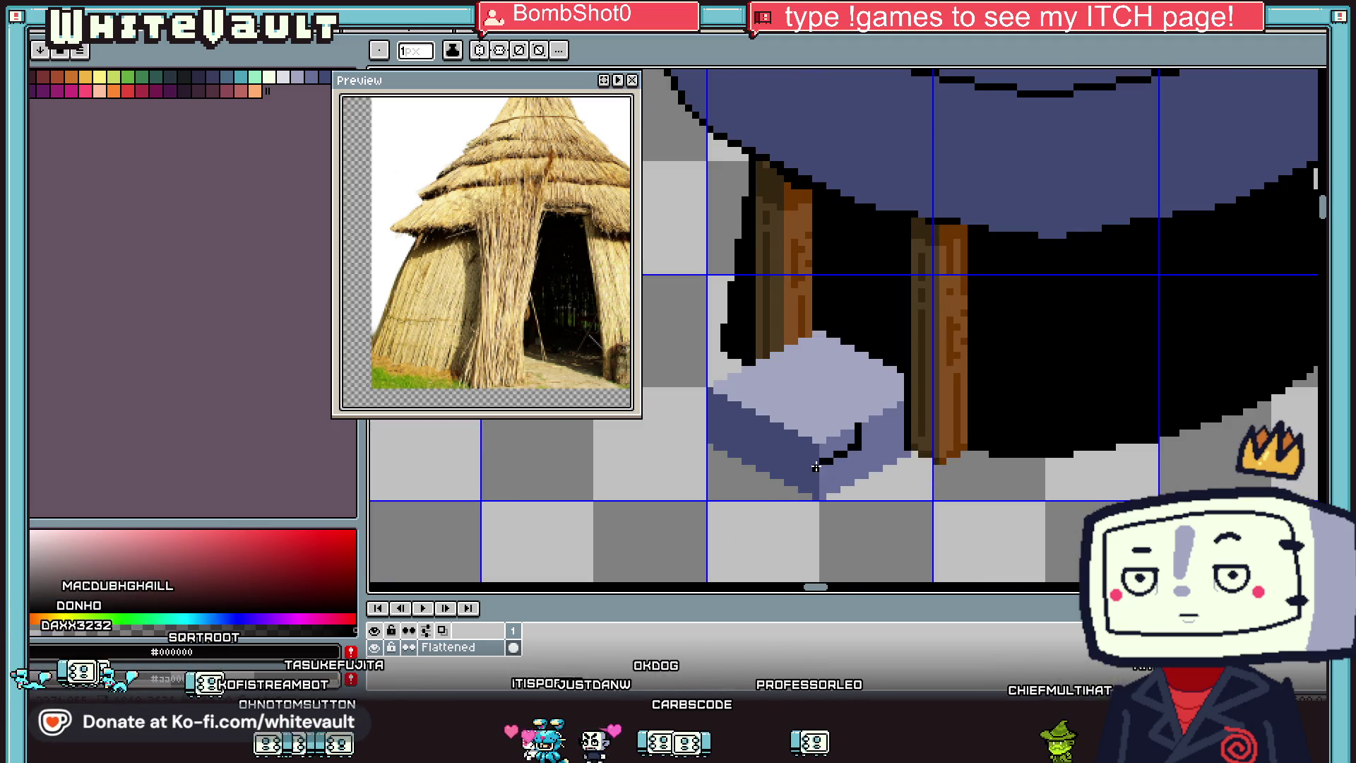
drag(816, 467, 730, 420)
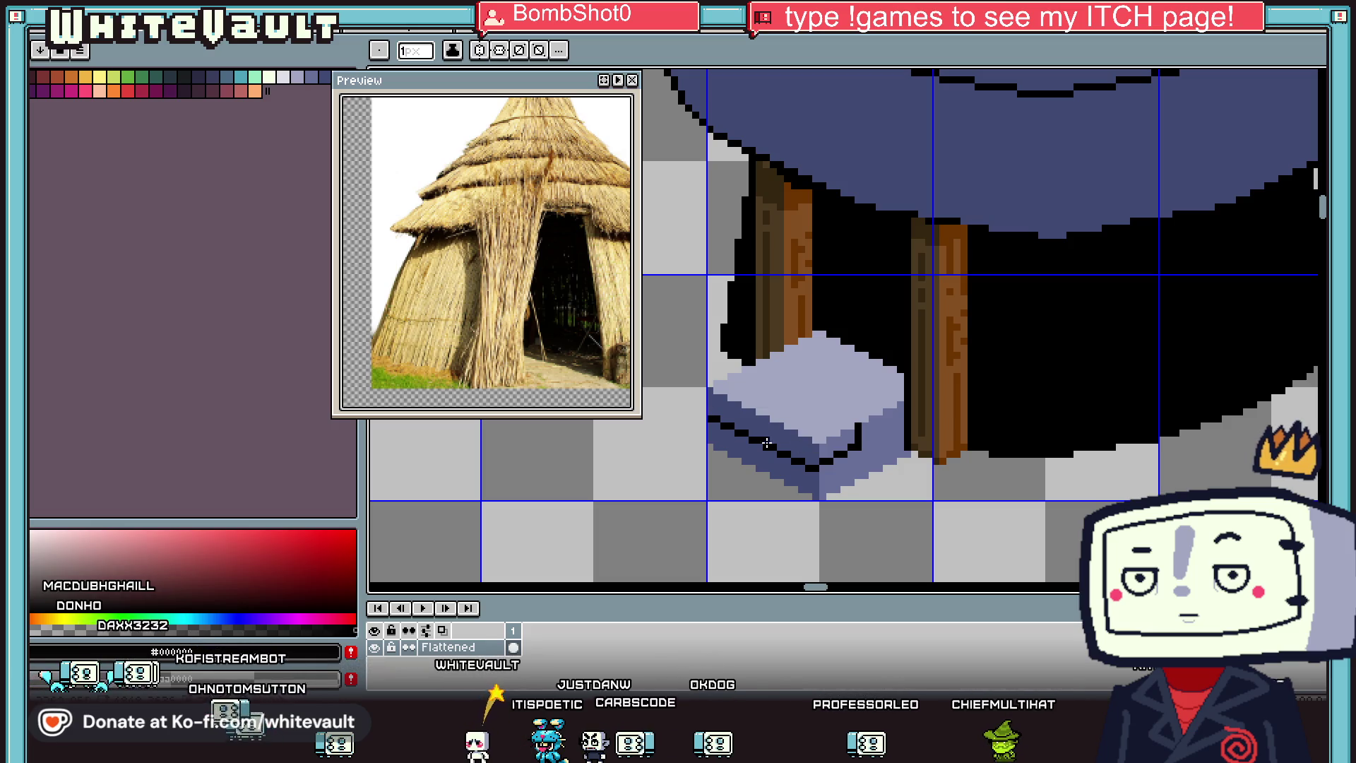
click(766, 443)
Step: Draw two diagonal black stair lines across the light step block
scroll(721, 411, up, 2)
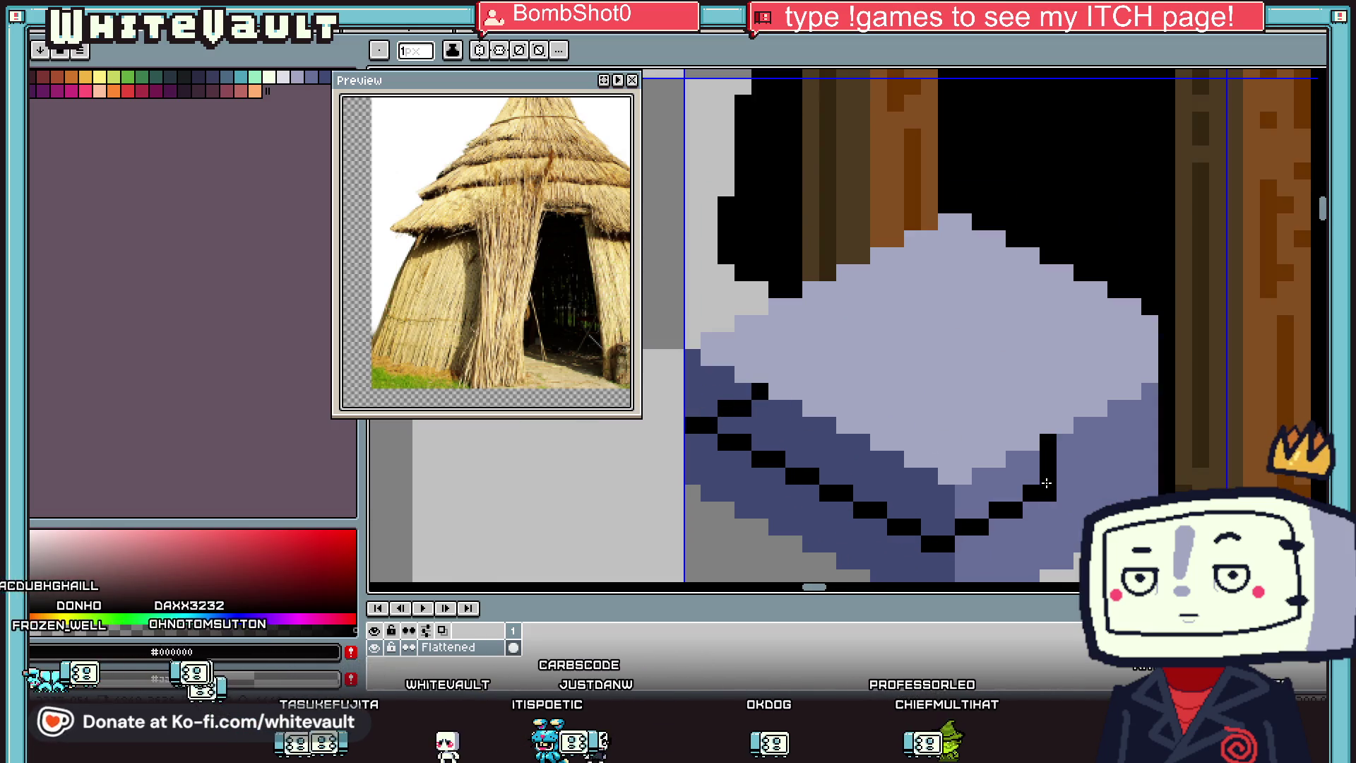
drag(1046, 493, 808, 397)
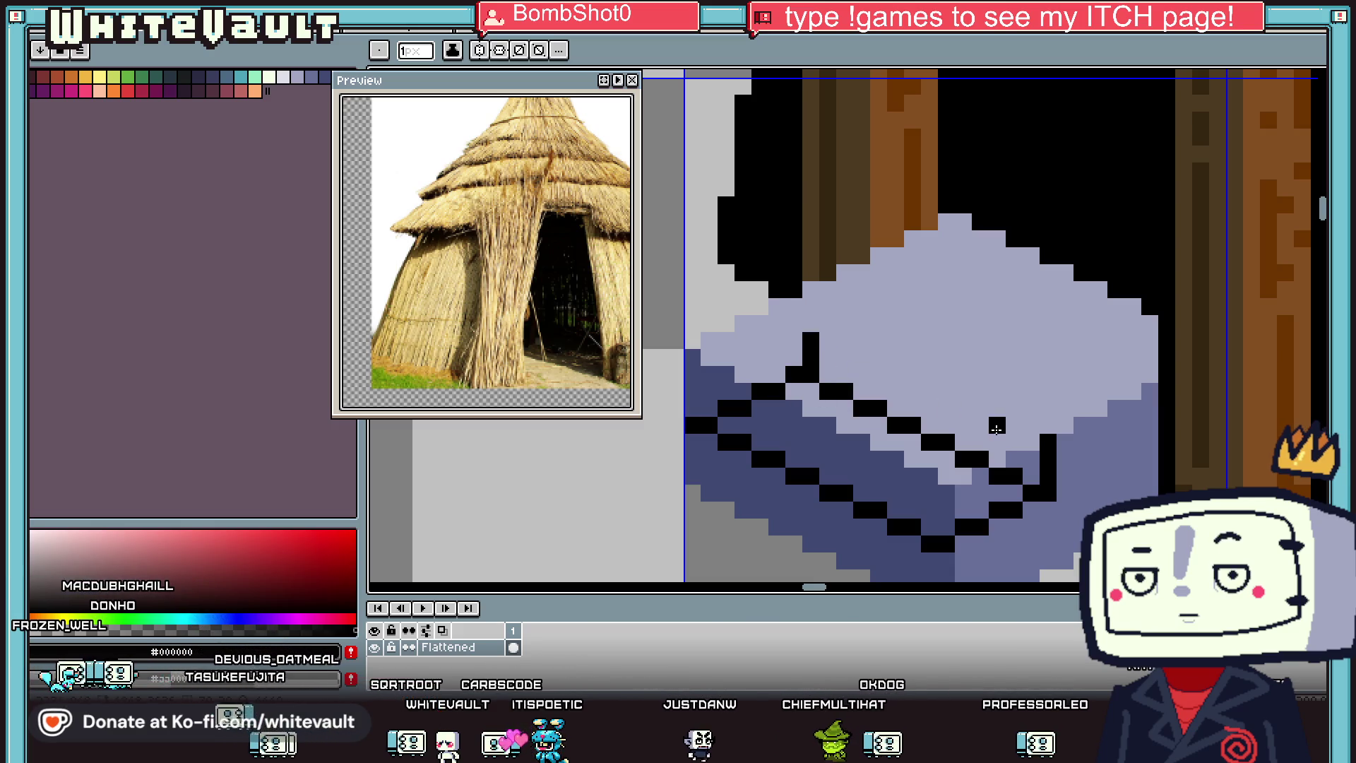
drag(1046, 441, 811, 324)
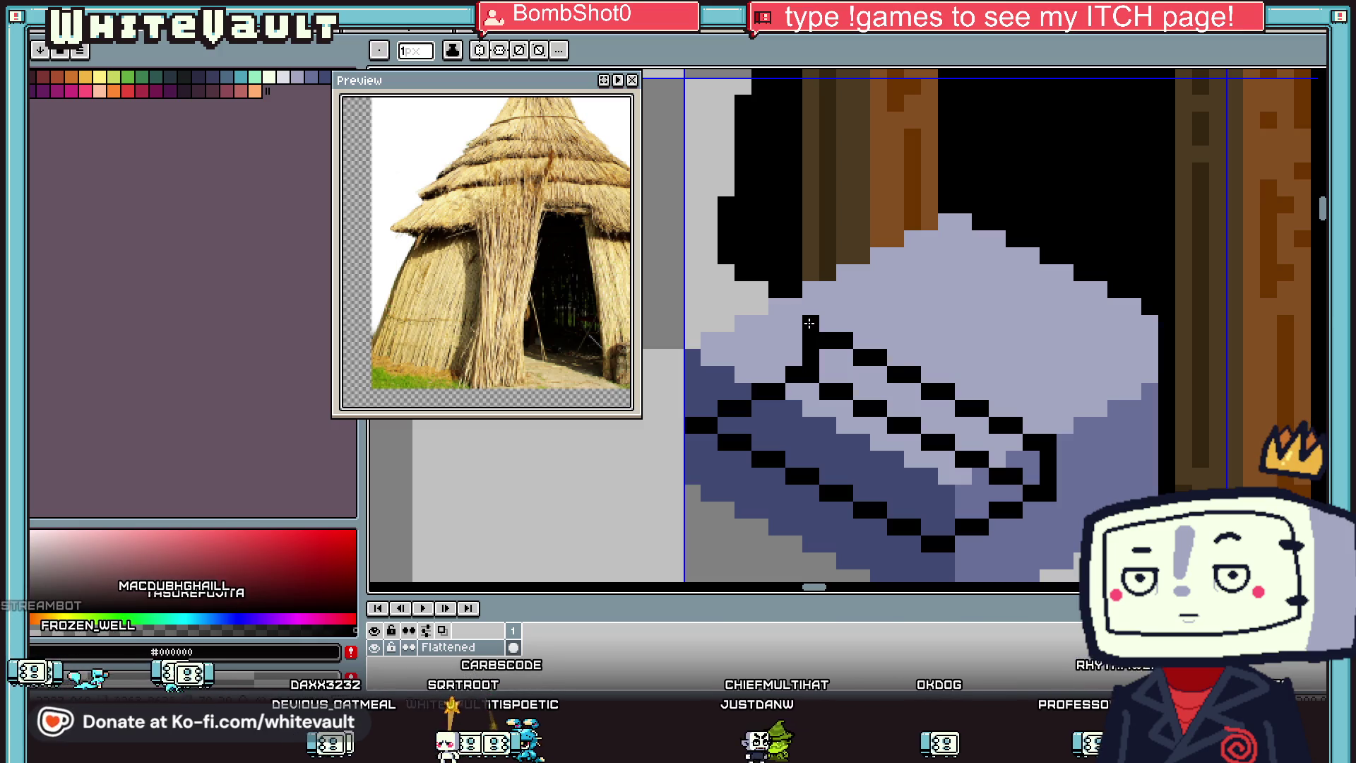
scroll(881, 372, down, 3)
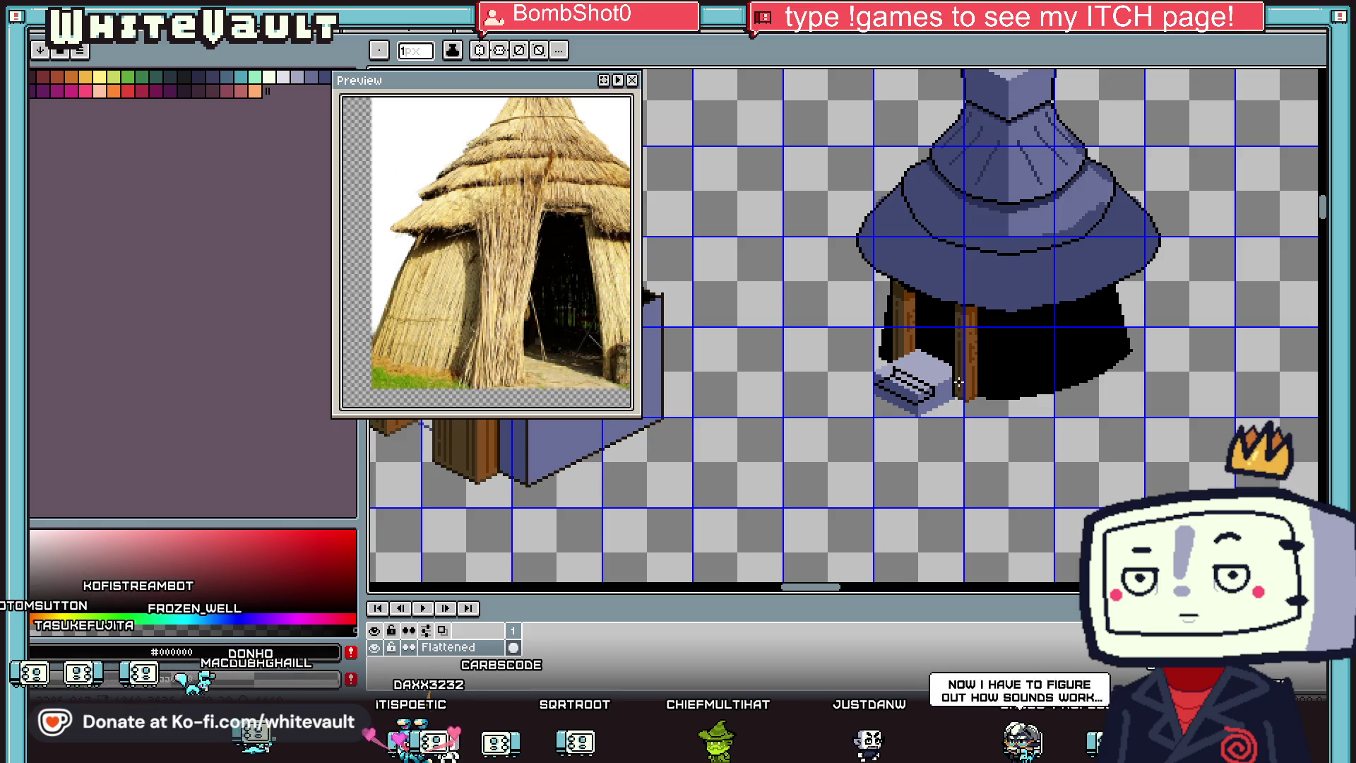
scroll(874, 359, up, 3)
scroll(874, 360, down, 2)
Step: Undo the black stair lines on the step and return to the Pencil
key(v)
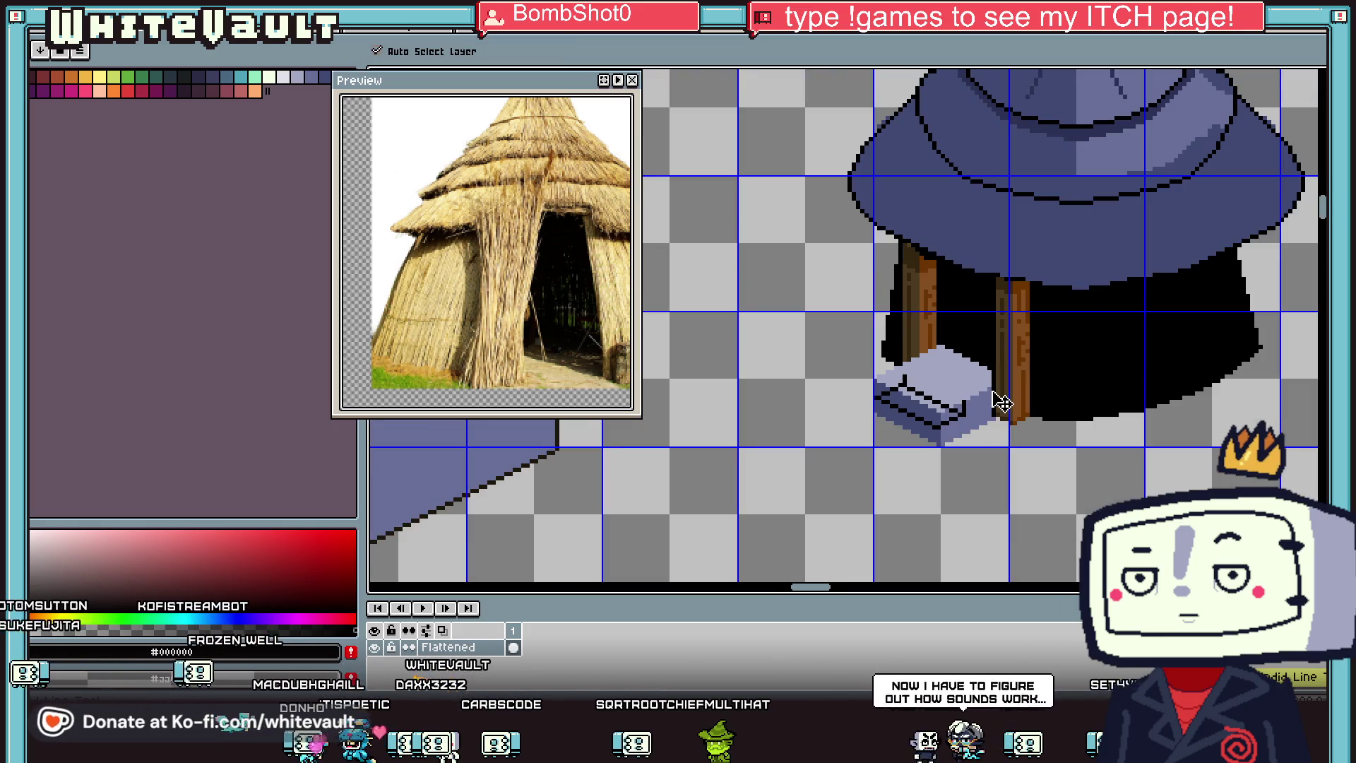
key(ctrl+z)
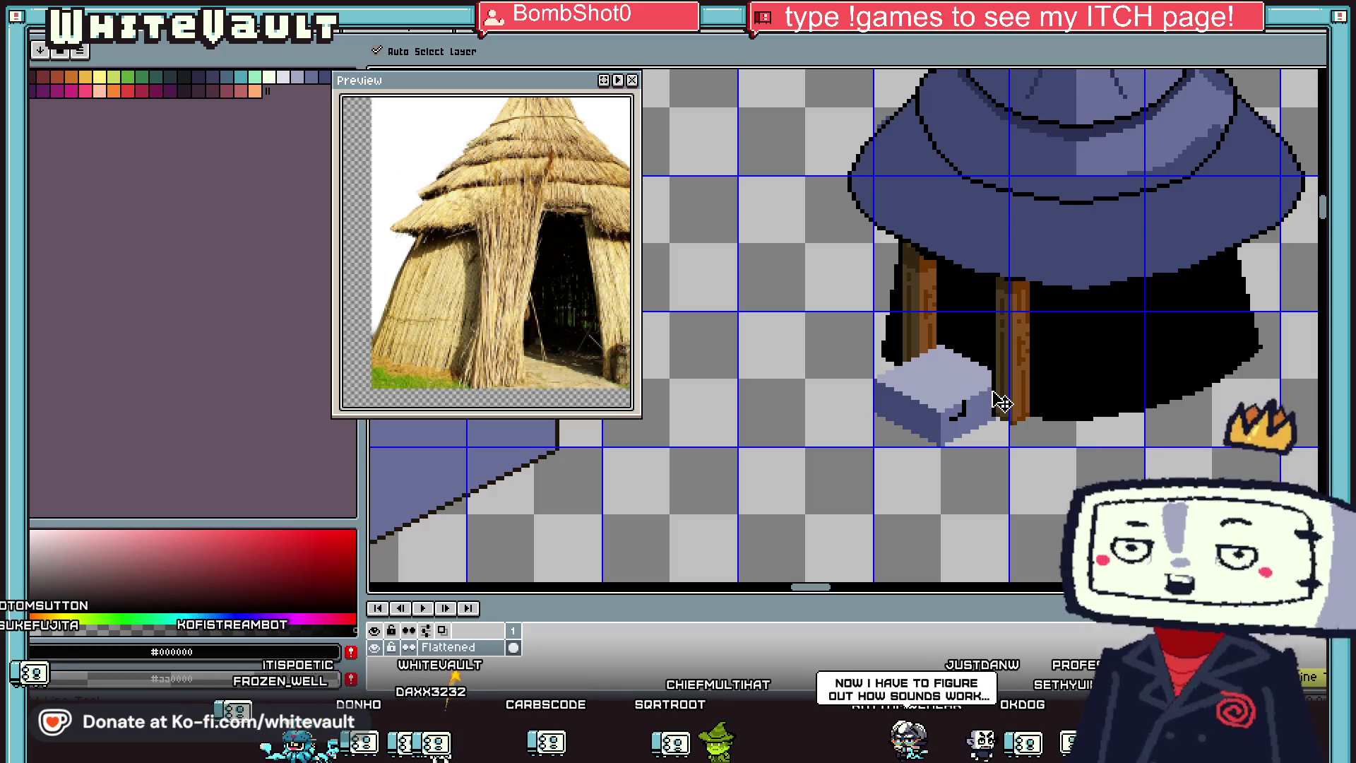
key(b)
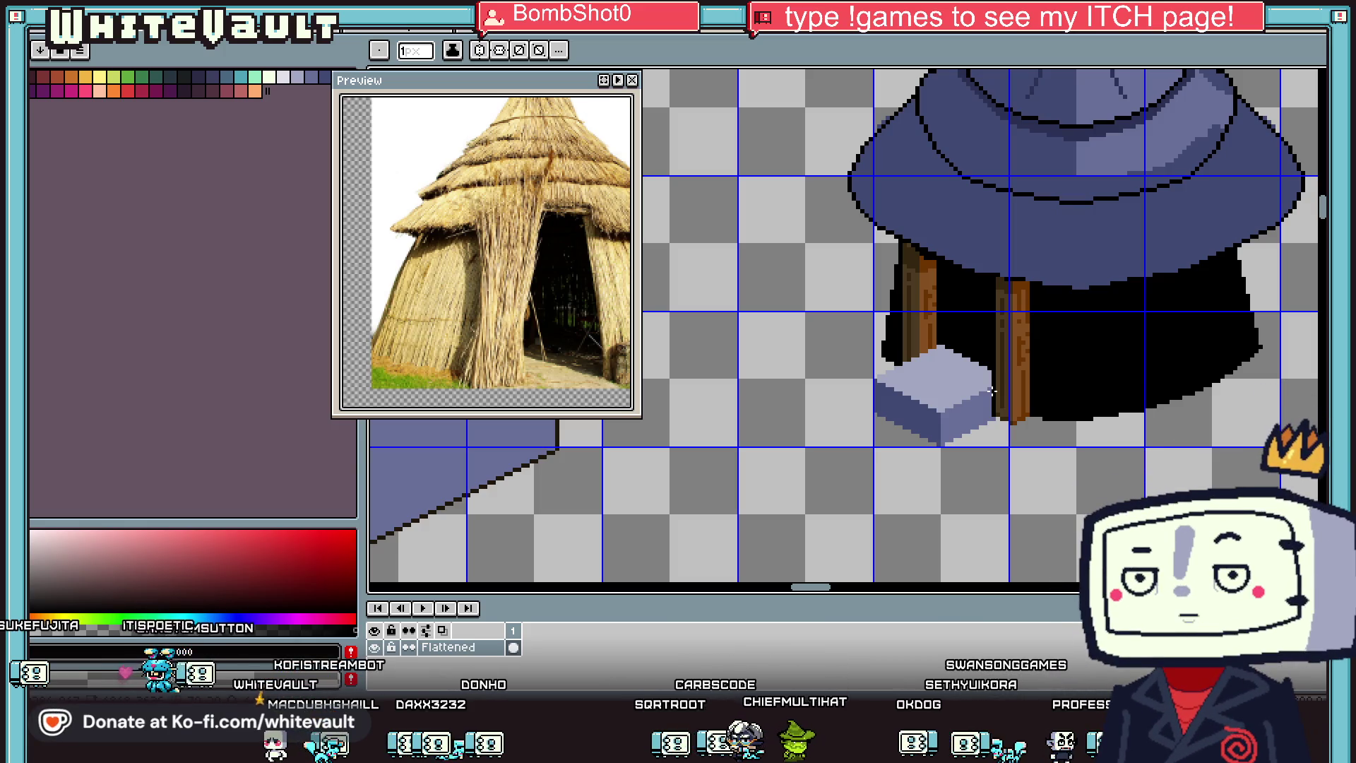
scroll(1018, 279, down, 1)
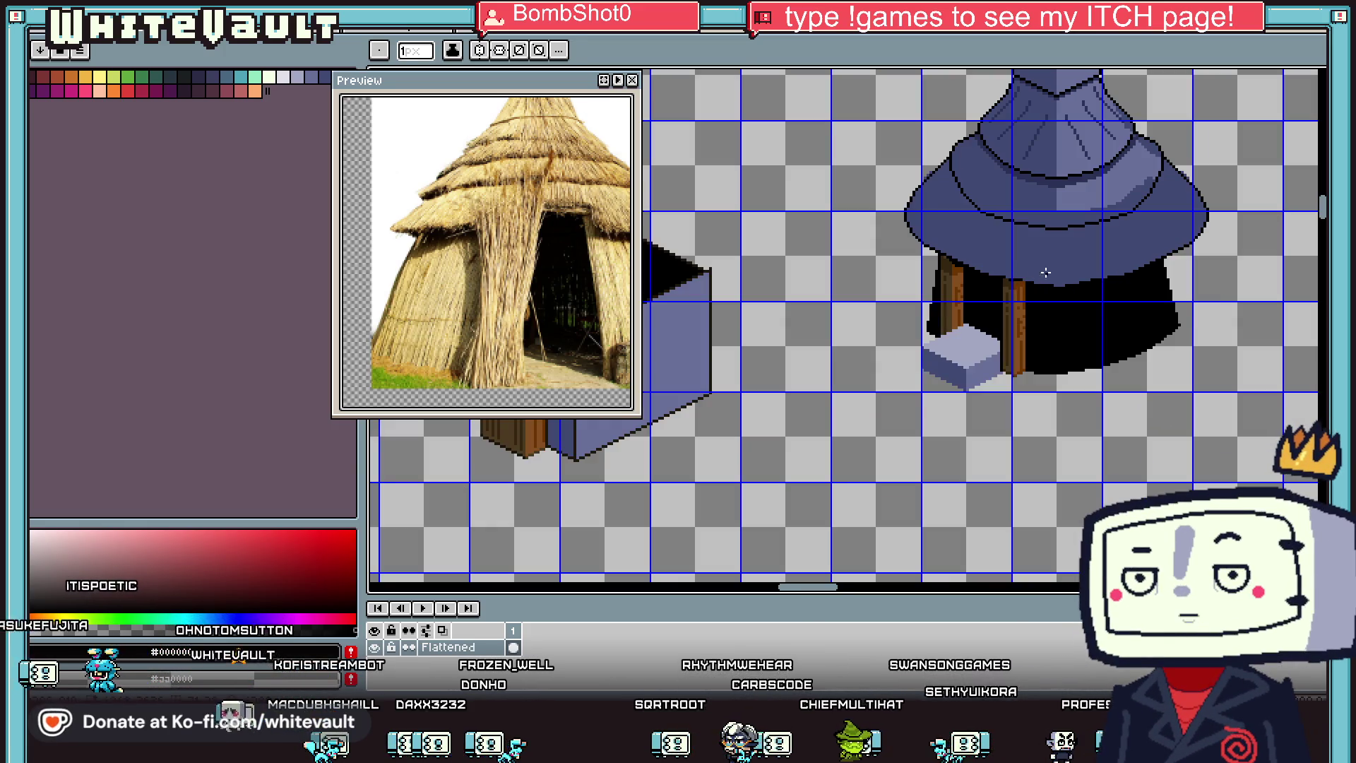
key(alt)
scroll(944, 258, down, 1)
scroll(925, 233, up, 4)
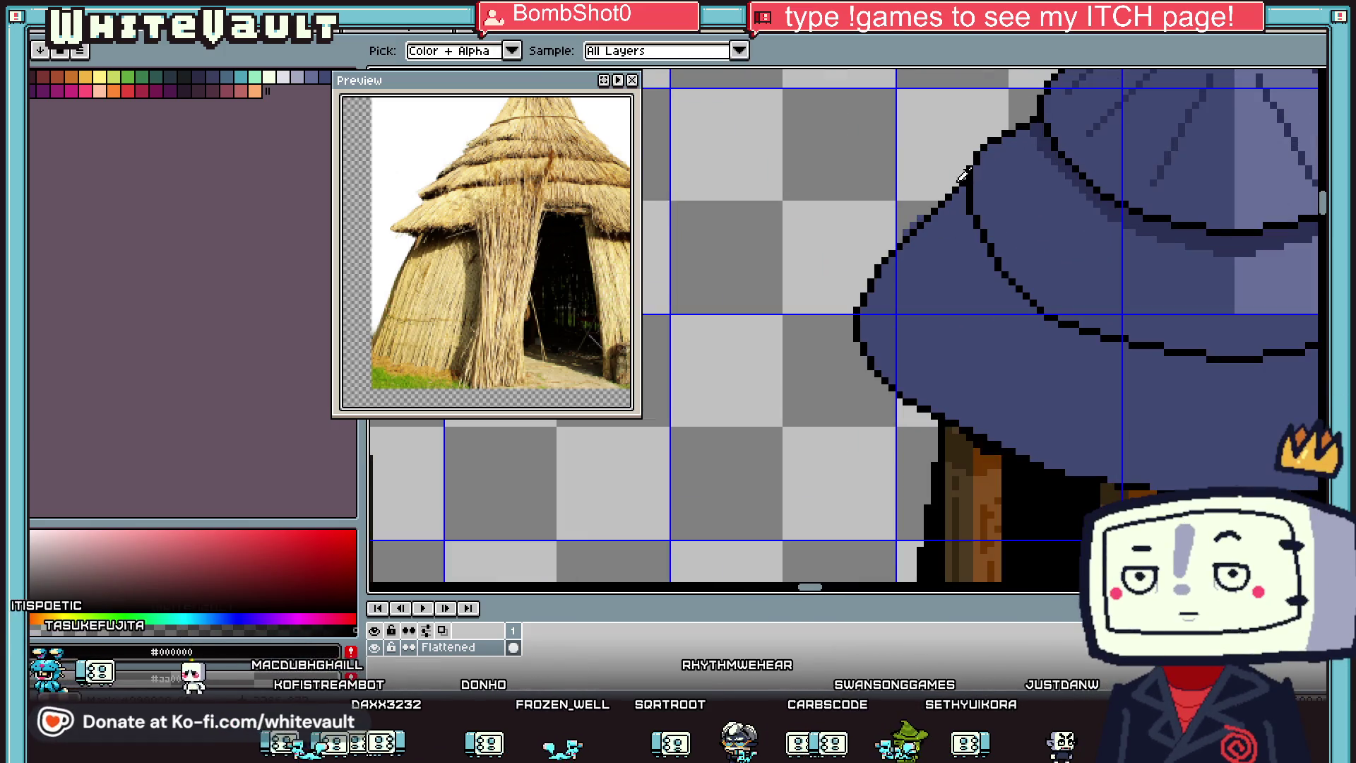
Step: Sample the roof's dark blue colour from the canvas with the eyedropper
scroll(881, 252, down, 2)
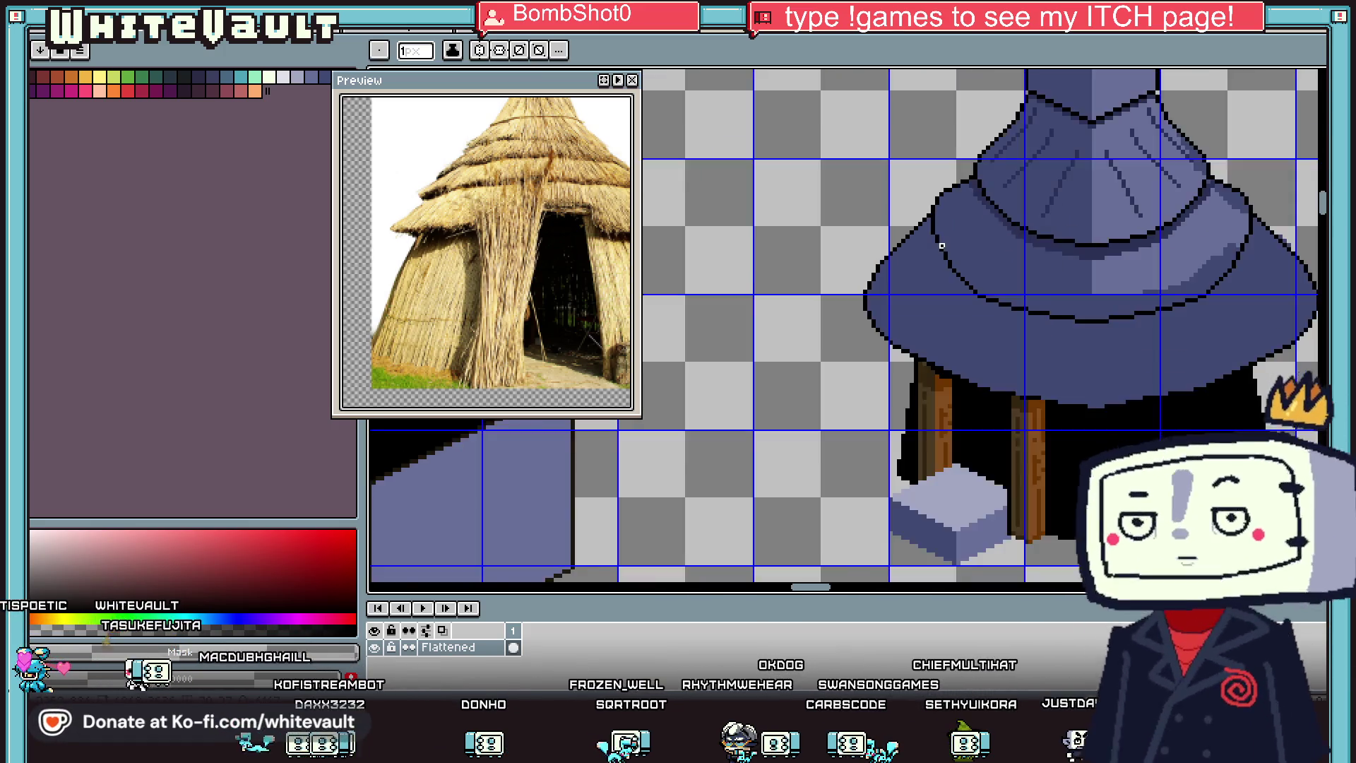
key(alt)
scroll(1066, 233, up, 3)
scroll(1059, 233, up, 1)
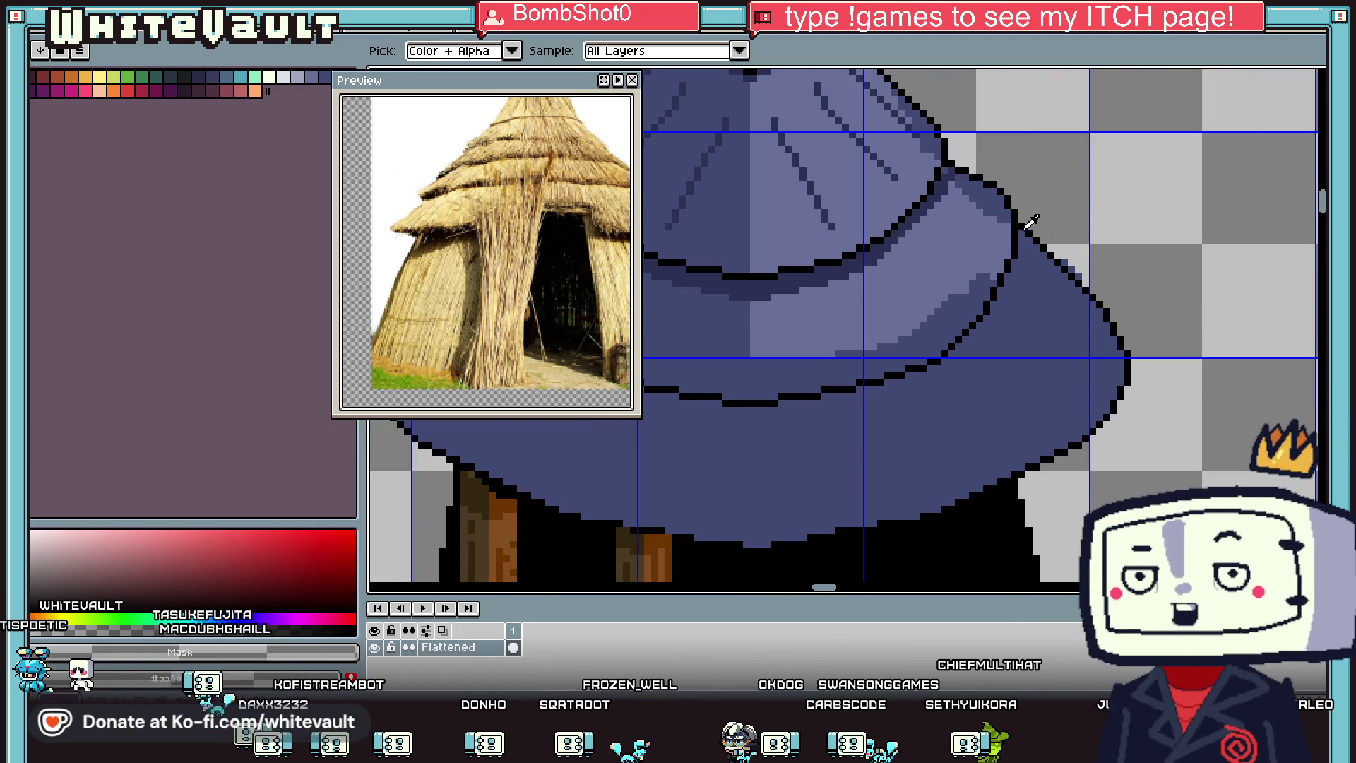
scroll(1021, 249, up, 1)
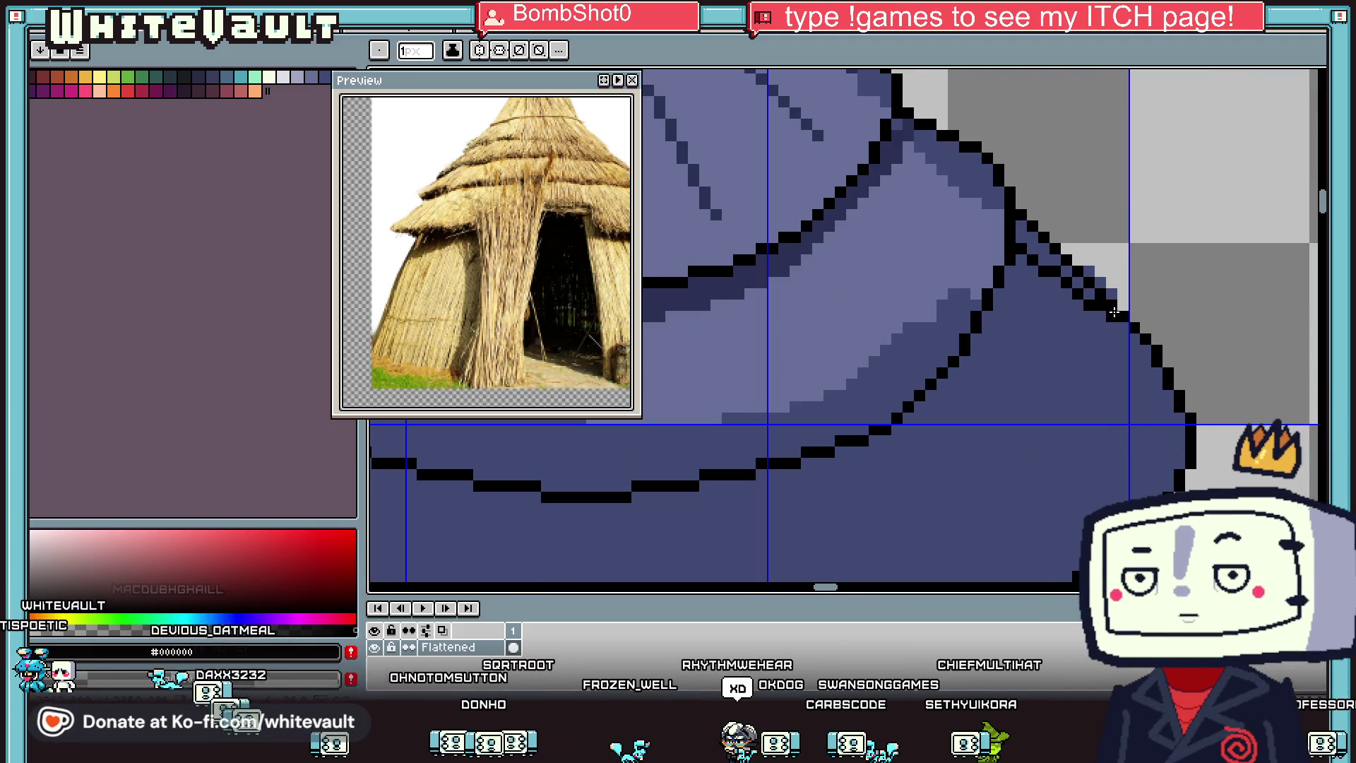
key(alt)
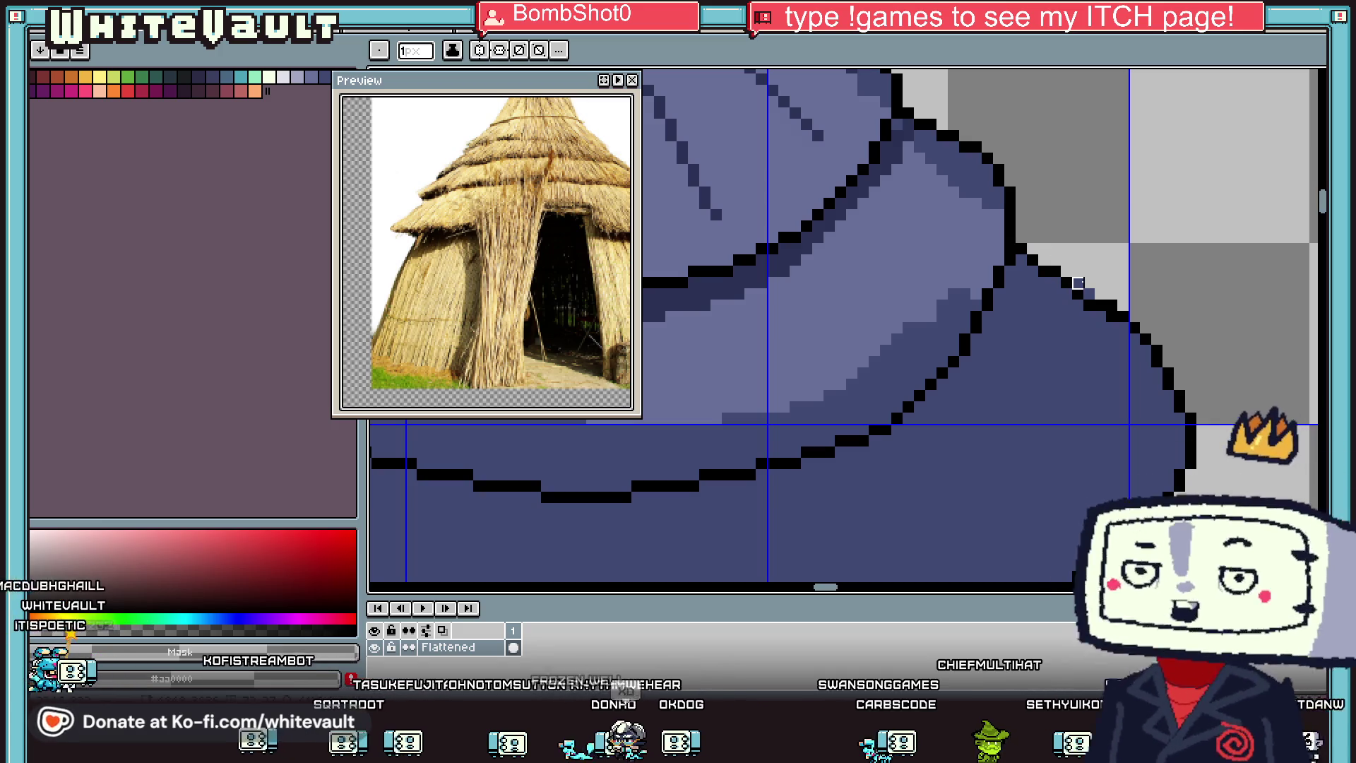
scroll(1090, 294, down, 3)
alt+click(1090, 291)
Step: Sample the light grey pixel colour near the roof edge
scroll(1090, 290, up, 3)
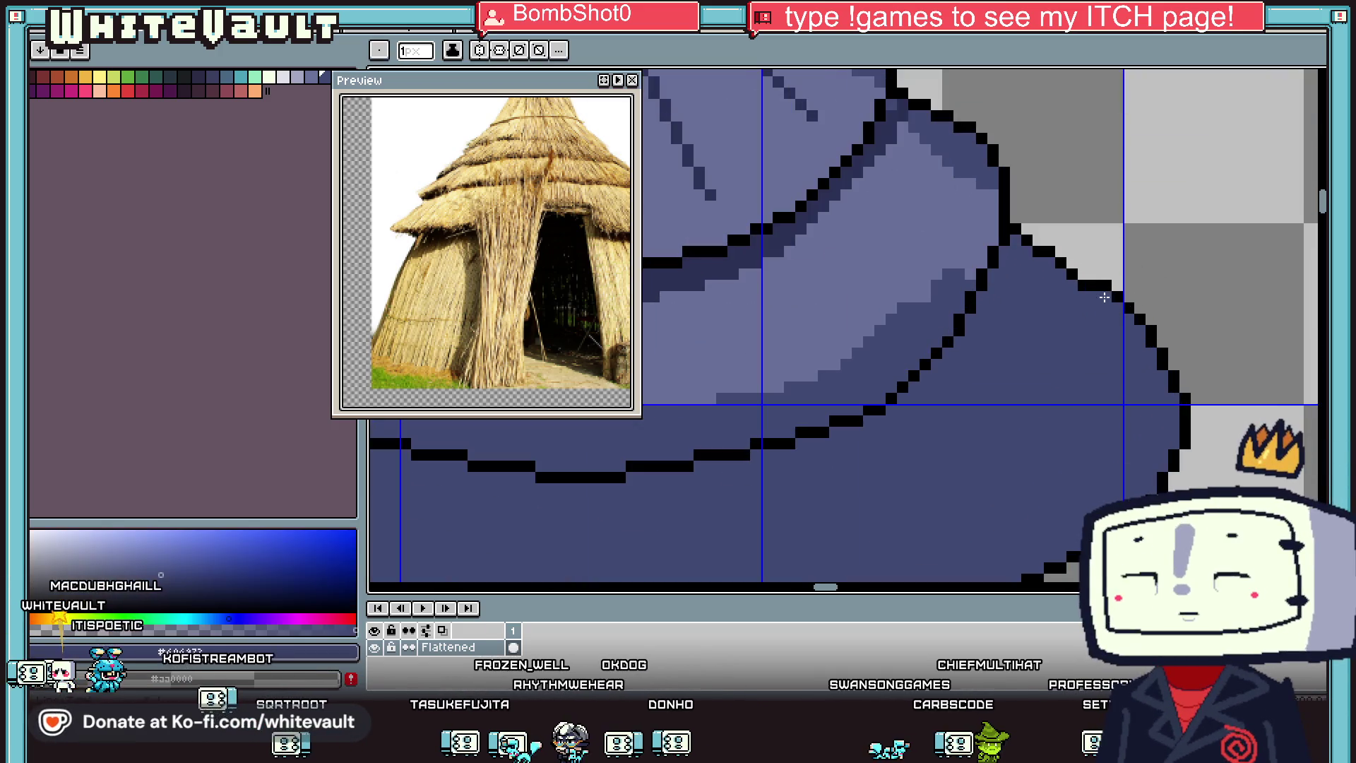
scroll(1090, 284, up, 1)
alt+click(1108, 225)
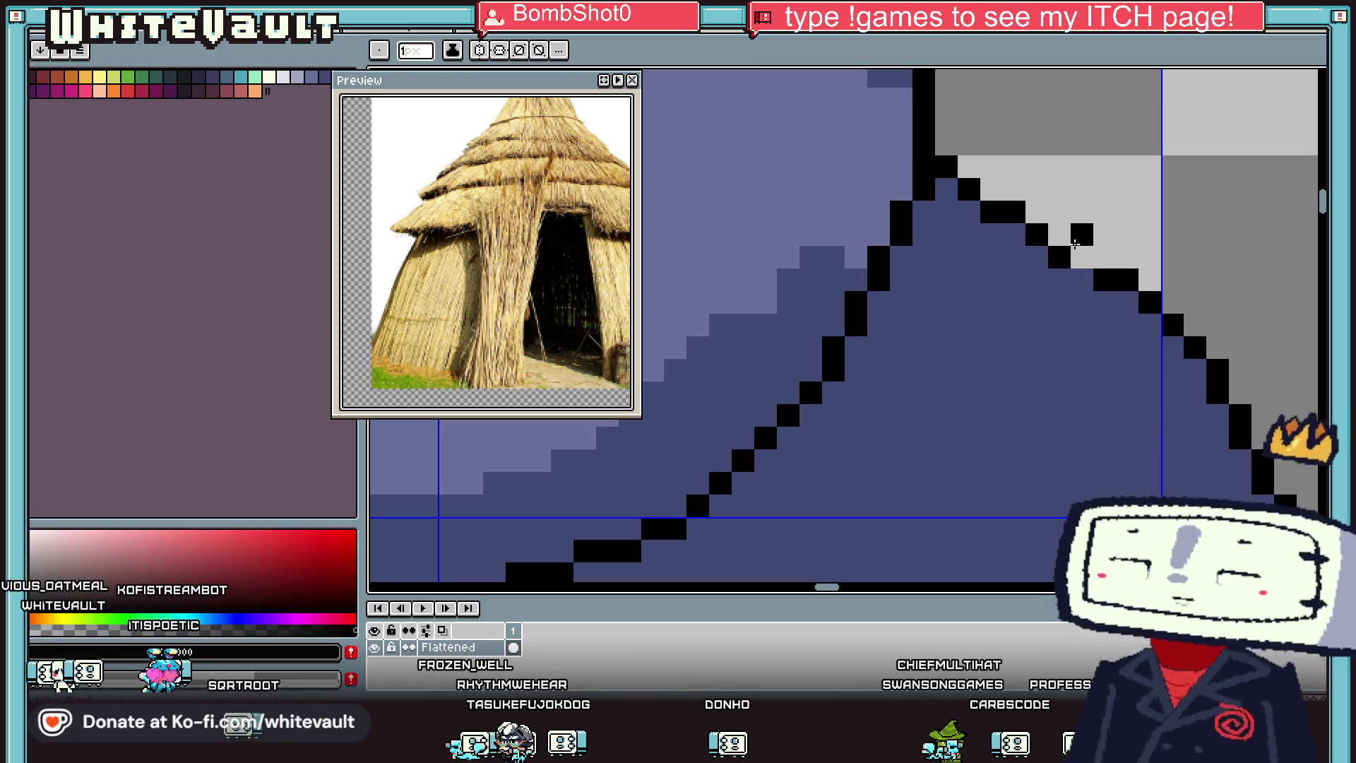
scroll(1105, 228, down, 3)
scroll(1095, 236, up, 3)
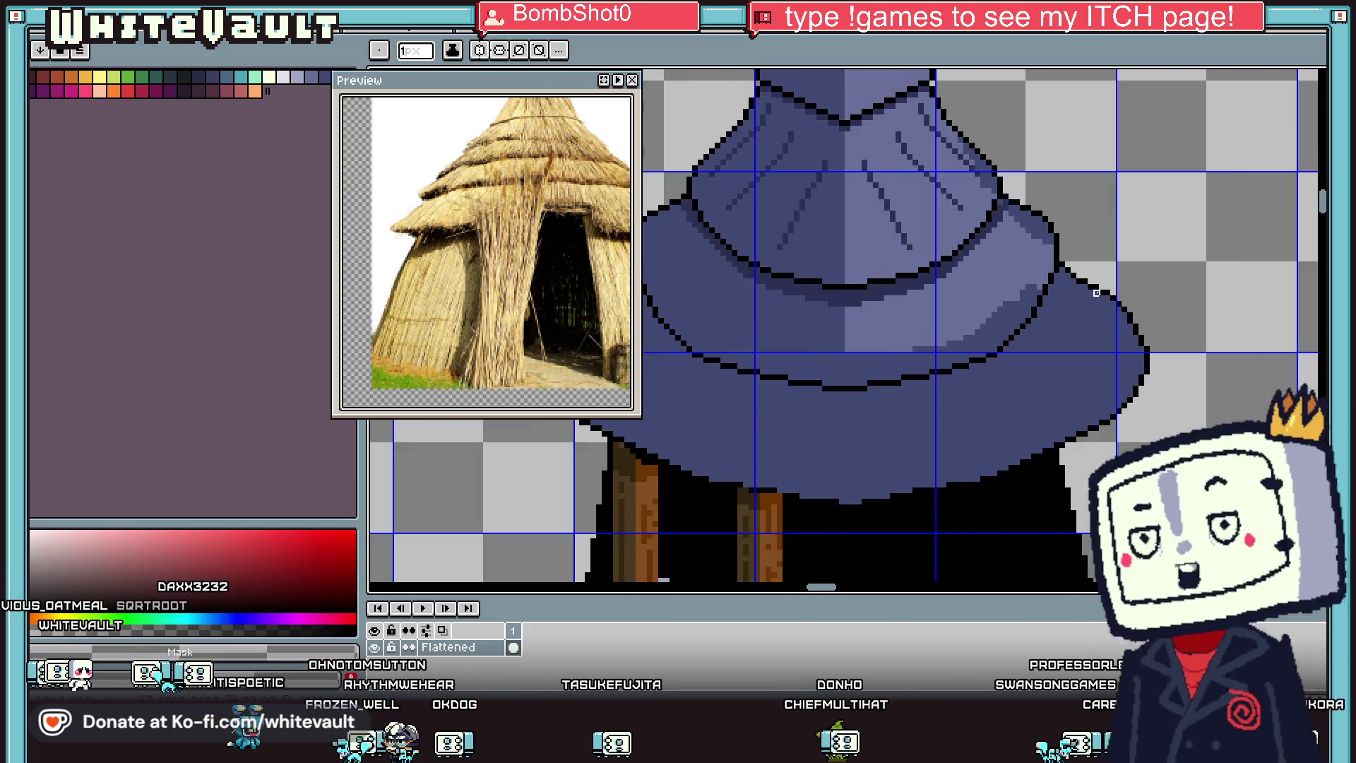
scroll(1066, 288, down, 3)
scroll(1123, 282, down, 1)
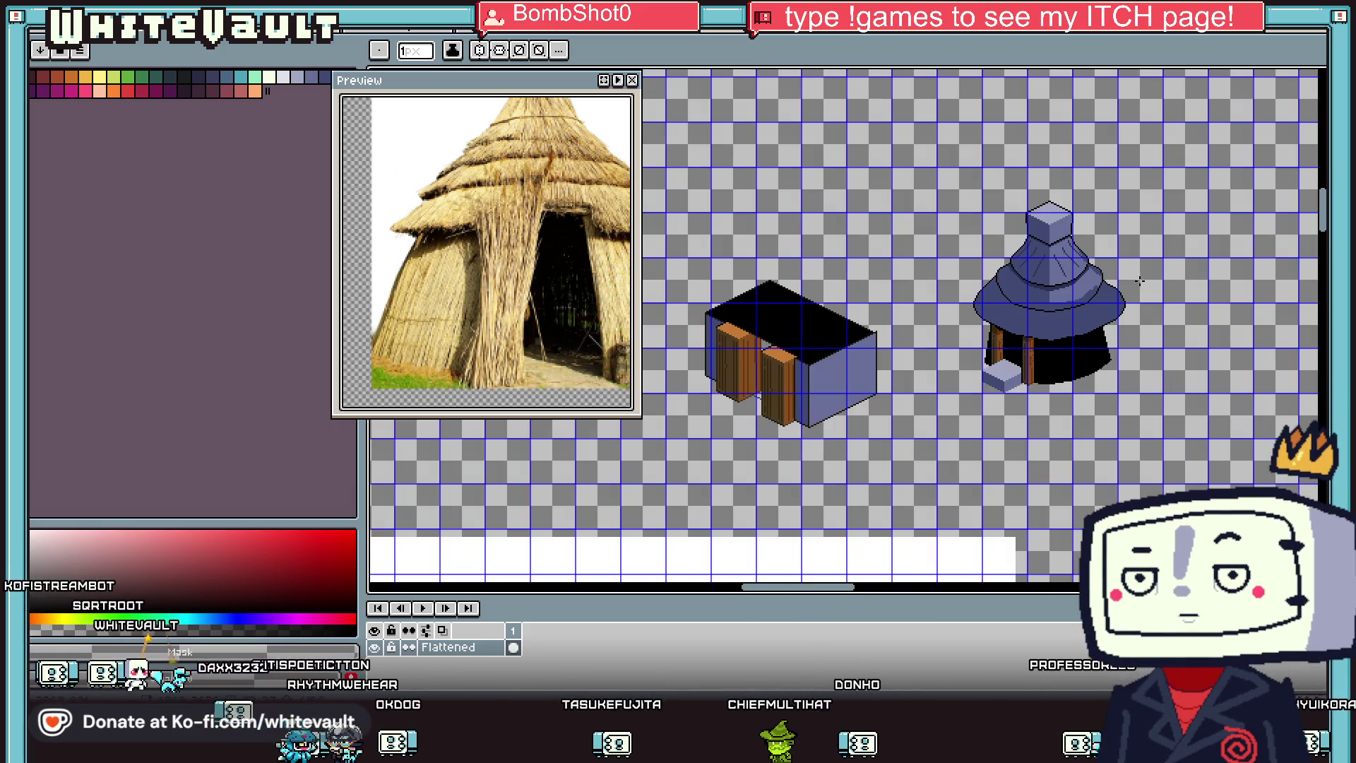
Step: Zoom in on the roof's lower brim with the 1px Pencil ready
key(v)
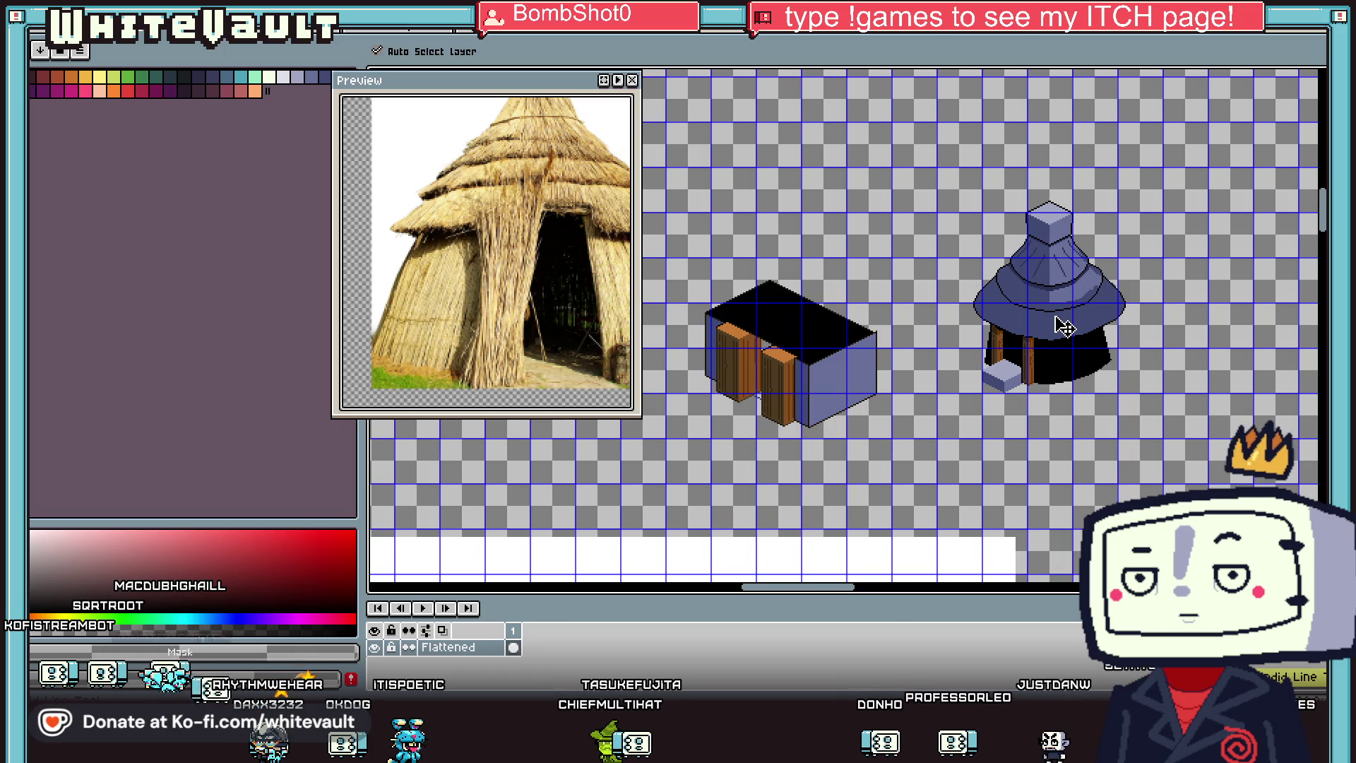
key(b)
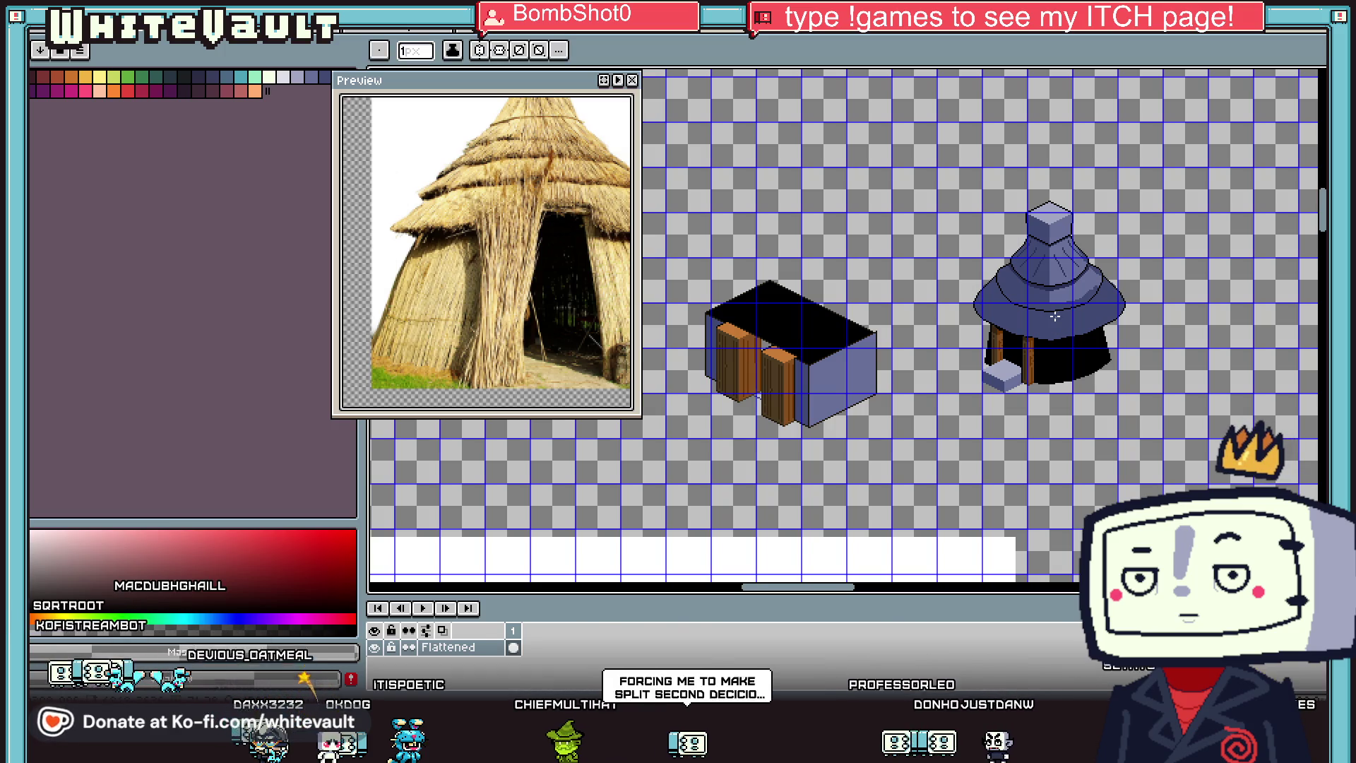
scroll(1071, 305, up, 4)
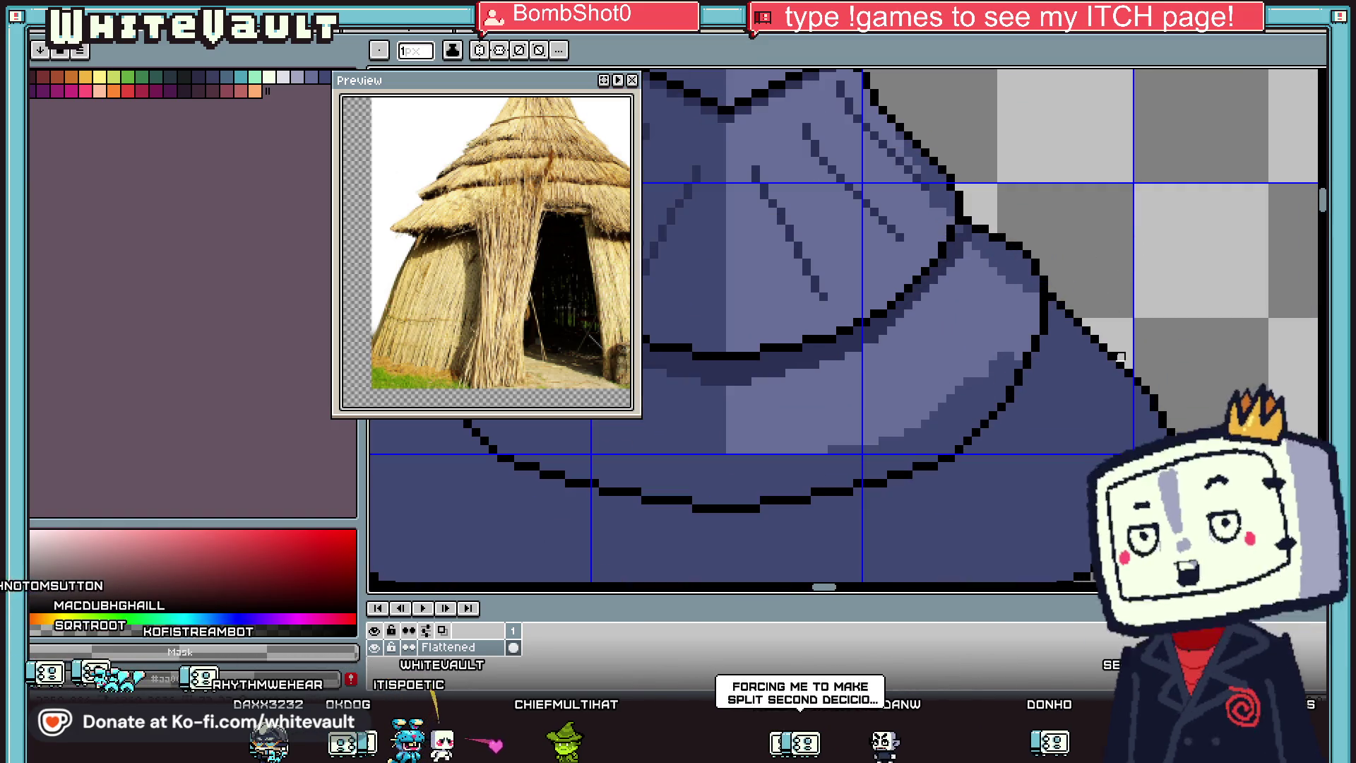
scroll(1104, 339, down, 4)
scroll(1036, 349, up, 5)
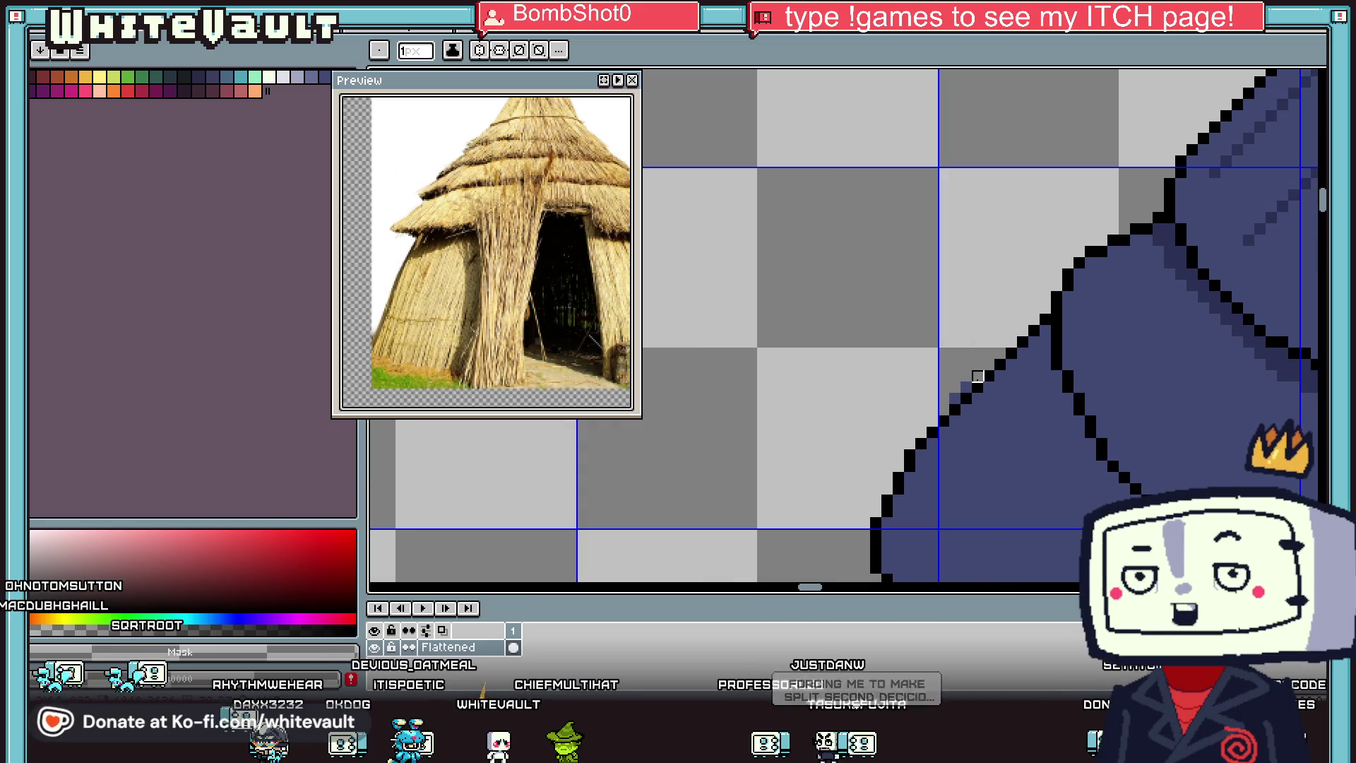
scroll(954, 399, down, 5)
scroll(1113, 387, up, 3)
scroll(1112, 388, up, 2)
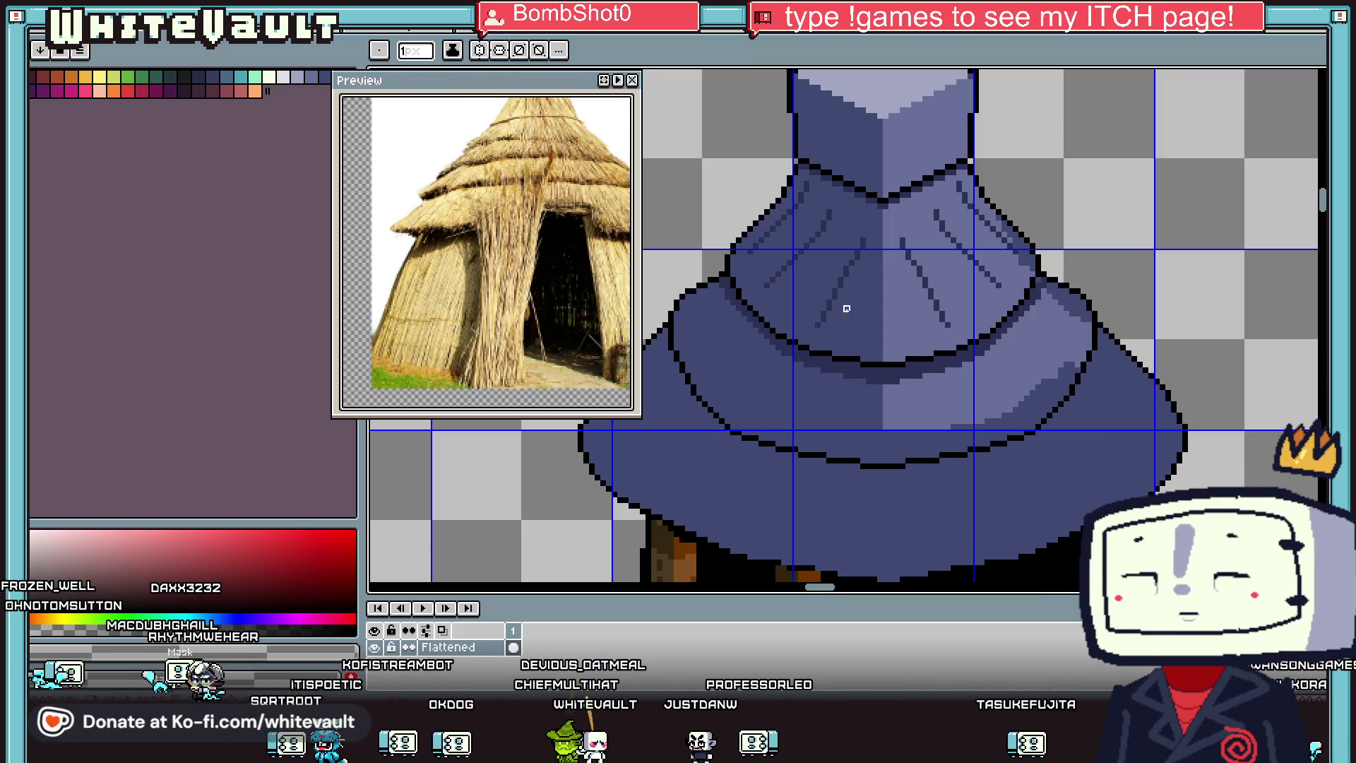
key(i)
scroll(895, 424, up, 1)
key(b)
scroll(874, 438, up, 1)
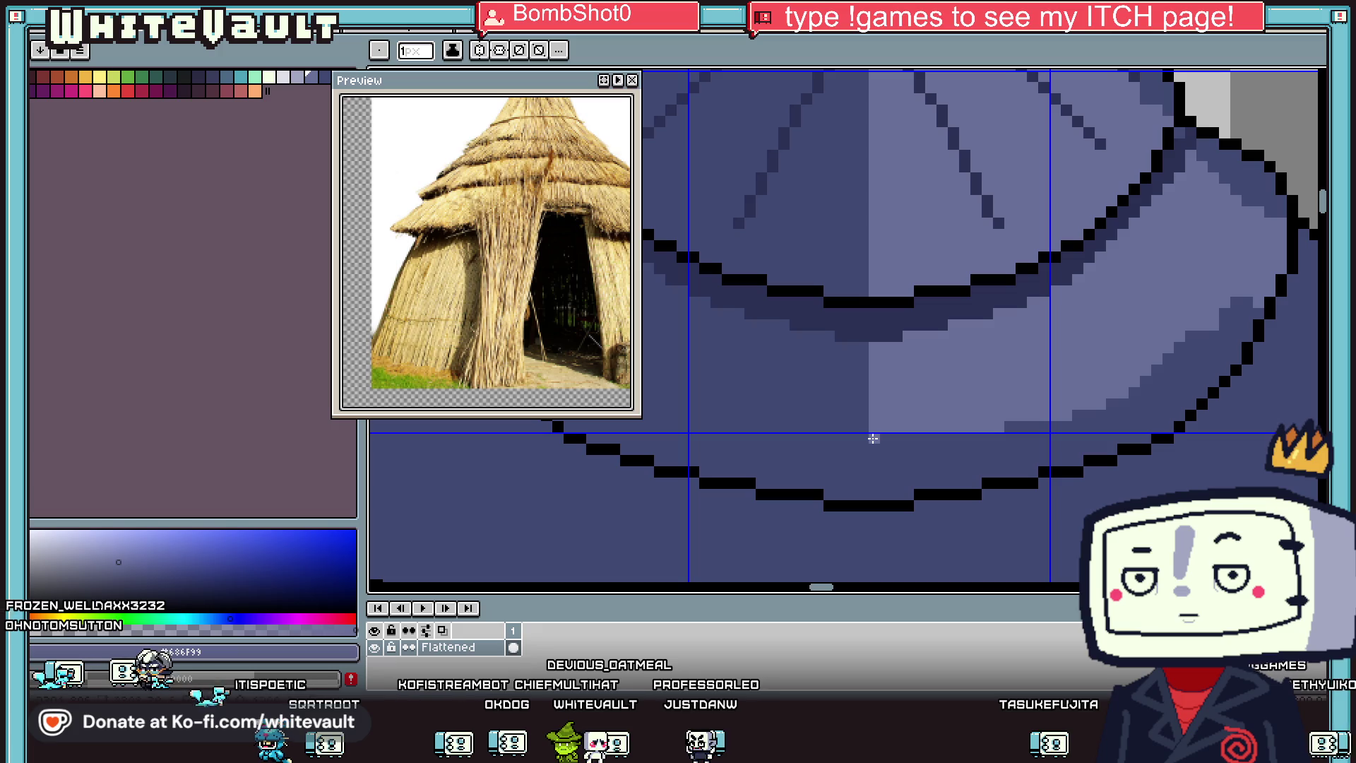
scroll(859, 313, down, 3)
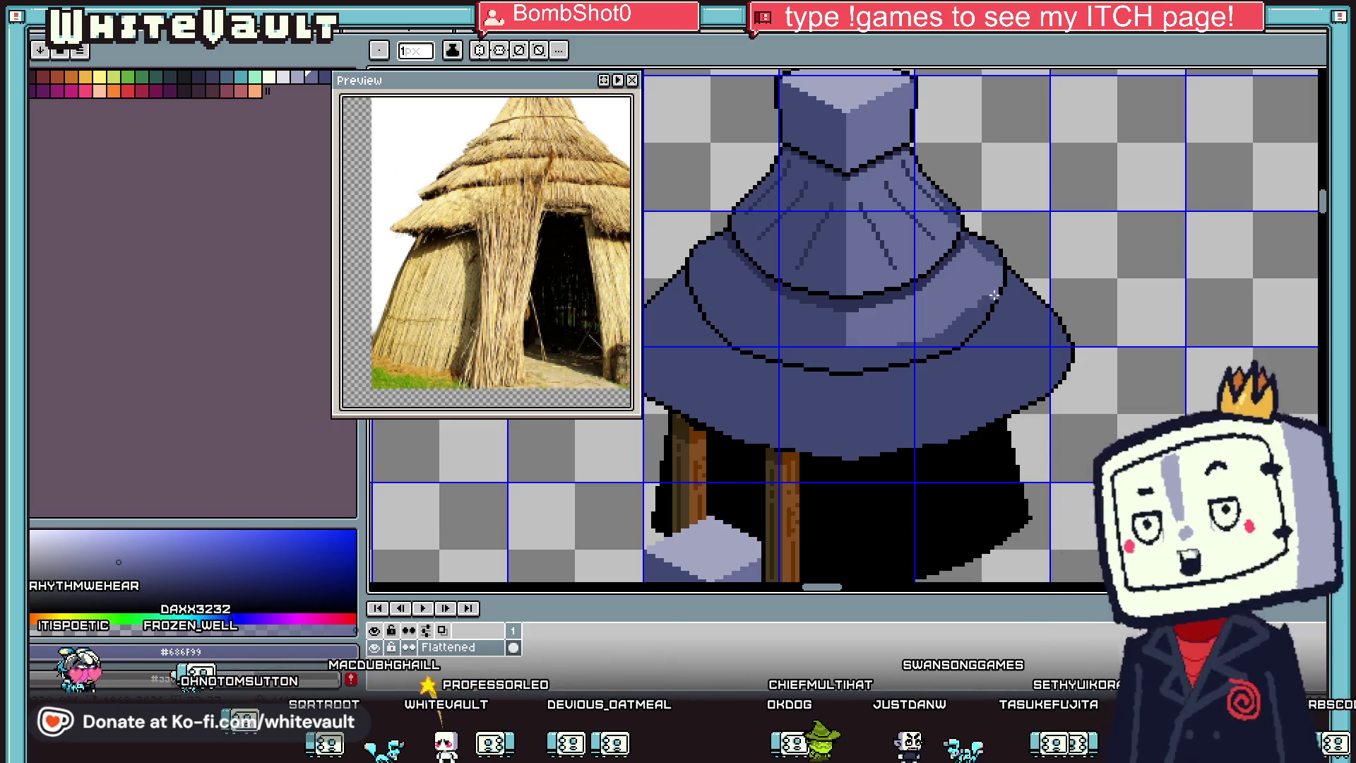
scroll(994, 295, up, 1)
Step: Sample a lighter roof blue and draw a highlight line along the lower brim
key(alt)
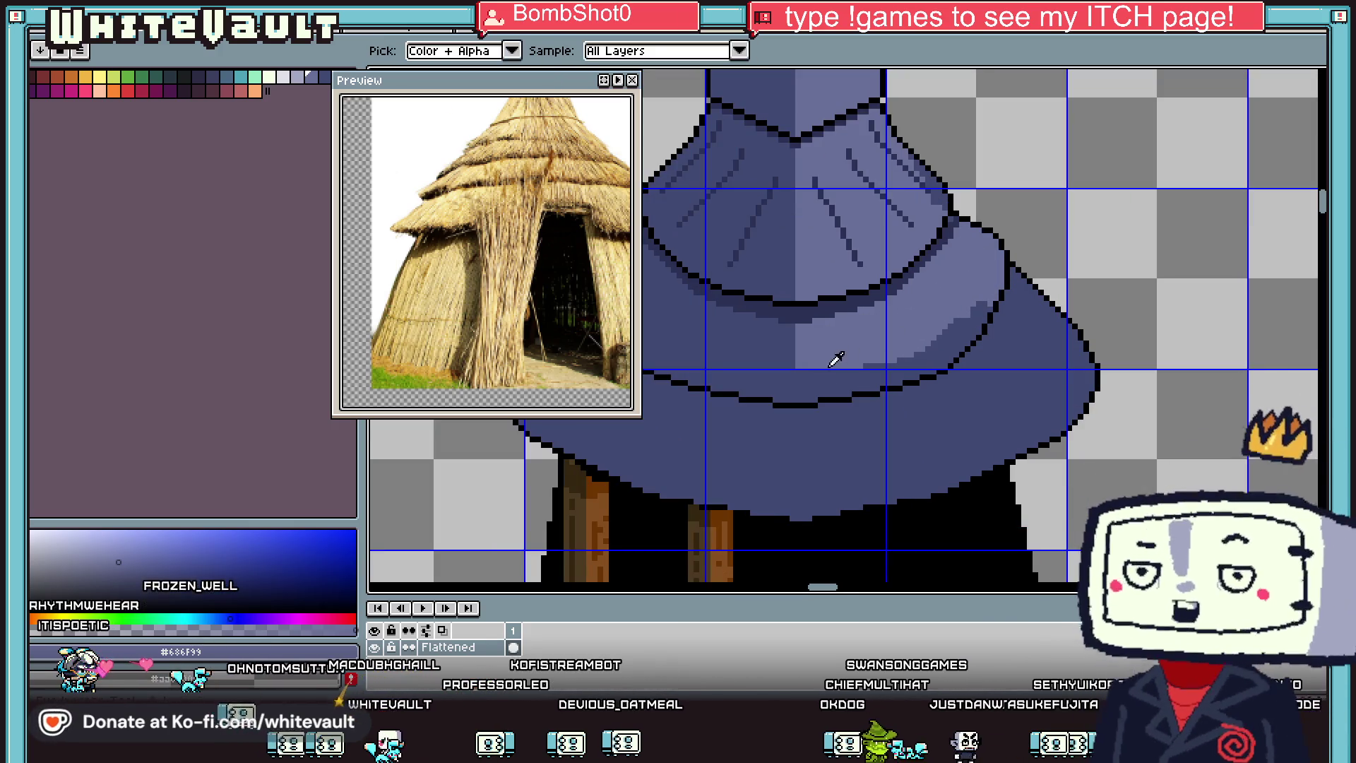
scroll(836, 360, up, 1)
scroll(799, 366, up, 1)
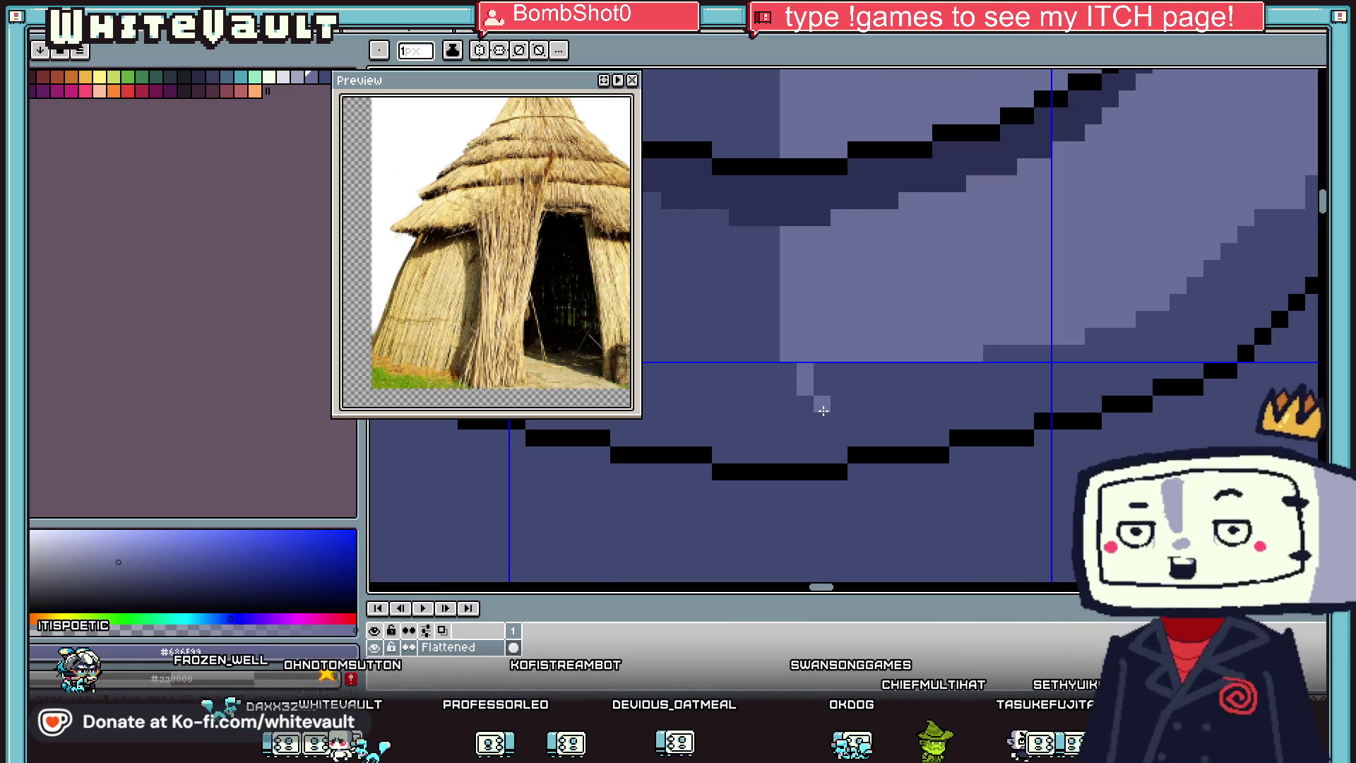
mouse_move(841, 425)
mouse_down()
mouse_move(1017, 408)
mouse_move(1084, 385)
mouse_up()
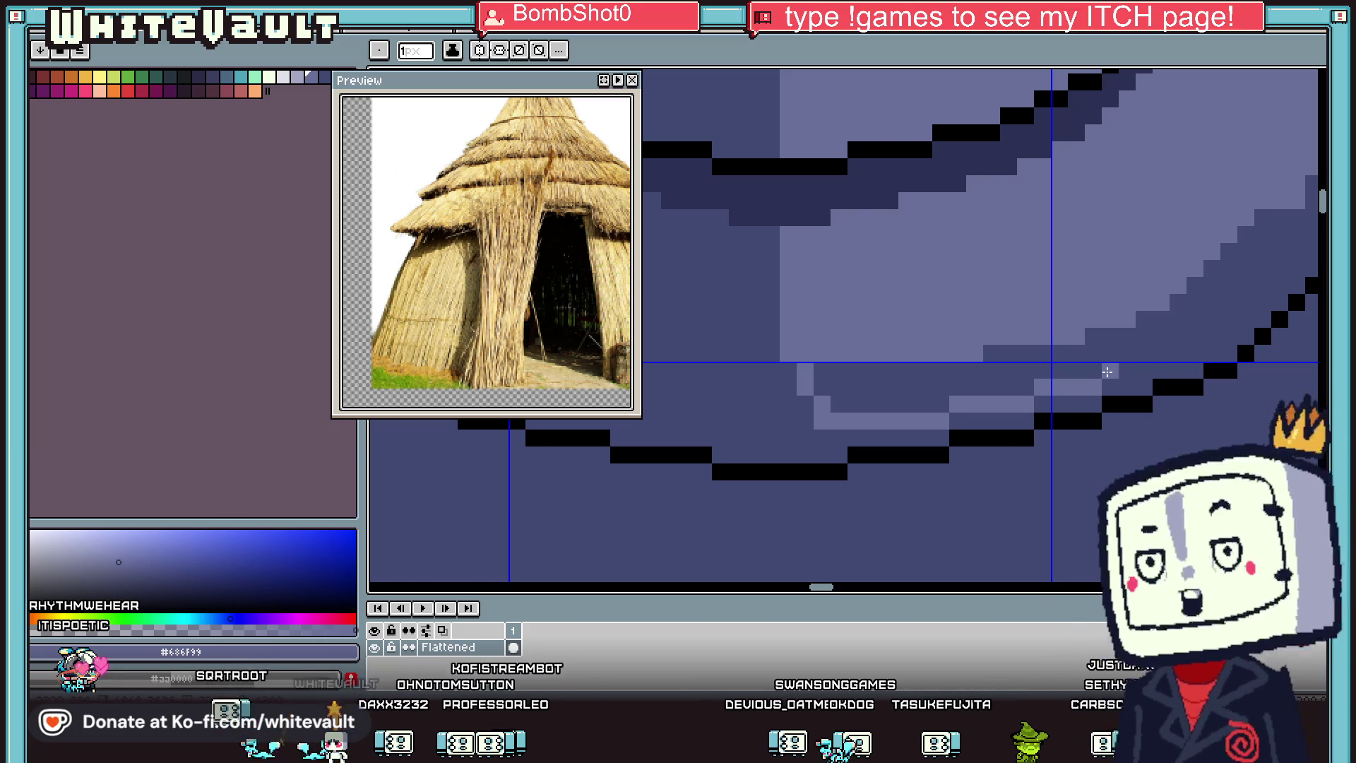
key(i)
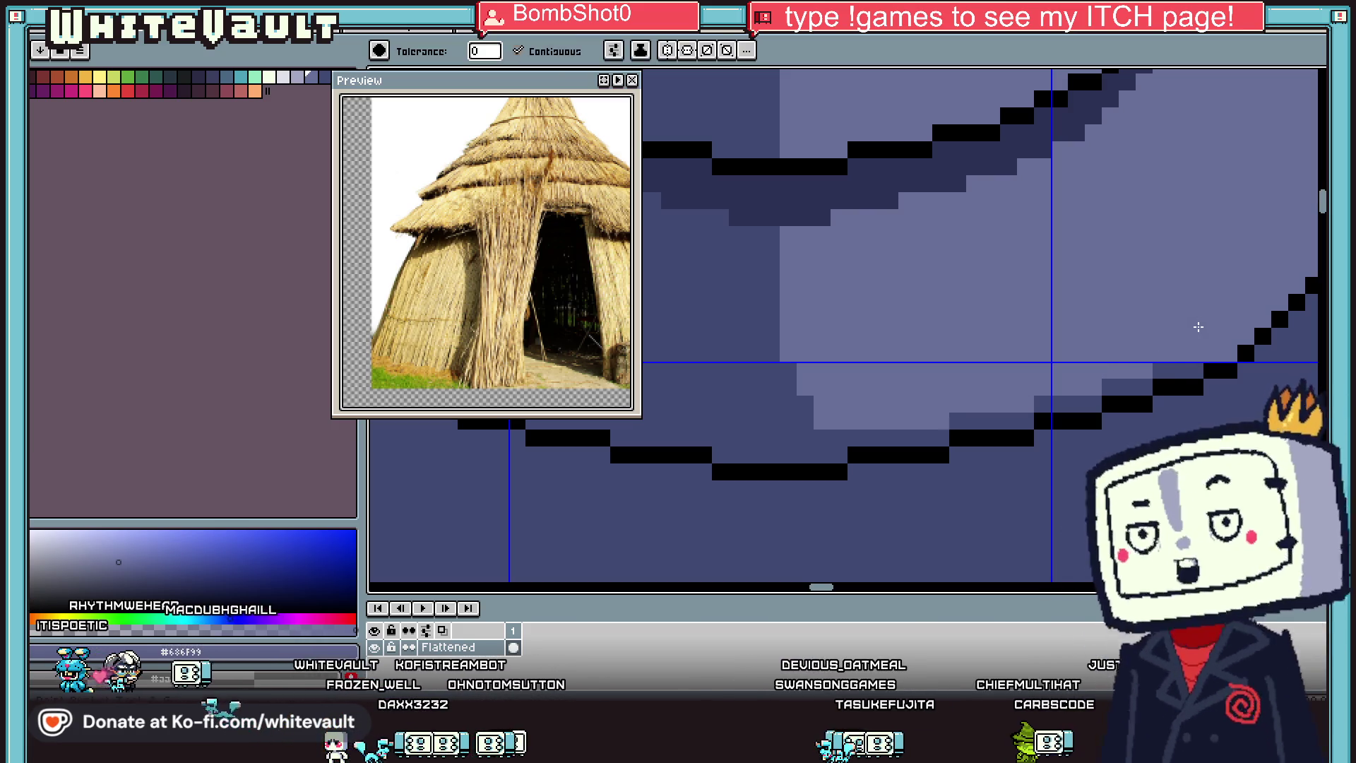
scroll(1200, 325, down, 4)
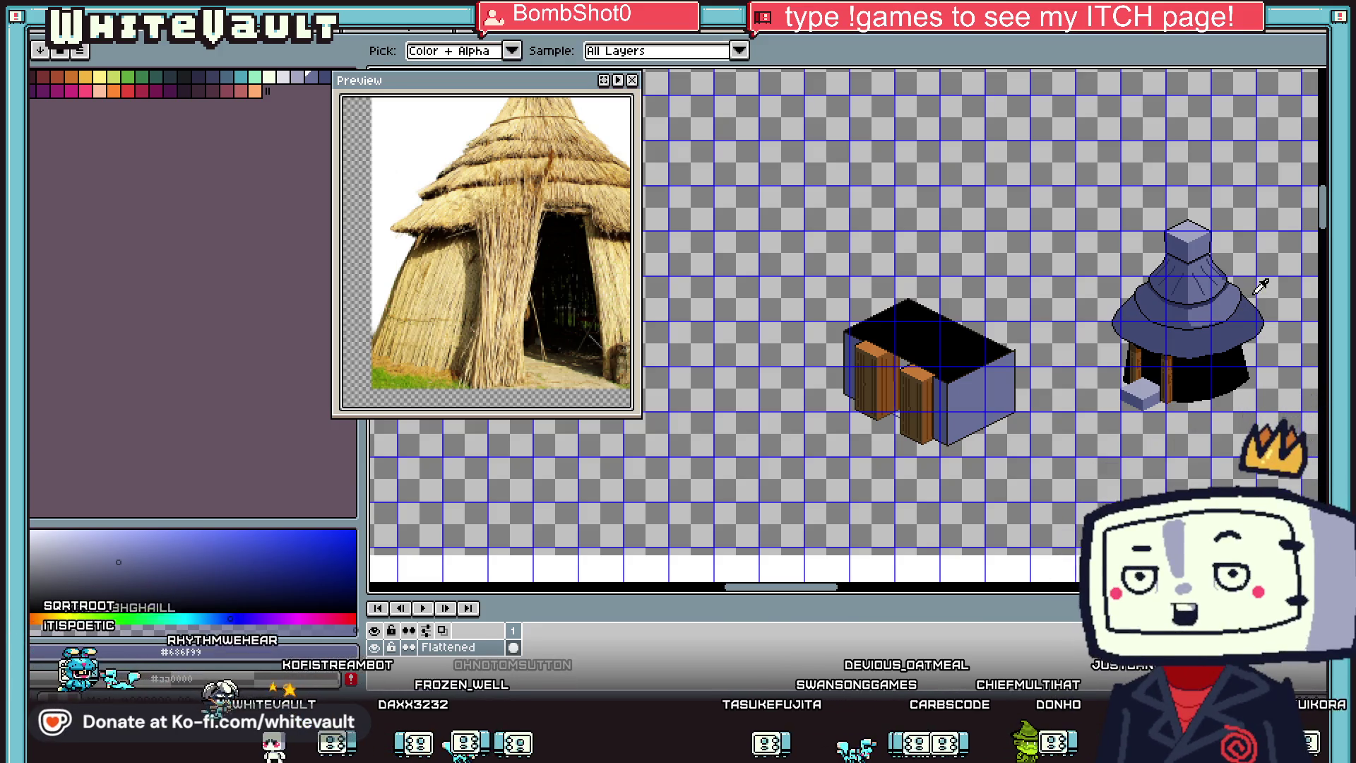
scroll(1263, 286, up, 2)
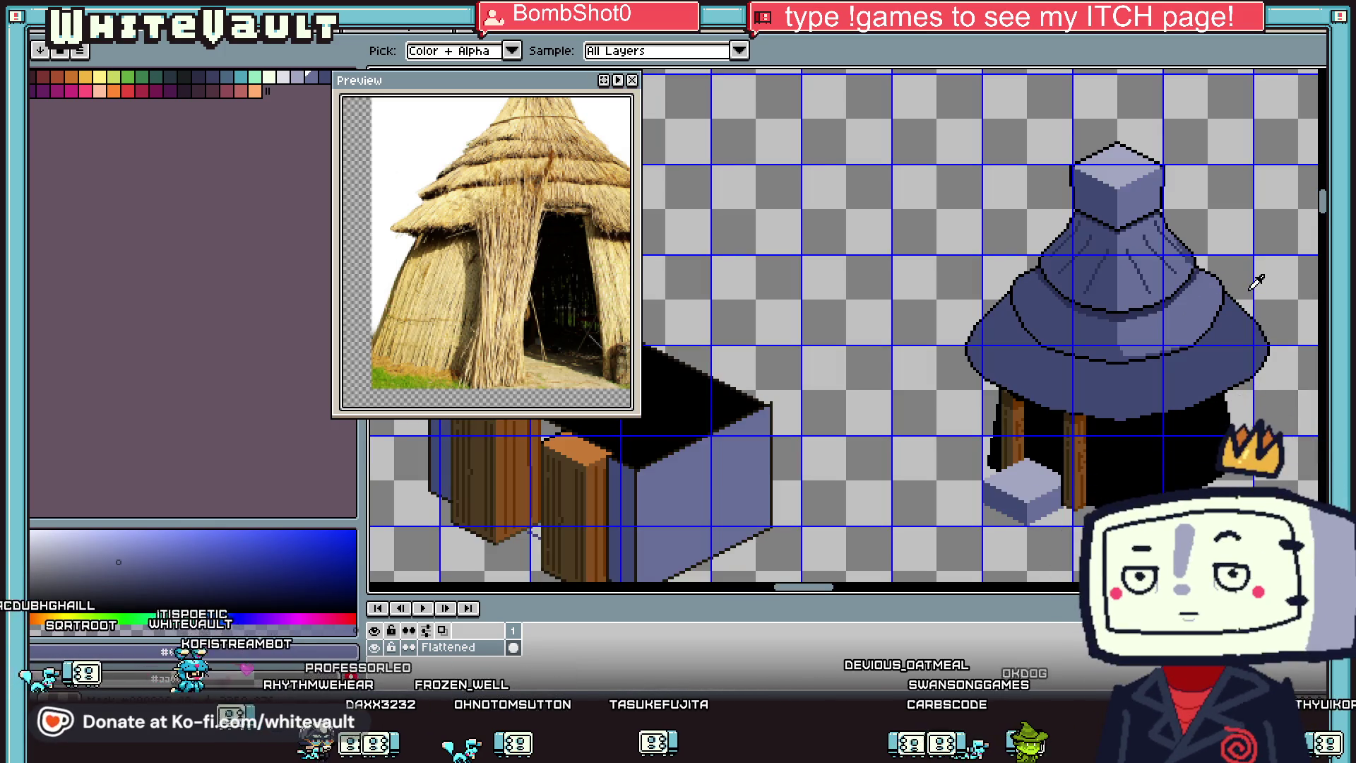
Step: Pick the brown wall colour #825d47 and draw a line along the roof's lower edge
scroll(1256, 283, down, 4)
scroll(1092, 380, up, 3)
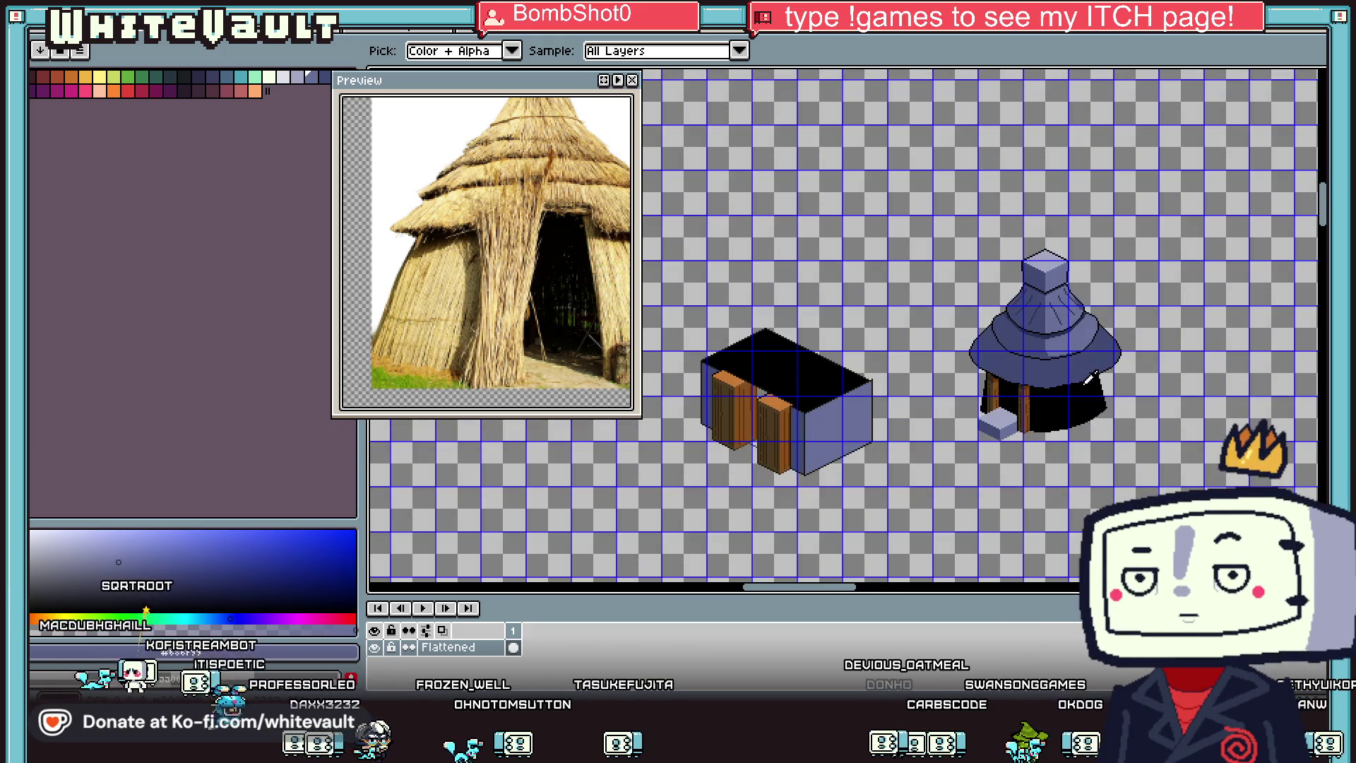
scroll(1031, 438, up, 2)
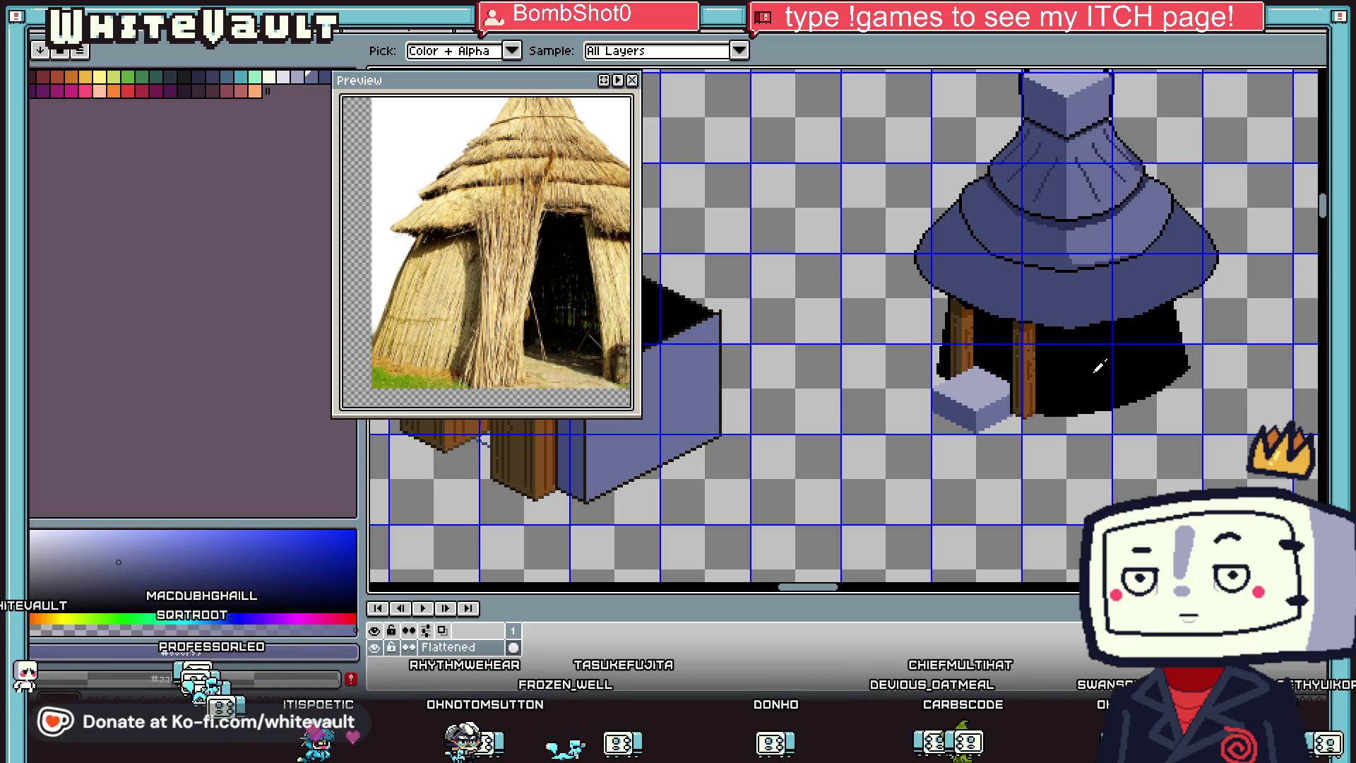
scroll(1066, 371, down, 3)
alt+click(1073, 145)
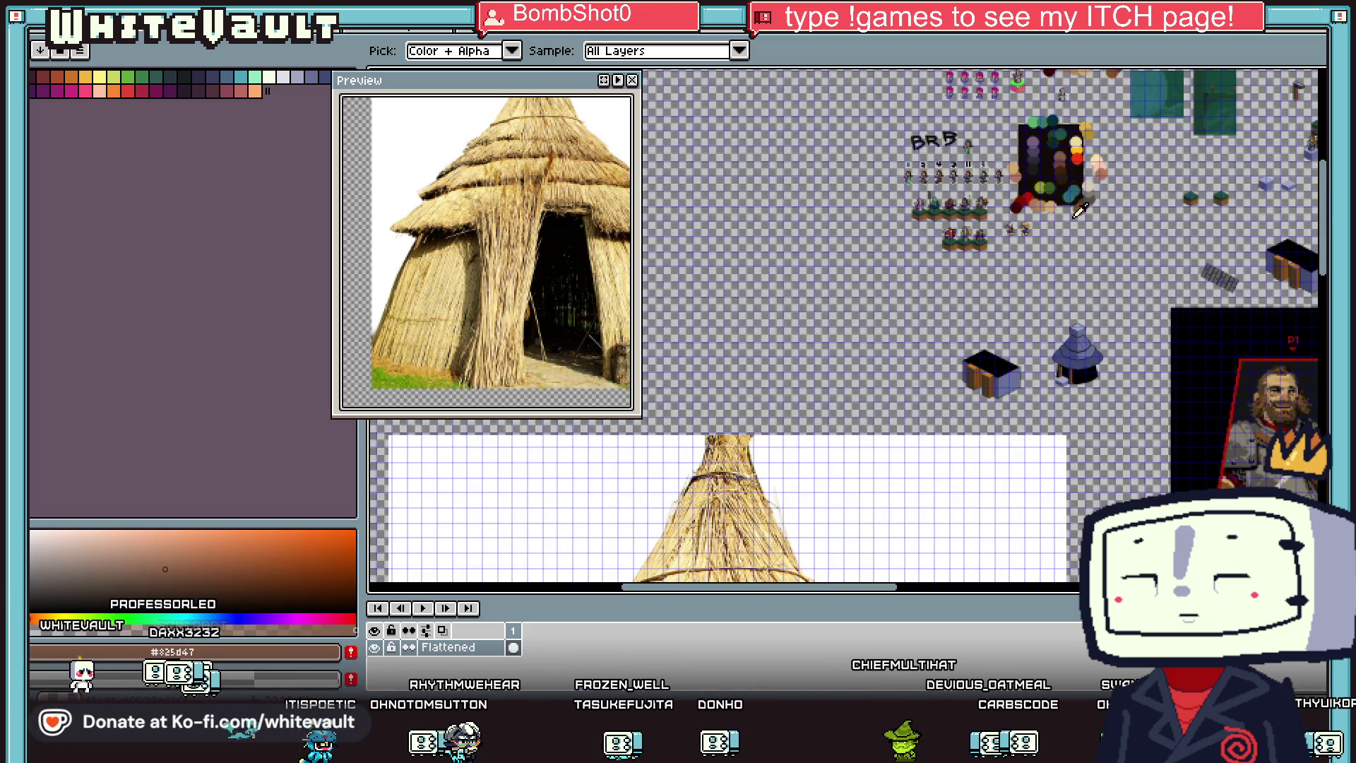
scroll(1123, 226, up, 5)
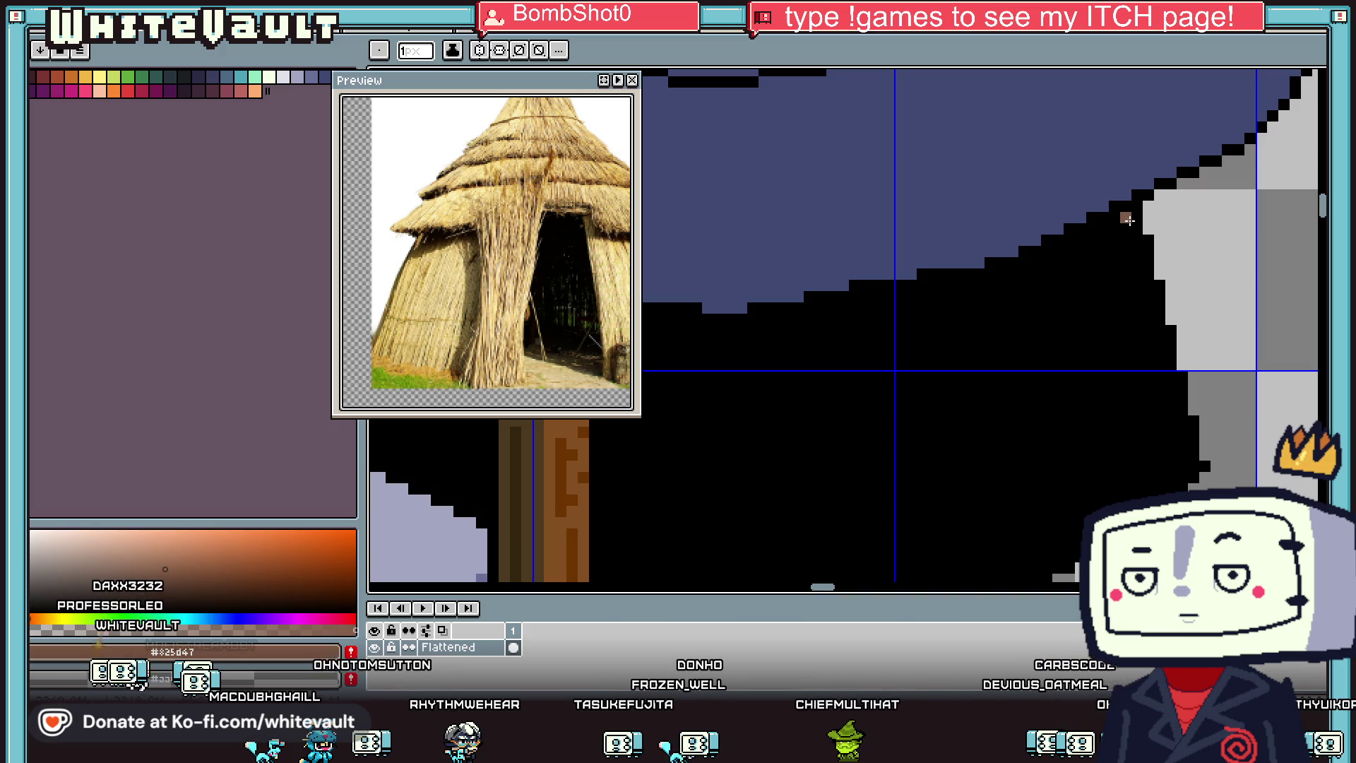
drag(1134, 240, 1161, 368)
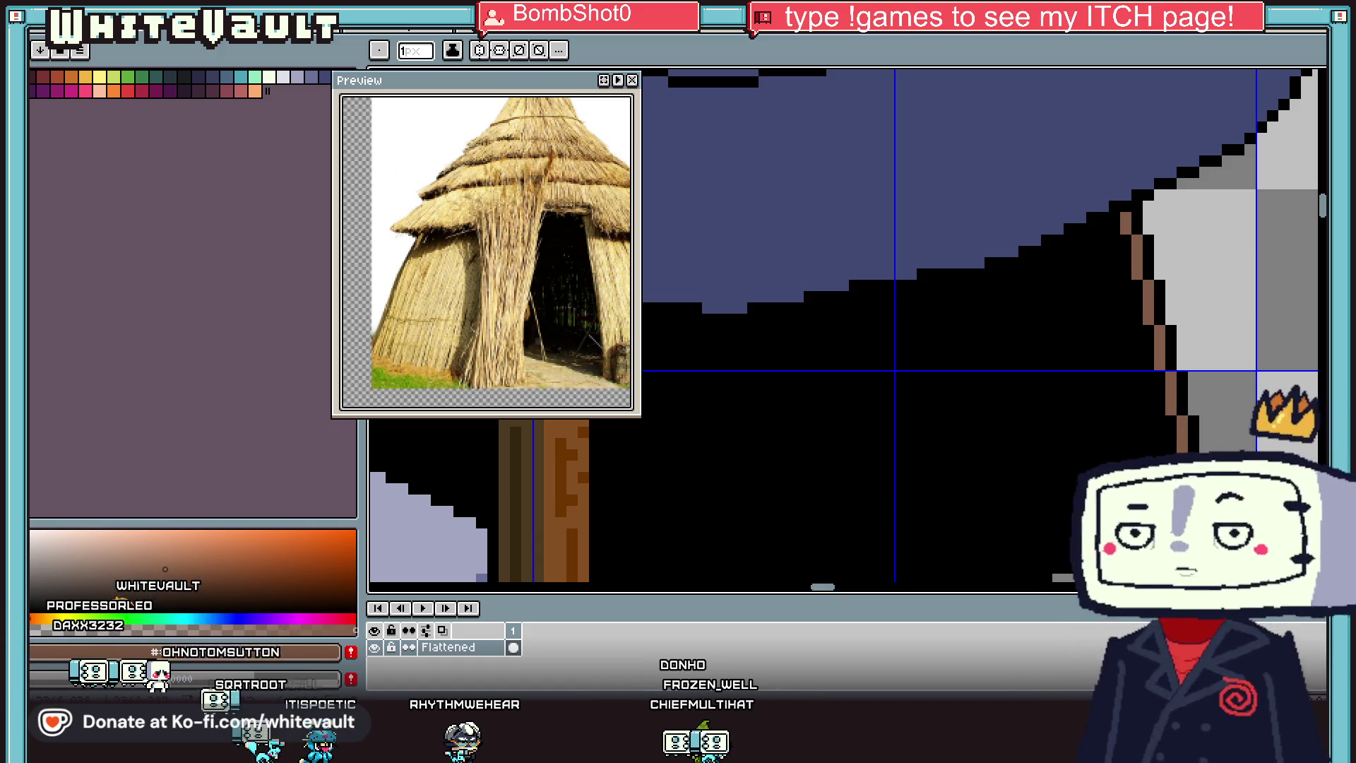
Step: Draw brown lines down beside the door post and along under the roof
alt+click(1195, 476)
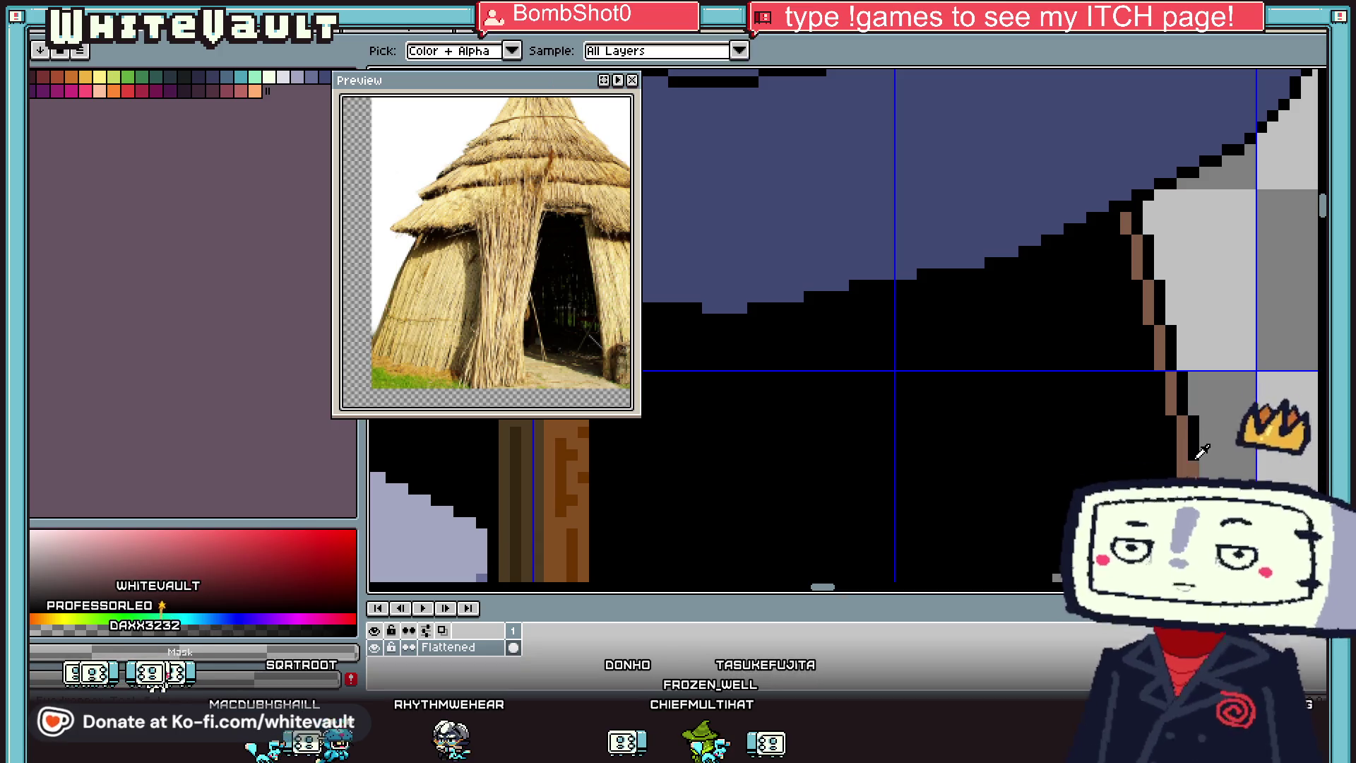
scroll(1188, 379, down, 2)
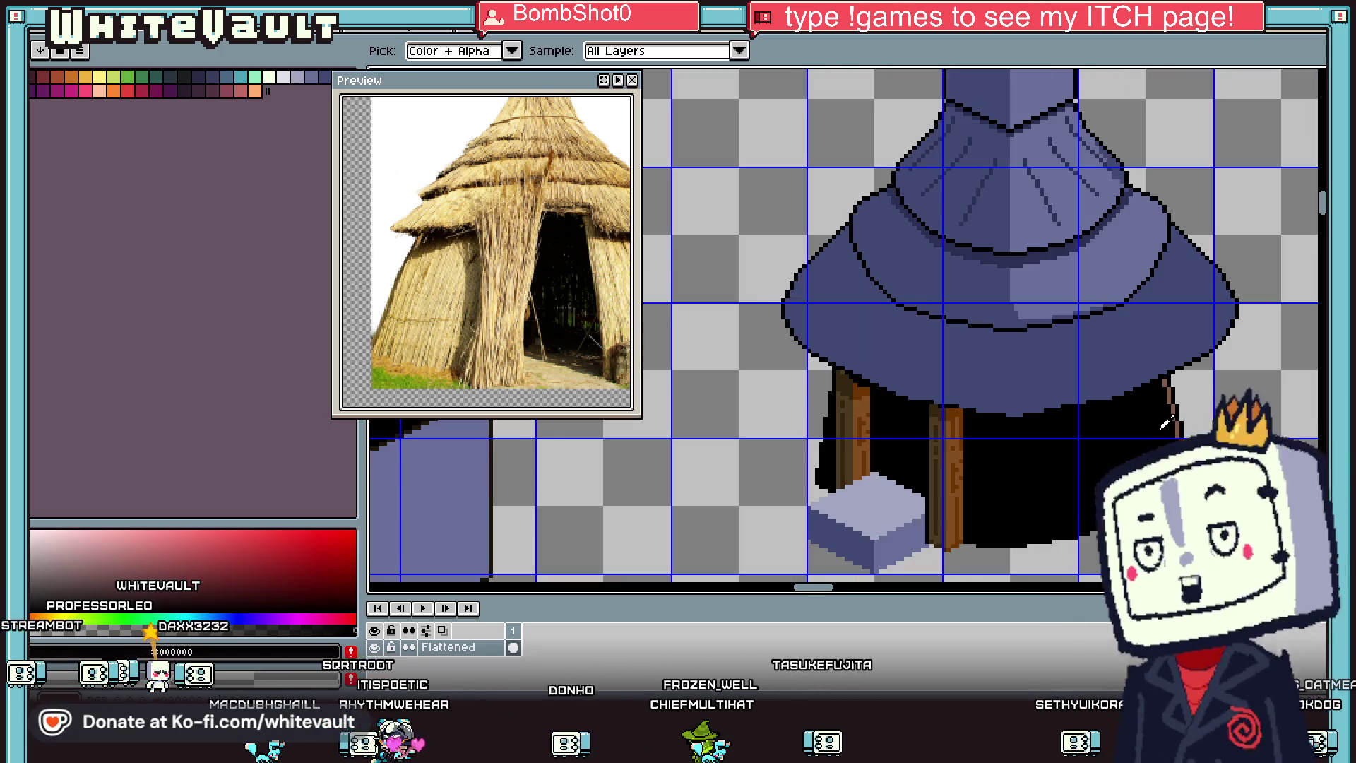
scroll(1189, 380, up, 1)
alt+click(1189, 380)
scroll(854, 424, up, 1)
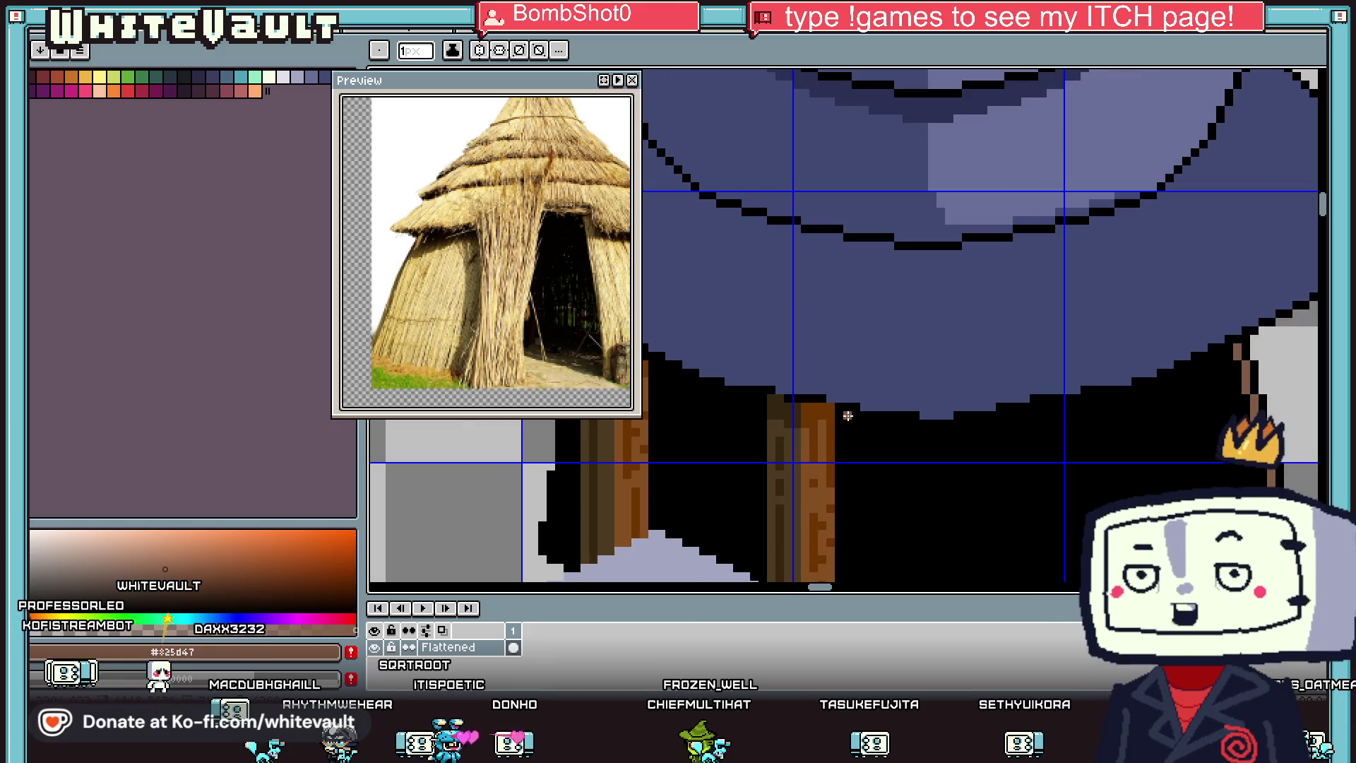
scroll(854, 424, down, 2)
mouse_move(848, 240)
mouse_down()
mouse_move(862, 480)
mouse_move(849, 494)
mouse_up()
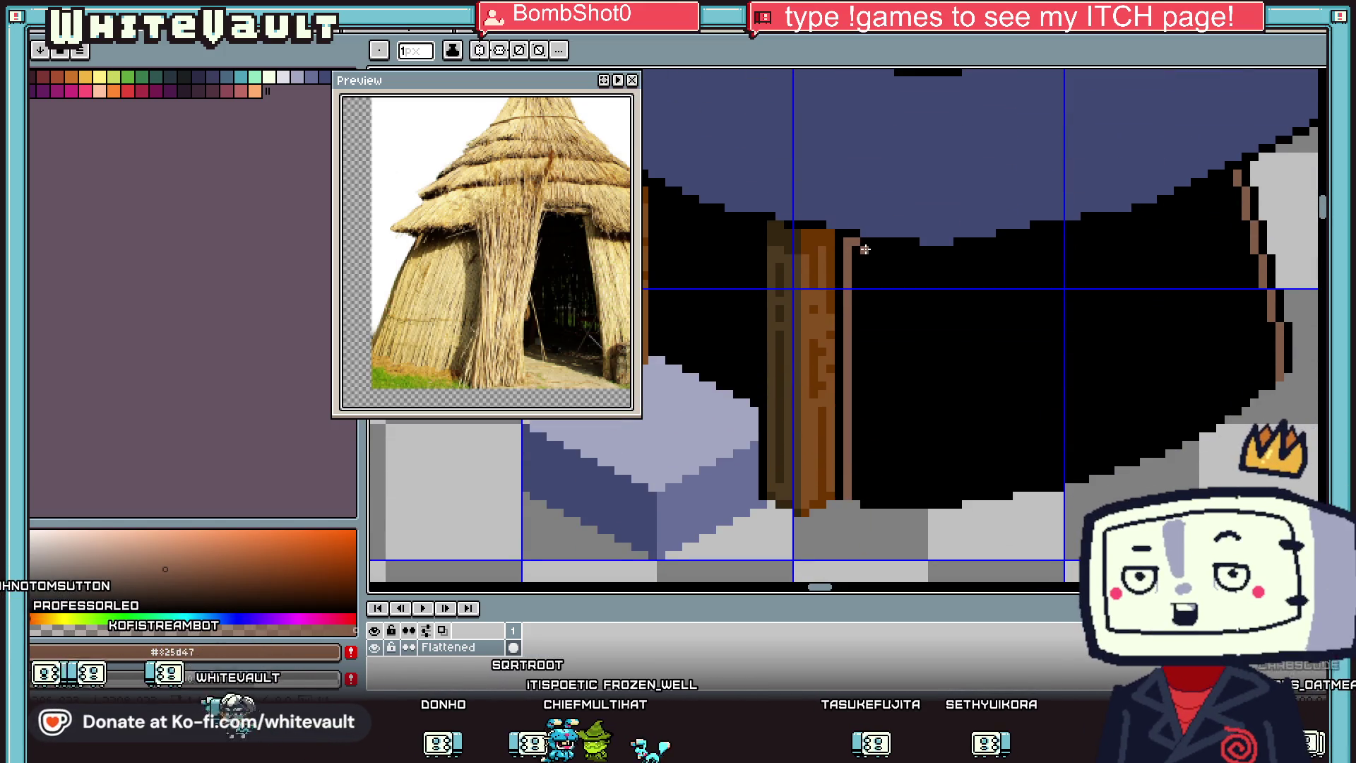
mouse_move(922, 258)
mouse_down()
mouse_move(1126, 222)
mouse_move(1261, 164)
mouse_up()
scroll(1136, 216, up, 1)
scroll(1215, 251, down, 5)
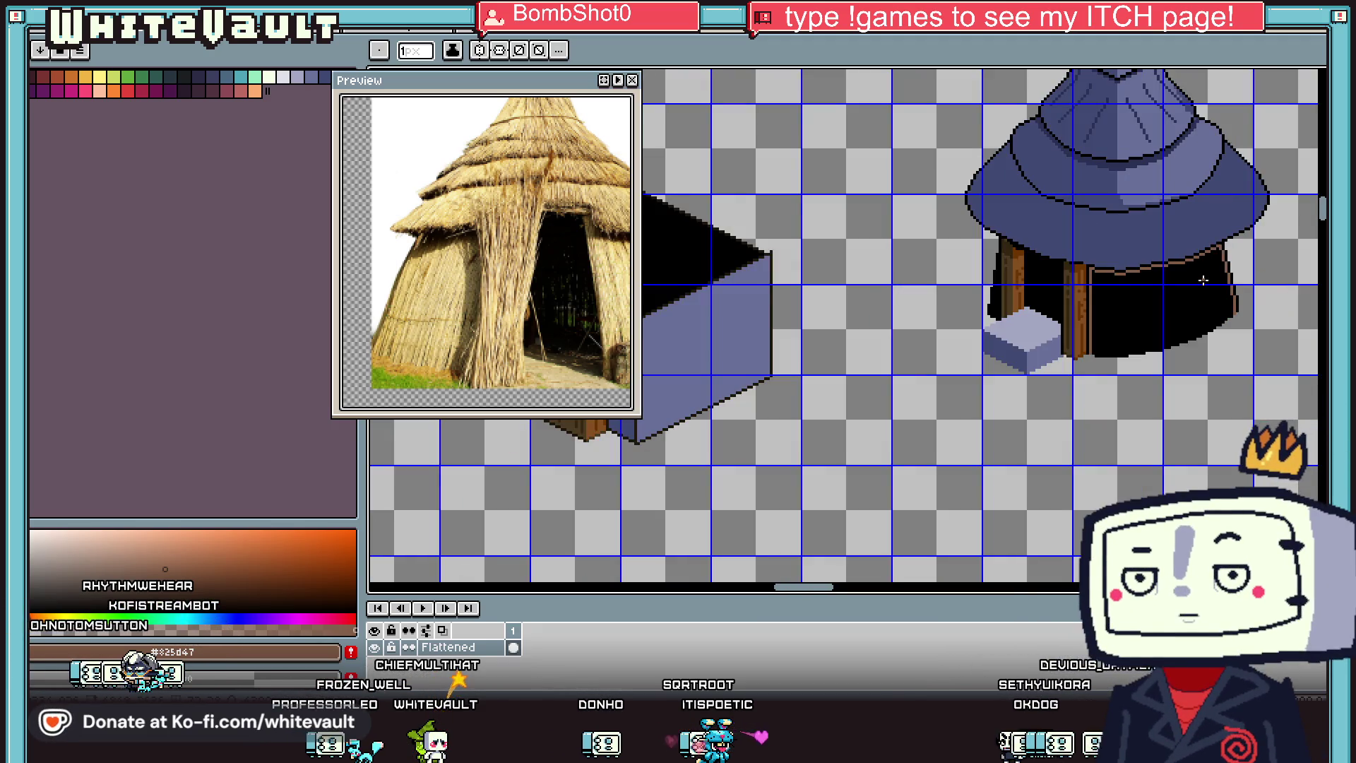
Step: Bucket-fill the black wall brown and draw a brown line down the door's left edge
key(f)
click(1182, 282)
scroll(1187, 276, down, 1)
scroll(1188, 271, up, 2)
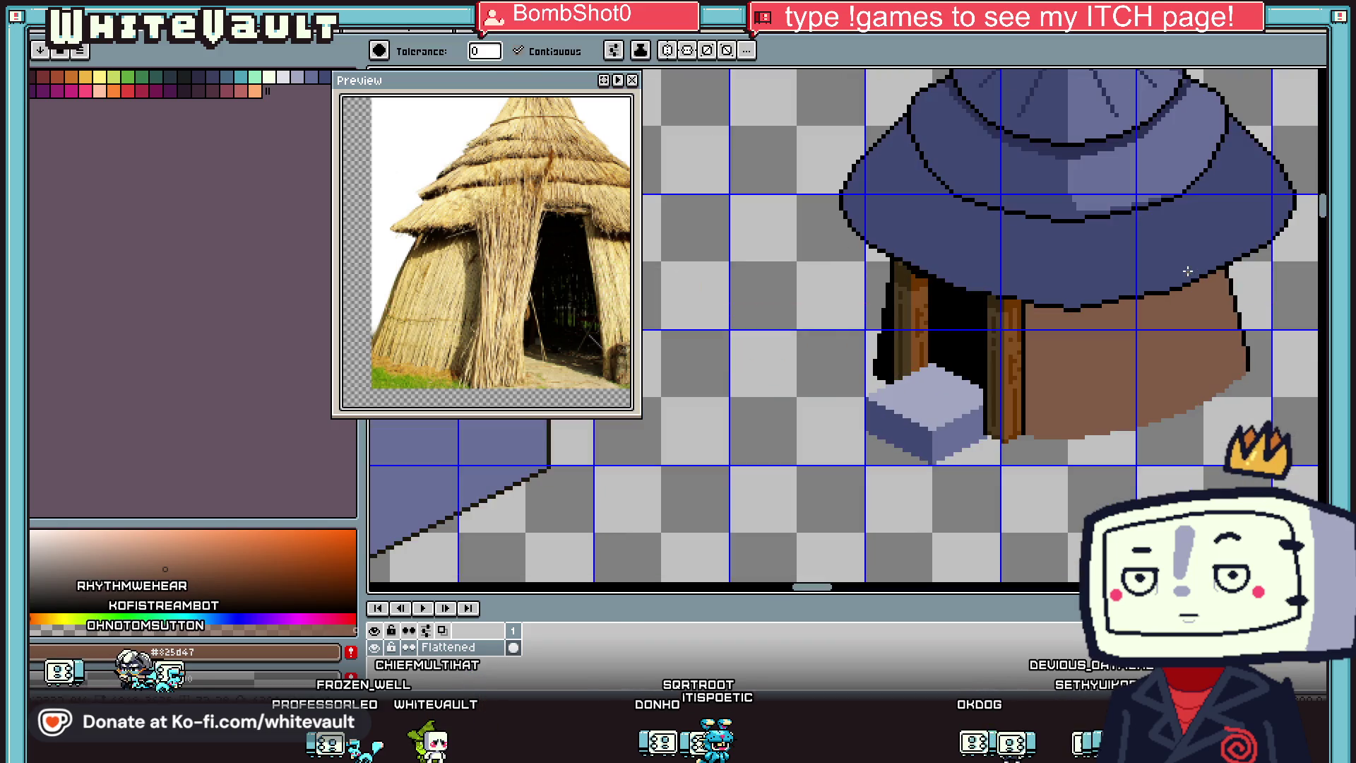
key(i)
key(b)
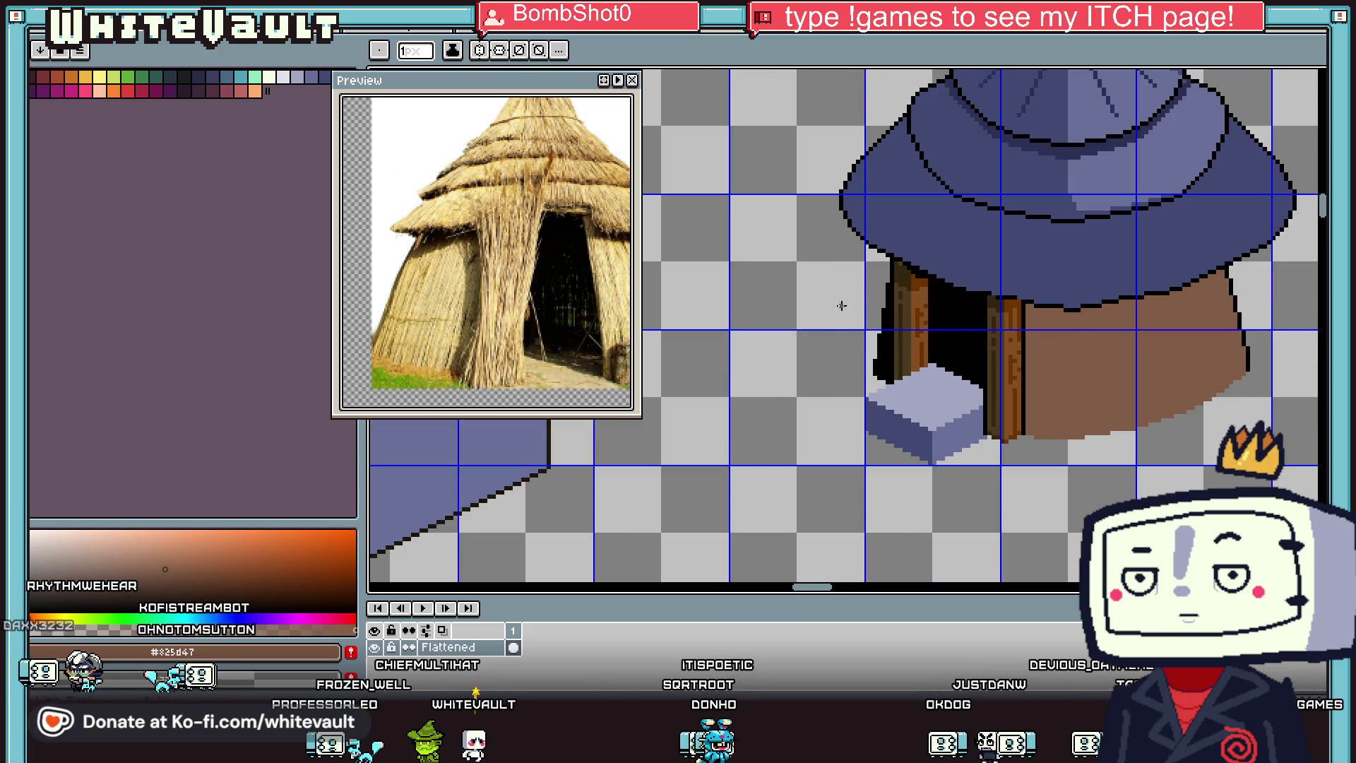
scroll(877, 313, up, 2)
drag(900, 307, 893, 432)
drag(893, 380, 900, 383)
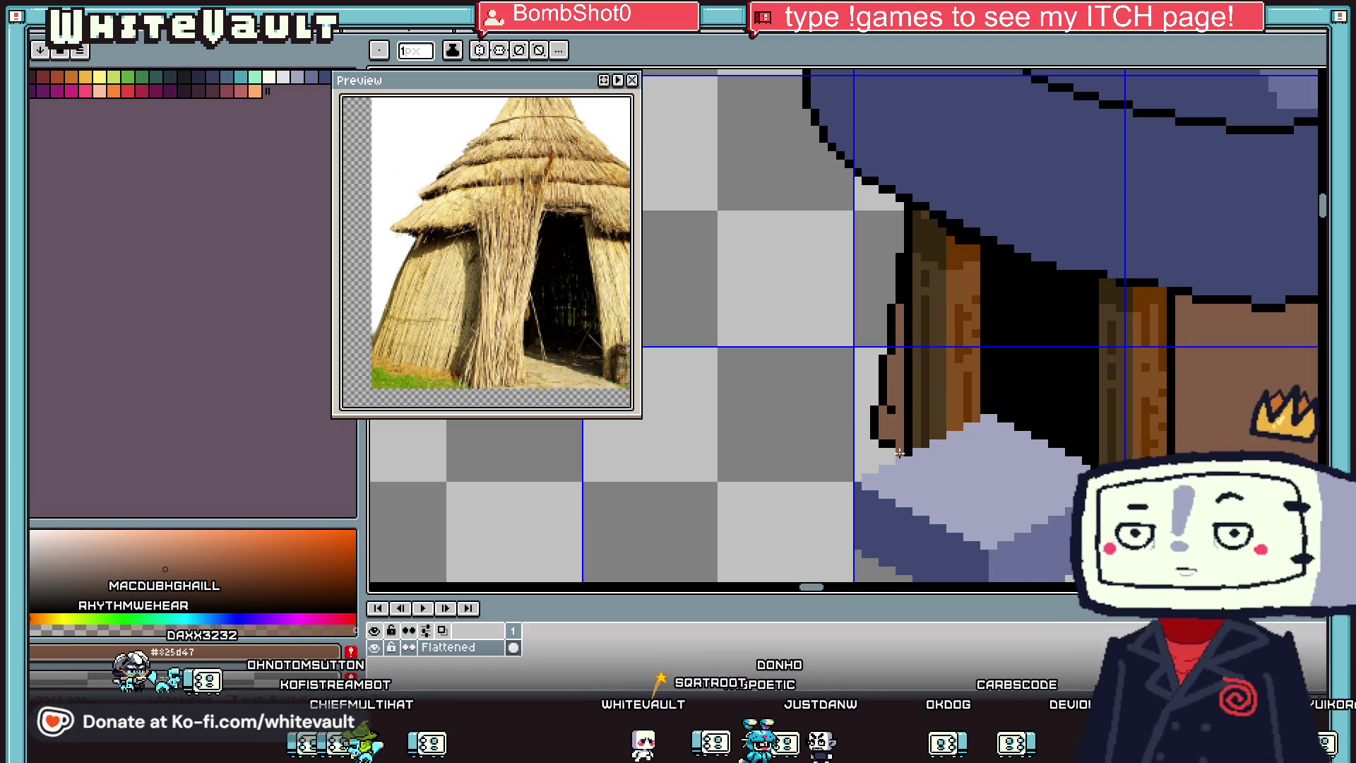
Step: Add black outline pixels along the left door edge
key(alt)
scroll(881, 443, up, 1)
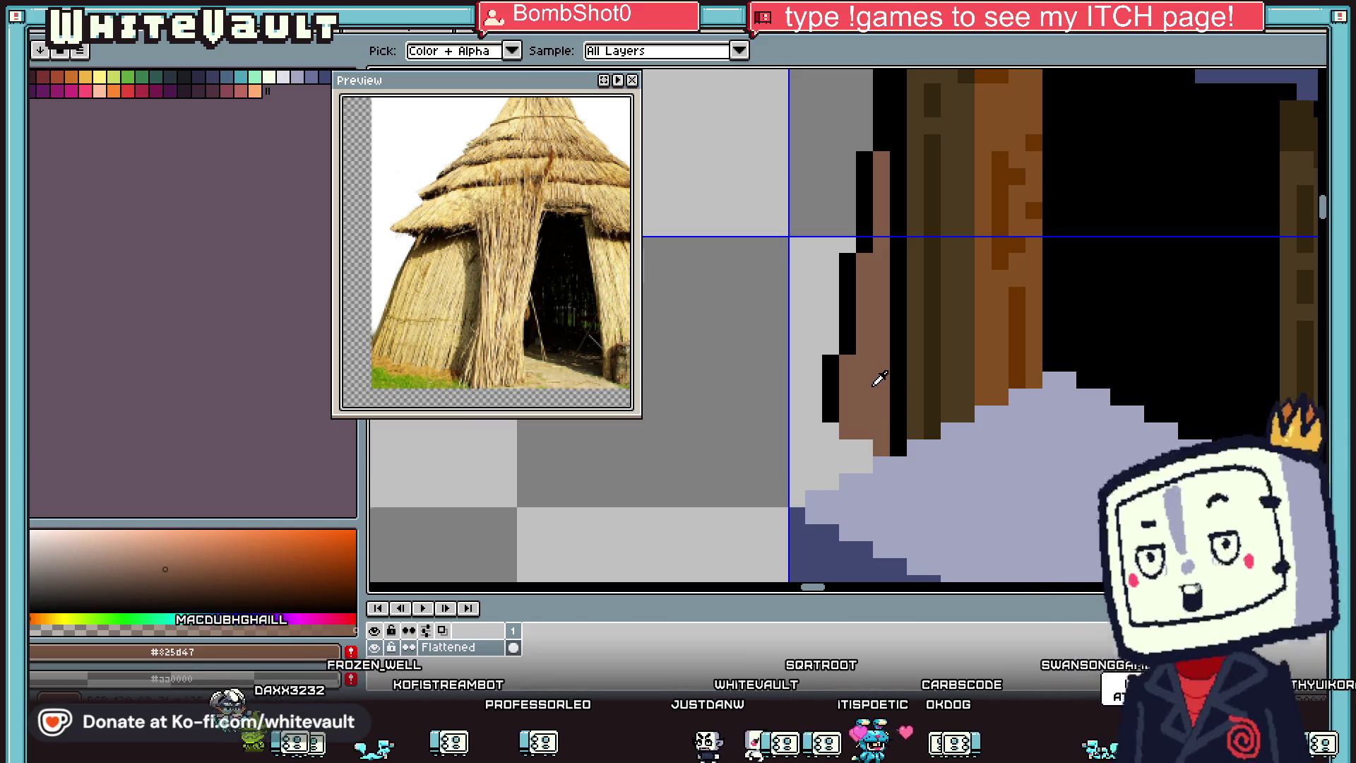
scroll(884, 383, down, 1)
scroll(893, 403, up, 2)
alt+click(869, 393)
click(834, 421)
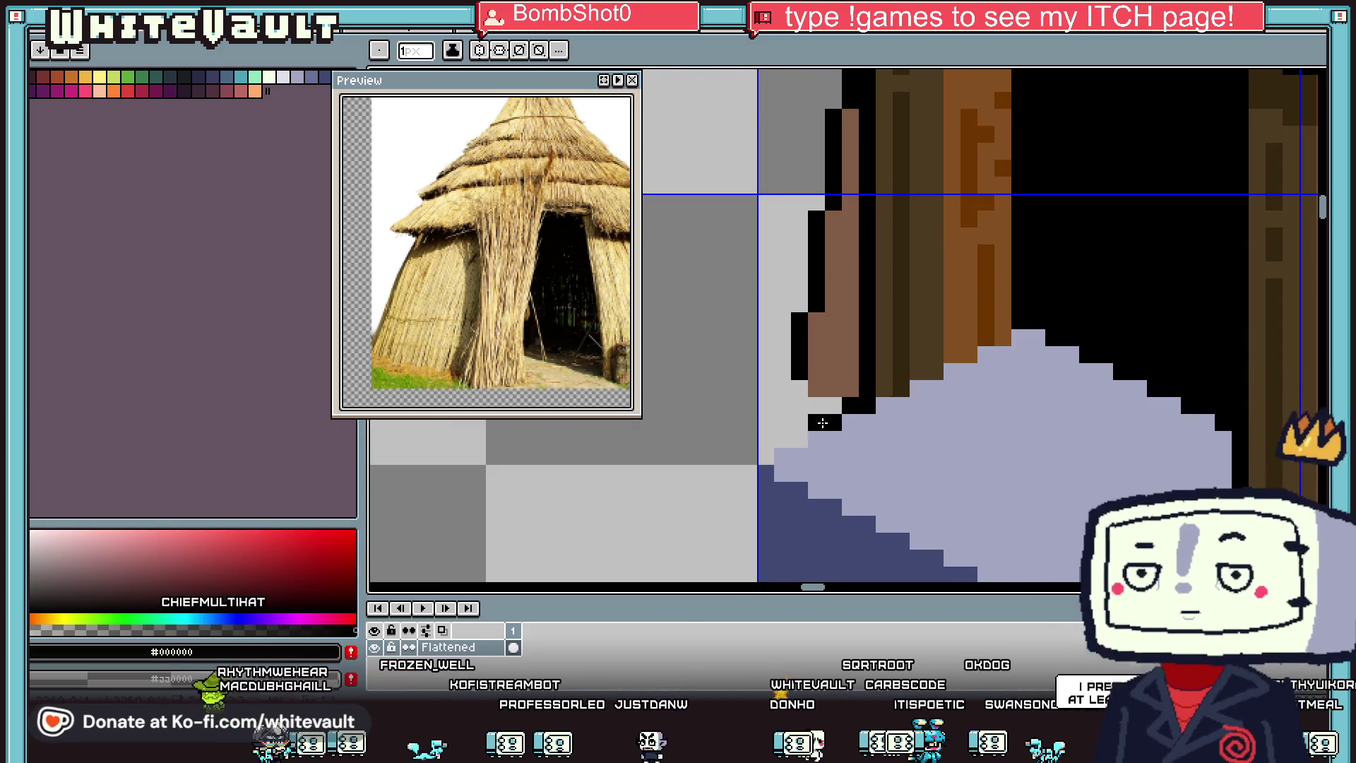
scroll(817, 434, down, 1)
scroll(886, 422, up, 1)
scroll(869, 426, up, 2)
mouse_move(879, 420)
mouse_down()
mouse_move(1007, 334)
mouse_move(1049, 332)
mouse_up()
scroll(926, 382, down, 1)
Step: Sample the door post's brown colour from the canvas
key(alt)
alt+click(1017, 297)
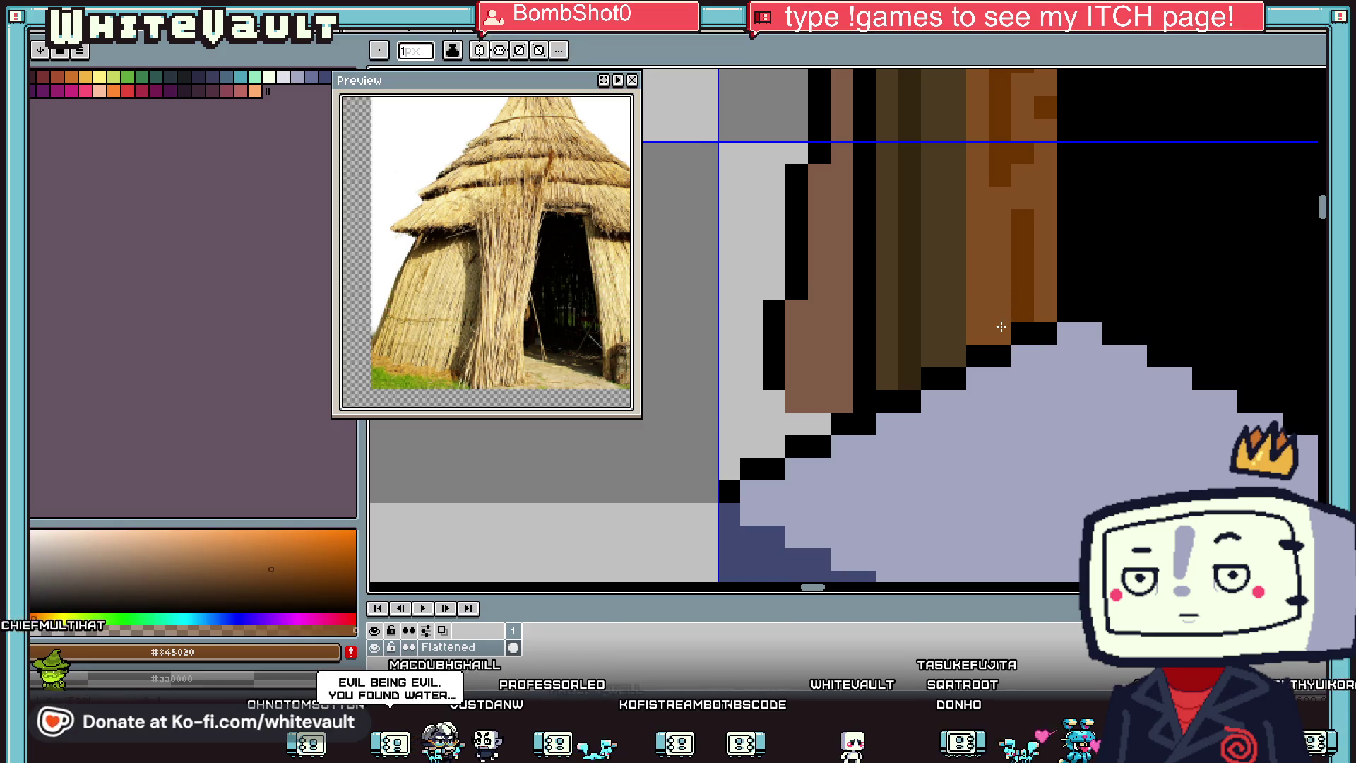
scroll(1017, 297, down, 2)
scroll(1080, 361, up, 1)
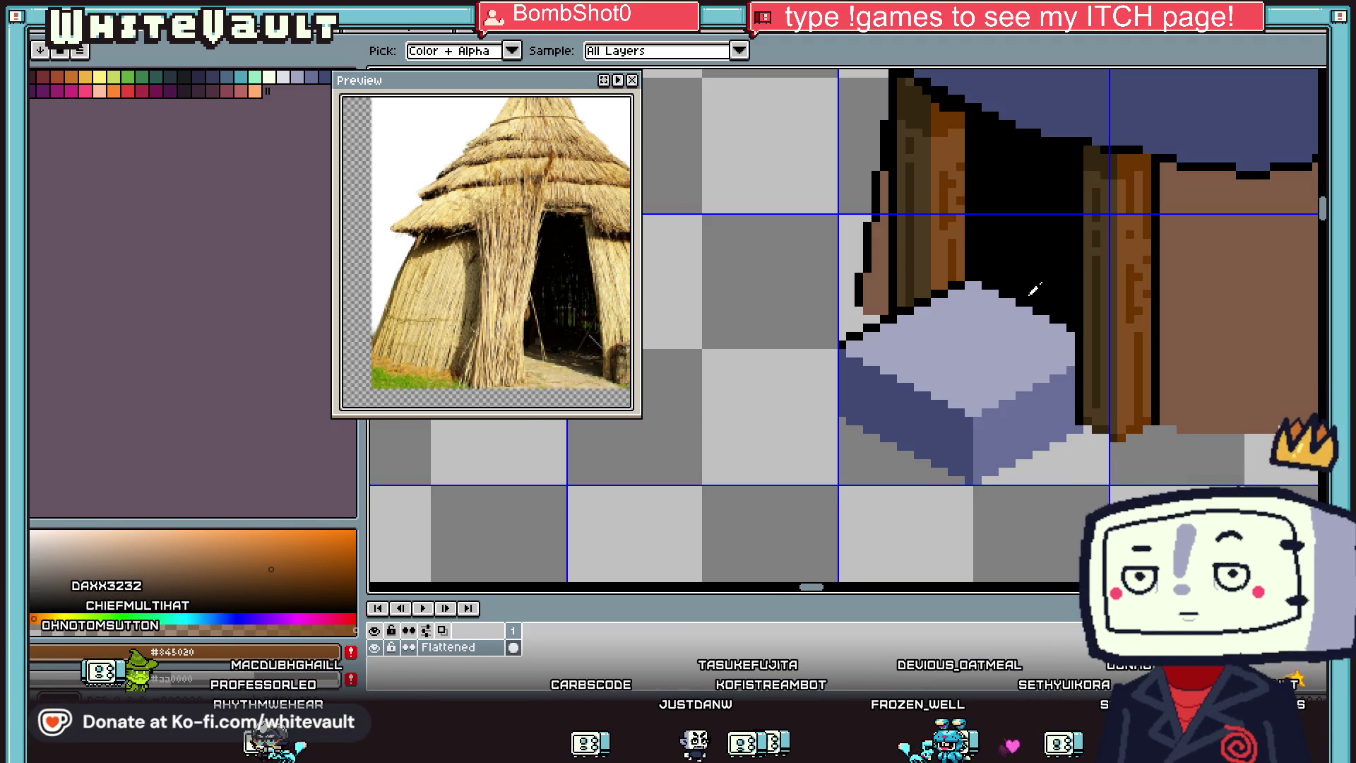
Step: Paint the stray black pixels under the roof edge in roof blue
scroll(1153, 251, down, 5)
scroll(1211, 232, up, 2)
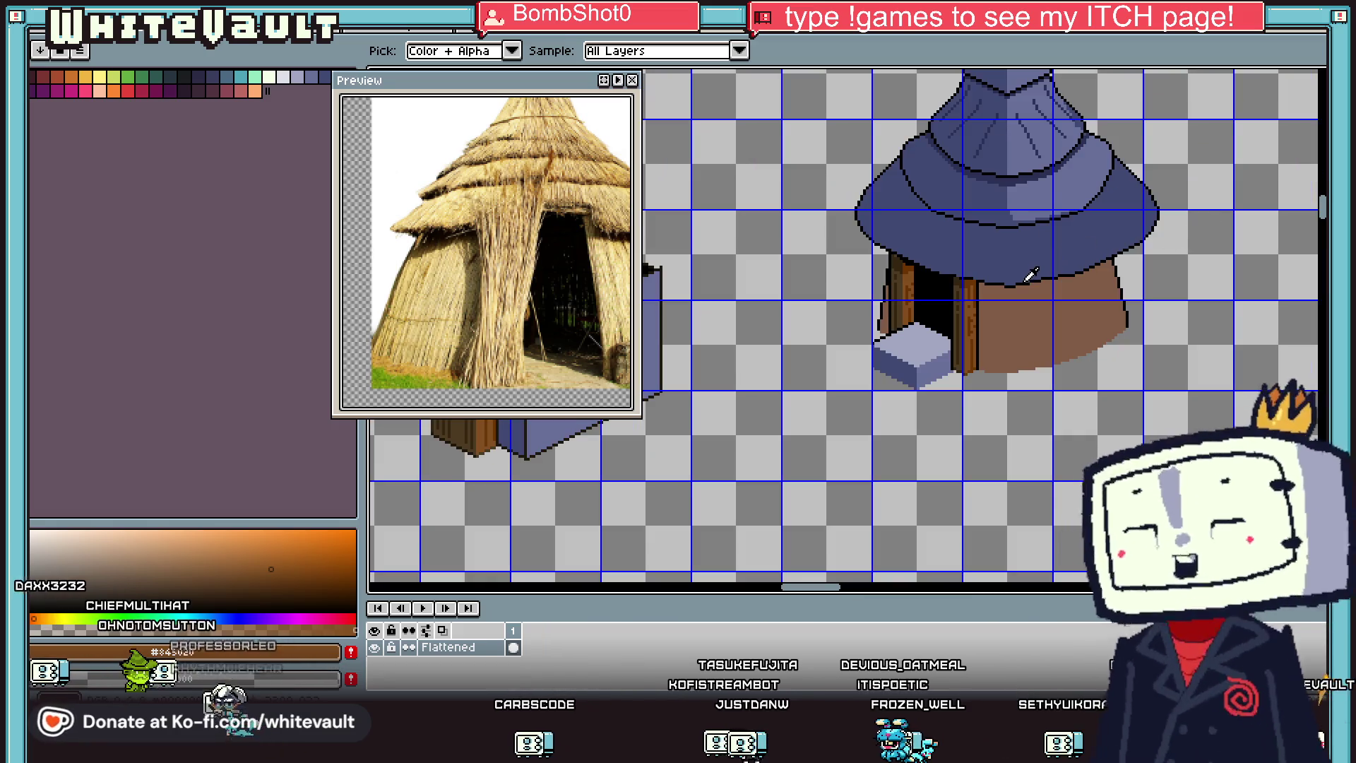
scroll(1033, 273, up, 2)
alt+click(1031, 274)
scroll(1014, 277, up, 1)
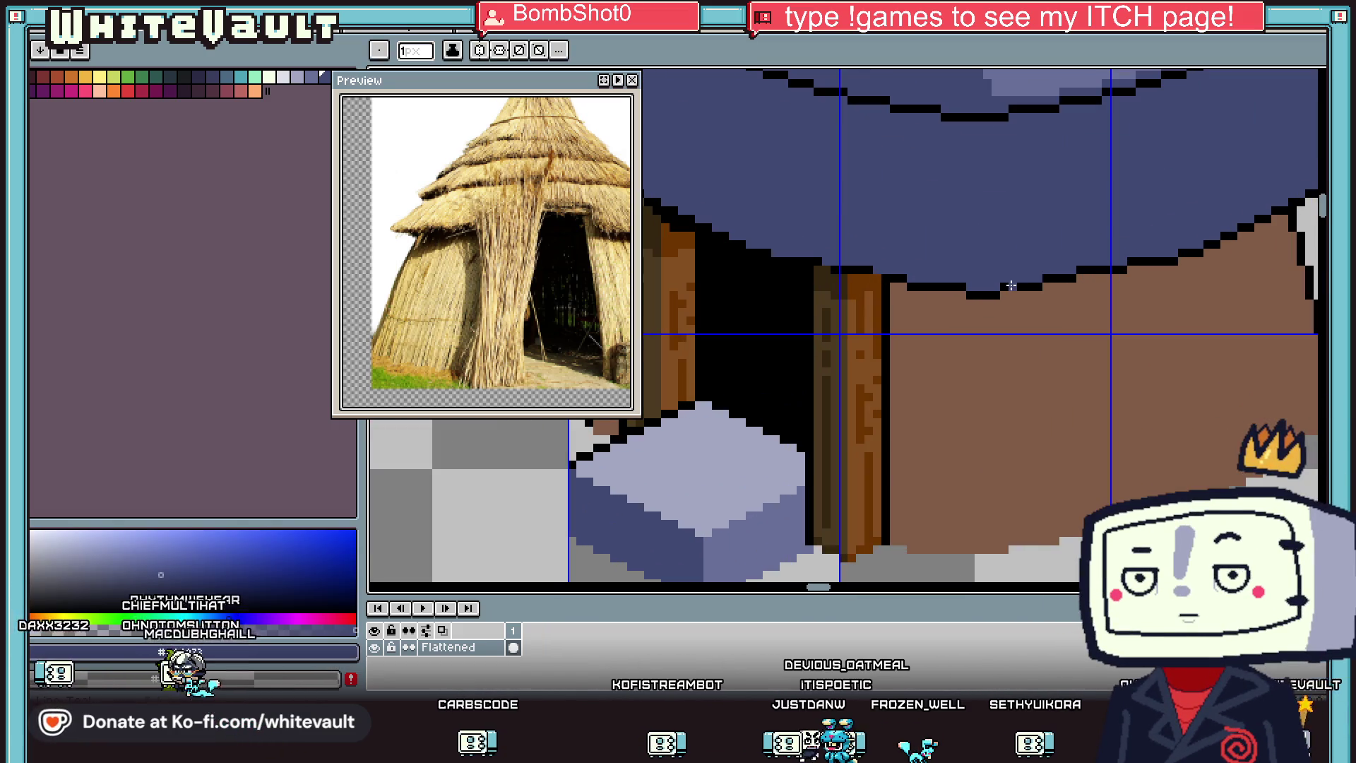
click(1053, 287)
scroll(1130, 266, up, 2)
mouse_move(1099, 273)
mouse_down()
mouse_move(986, 268)
mouse_move(953, 288)
mouse_up()
click(977, 291)
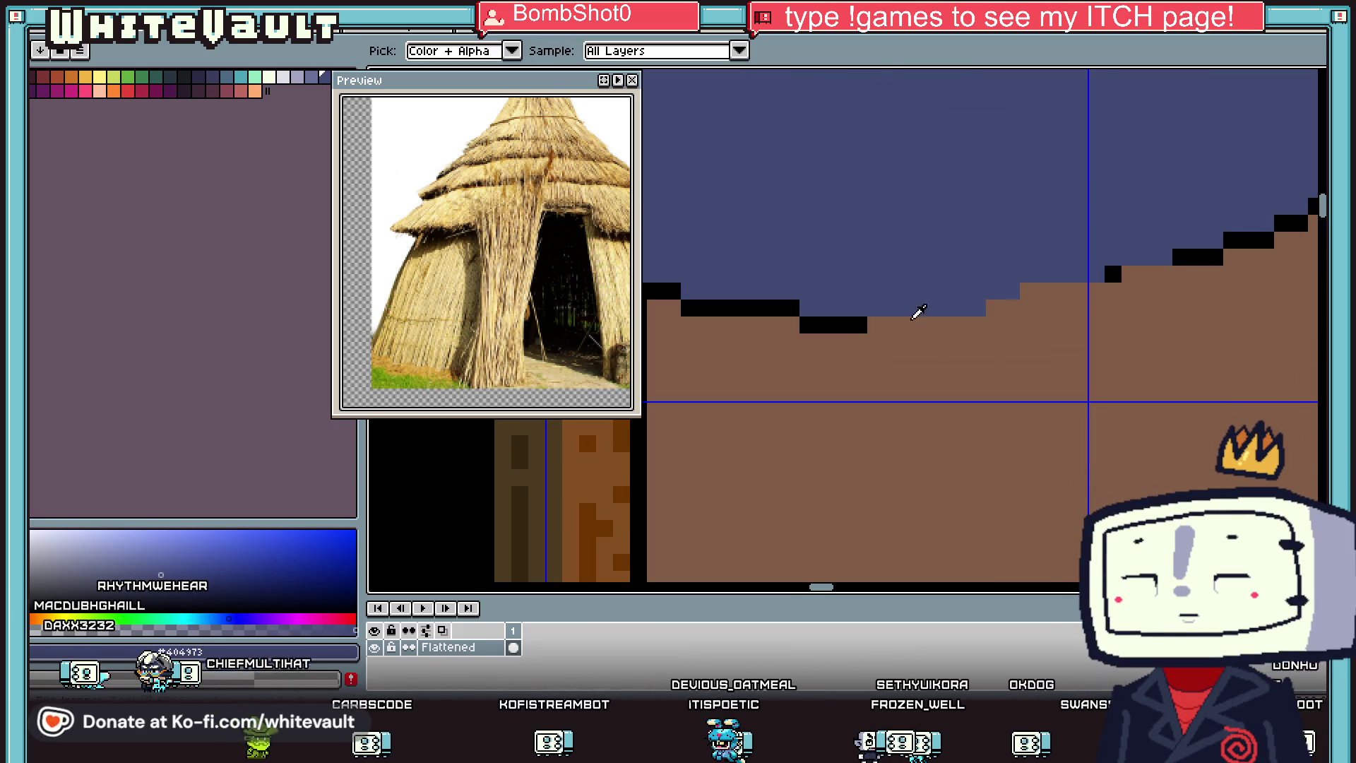
Step: Redraw the black outline along the roof's lower edge
alt+click(858, 325)
click(942, 312)
drag(883, 325, 1080, 287)
scroll(1169, 287, down, 4)
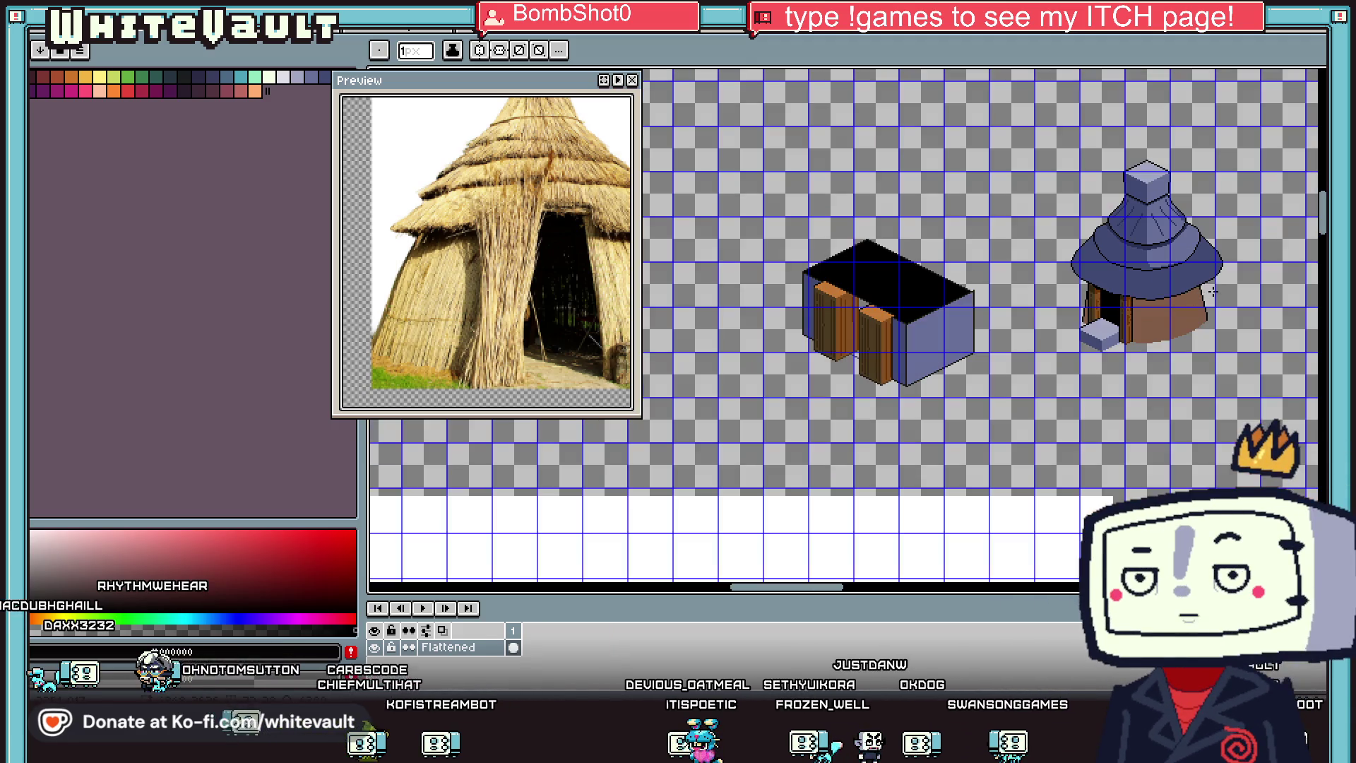
scroll(1158, 276, up, 4)
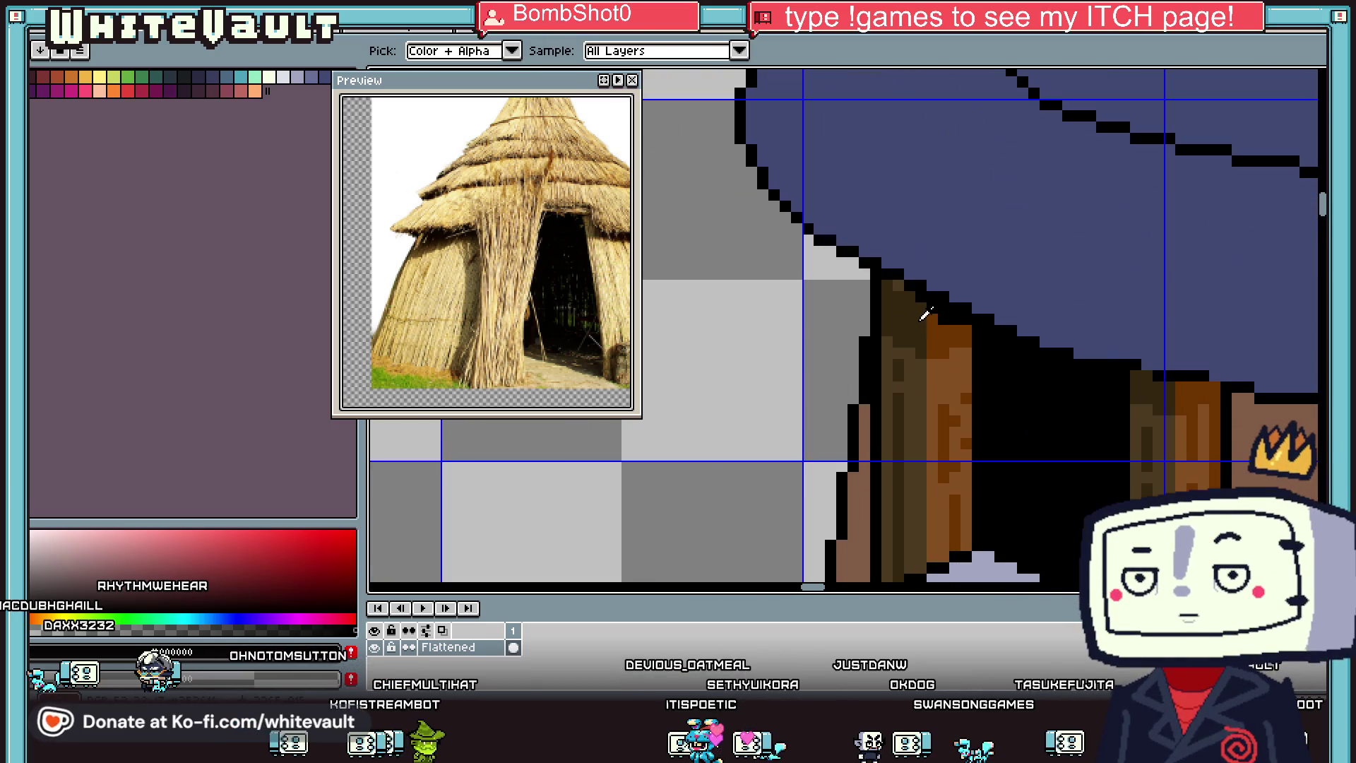
scroll(945, 318, up, 2)
Step: Turn three leftover black pixels on the door post orange
click(972, 318)
click(1006, 317)
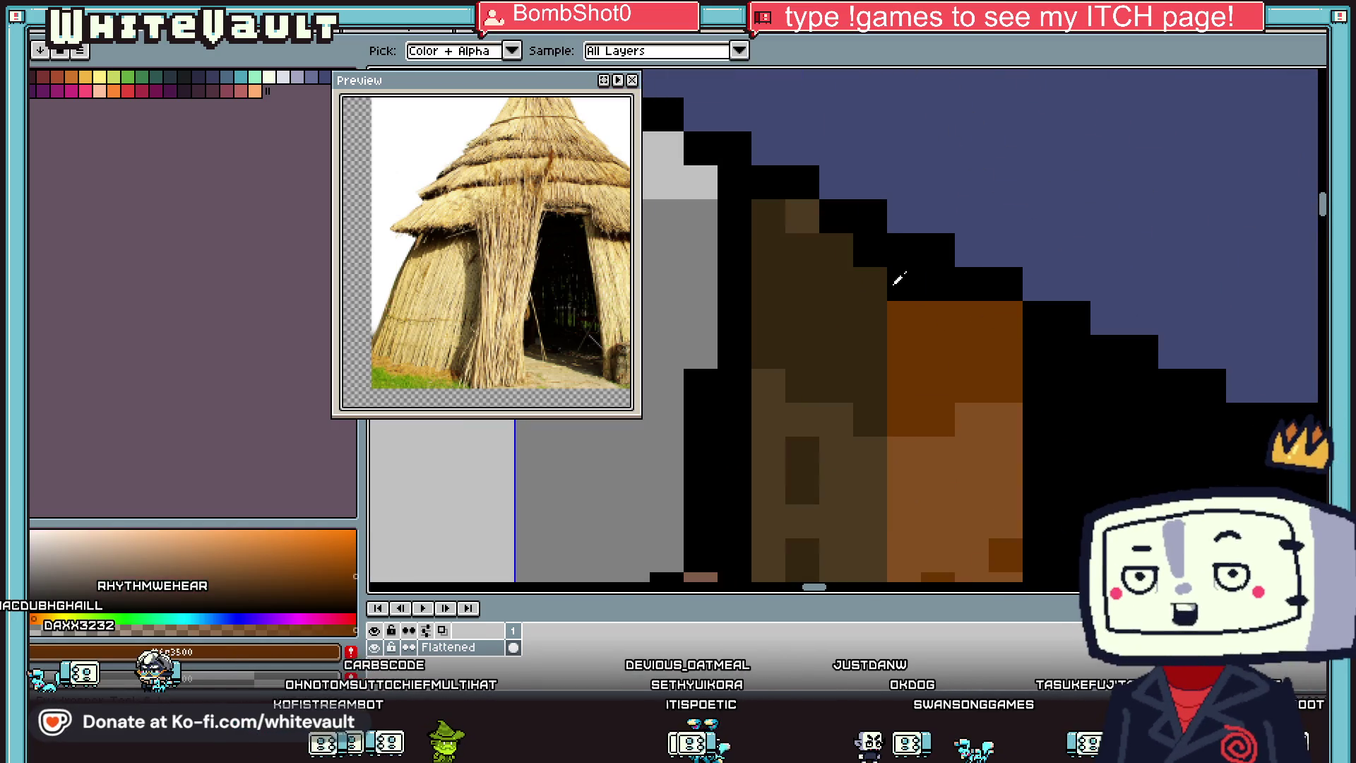
click(933, 284)
scroll(980, 341, down, 3)
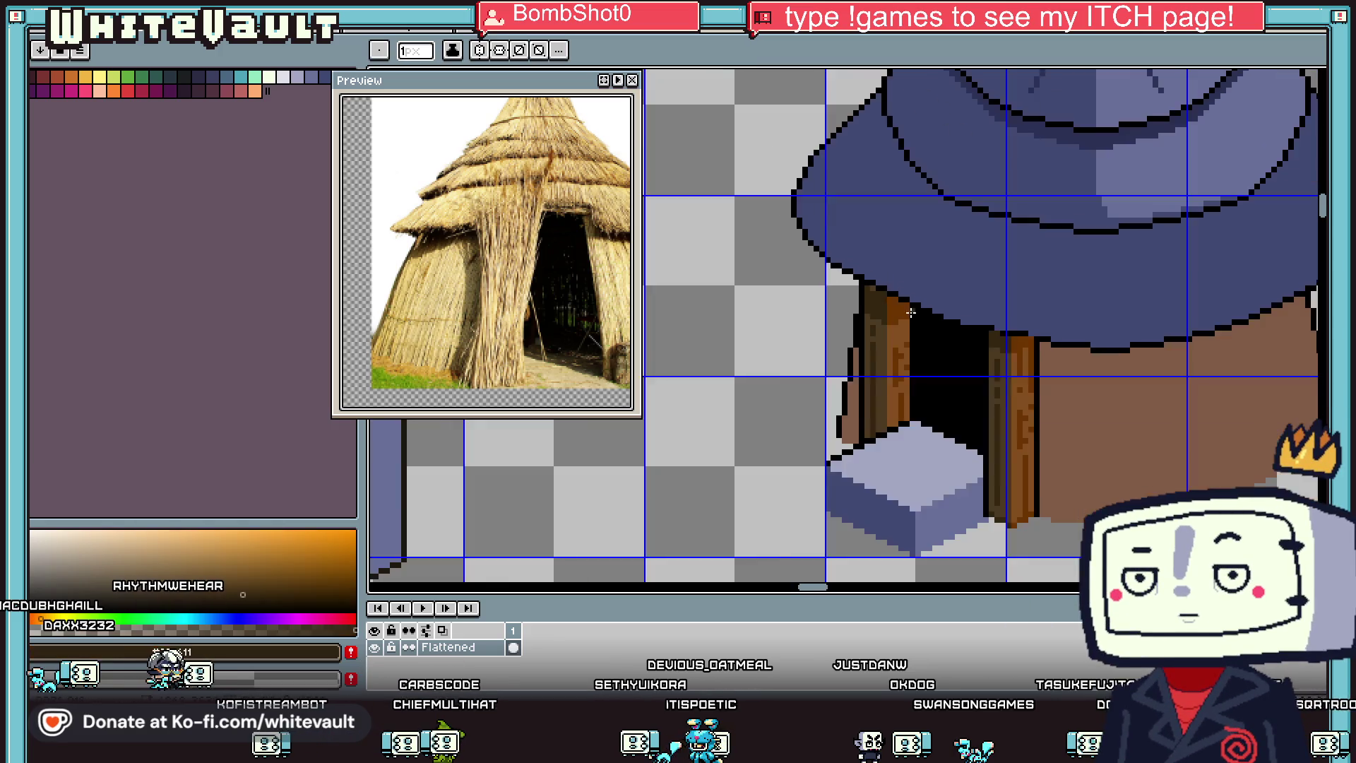
scroll(982, 341, down, 2)
scroll(989, 296, up, 2)
Step: Sample the wall's brown colour and switch back to the Pencil
key(i)
click(1010, 339)
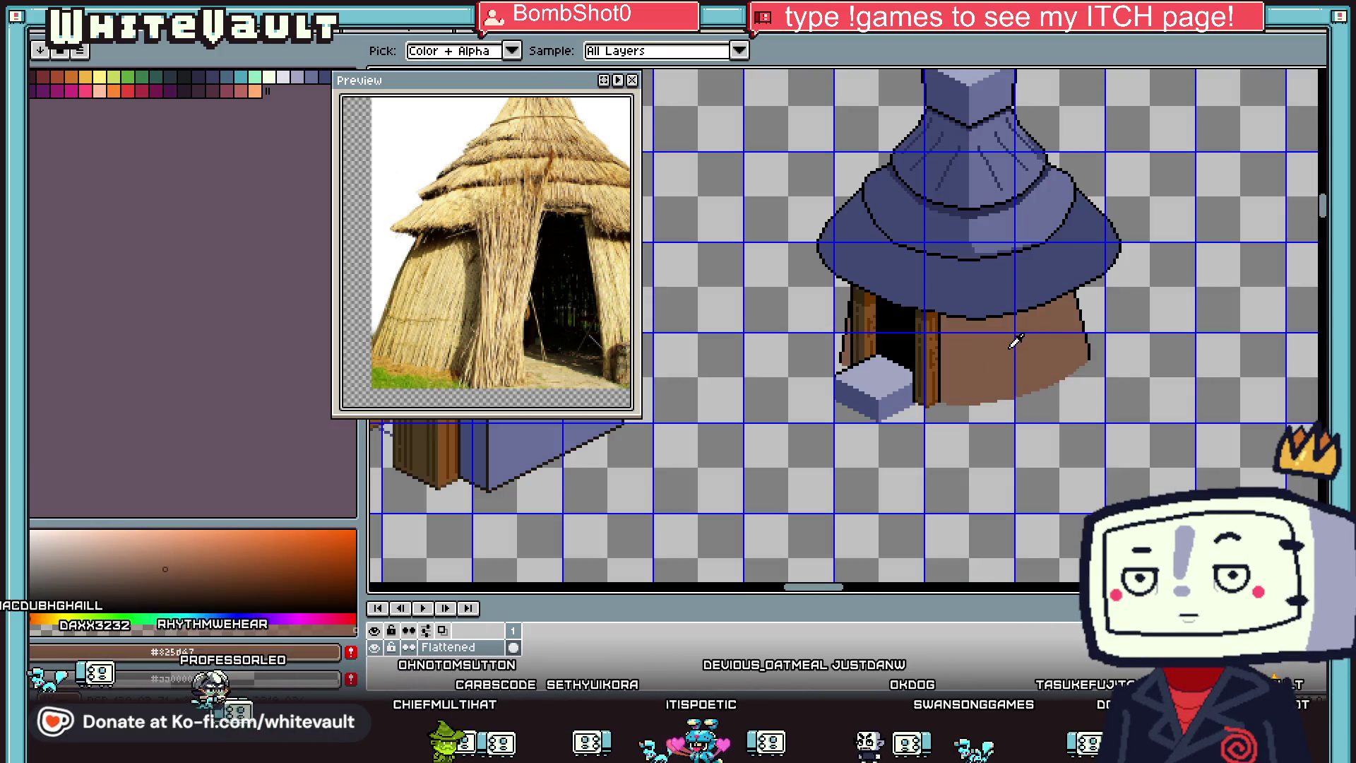
key(b)
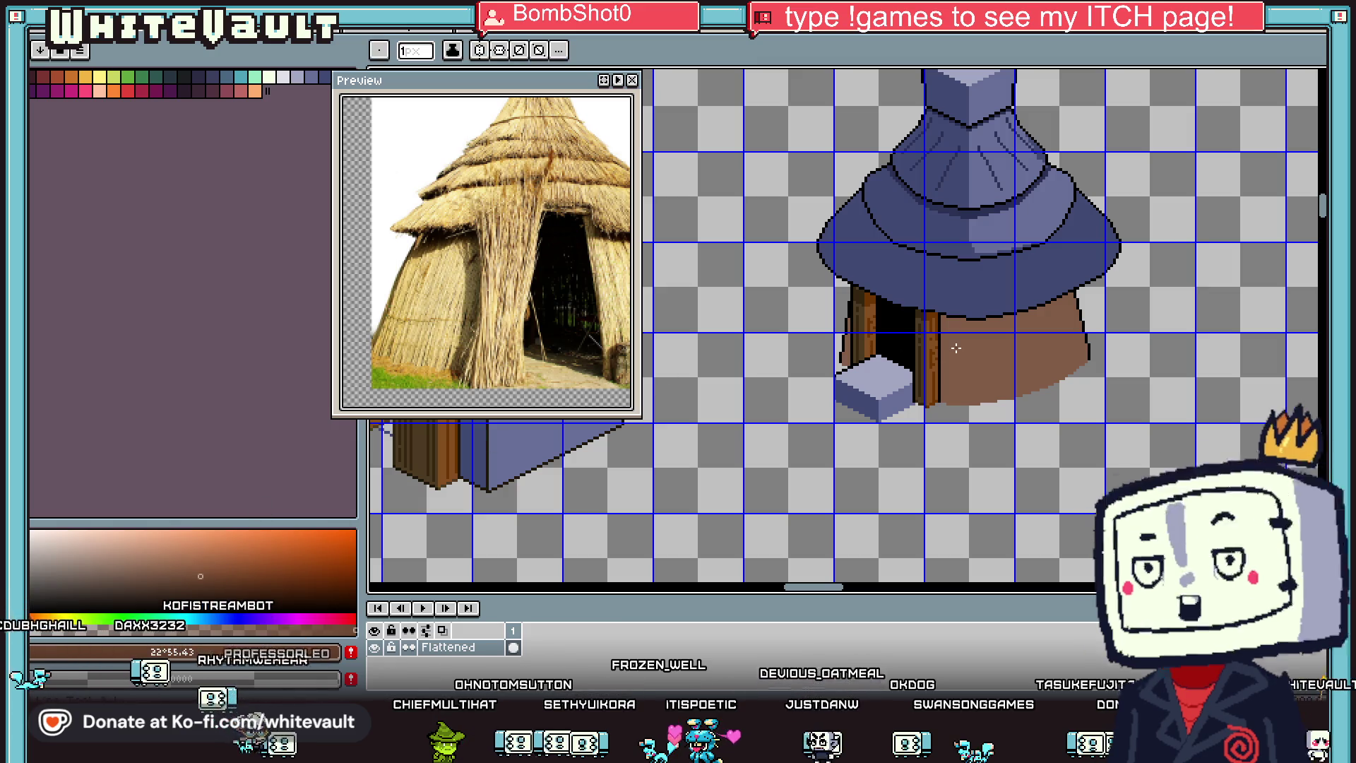
scroll(942, 365, up, 3)
scroll(941, 365, down, 3)
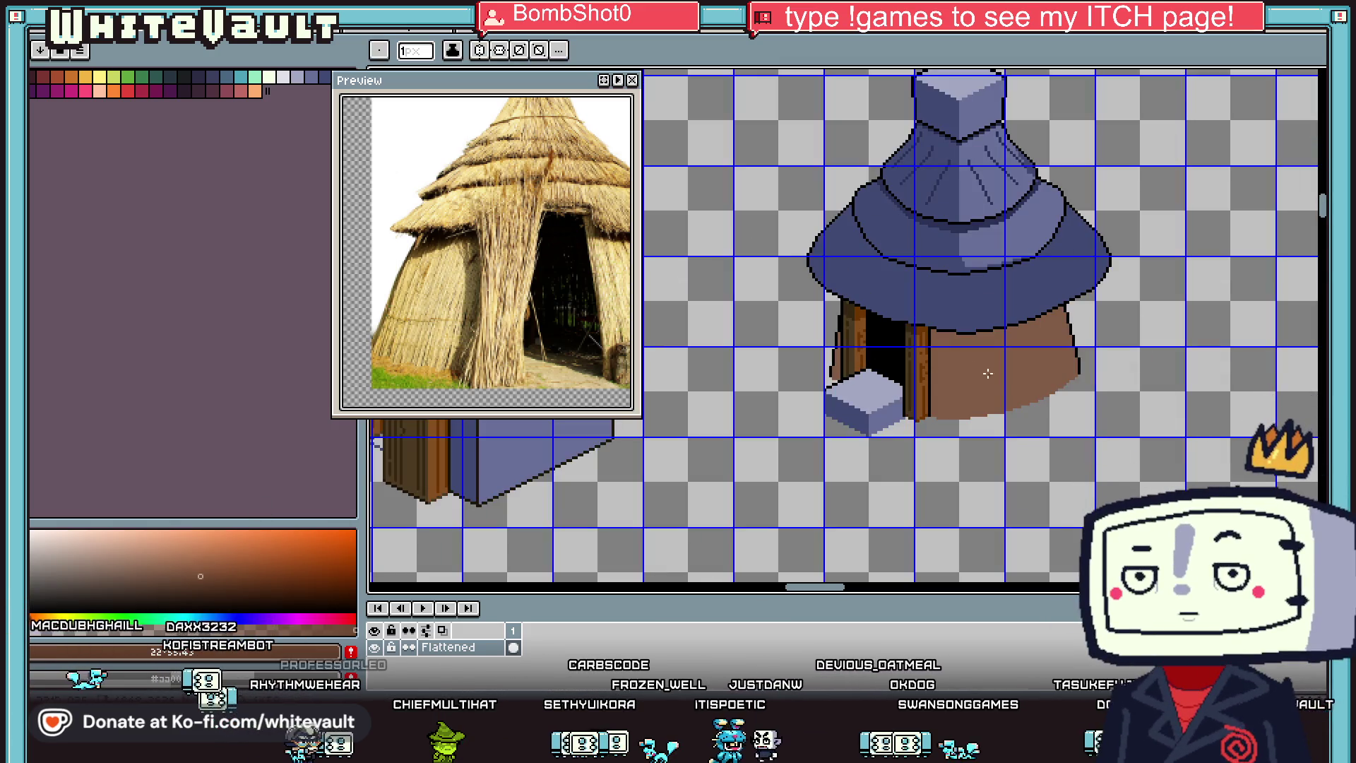
Step: Extend the dark brown shading stroke across the wall and fill the upper wall dark brown
key(e)
key(b)
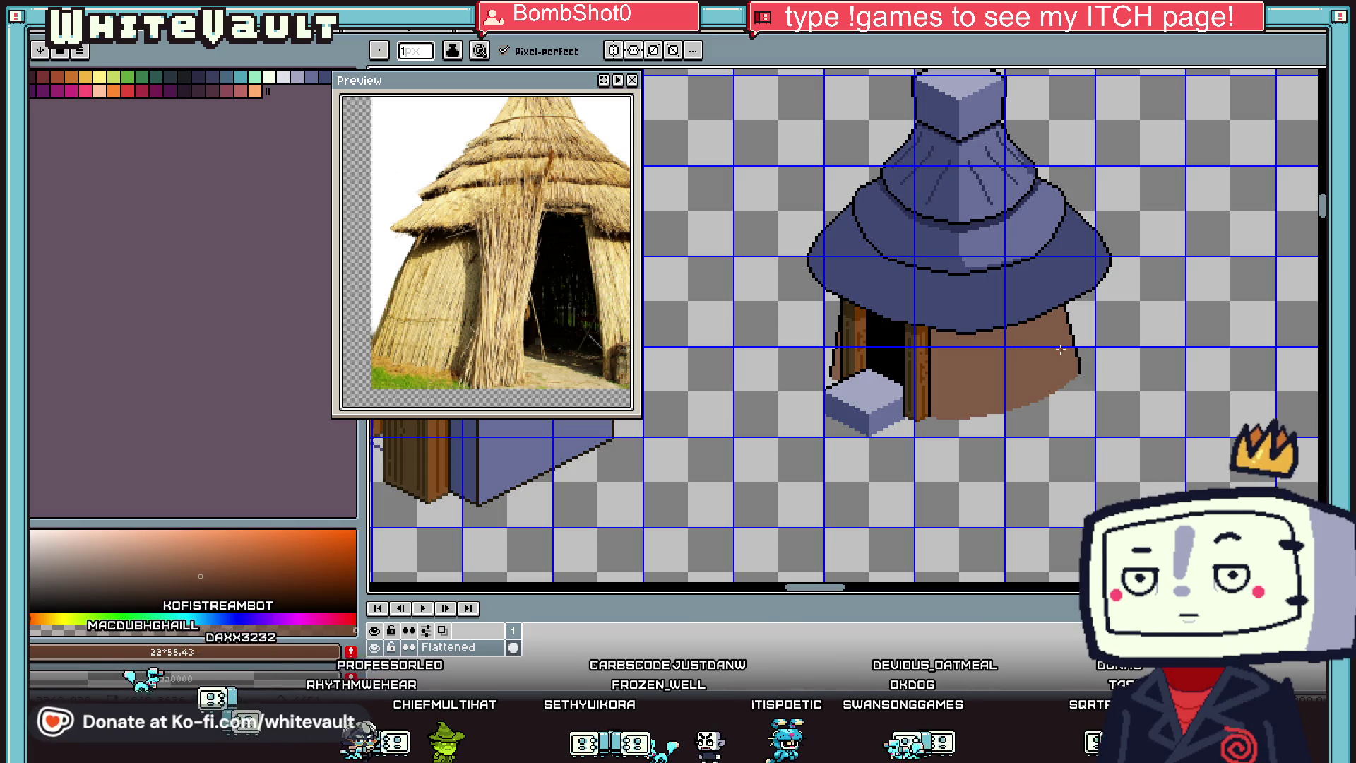
scroll(1072, 343, up, 2)
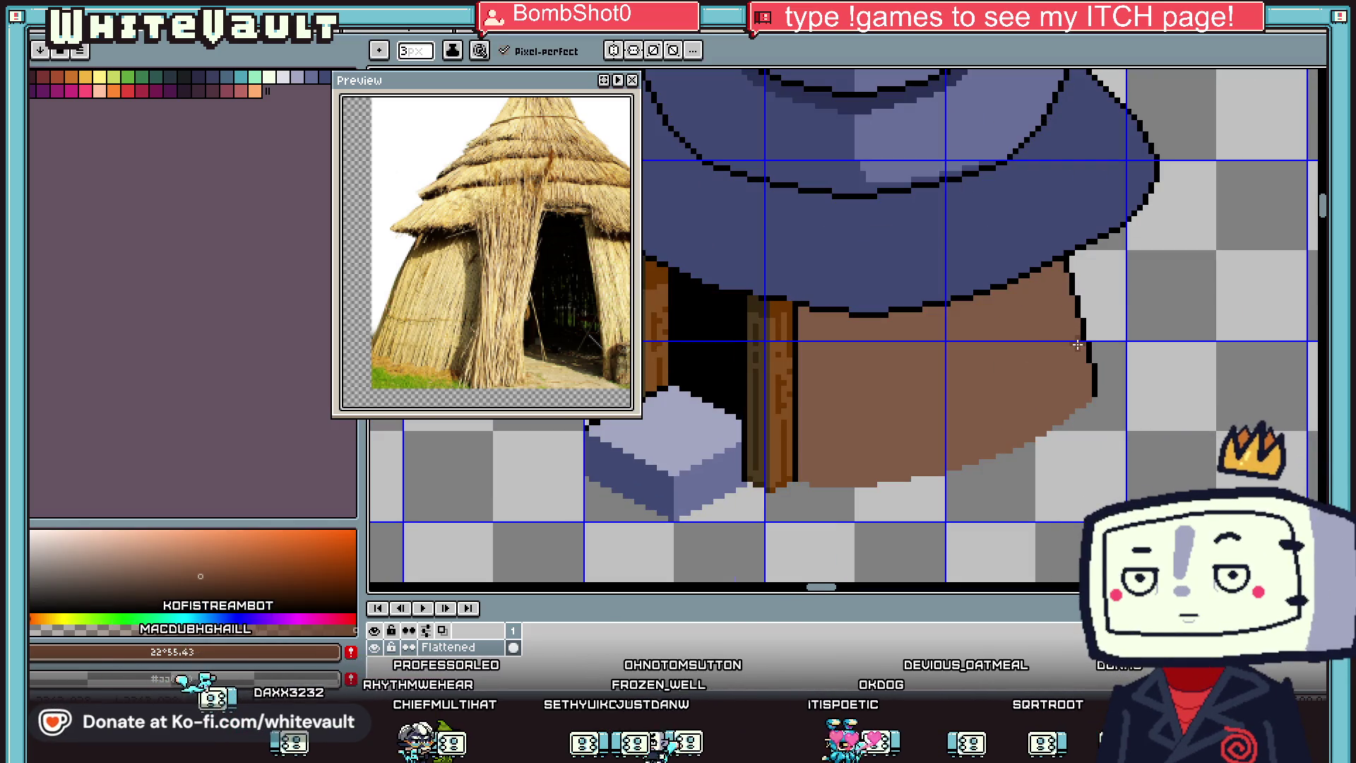
drag(955, 409, 841, 429)
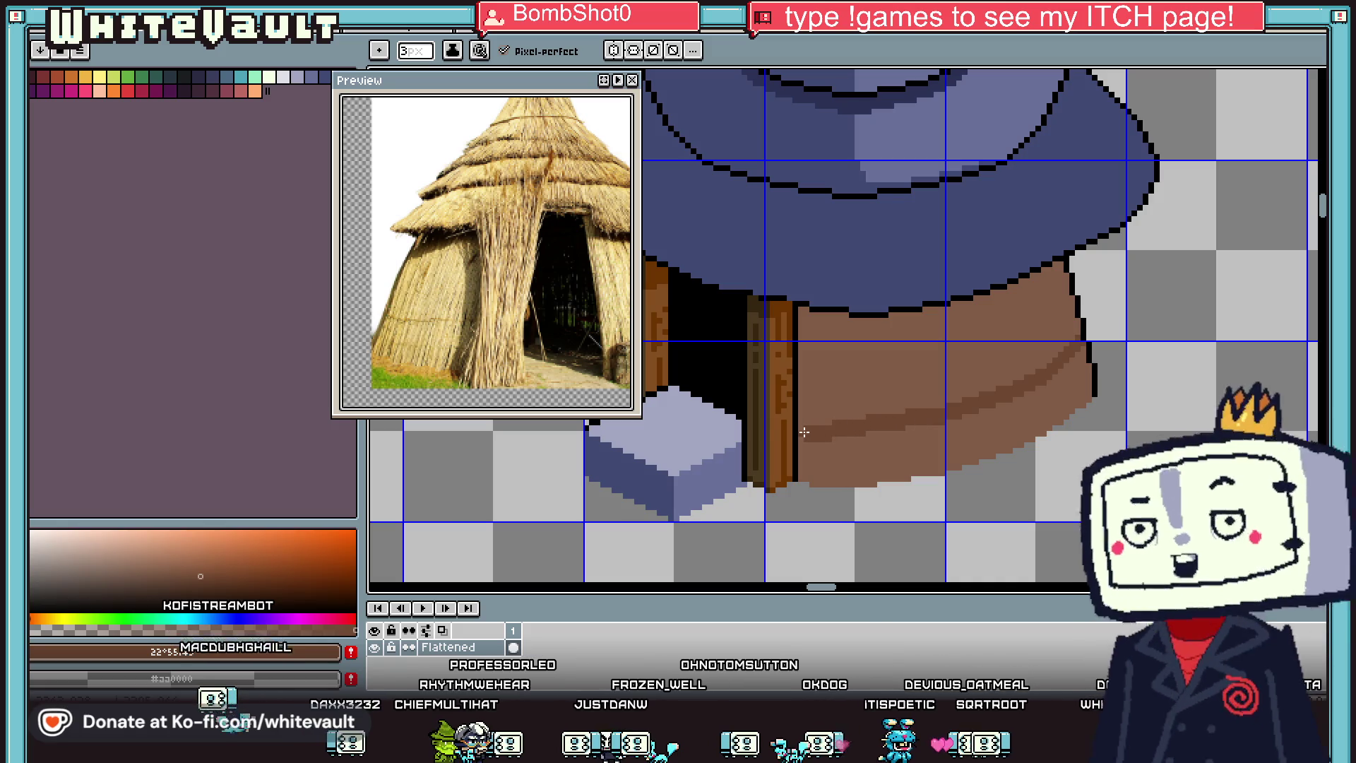
key(g)
click(836, 403)
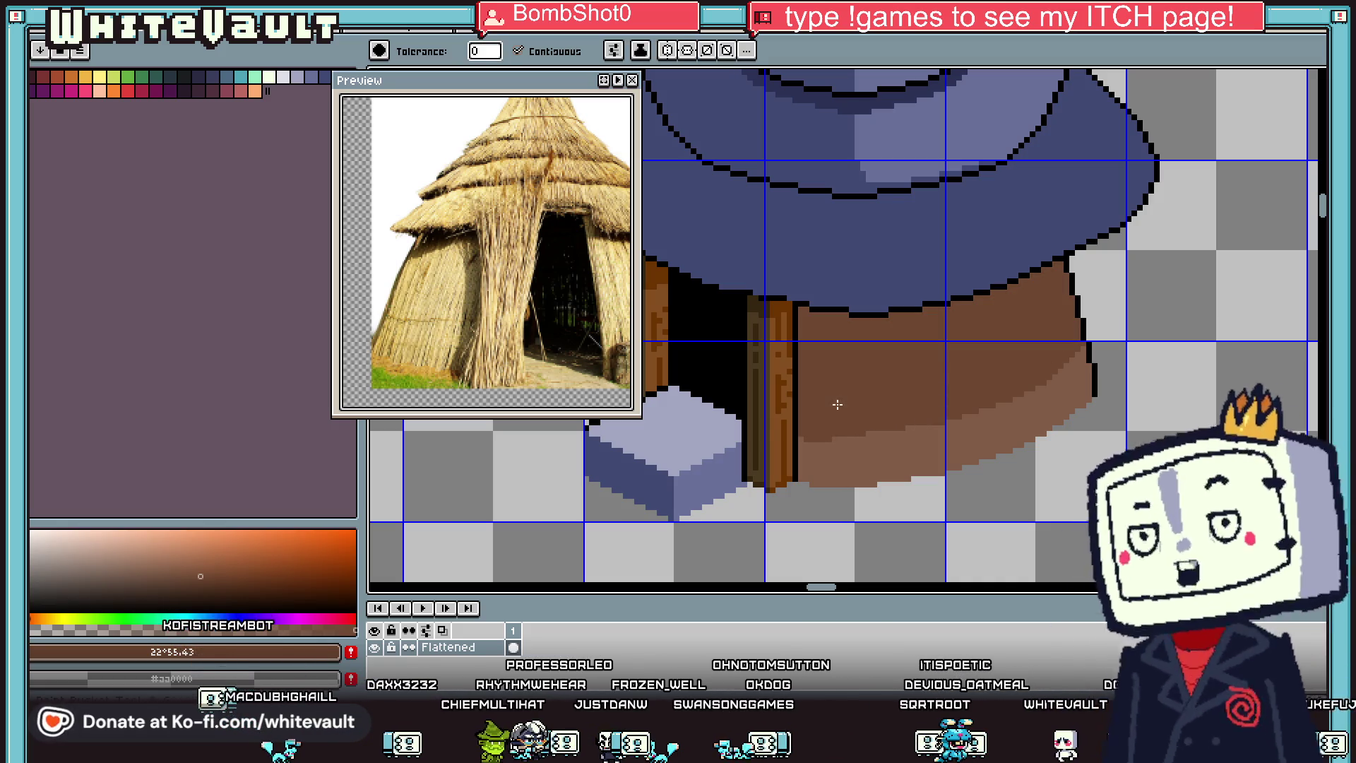
Step: Sample dark brown #6c4831 from the hut and pencil one pixel on the door post
scroll(902, 423, up, 1)
scroll(986, 405, down, 1)
scroll(987, 405, down, 2)
scroll(816, 371, up, 3)
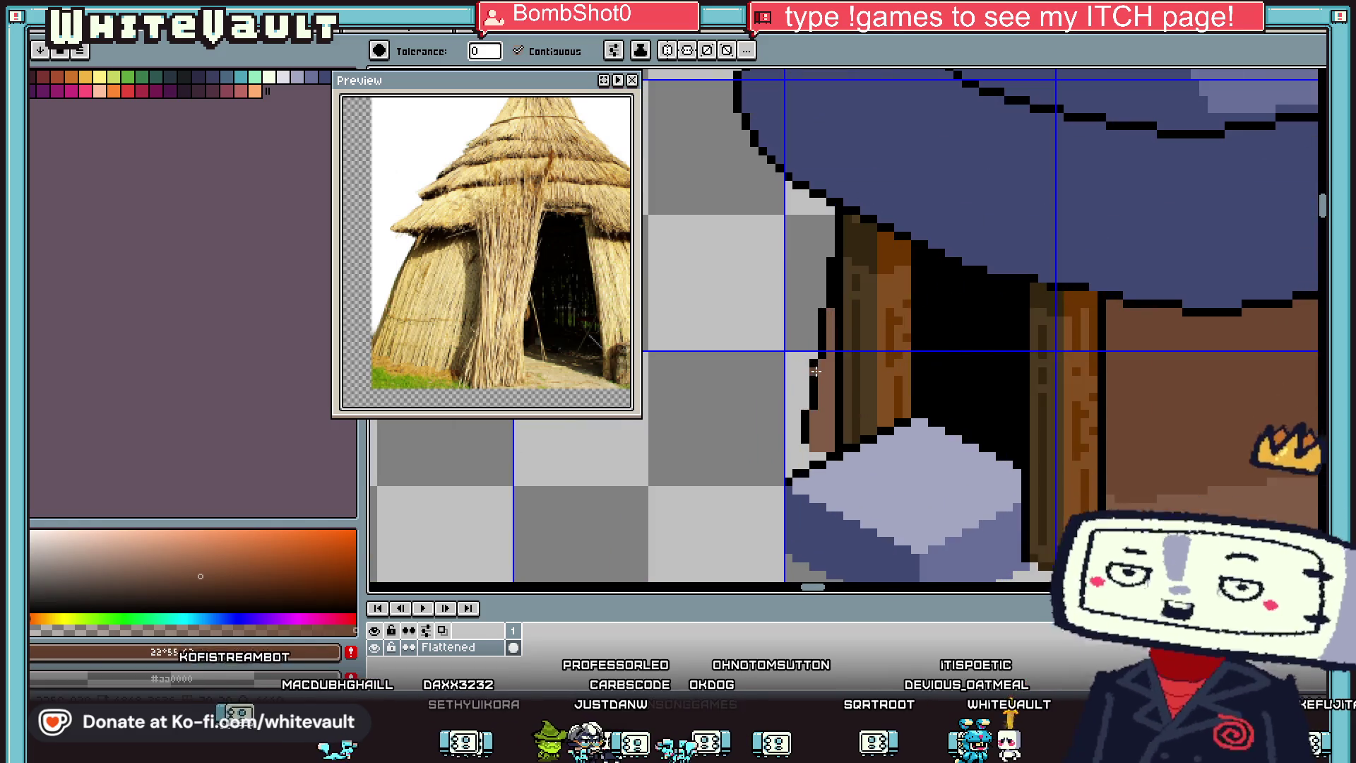
key(i)
click(827, 399)
scroll(827, 399, up, 3)
key(b)
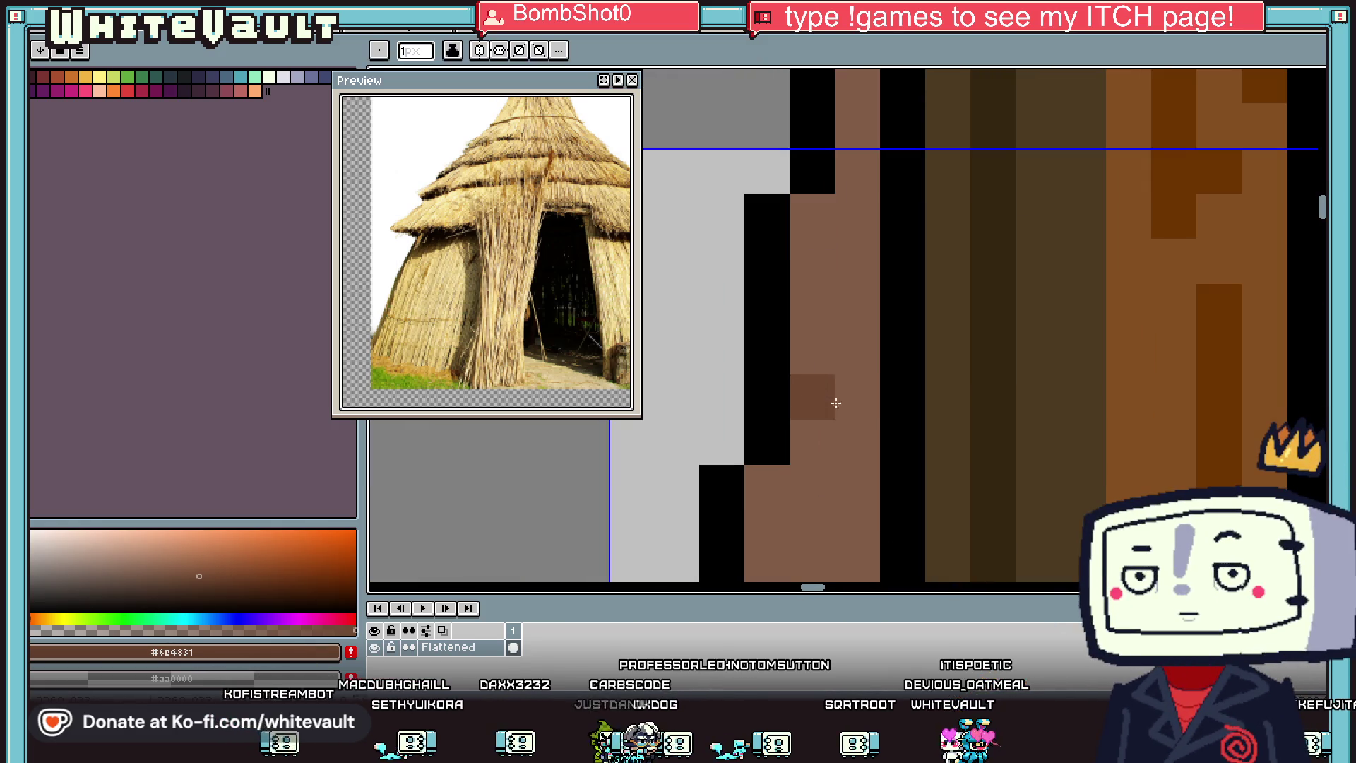
click(858, 438)
Step: Bucket-fill the light-brown door strip with the darker brown #6c4831
key(g)
click(856, 345)
scroll(856, 345, down, 3)
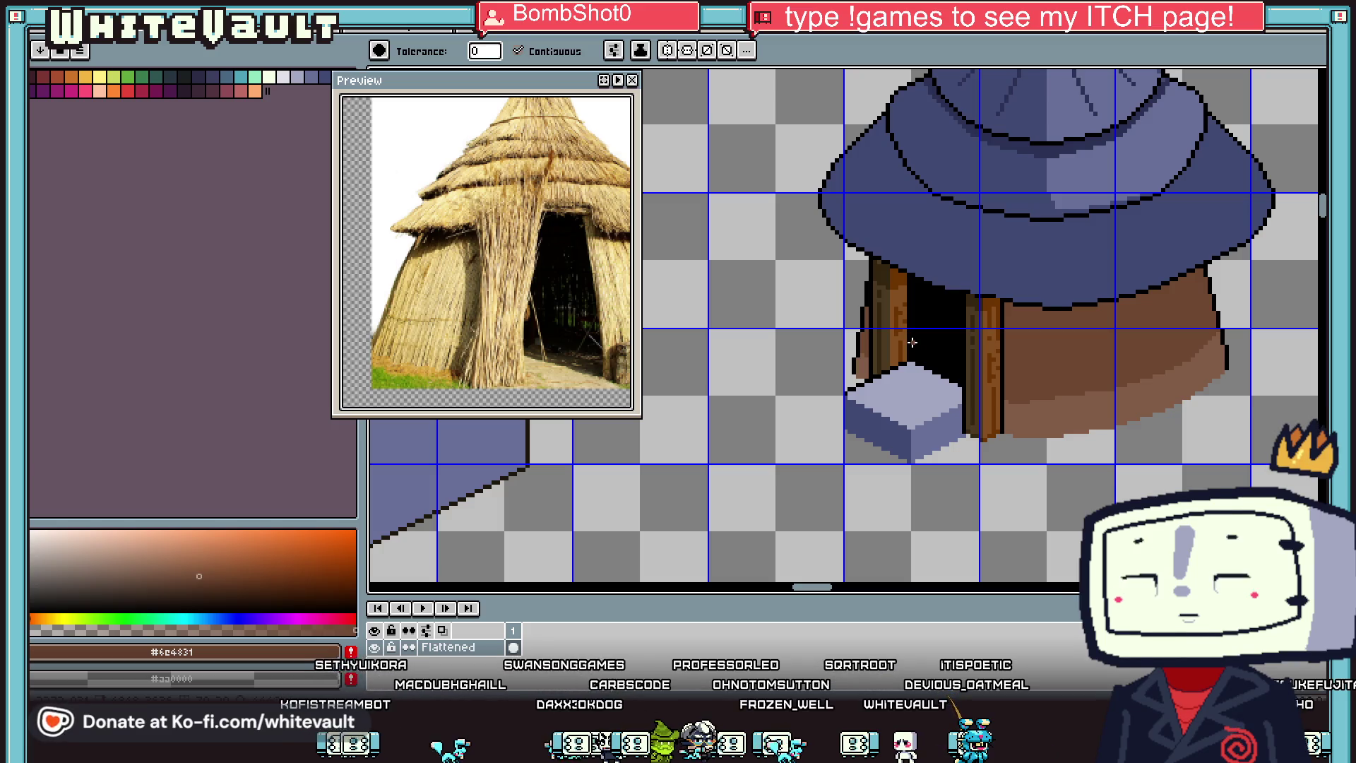
key(i)
scroll(1045, 389, up, 3)
key(b)
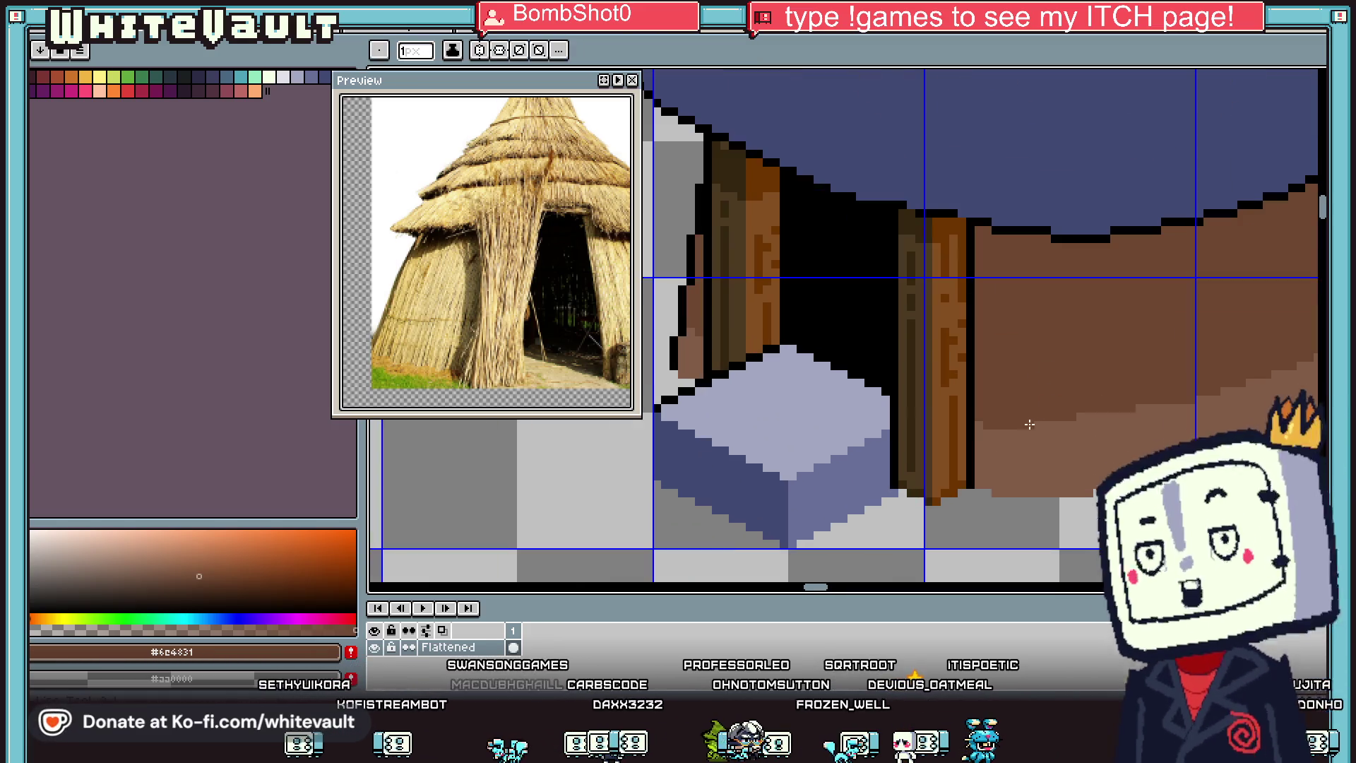
scroll(1078, 417, up, 2)
scroll(1067, 424, down, 4)
scroll(1053, 429, up, 2)
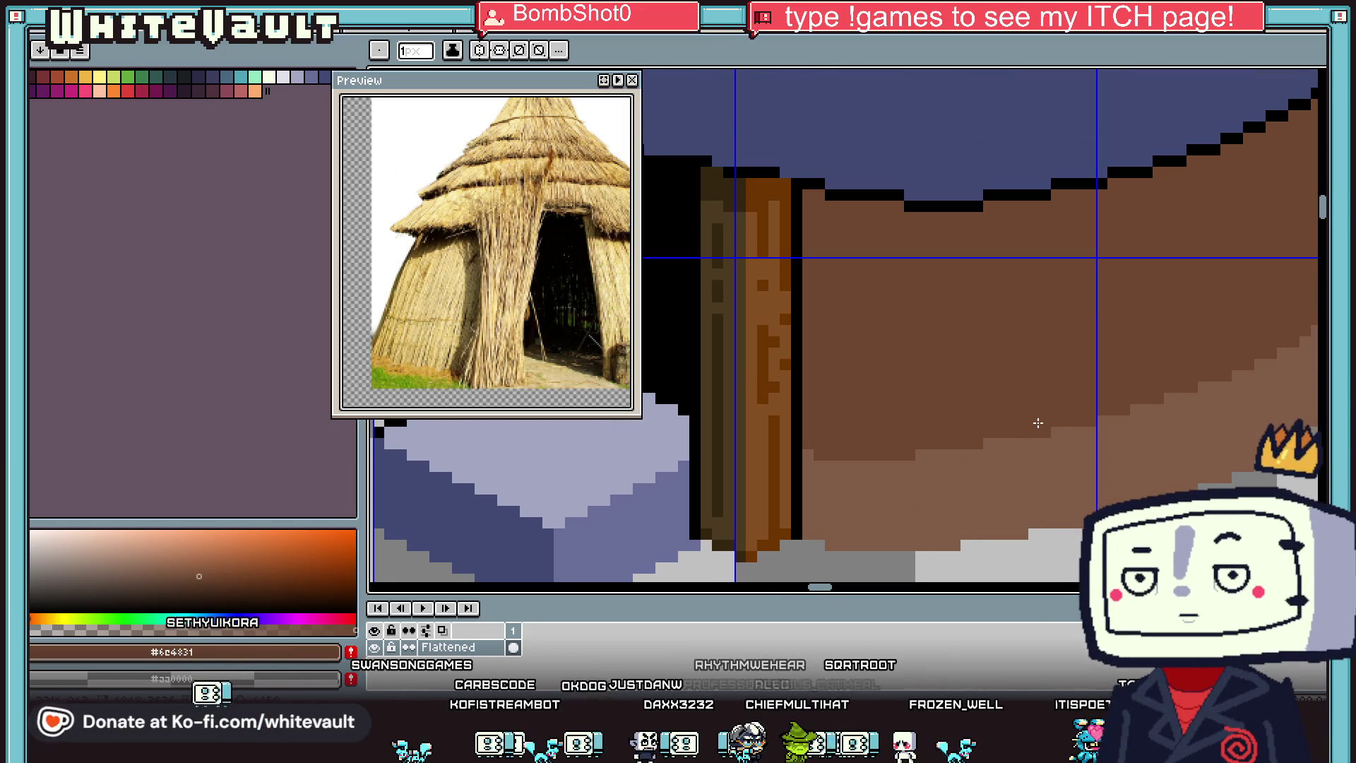
scroll(1102, 403, down, 2)
key(i)
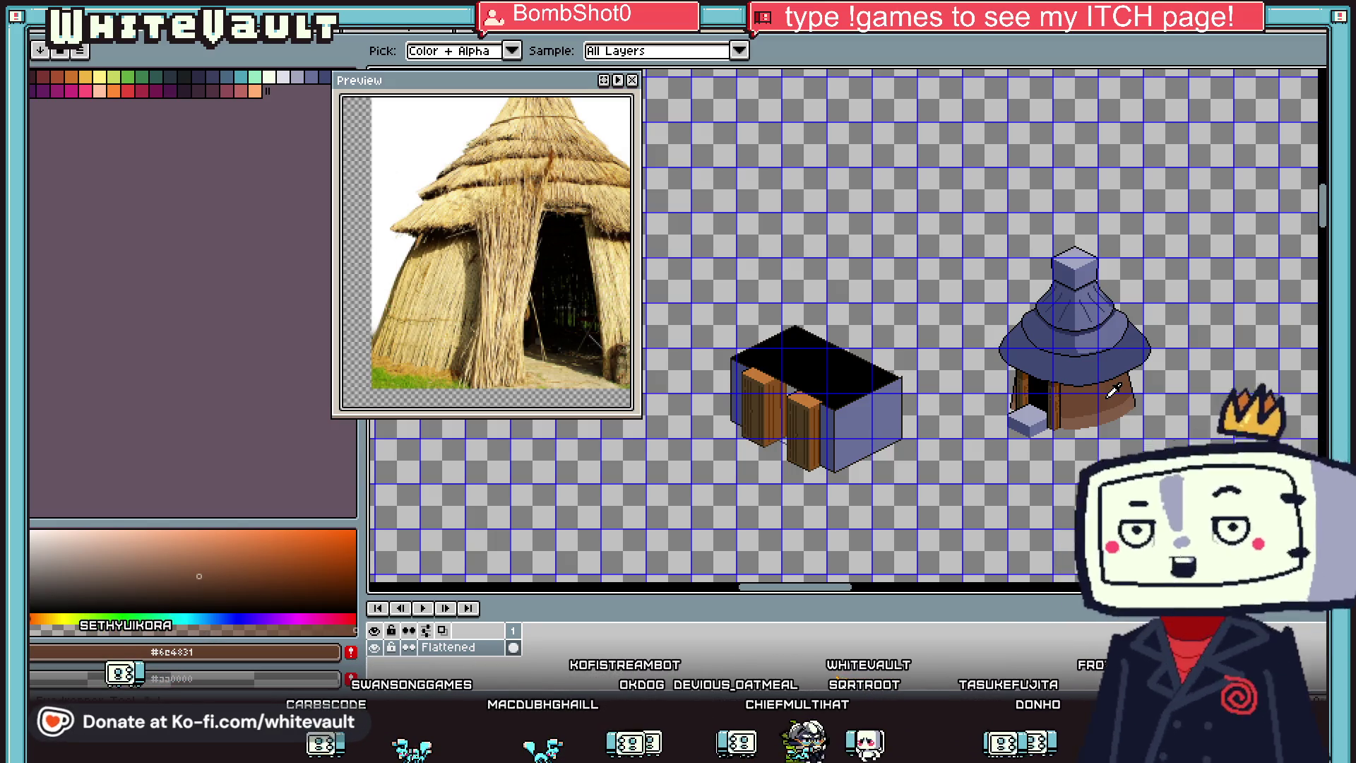
Step: With the reference photo showing the roof peak, draw a black stair-step line under the roof-top block
scroll(1093, 322, up, 2)
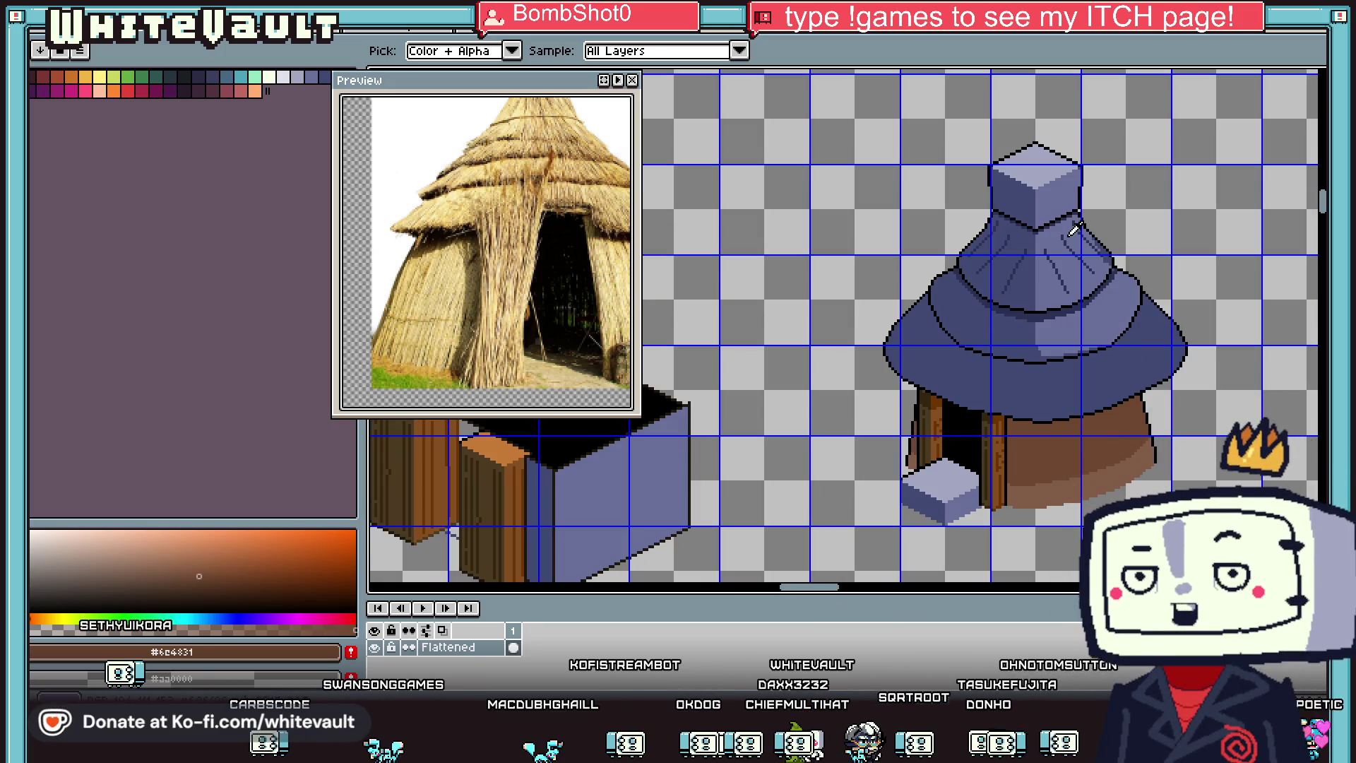
mouse_move(415, 117)
mouse_down()
mouse_move(484, 242)
mouse_move(469, 284)
mouse_up()
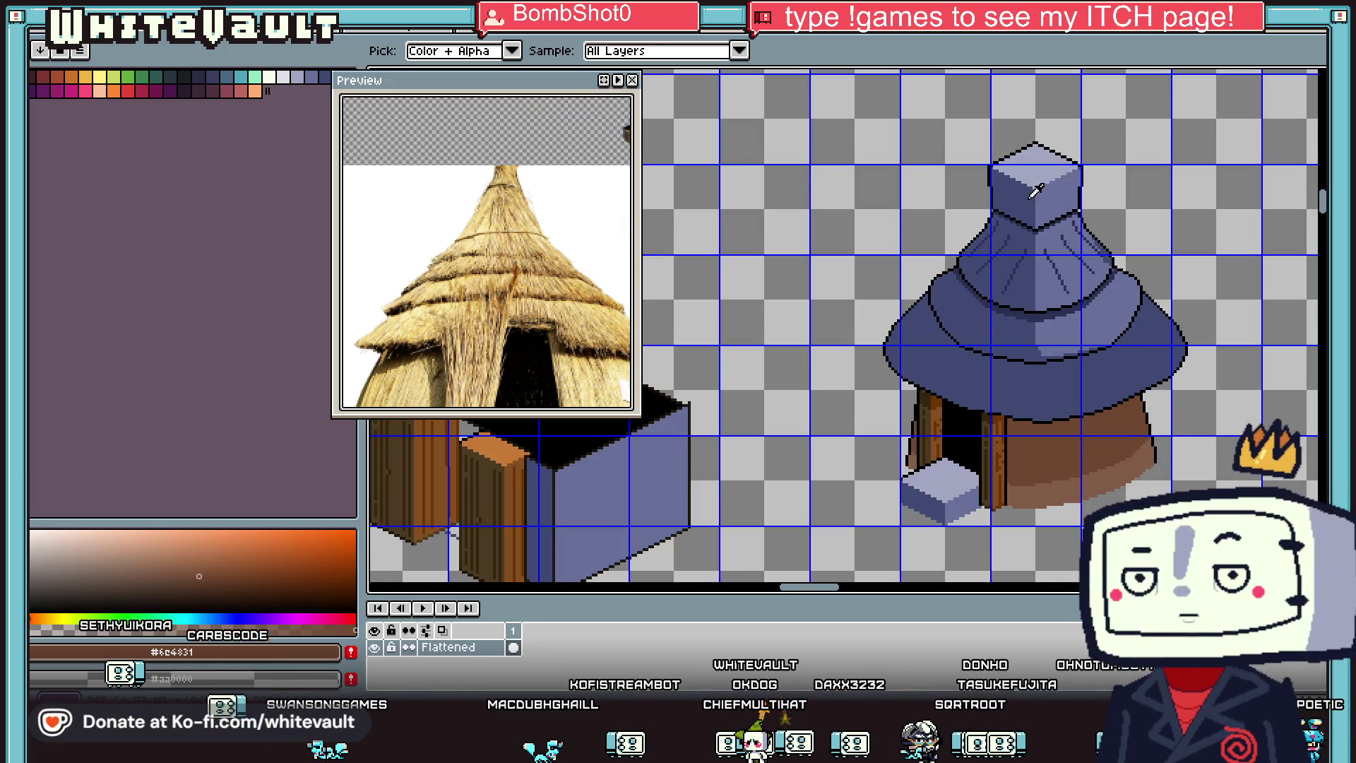
scroll(1007, 188, up, 2)
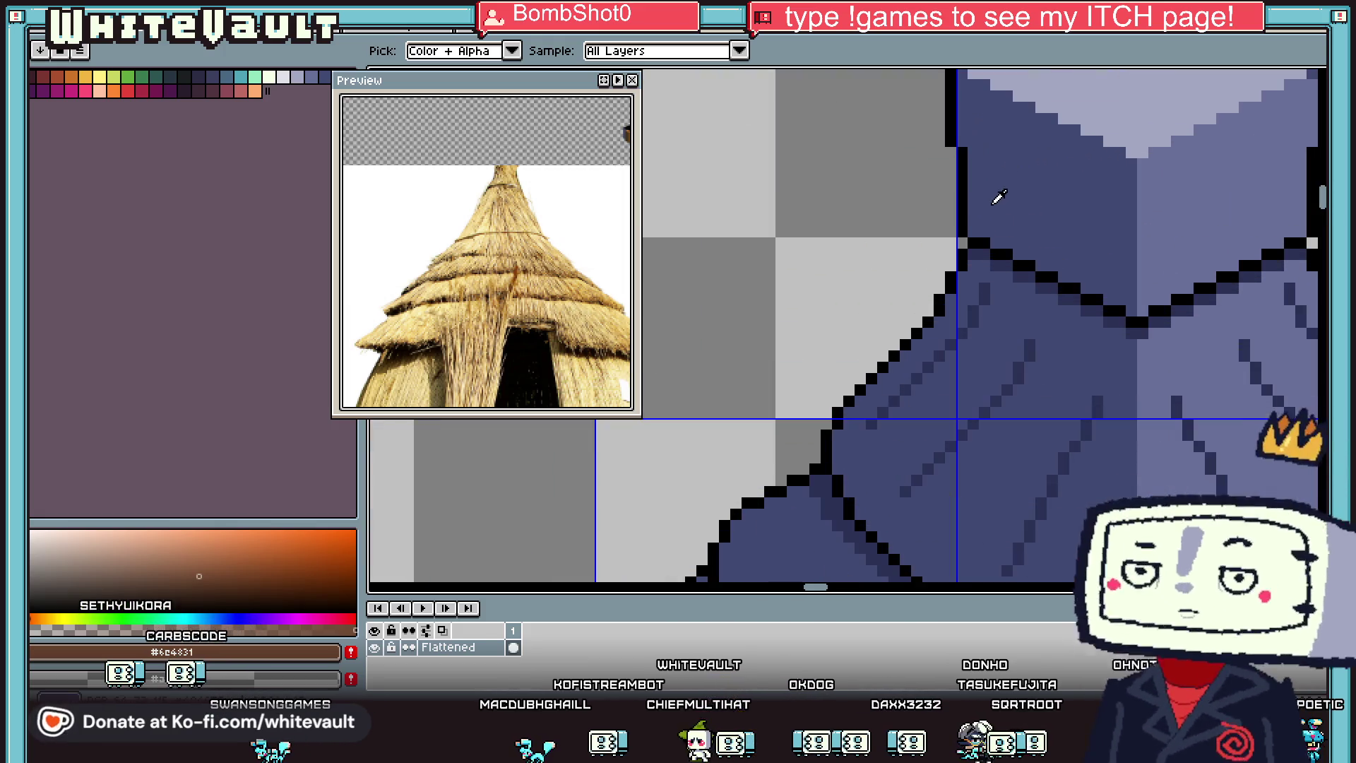
alt+click(996, 194)
scroll(984, 230, up, 1)
drag(998, 229, 1091, 274)
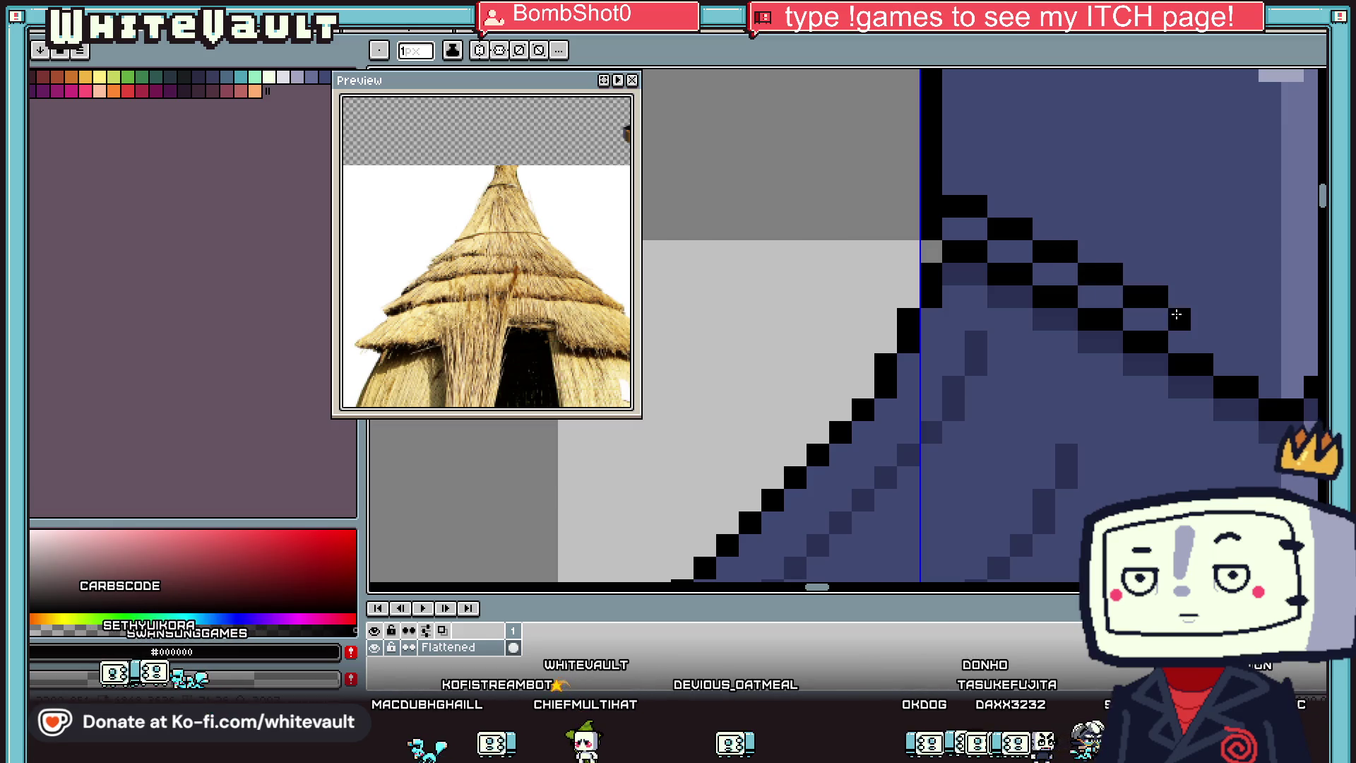
Step: Extend the black stair-step outline down-left, then re-sample black from the roof outline
scroll(1289, 366, down, 4)
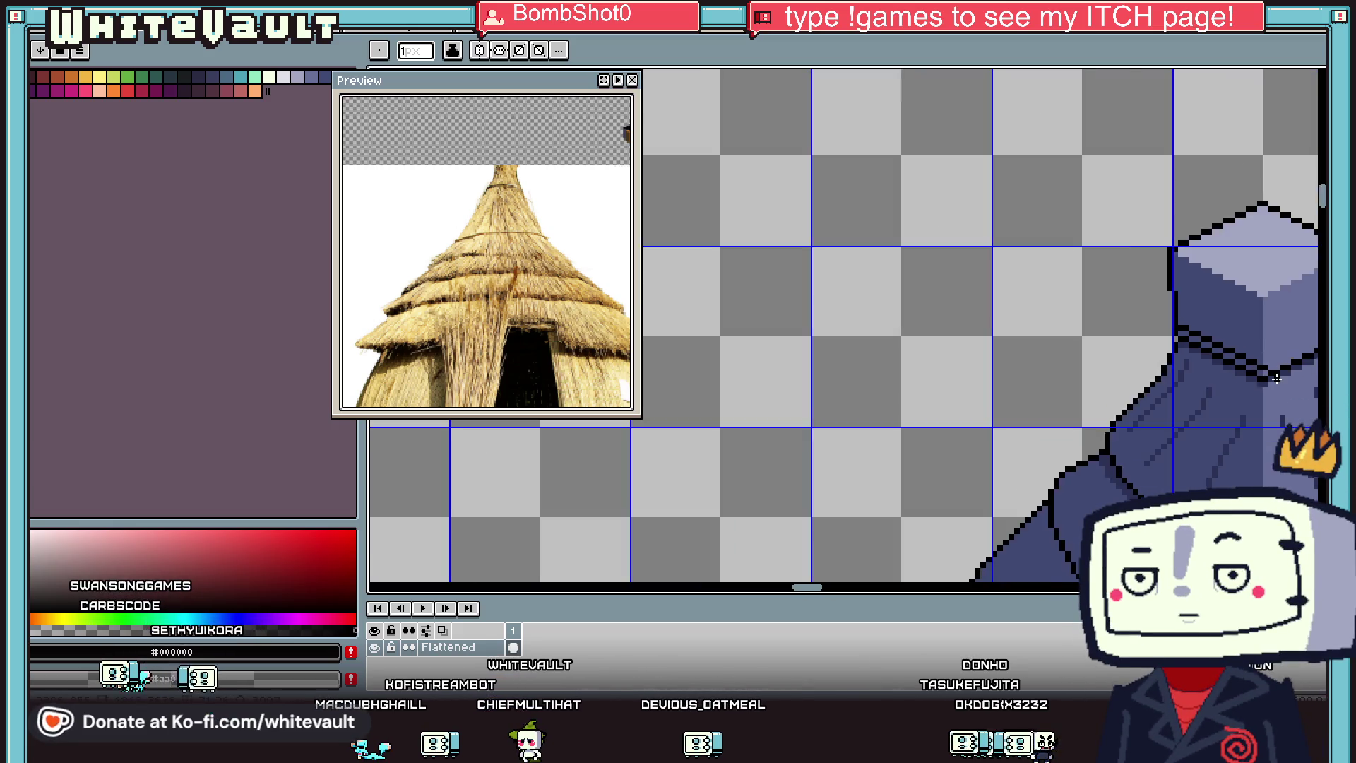
scroll(1265, 361, up, 4)
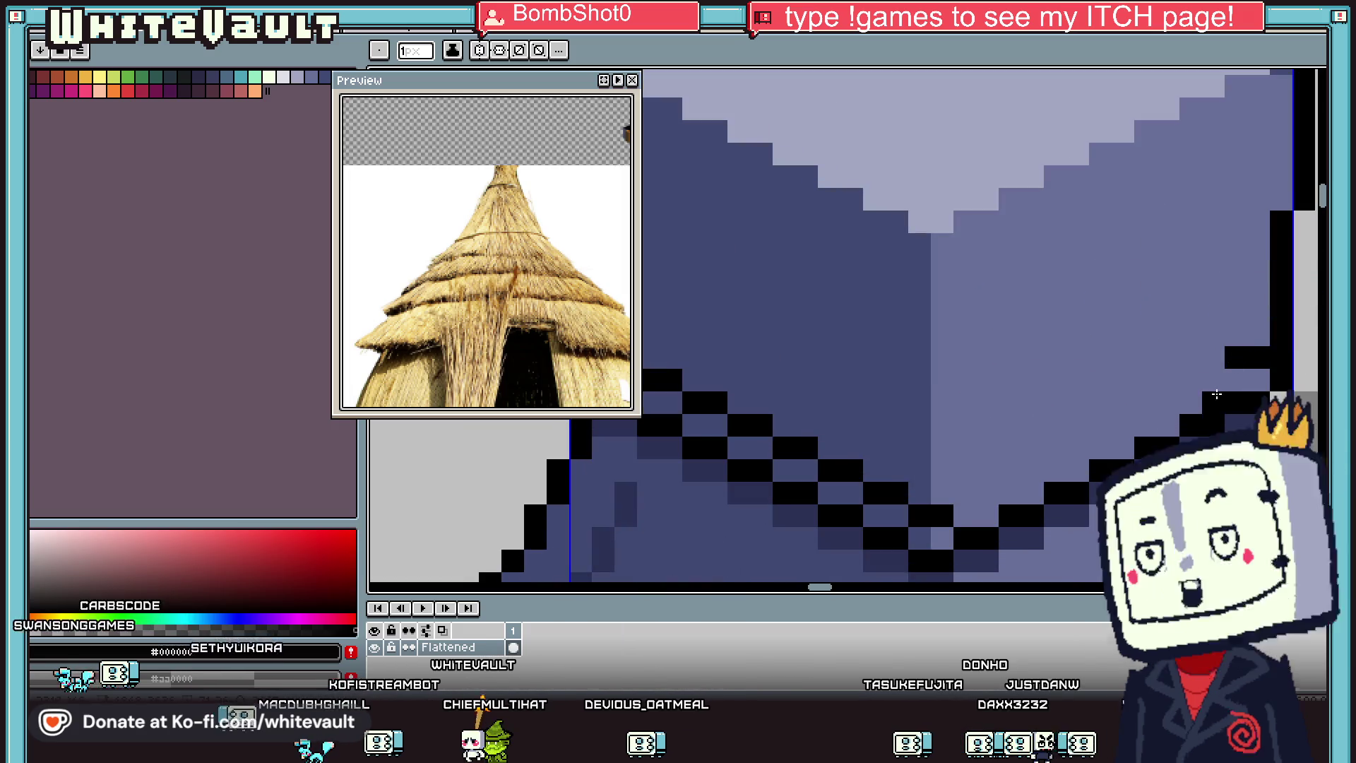
drag(1160, 404, 951, 495)
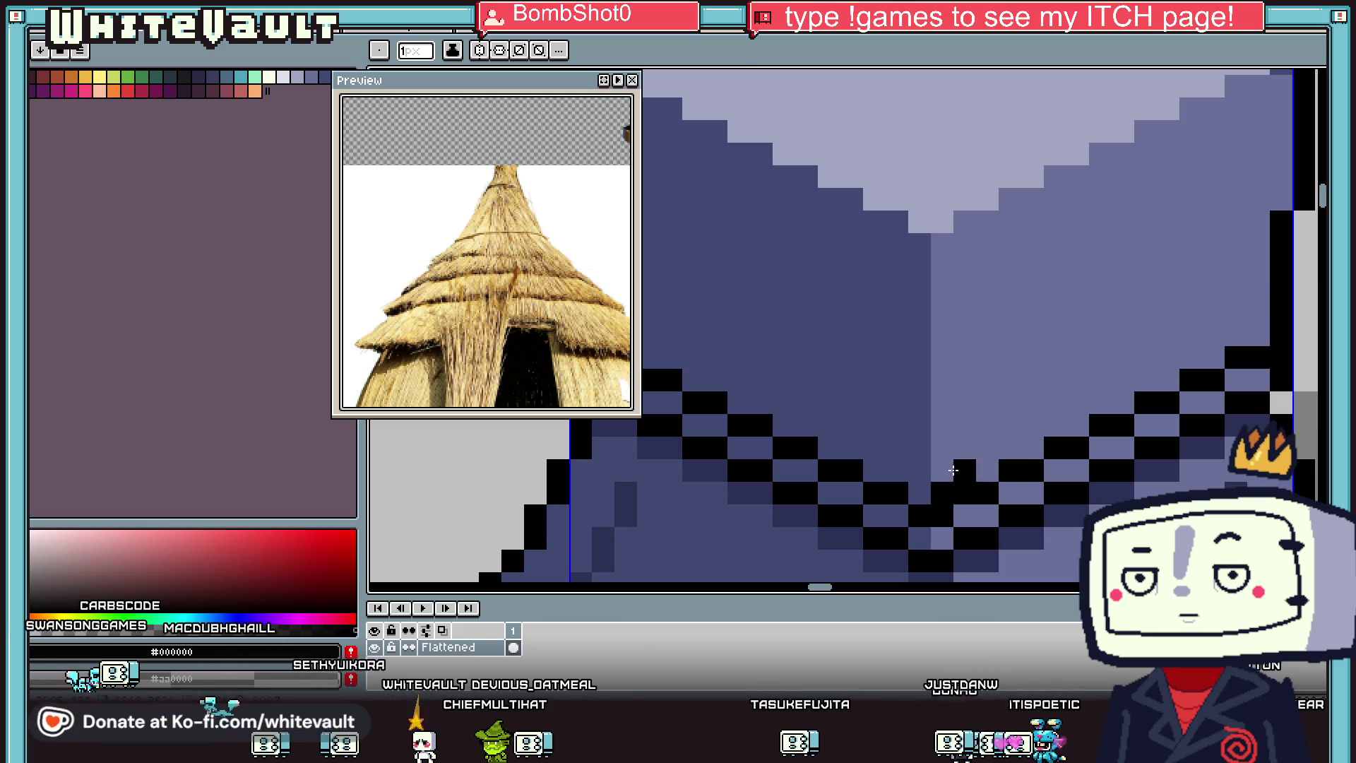
alt+click(953, 469)
scroll(961, 483, down, 3)
scroll(877, 486, up, 3)
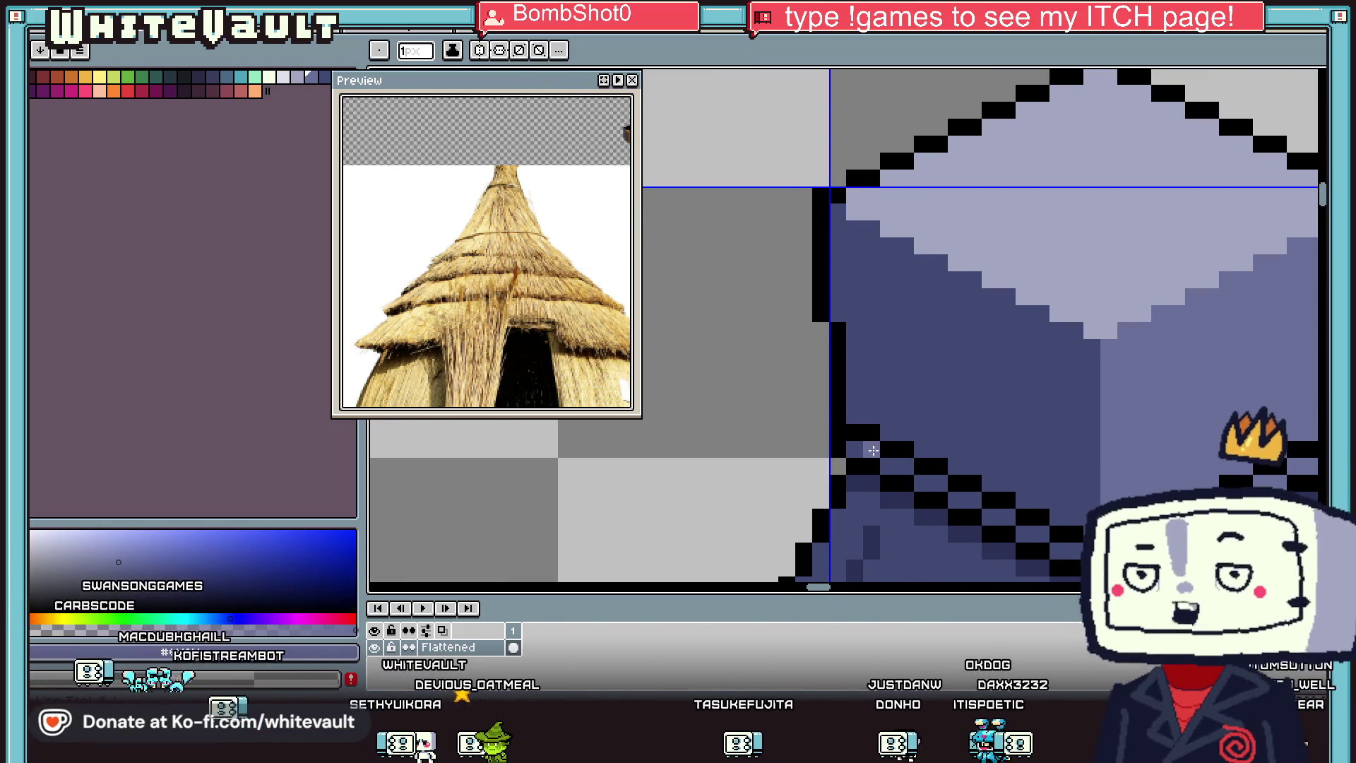
alt+click(818, 430)
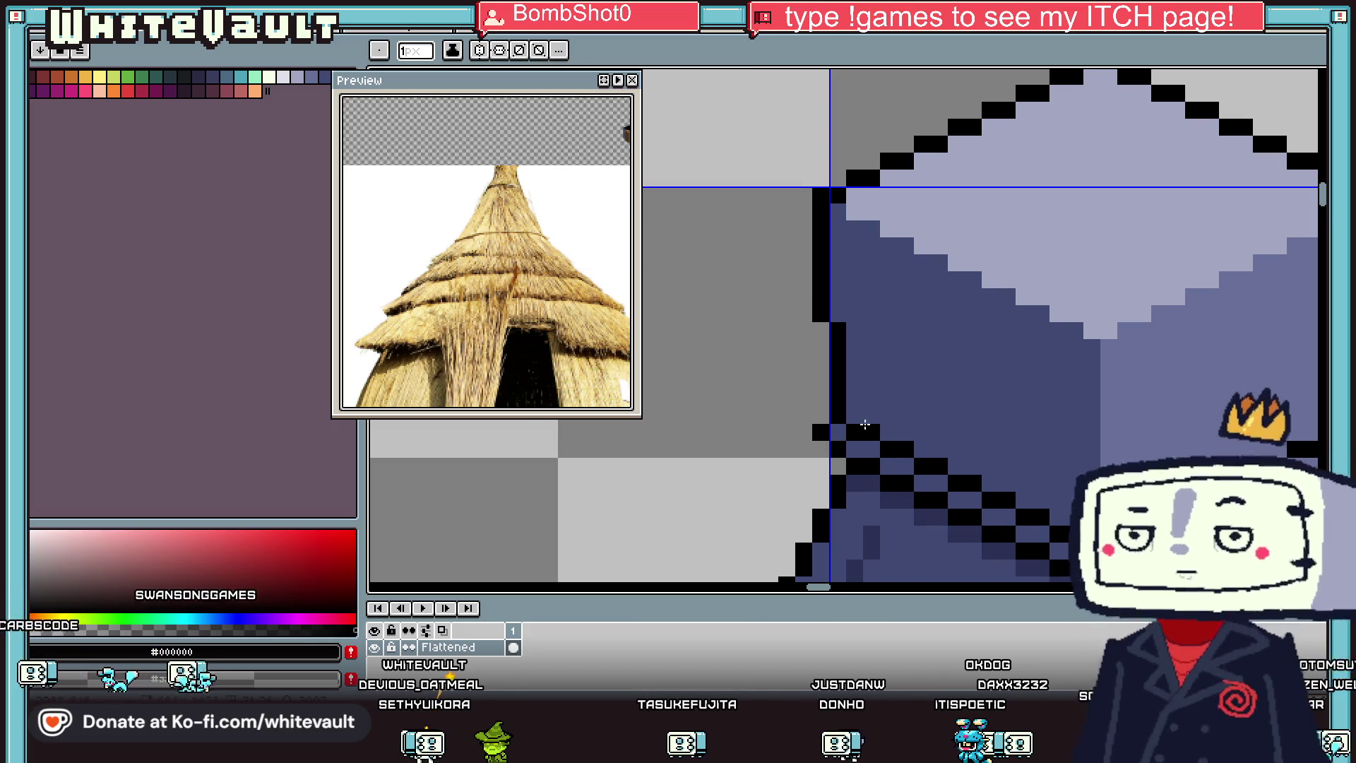
scroll(865, 425, down, 3)
scroll(1138, 424, up, 3)
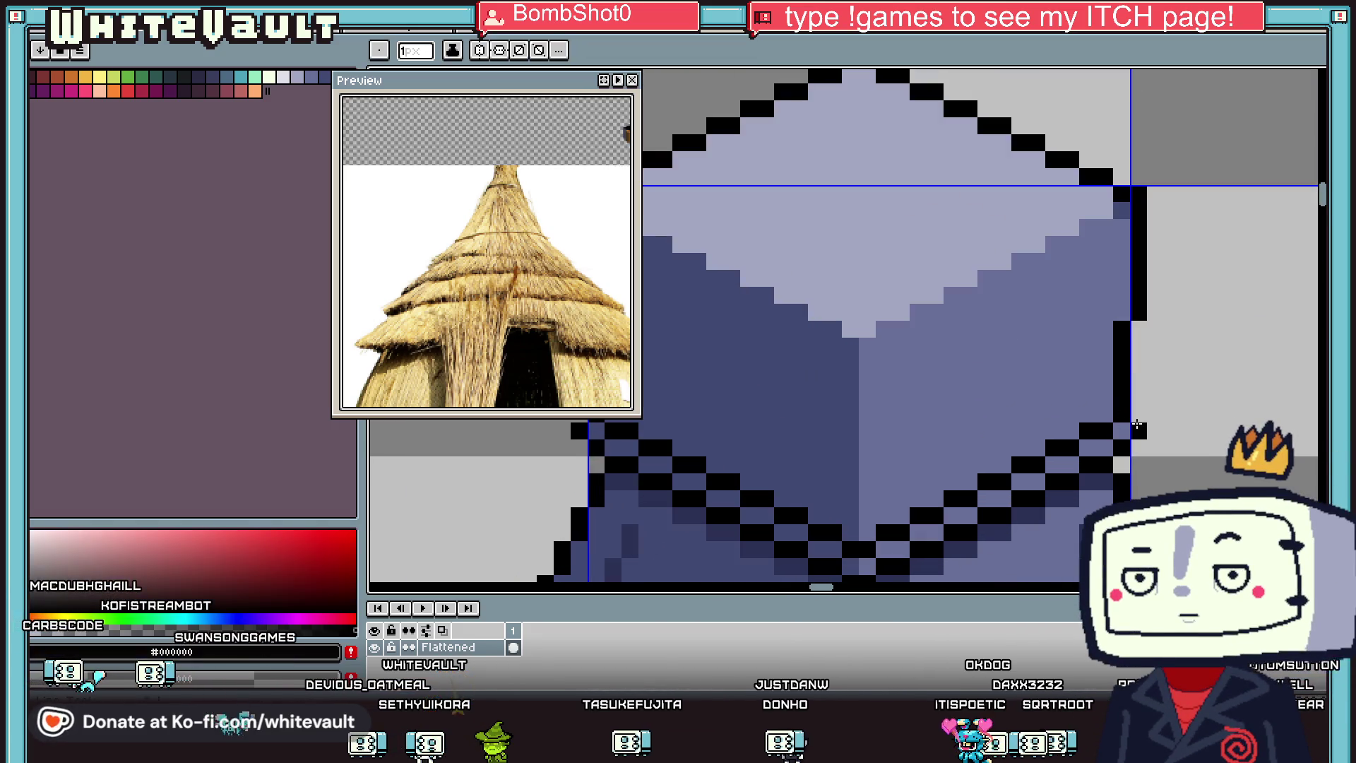
key(alt)
scroll(1159, 423, down, 5)
scroll(1166, 469, up, 3)
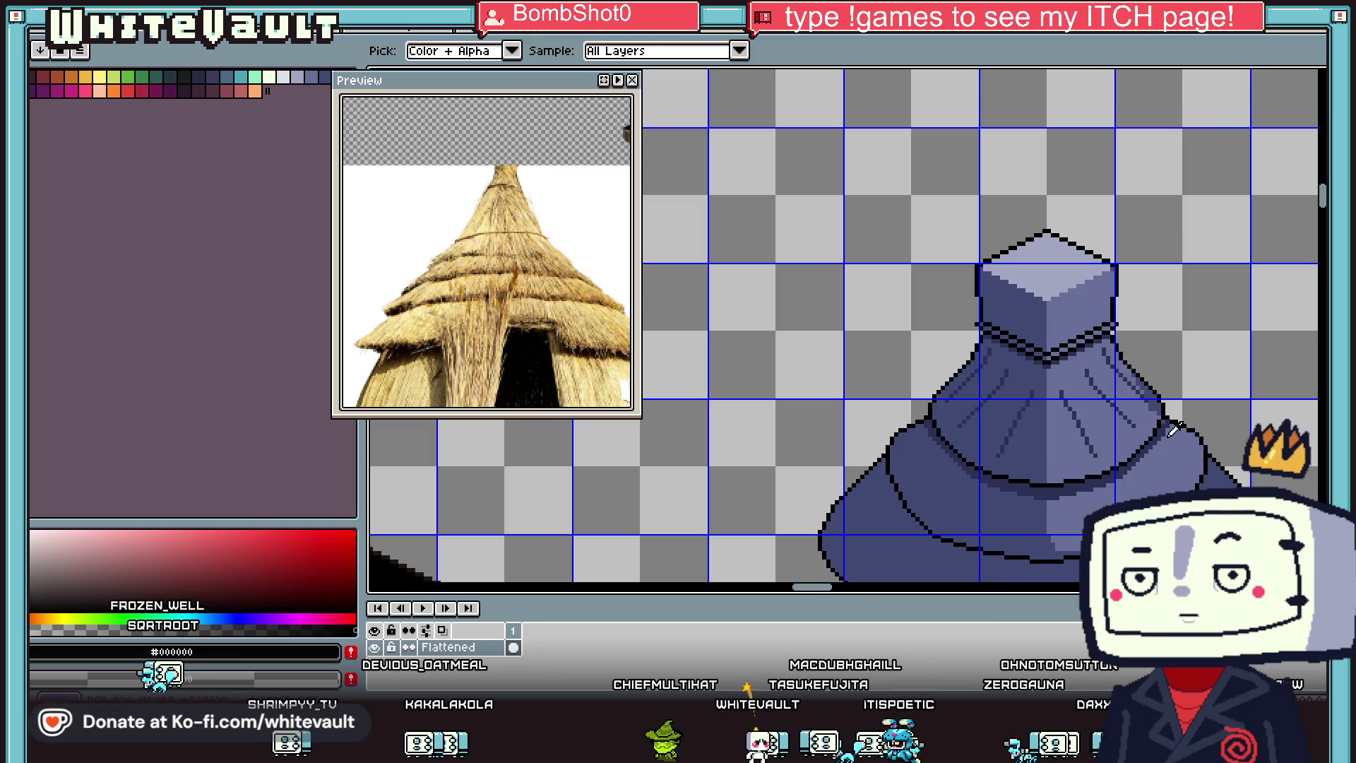
Step: Pan the reference photo to the doorway and pencil a black strand line from the roof edge down the wall
scroll(1173, 429, down, 2)
scroll(1086, 422, up, 2)
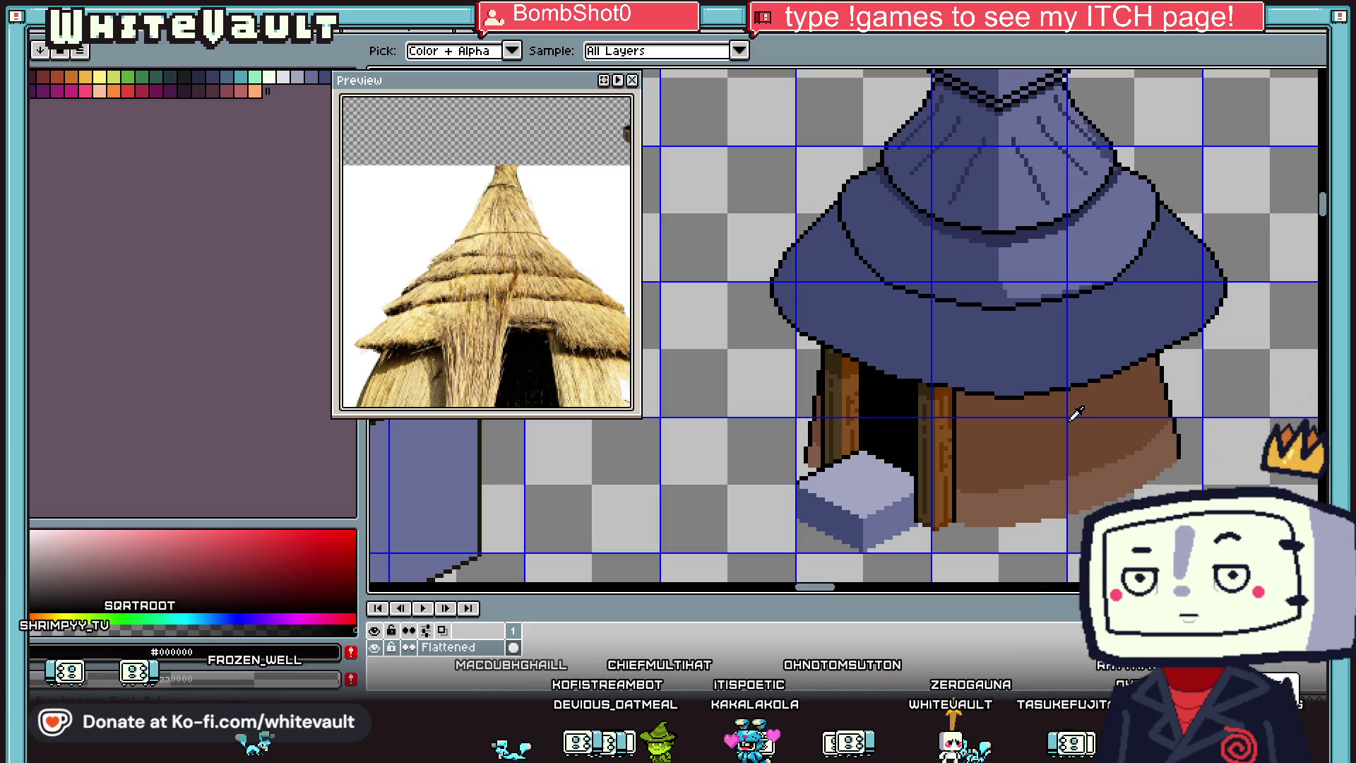
scroll(1075, 413, down, 6)
scroll(1081, 282, up, 5)
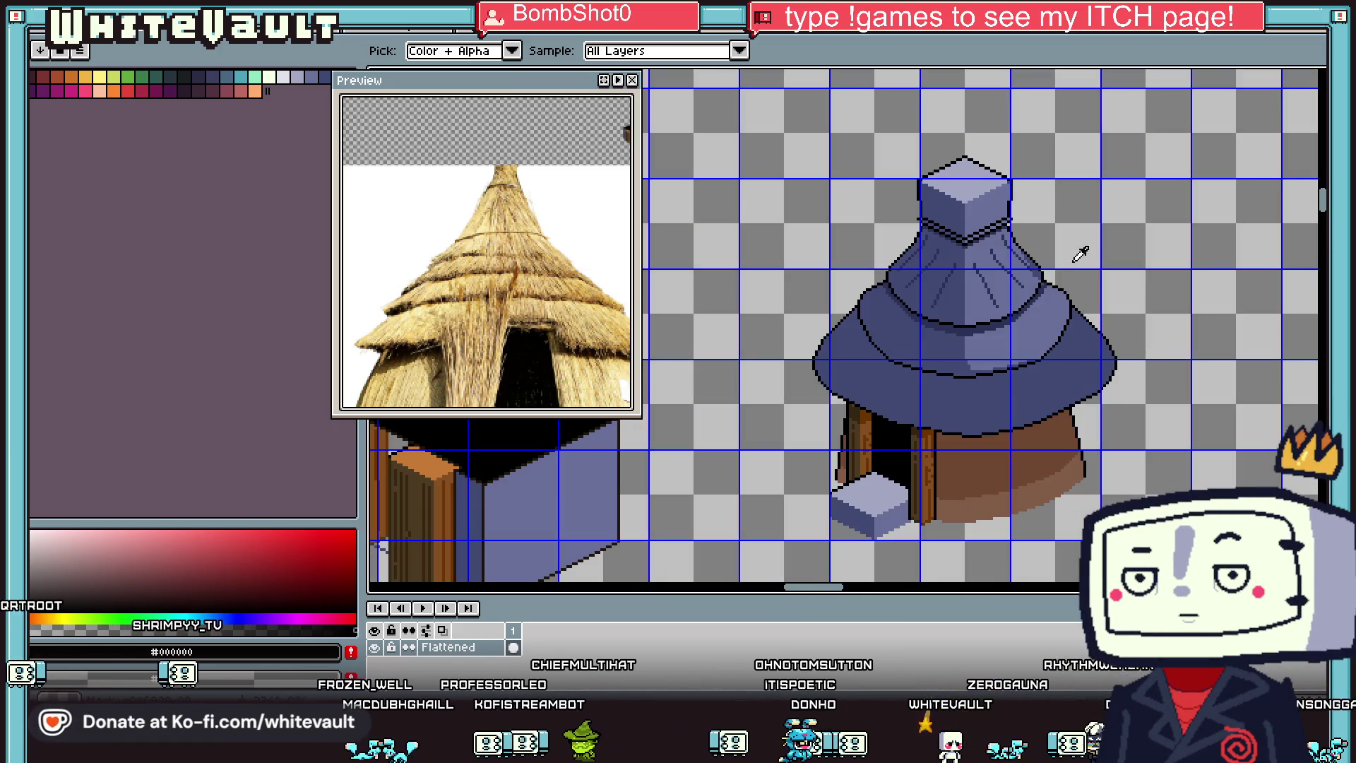
scroll(962, 463, down, 2)
scroll(962, 448, up, 3)
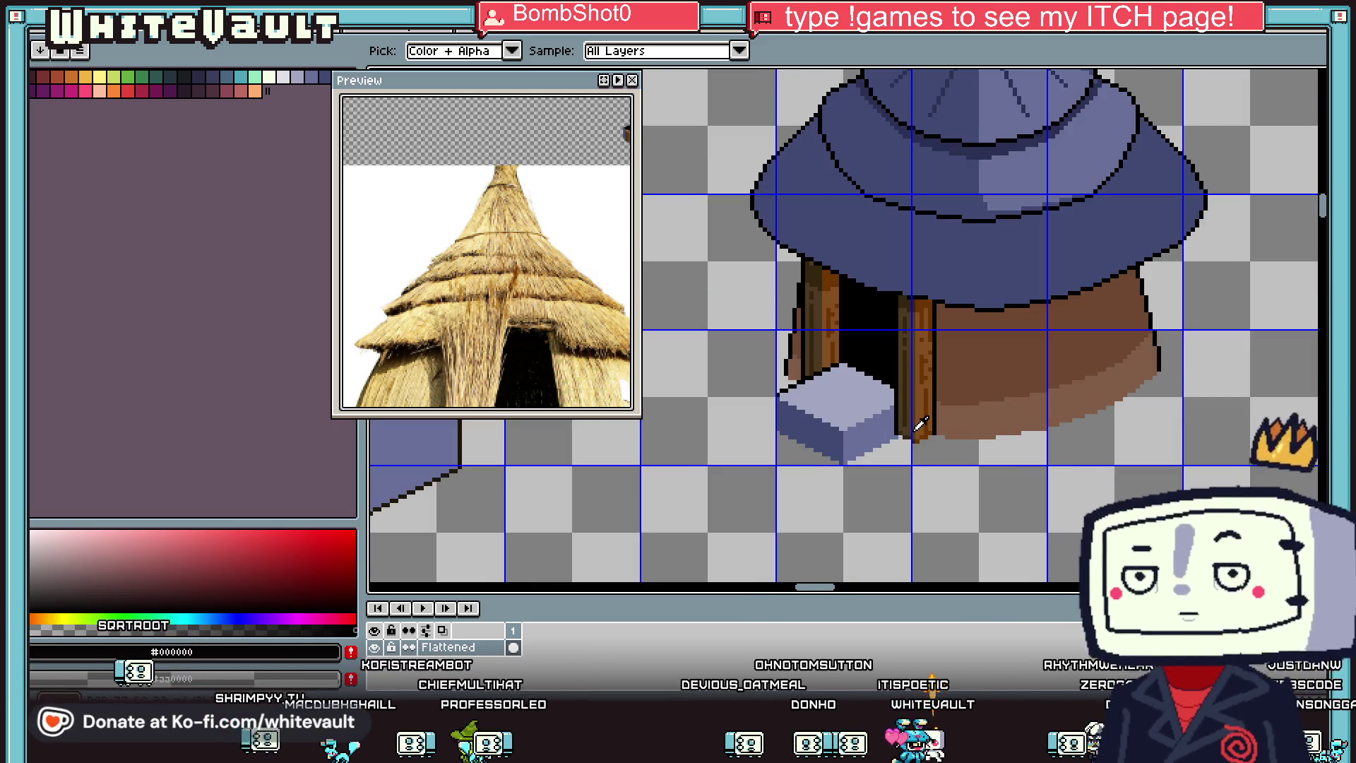
scroll(964, 392, down, 1)
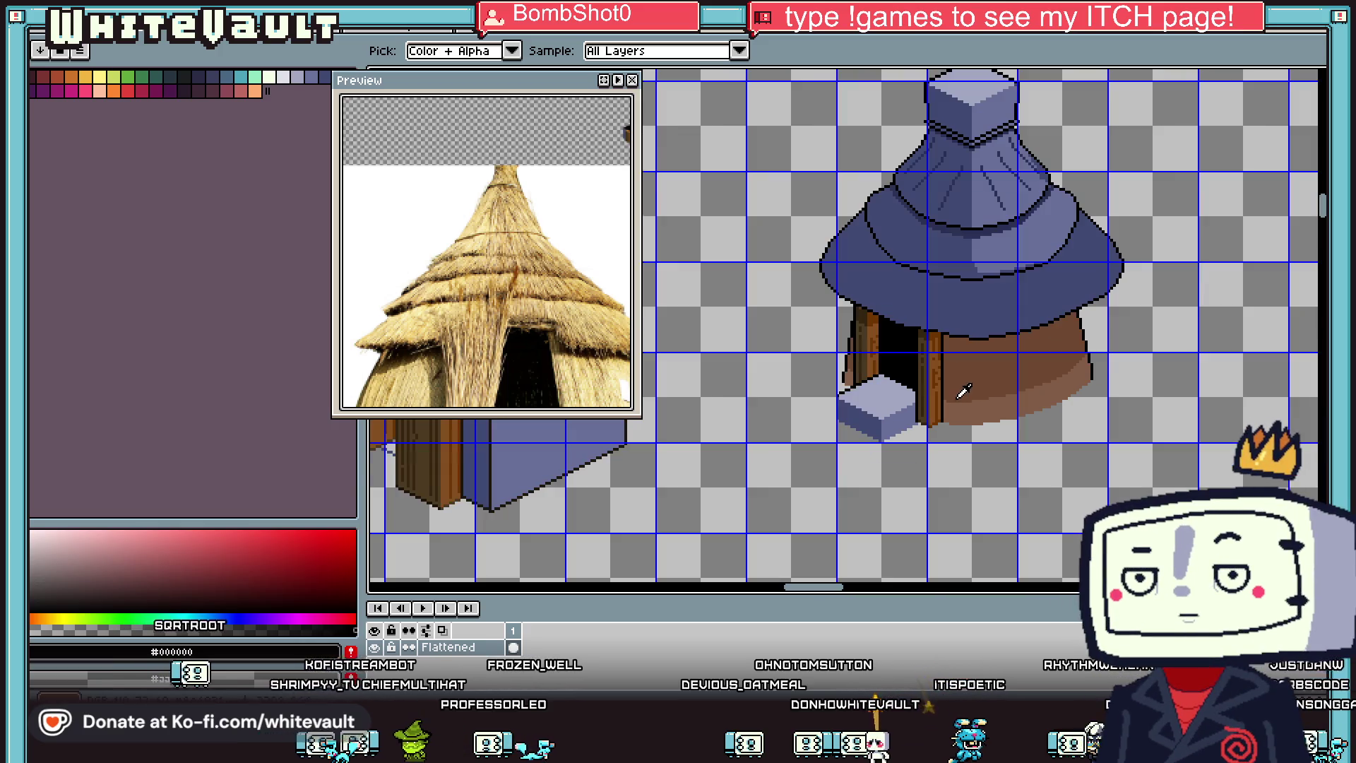
mouse_move(499, 320)
mouse_down()
mouse_move(467, 212)
mouse_move(422, 170)
mouse_up()
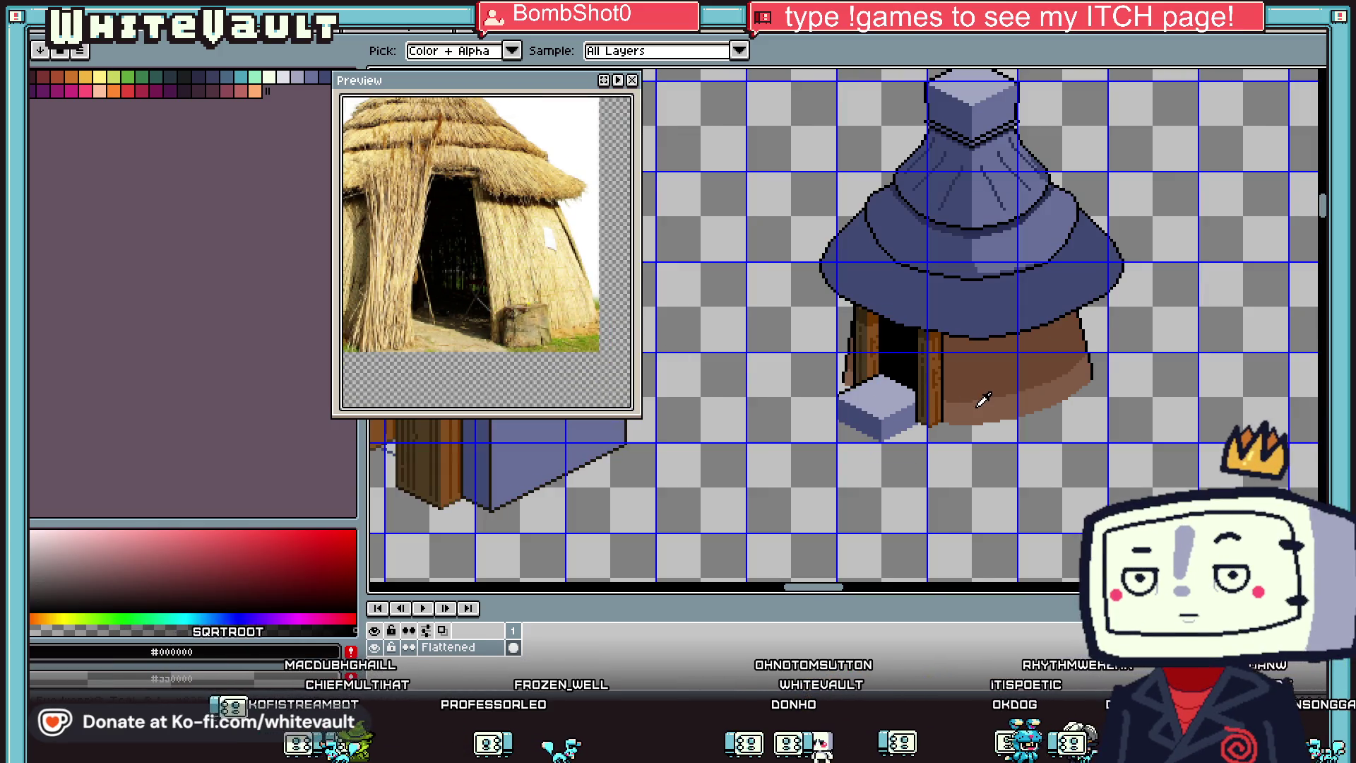
scroll(1017, 395, up, 1)
key(b)
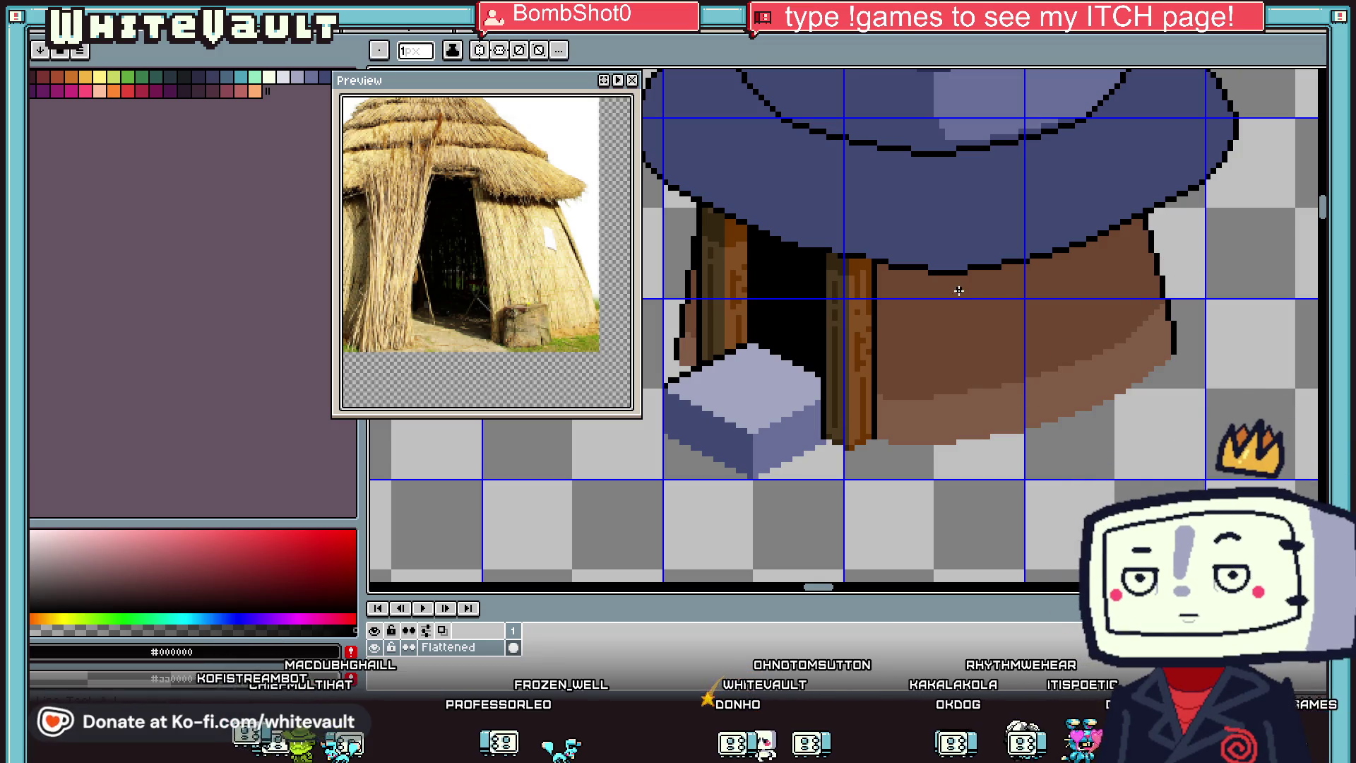
scroll(975, 267, up, 1)
mouse_move(975, 267)
mouse_down()
mouse_move(1035, 392)
mouse_move(1194, 334)
mouse_move(1127, 221)
mouse_up()
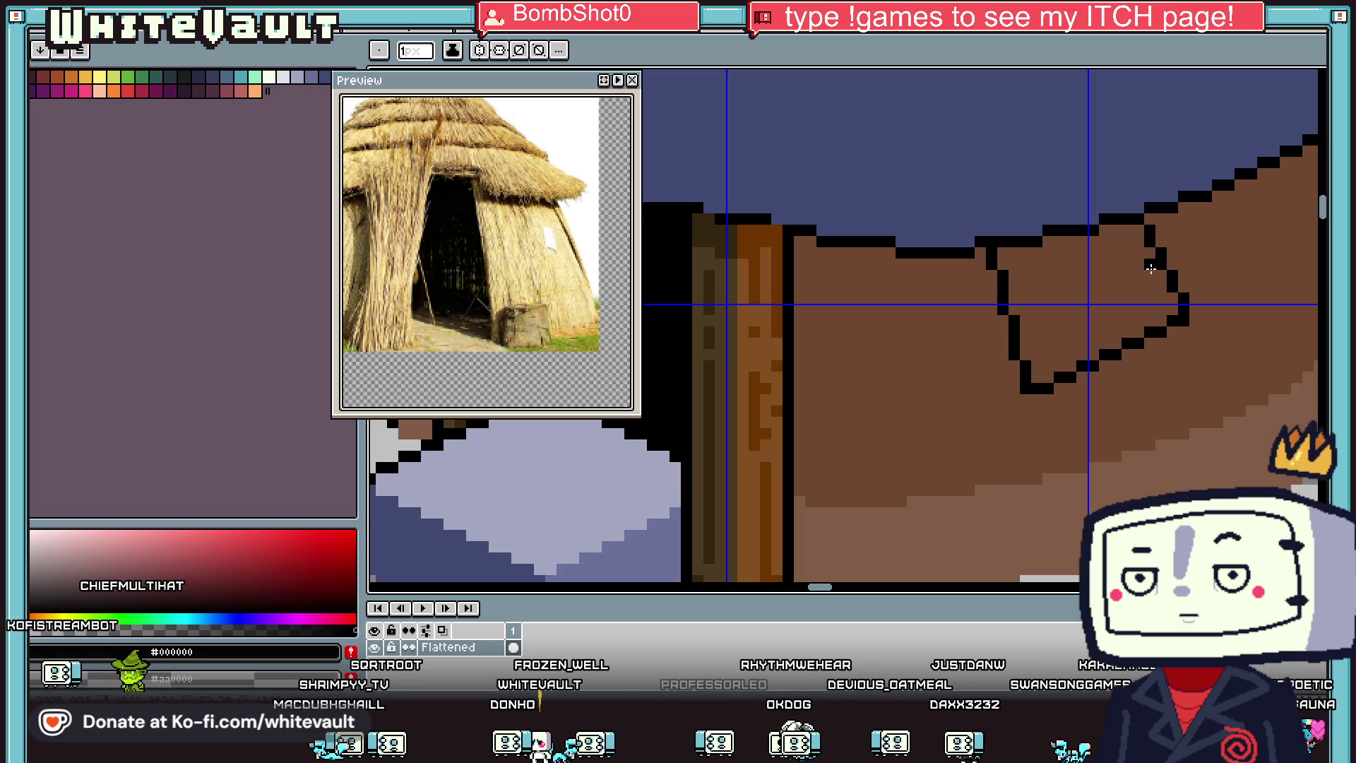
Step: Start a black thatch-clump outline just below the roof edge
scroll(1176, 312, down, 3)
scroll(1176, 311, up, 2)
key(v)
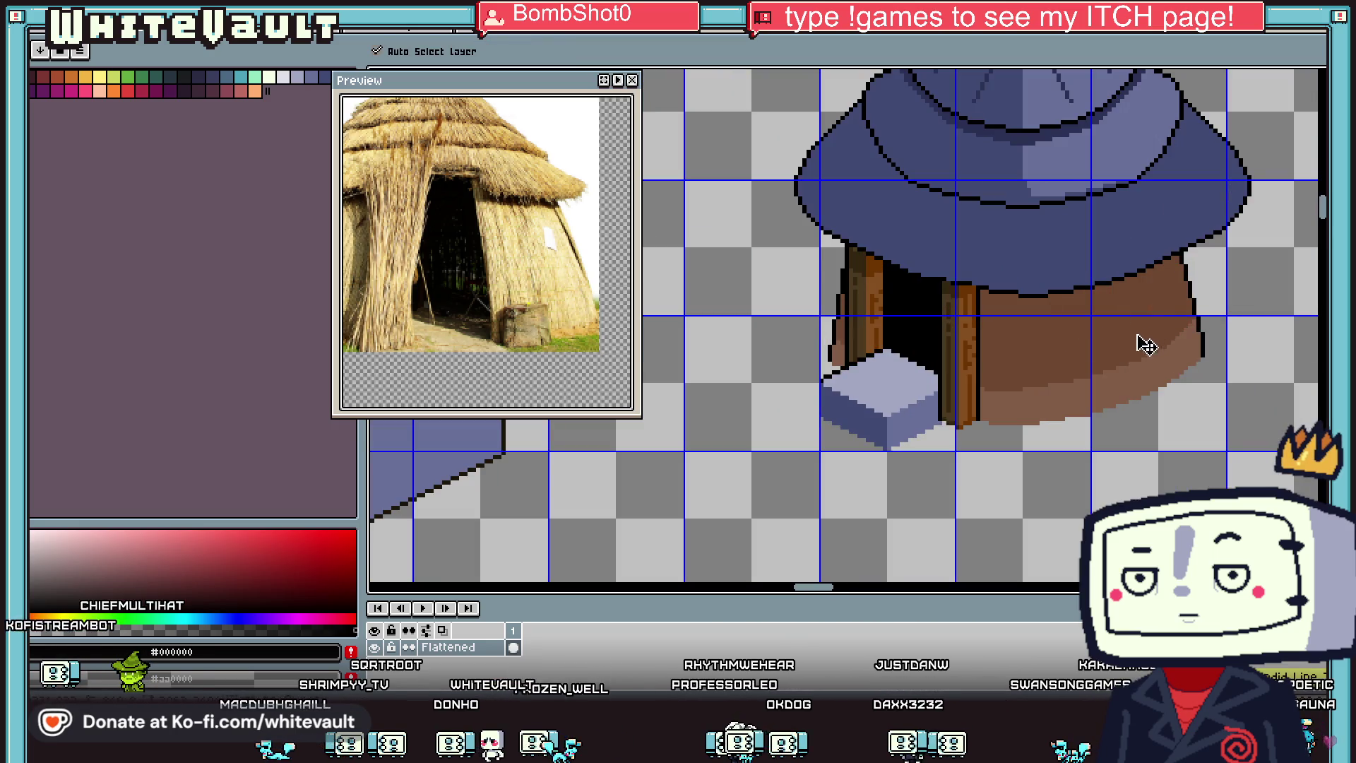
key(b)
scroll(1146, 346, down, 3)
scroll(950, 328, up, 2)
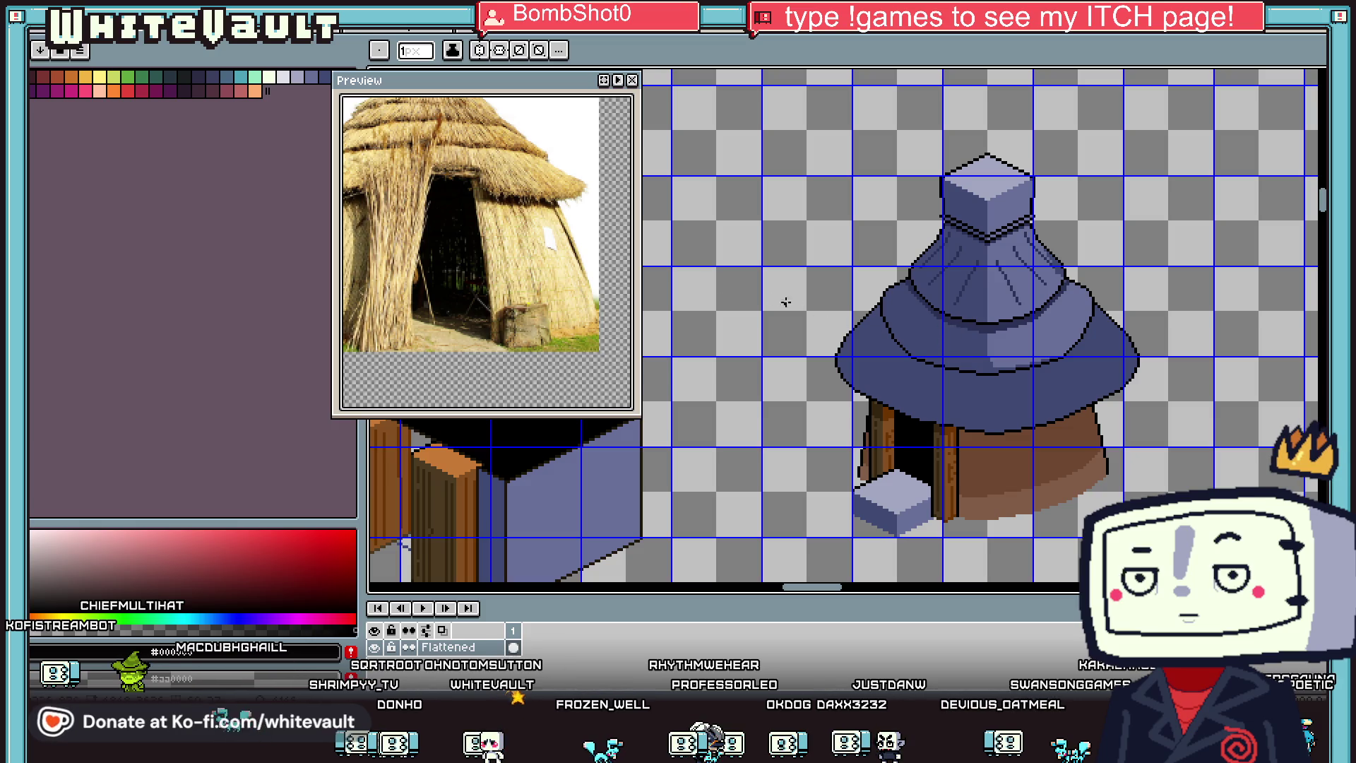
scroll(889, 402, up, 3)
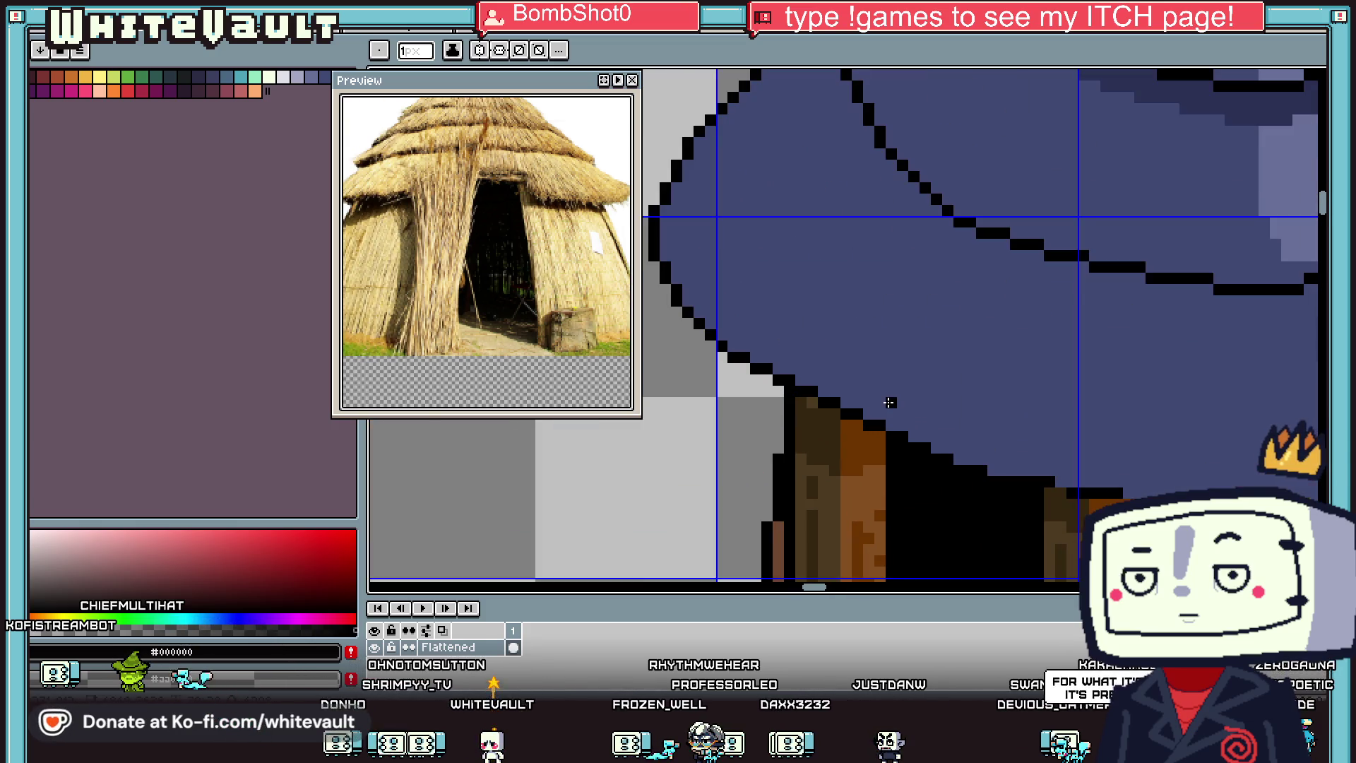
key(alt)
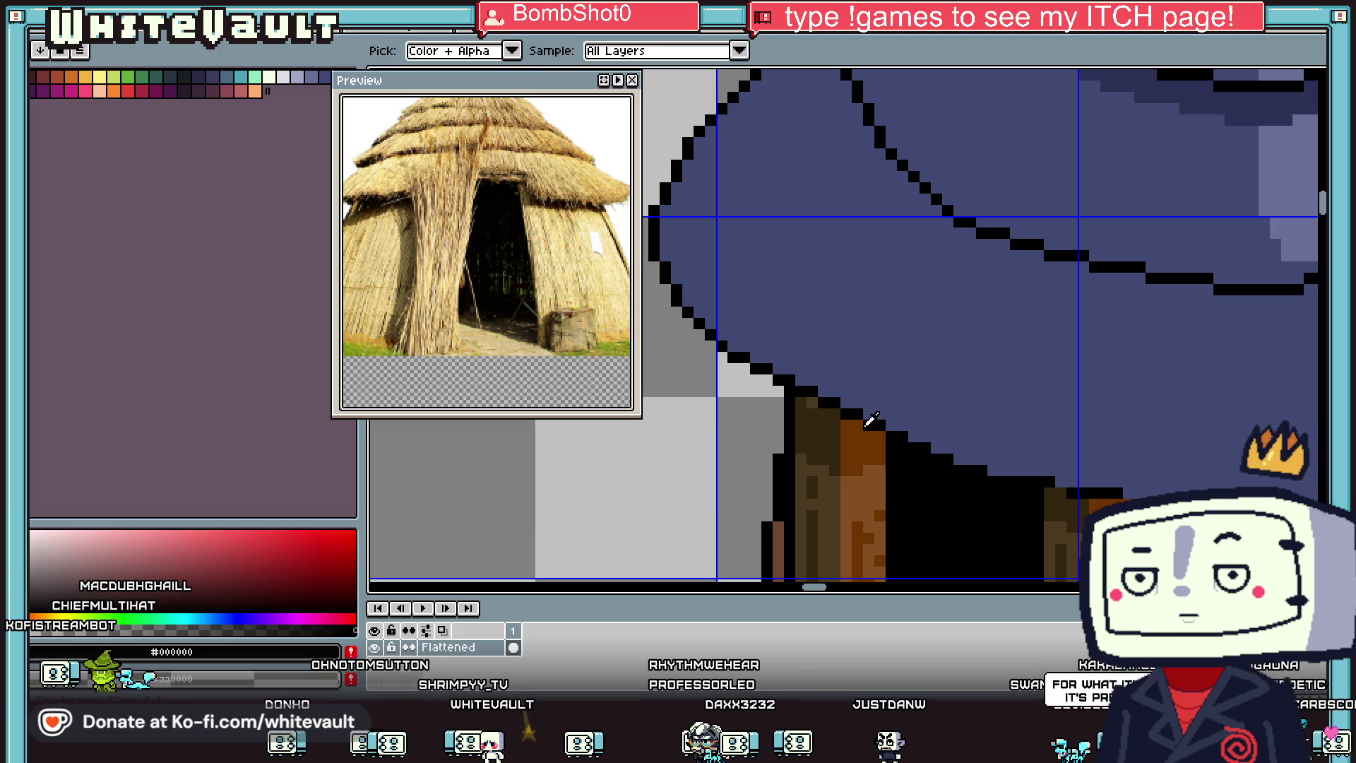
shift+click(945, 361)
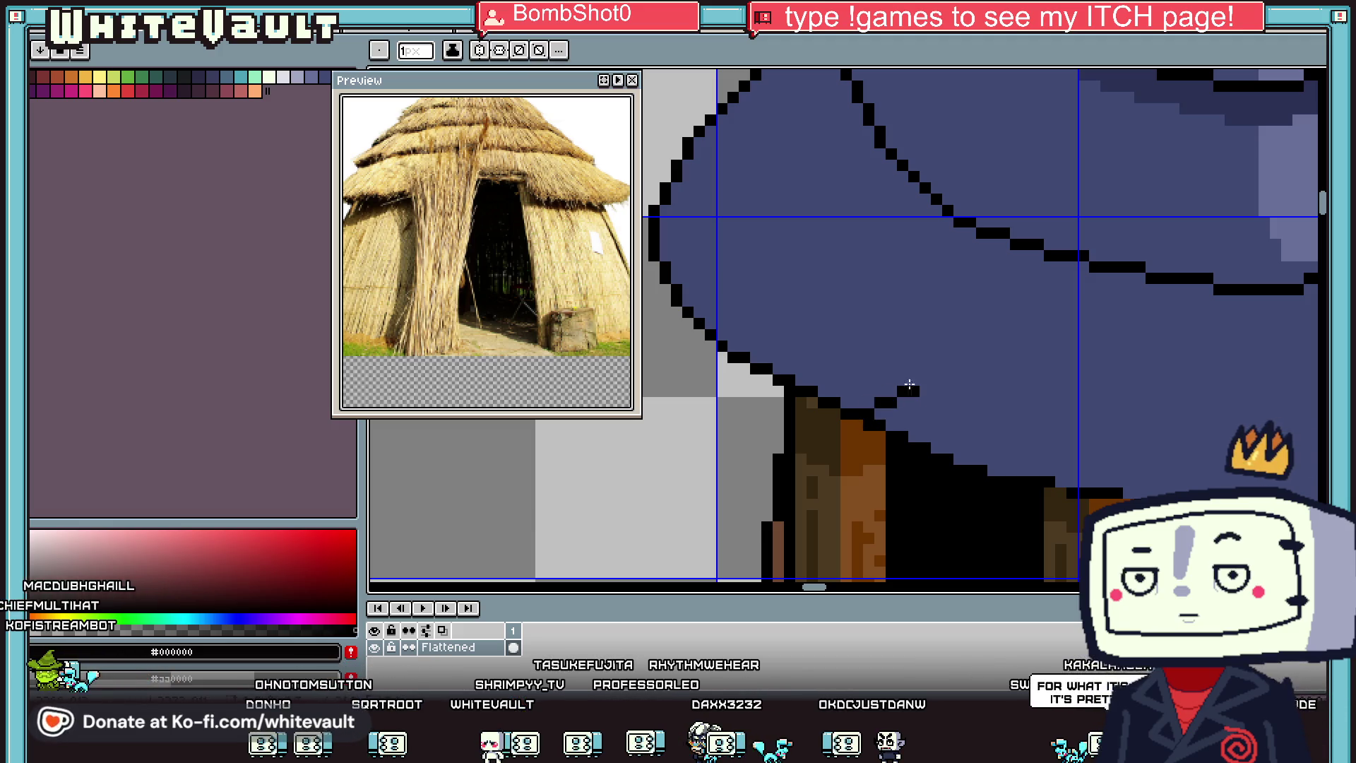
drag(945, 362, 961, 363)
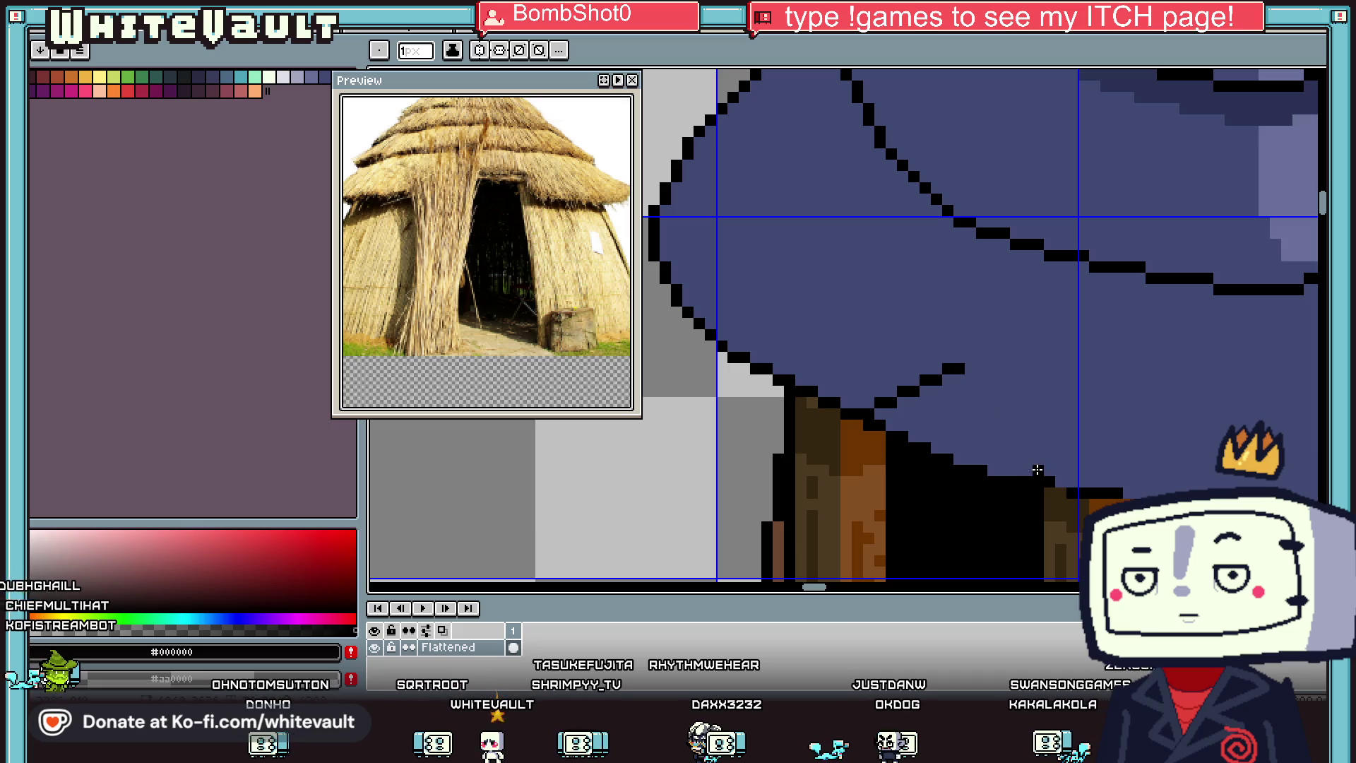
Step: Complete the clump's right side and top outline and add a diagonal strand inside it
drag(1043, 480, 1046, 399)
shift+click(980, 371)
click(969, 369)
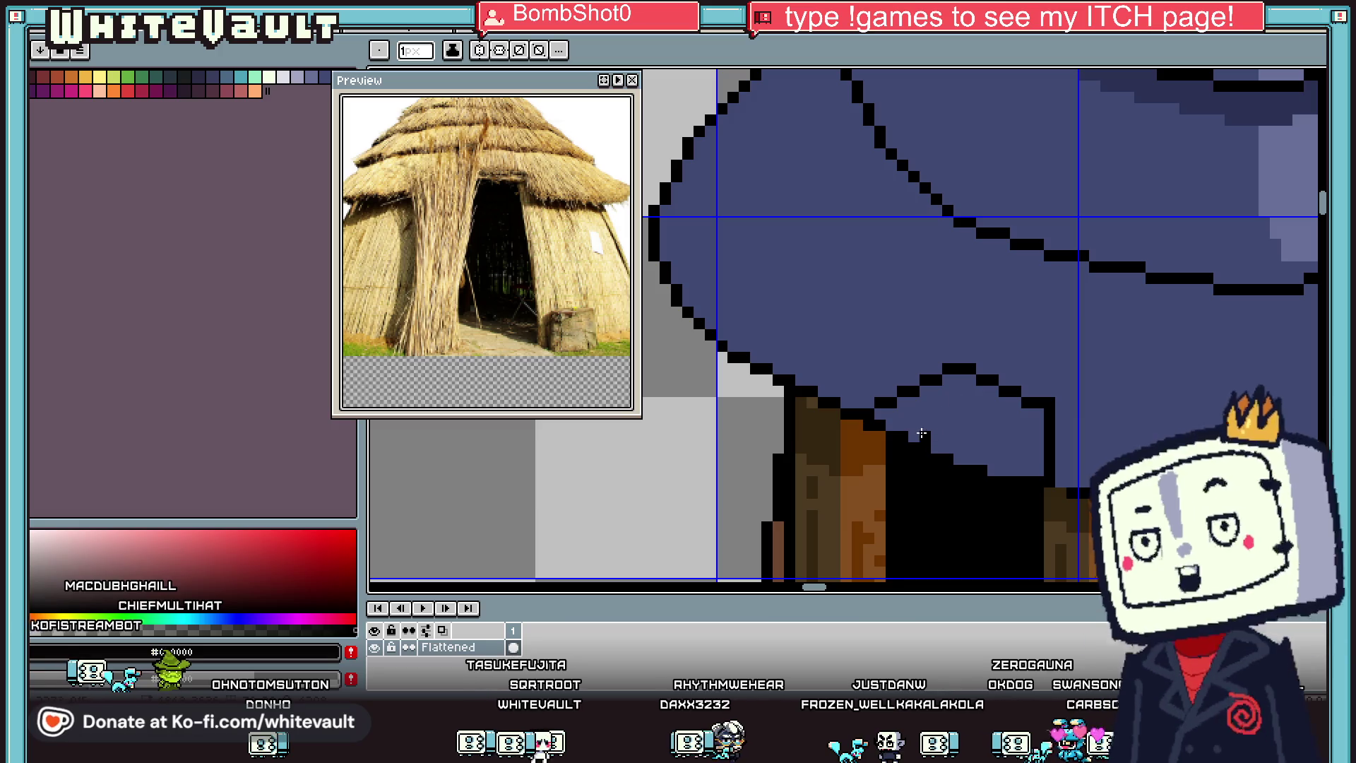
shift+click(980, 383)
Step: Sample black from the door outline and bucket-fill the doorway opening with it
scroll(1013, 414, down, 4)
scroll(1029, 453, up, 3)
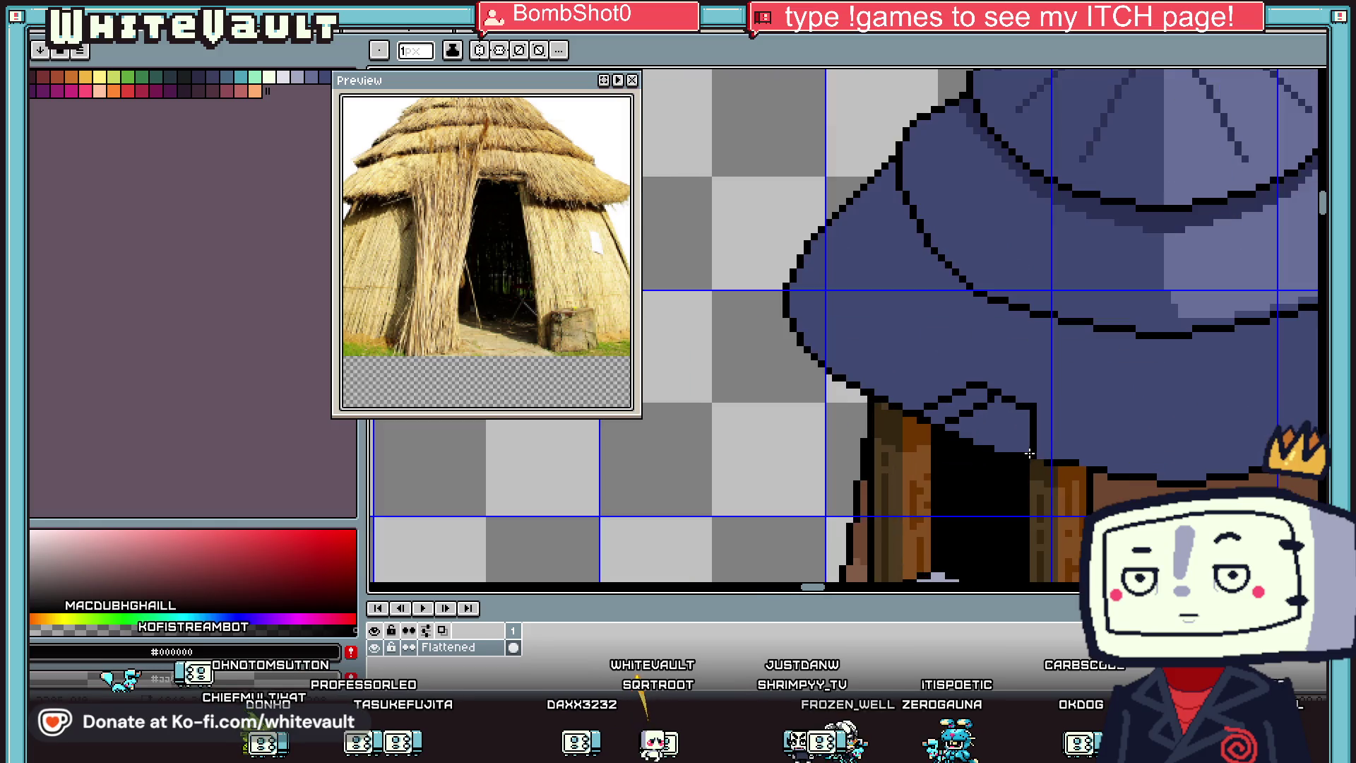
key(v)
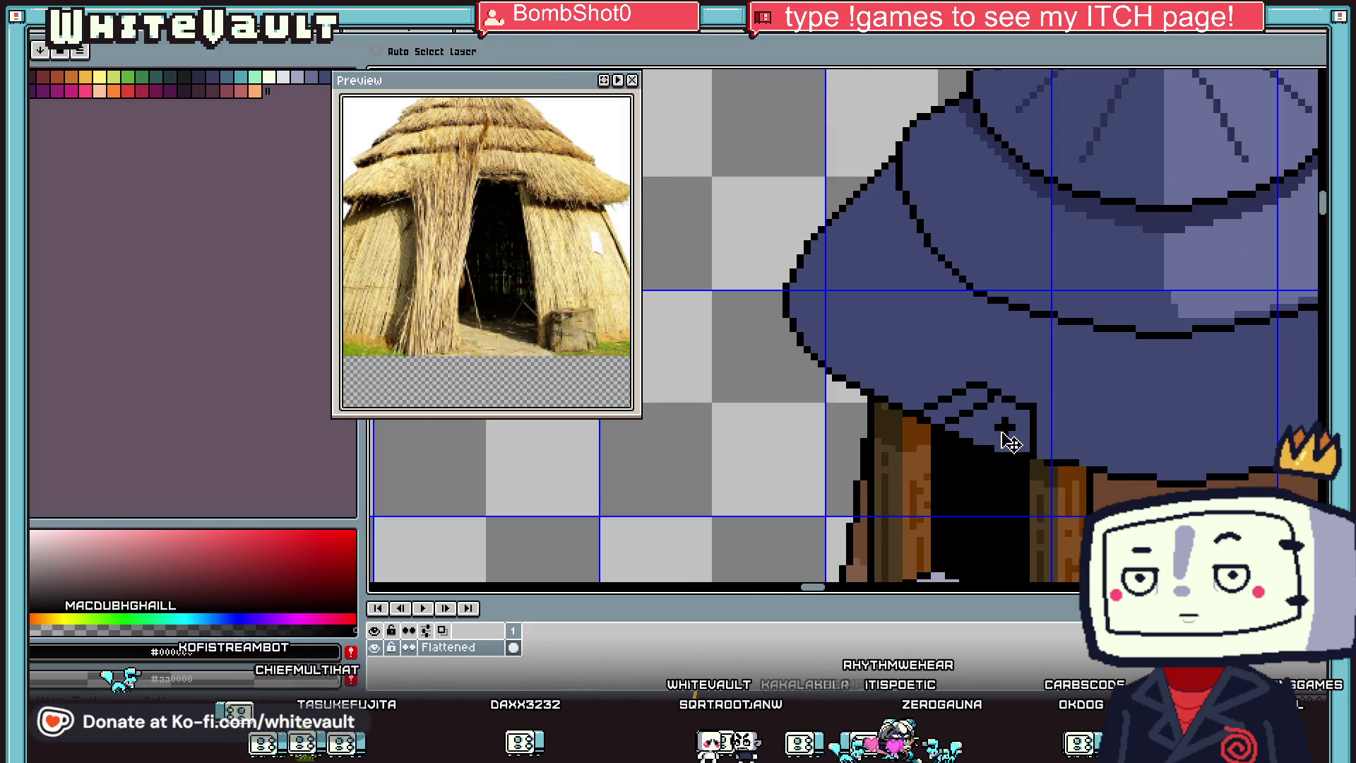
key(i)
click(987, 413)
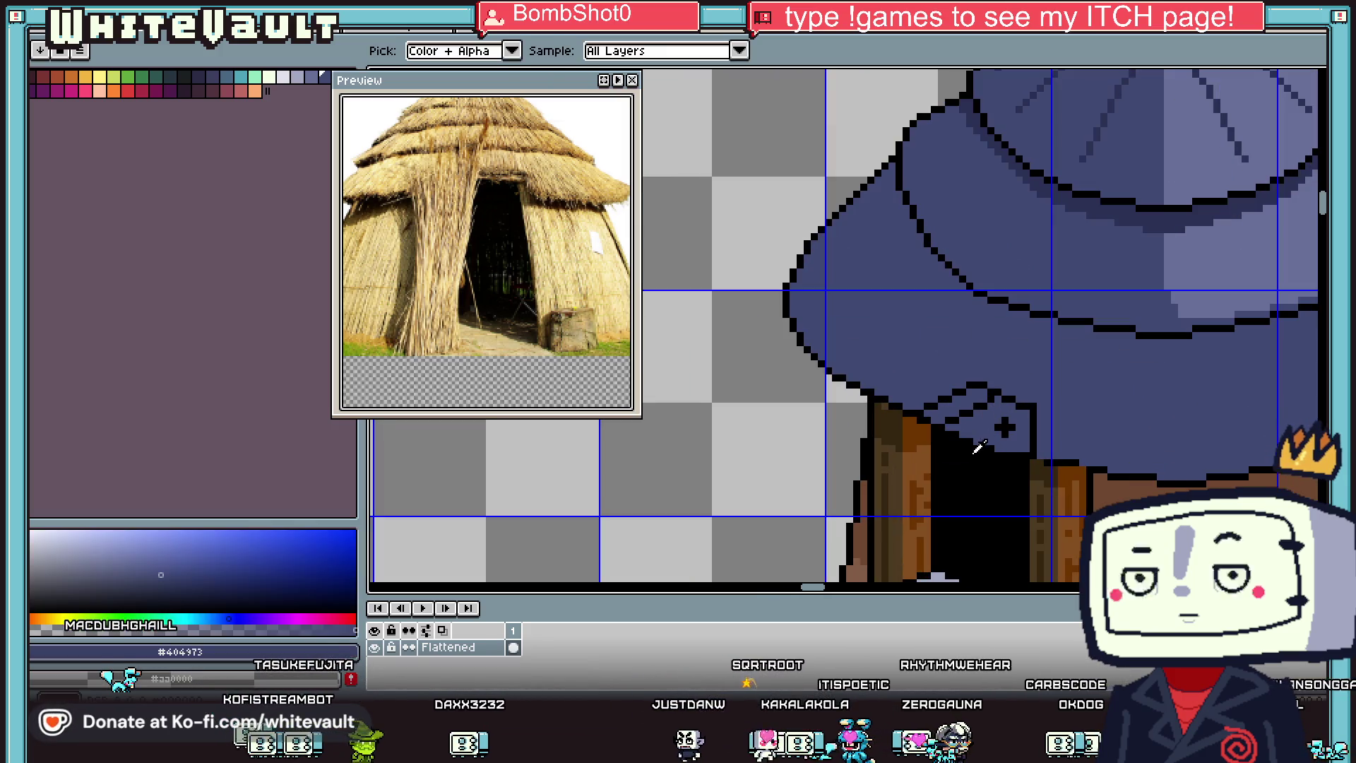
click(989, 414)
key(b)
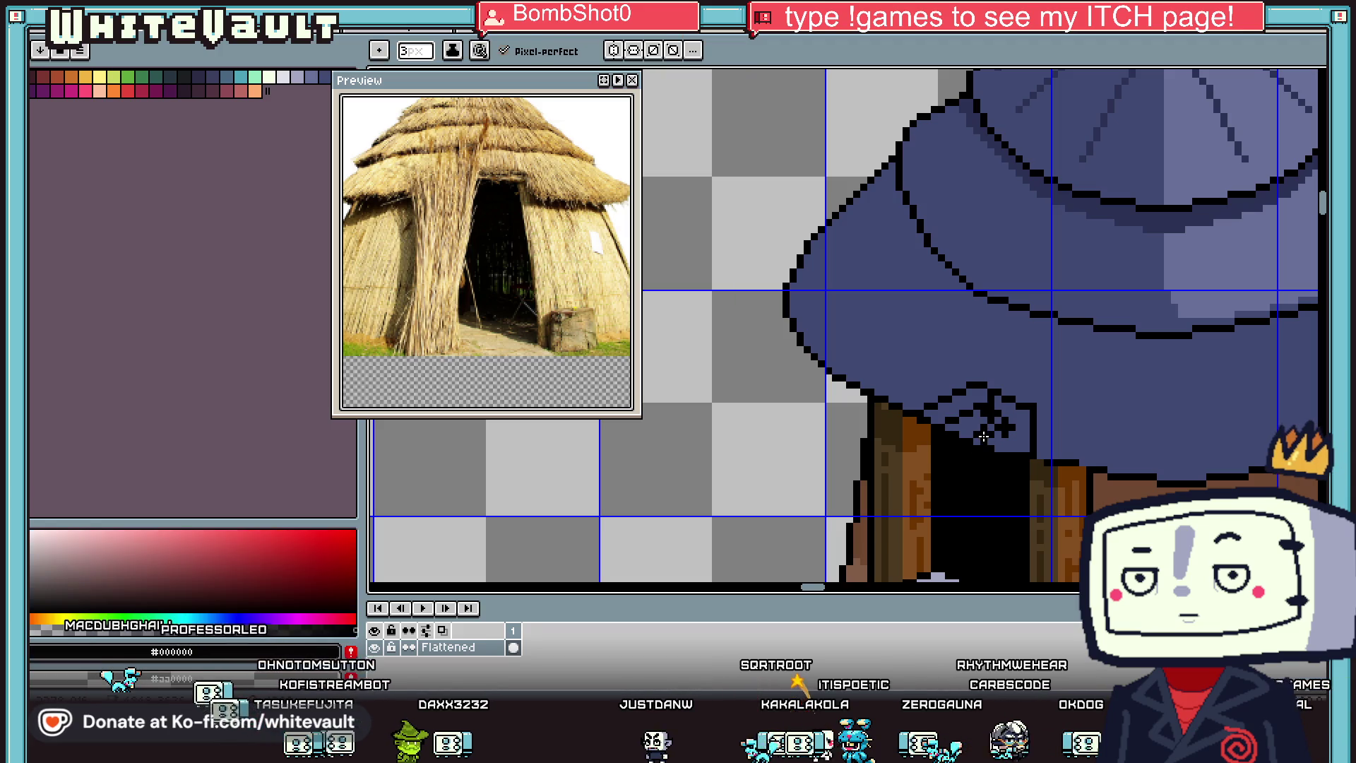
key(g)
click(984, 436)
scroll(978, 417, down, 3)
scroll(968, 389, up, 4)
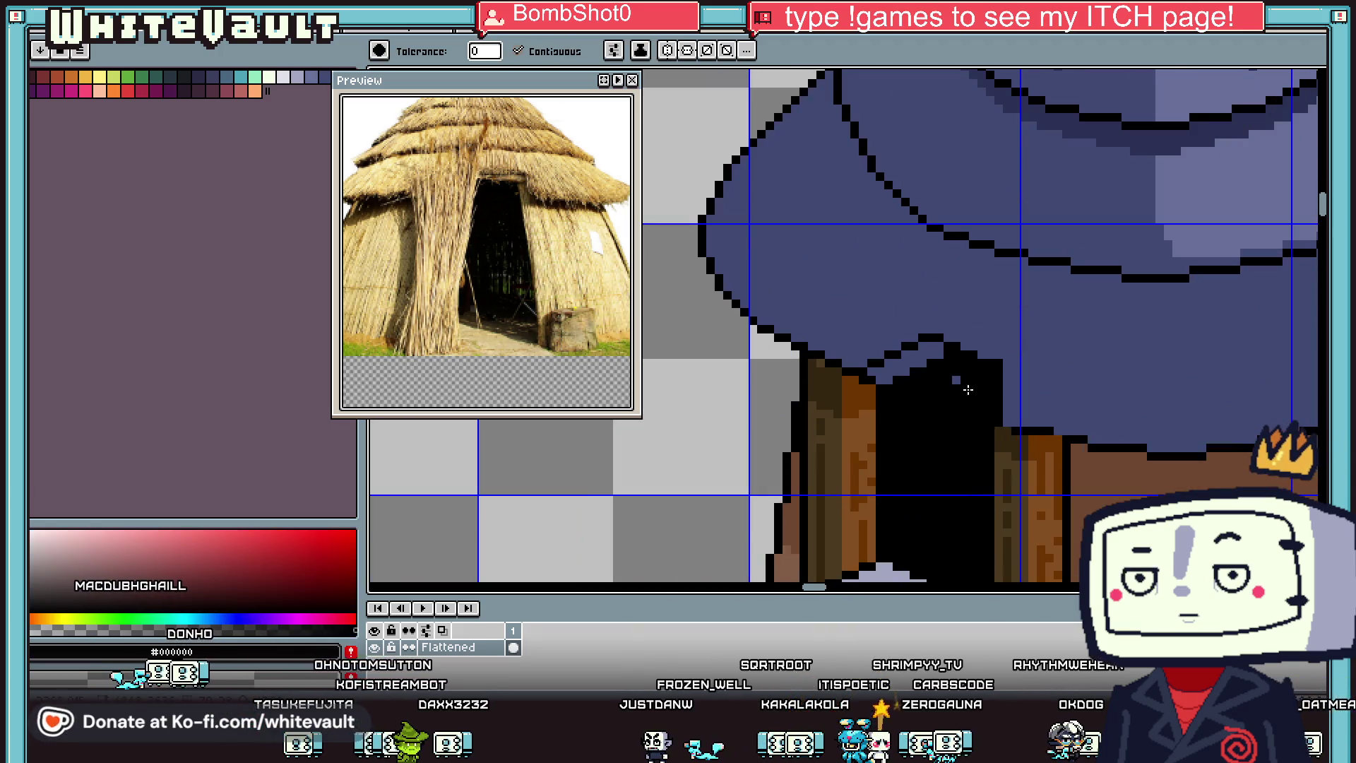
key(i)
scroll(1081, 388, down, 5)
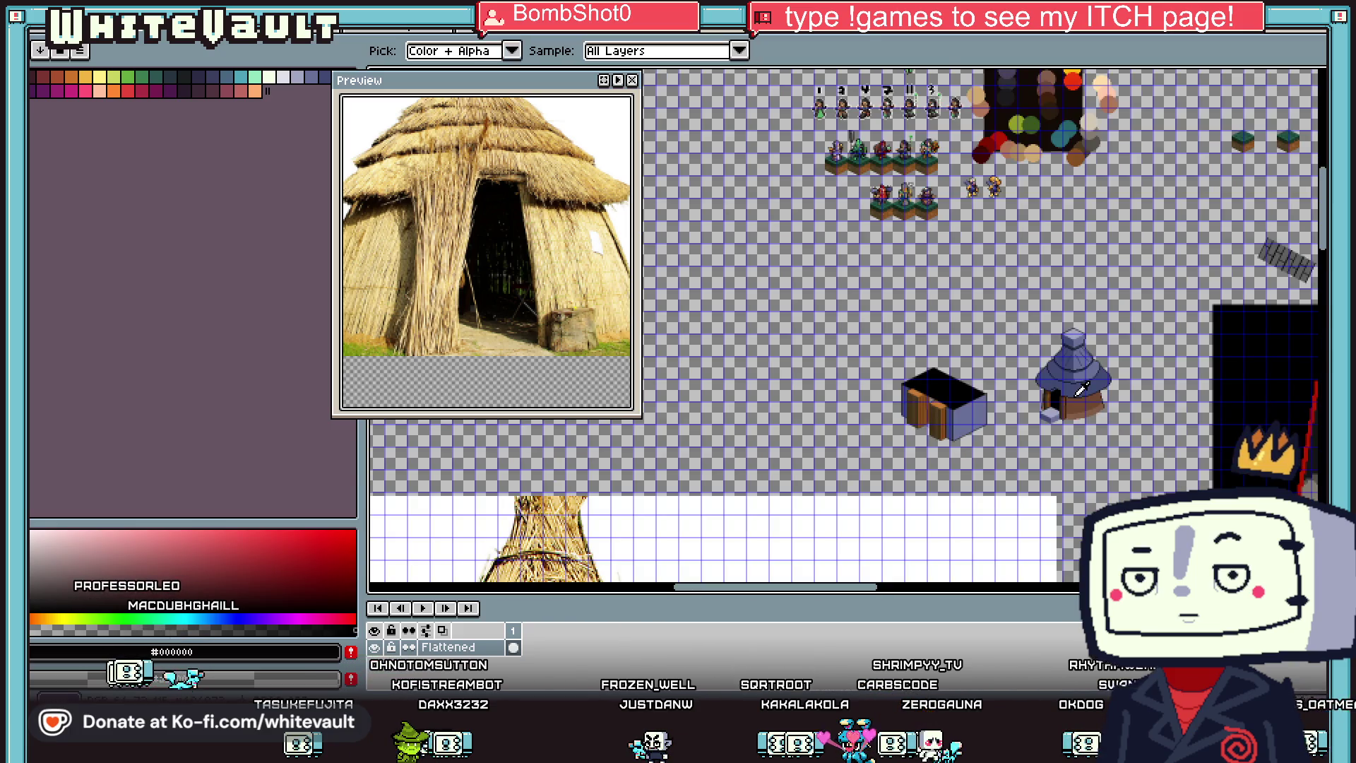
Step: Sample the light gold swatch, then the darker gold swatch, as the pencil colour
scroll(1034, 161, down, 1)
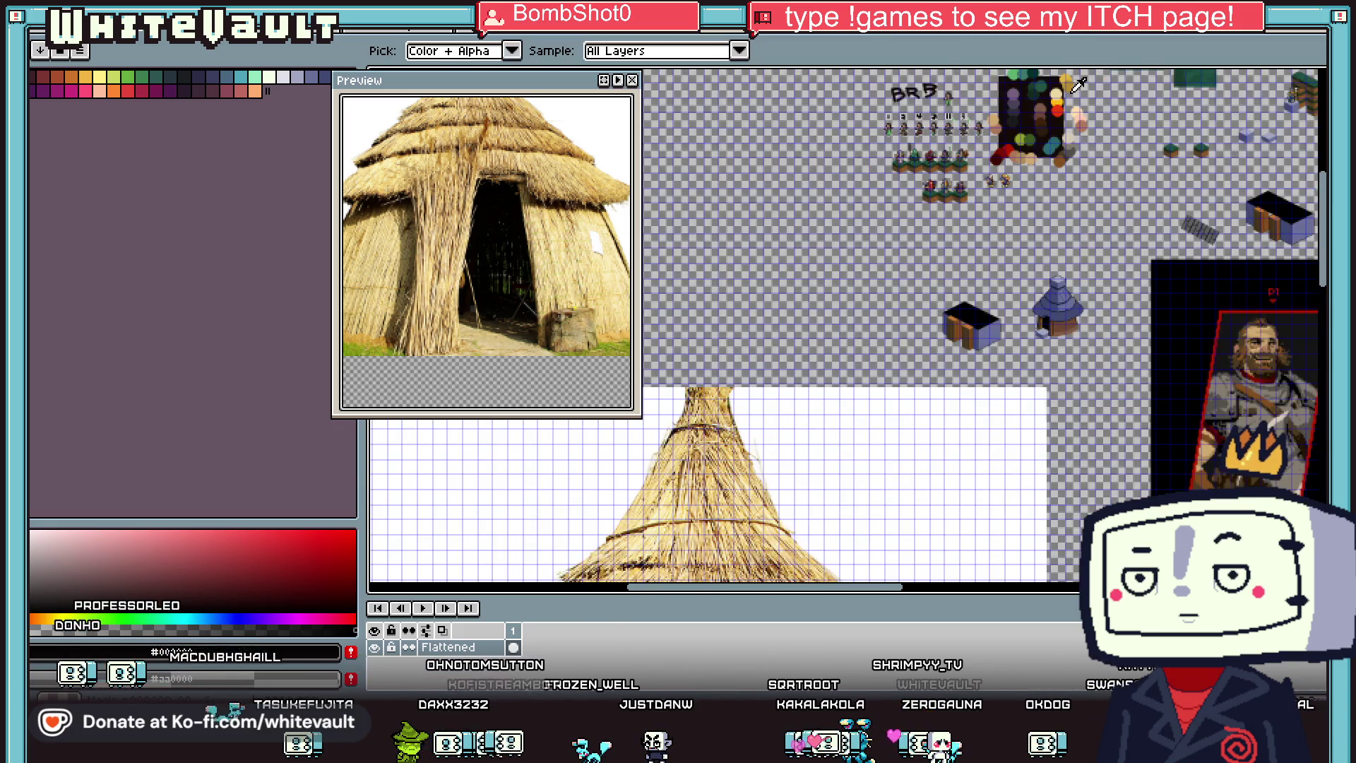
click(1069, 72)
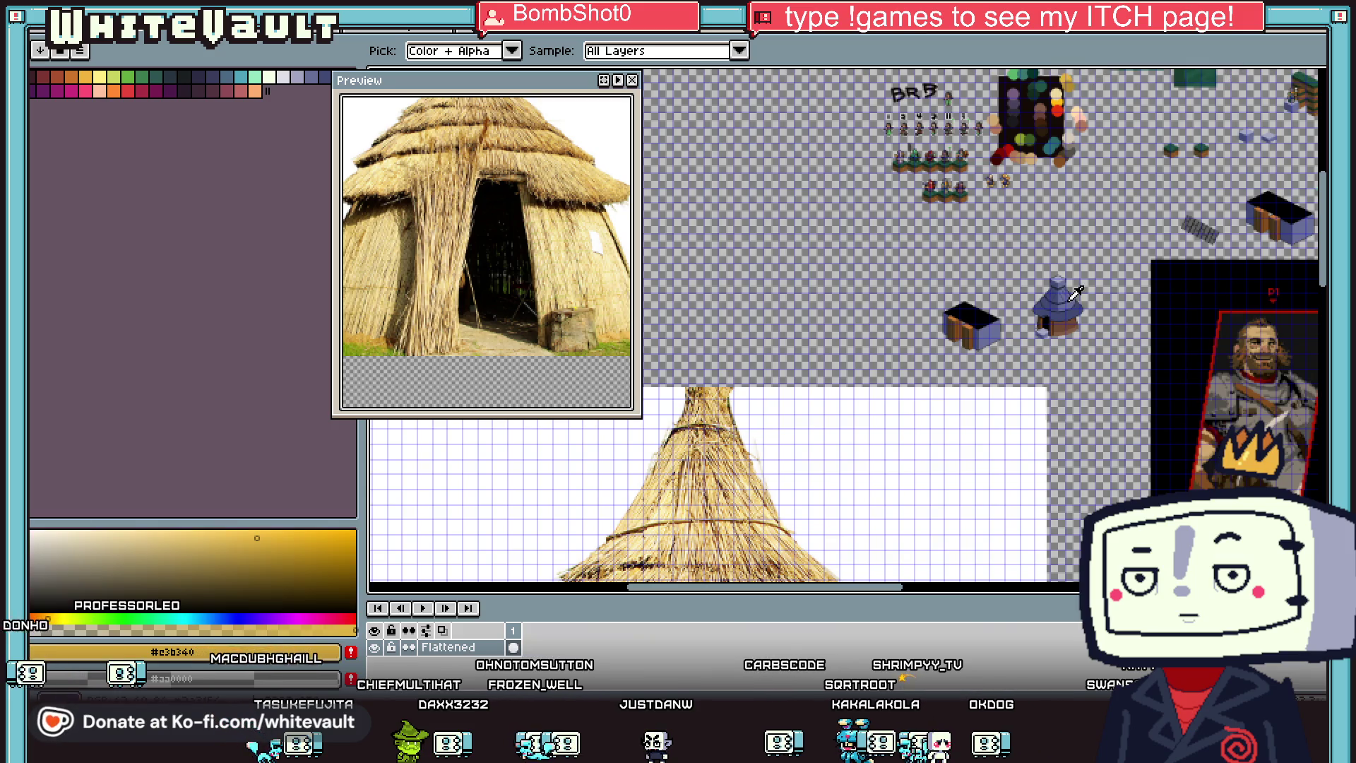
key(b)
scroll(1084, 283, up, 6)
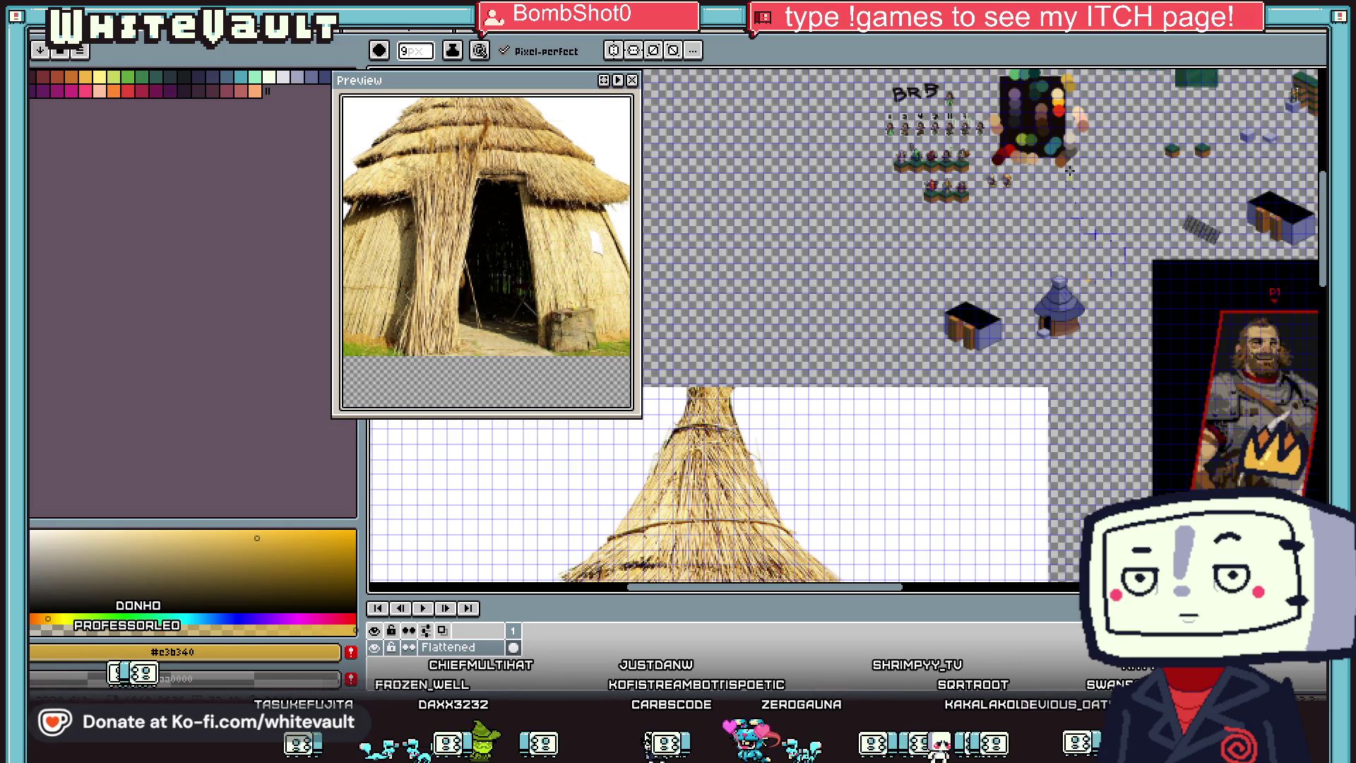
key(i)
click(1072, 80)
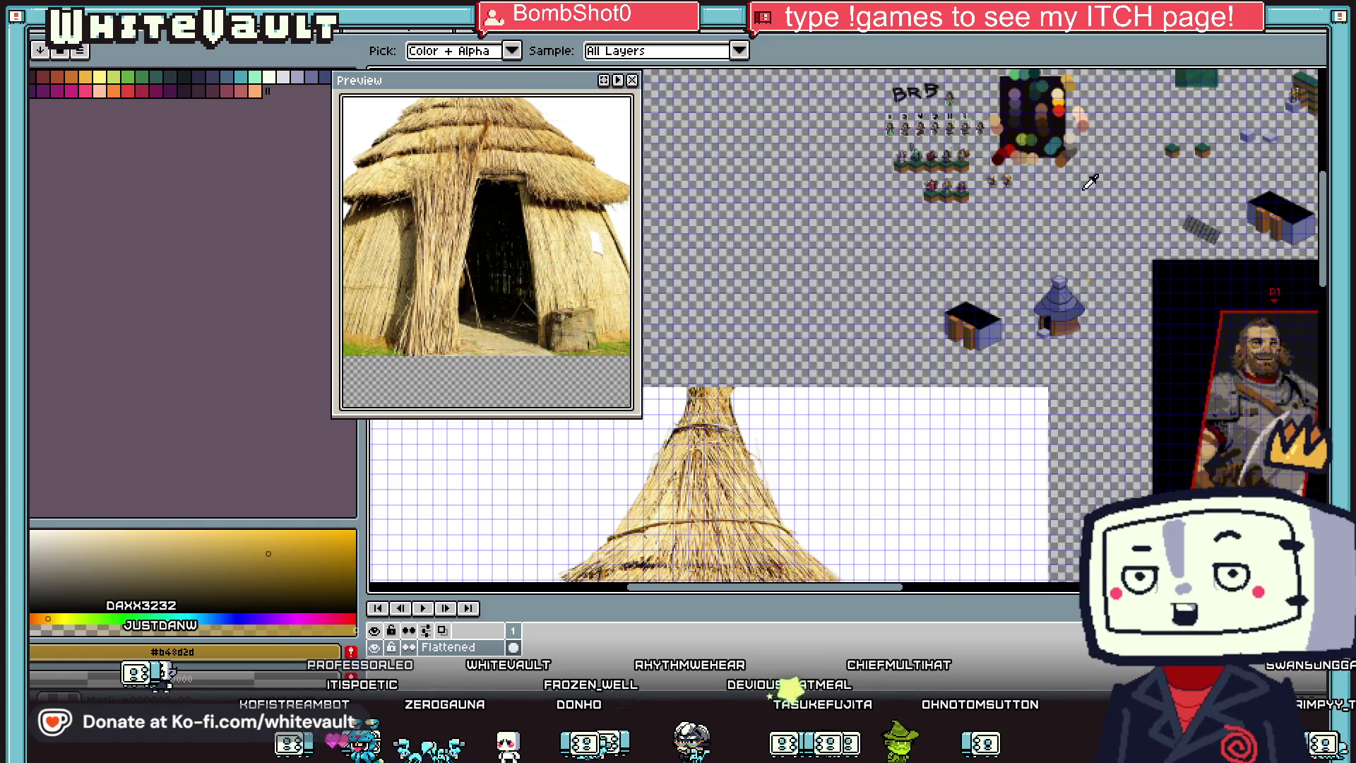
scroll(1044, 288, up, 3)
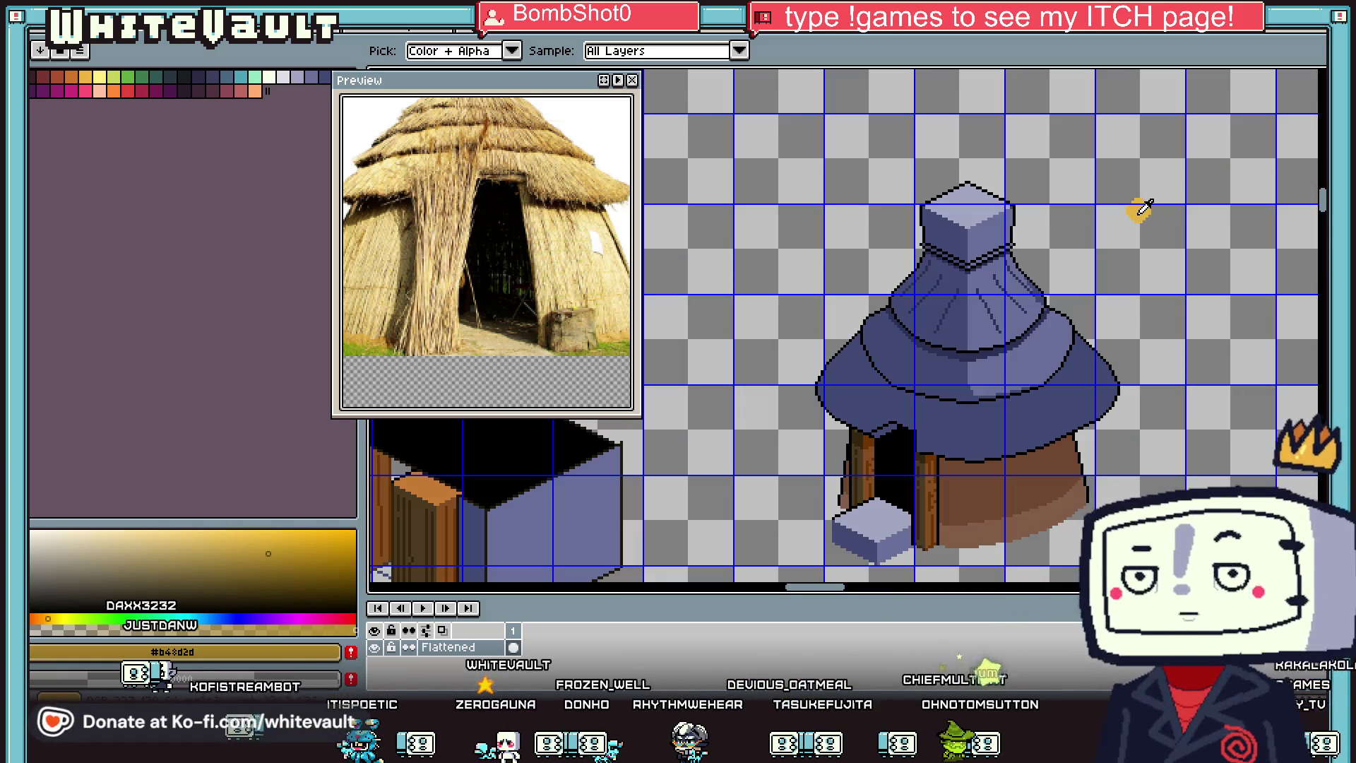
Step: Dab a gold test dot on the empty canvas beside the hut's roof
scroll(1148, 226, down, 2)
scroll(1148, 229, up, 2)
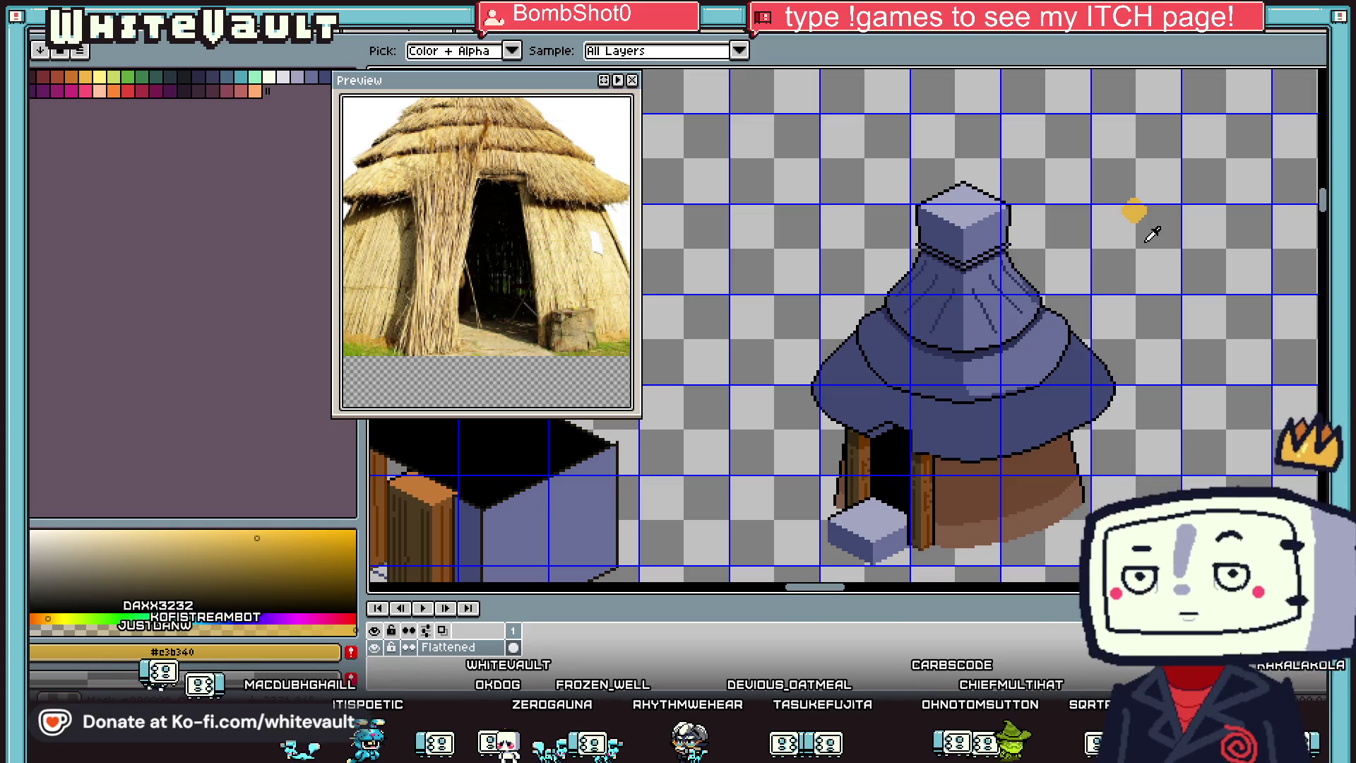
key(b)
scroll(1148, 233, down, 4)
scroll(1148, 233, up, 1)
scroll(1123, 123, down, 1)
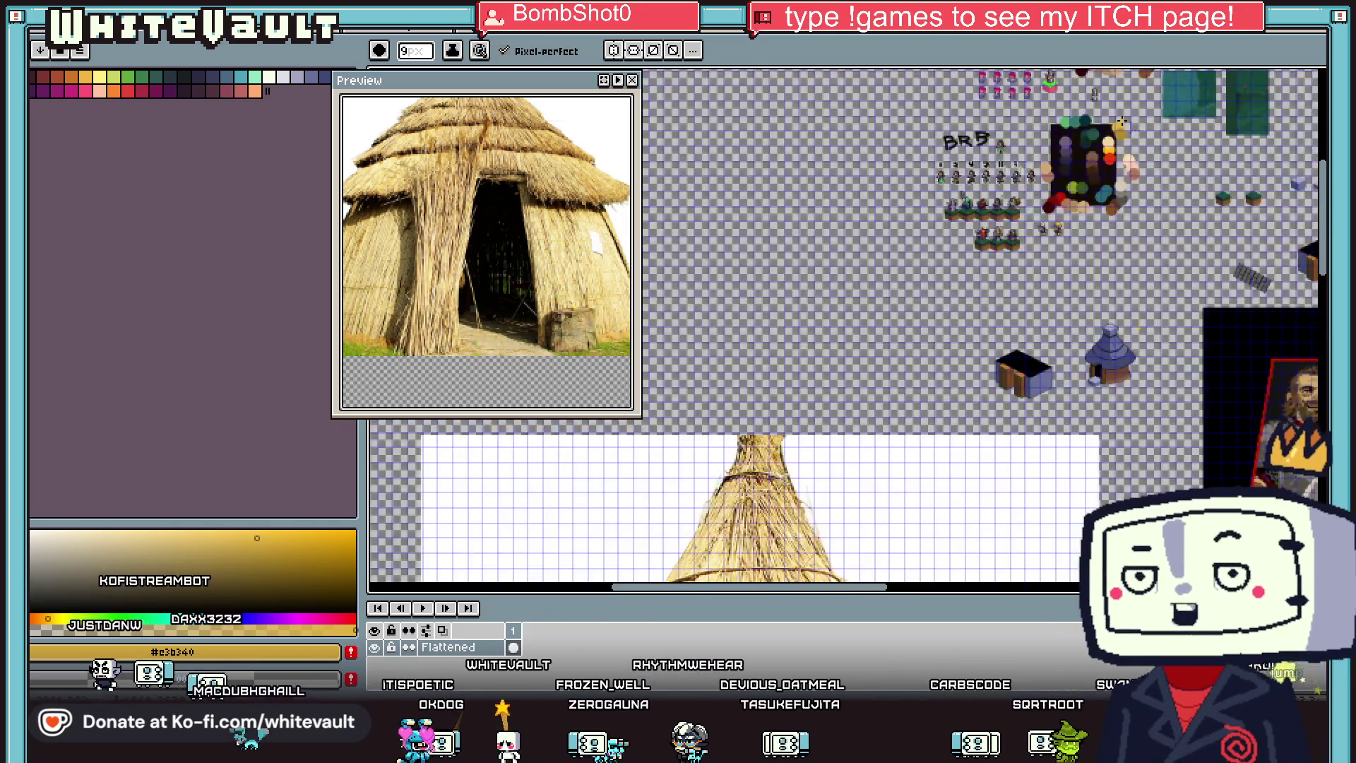
scroll(1128, 138, up, 3)
key(i)
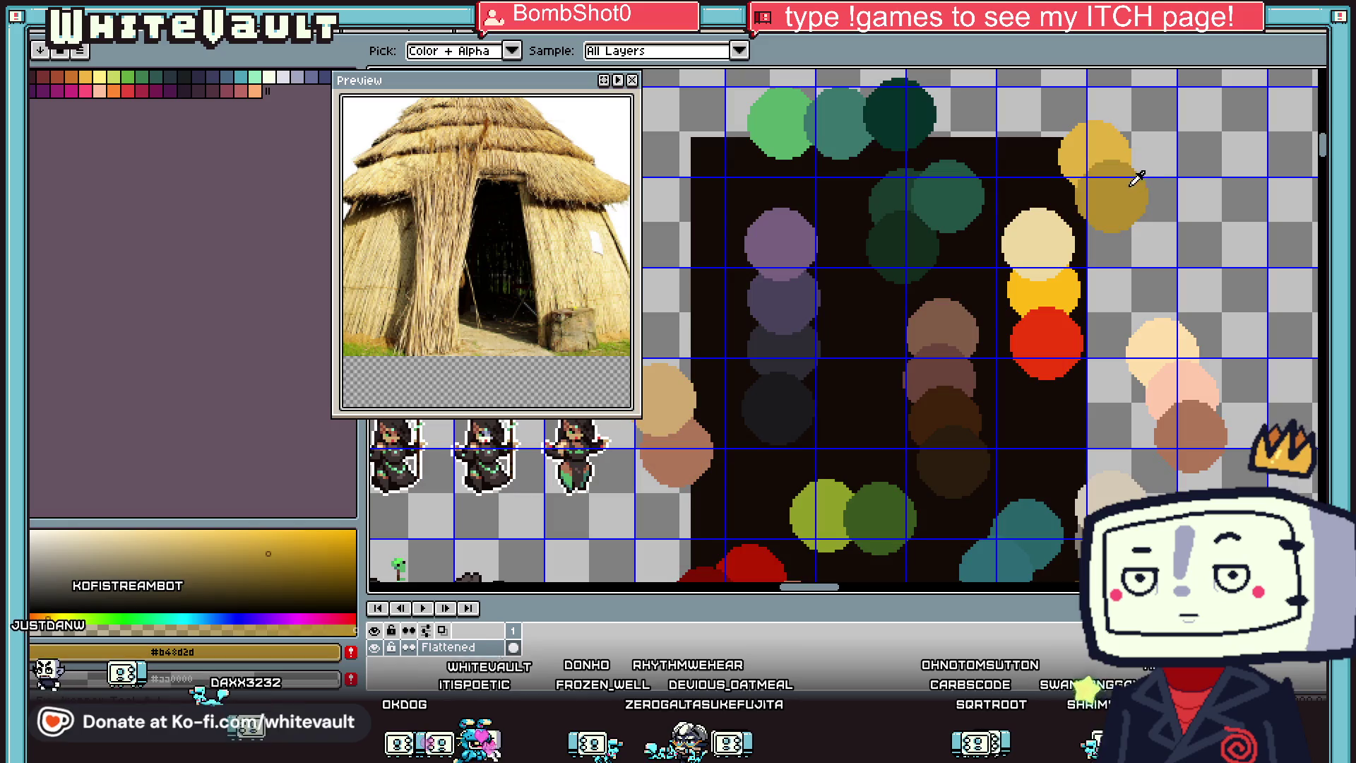
scroll(1141, 154, down, 4)
scroll(1134, 372, up, 3)
key(b)
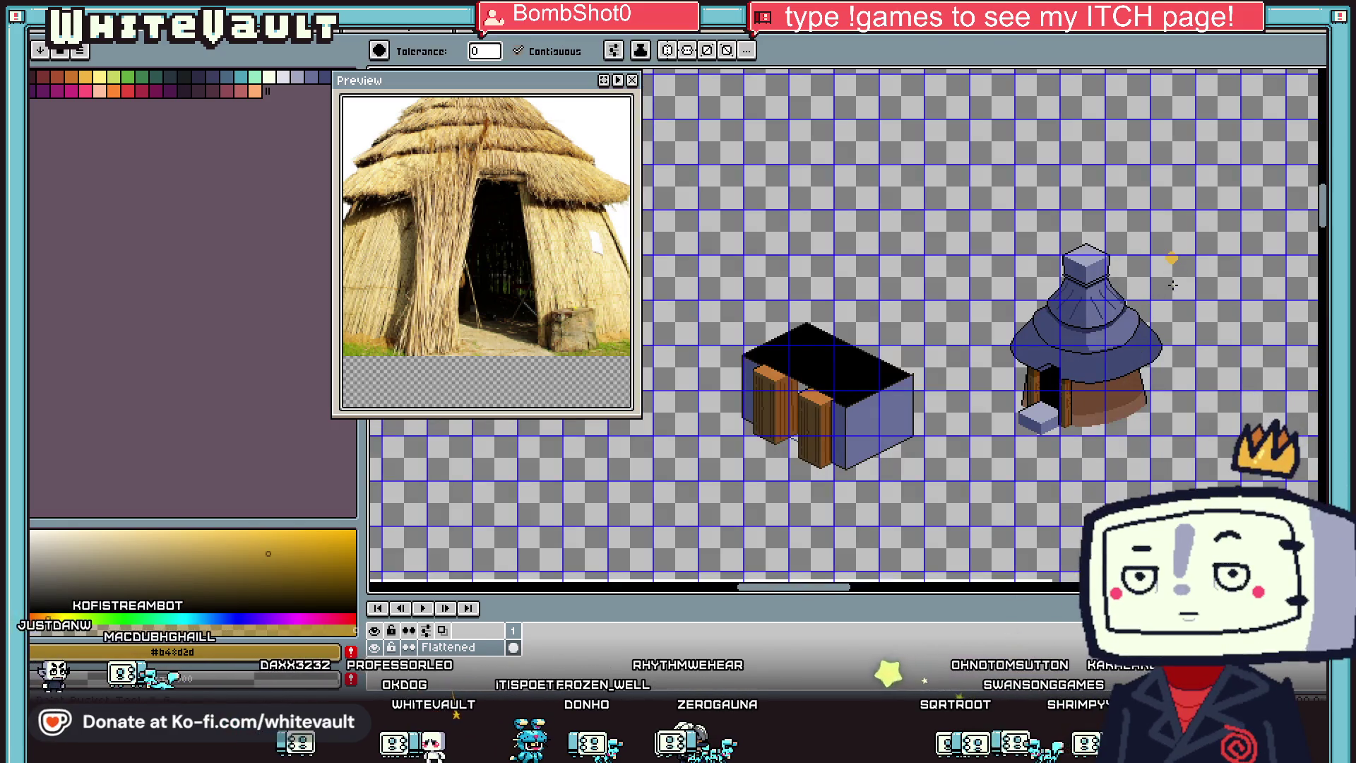
scroll(1176, 275, up, 3)
click(1178, 274)
Step: Sample a different gold shade for the next test dot
scroll(1111, 330, down, 1)
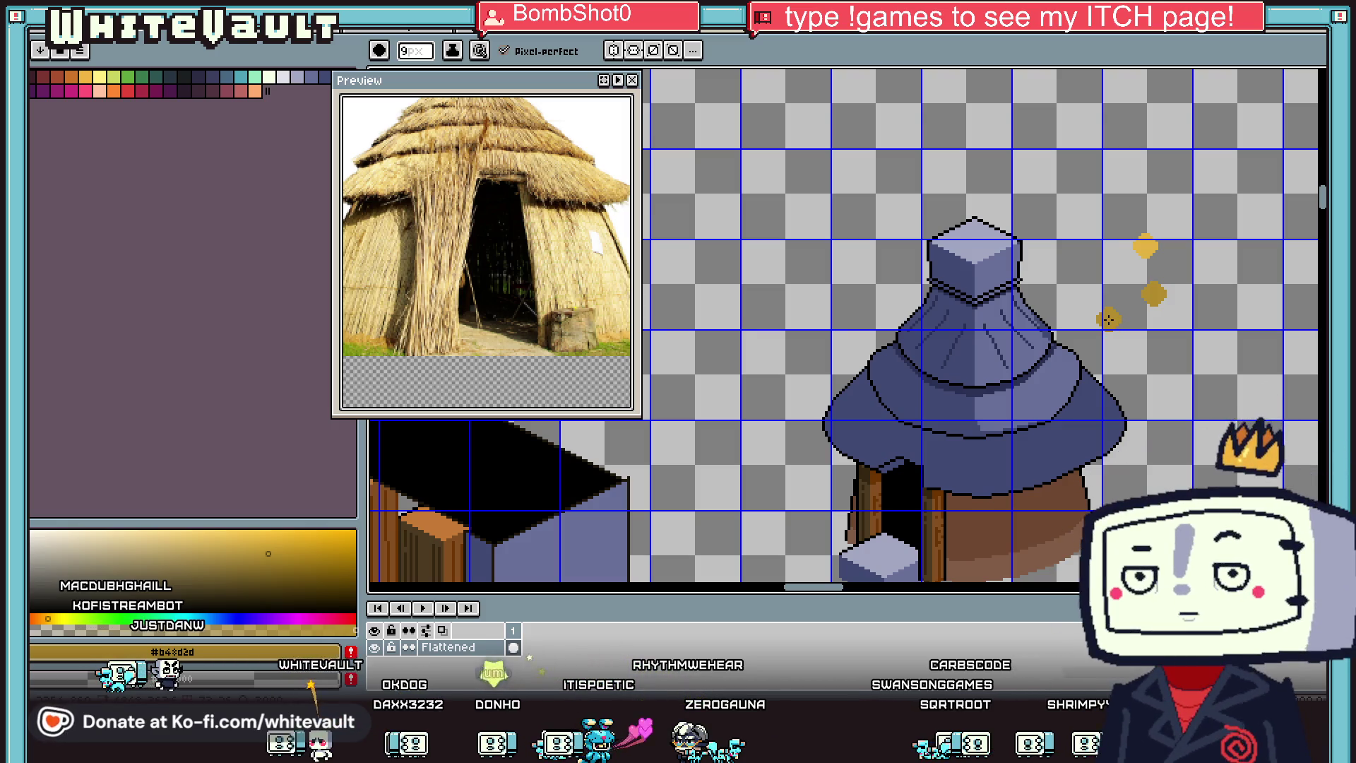
alt+click(1138, 266)
scroll(982, 421, up, 2)
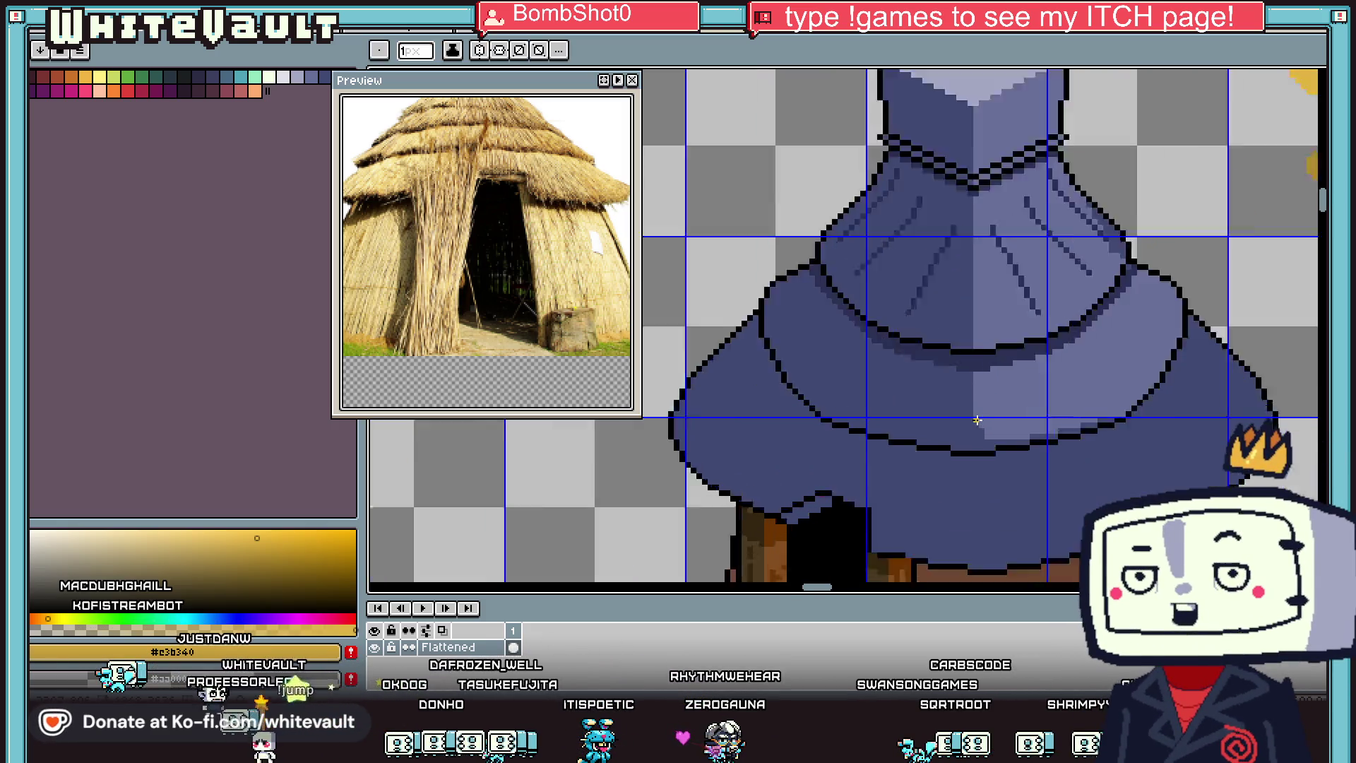
Step: Flood-fill the roof's light brim area with yellow
key(g)
click(1008, 411)
scroll(1010, 410, down, 2)
key(alt)
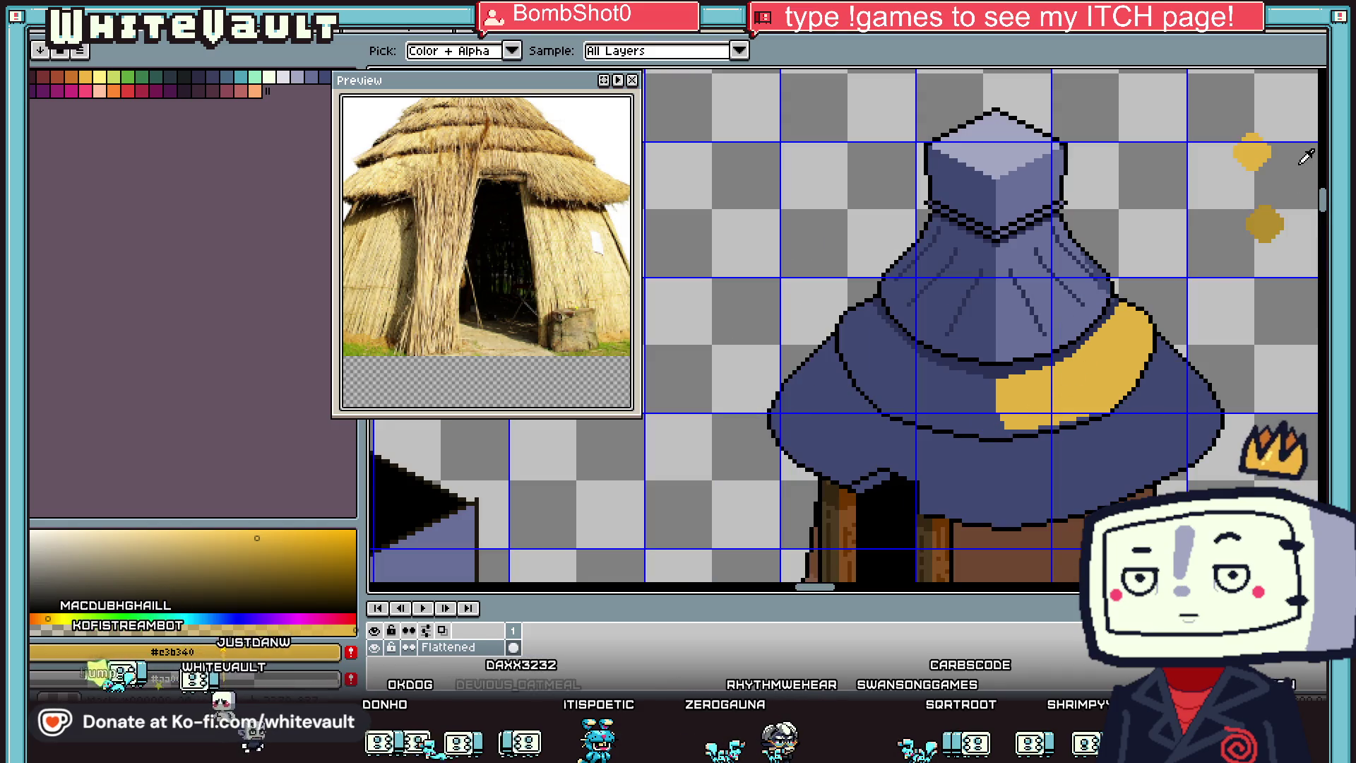
scroll(969, 439, up, 2)
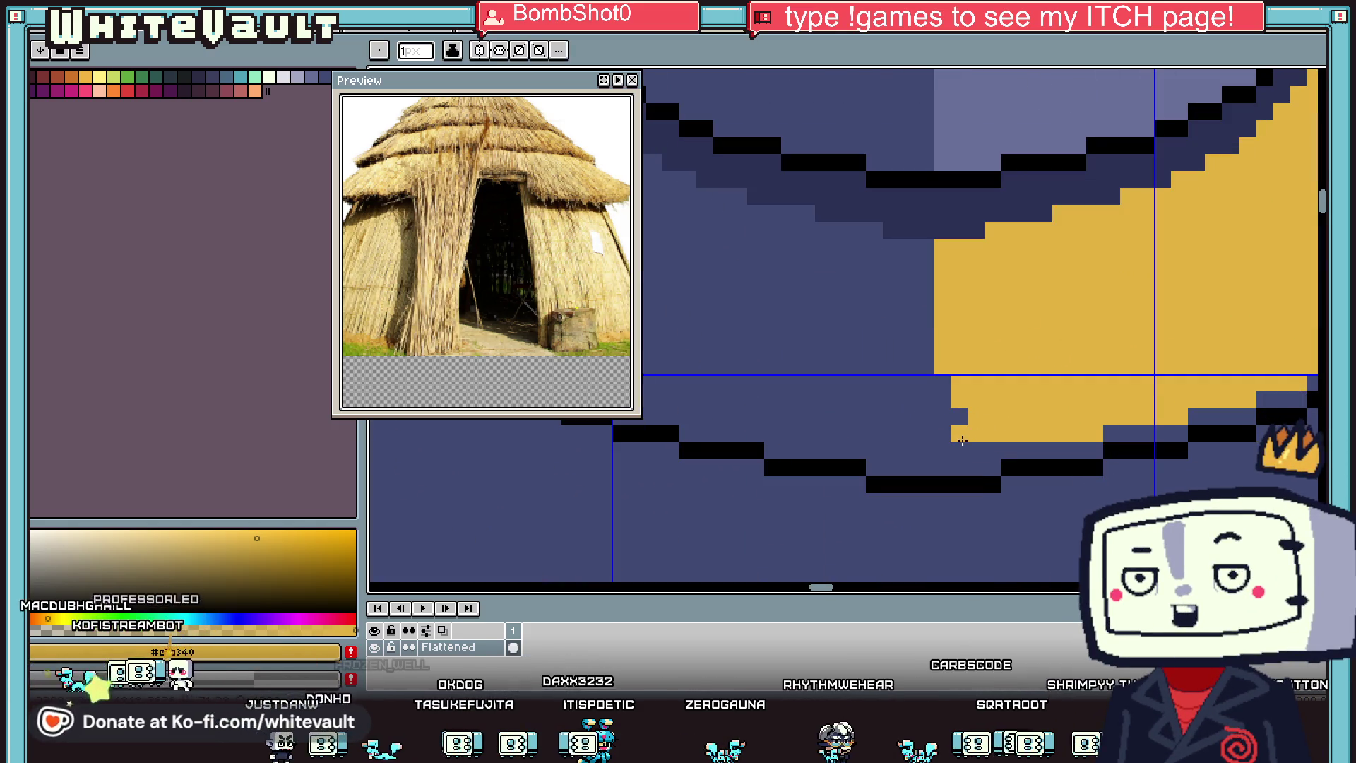
scroll(858, 421, down, 2)
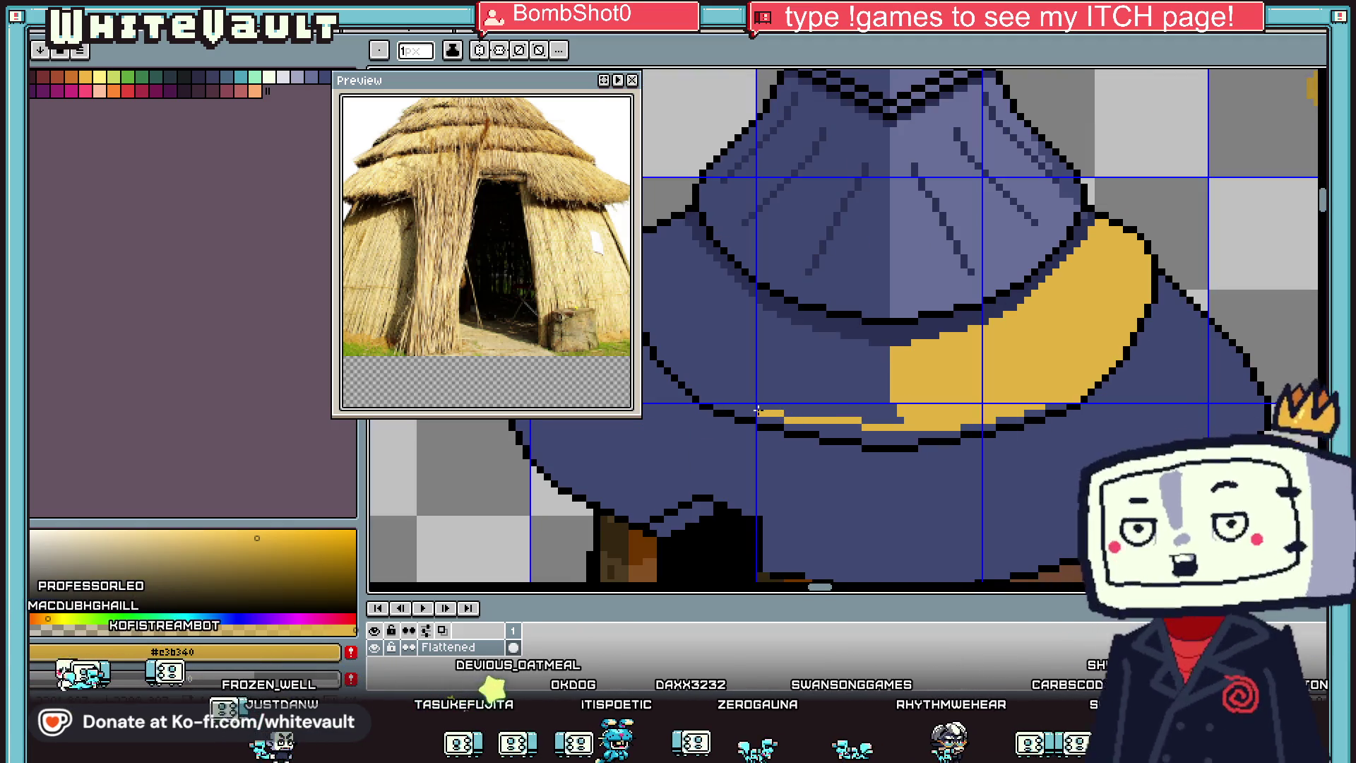
scroll(751, 399, up, 1)
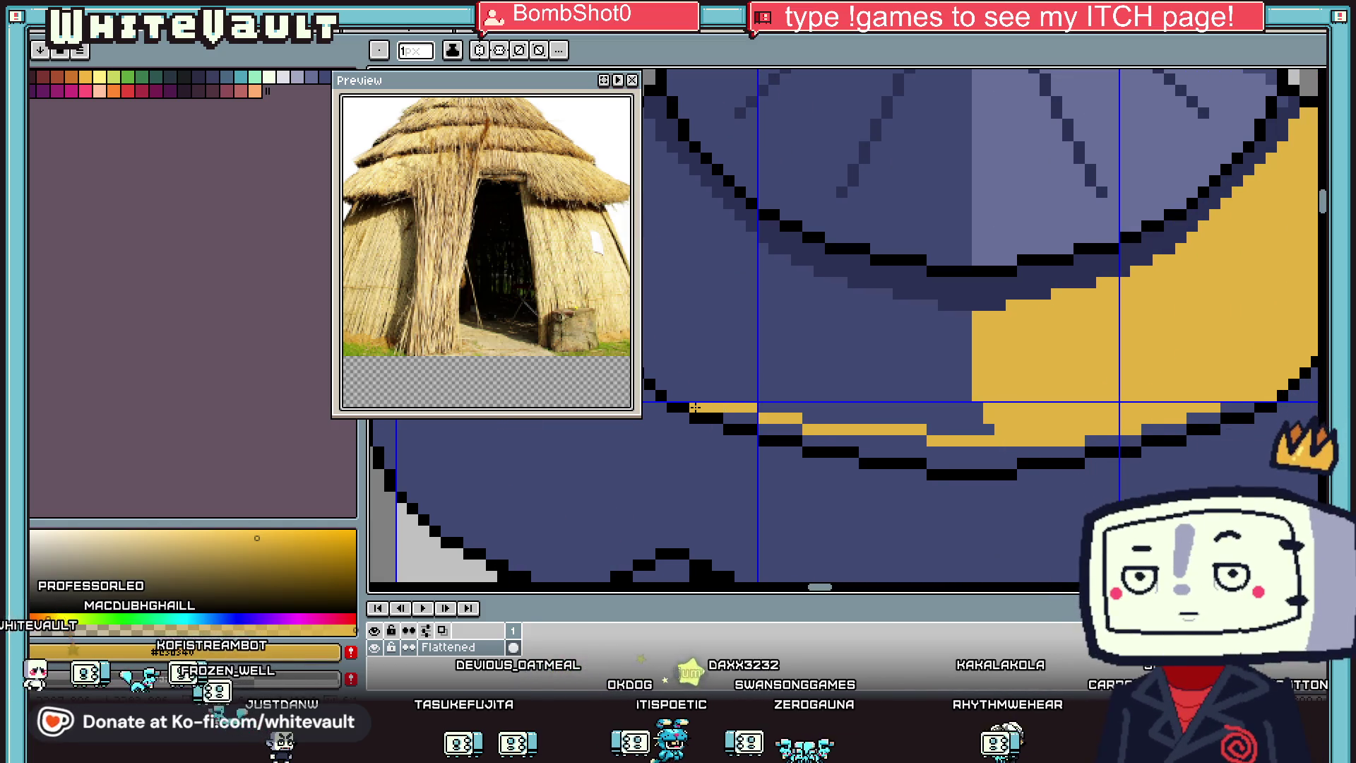
scroll(695, 407, down, 2)
Step: Replace the yellow brim ring fills with a darker gold band
key(g)
click(756, 379)
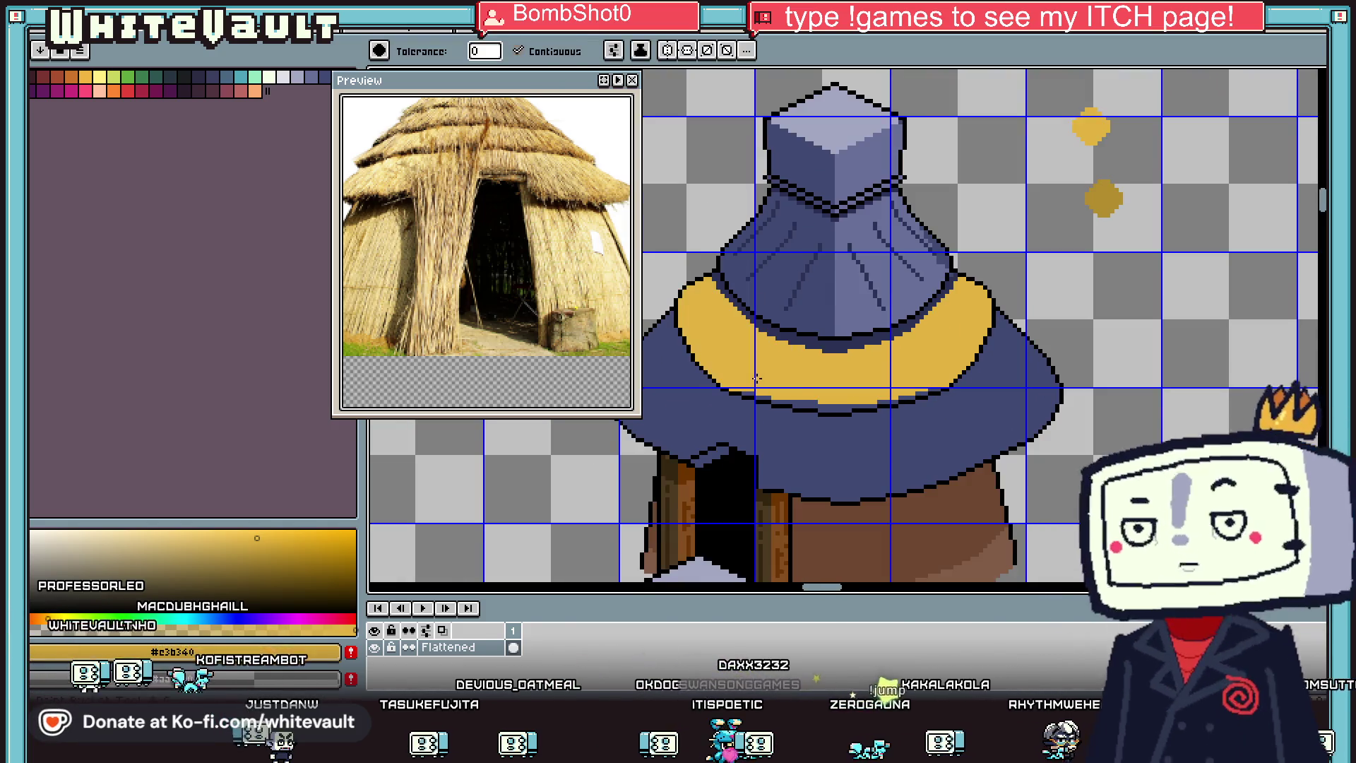
scroll(784, 373, down, 1)
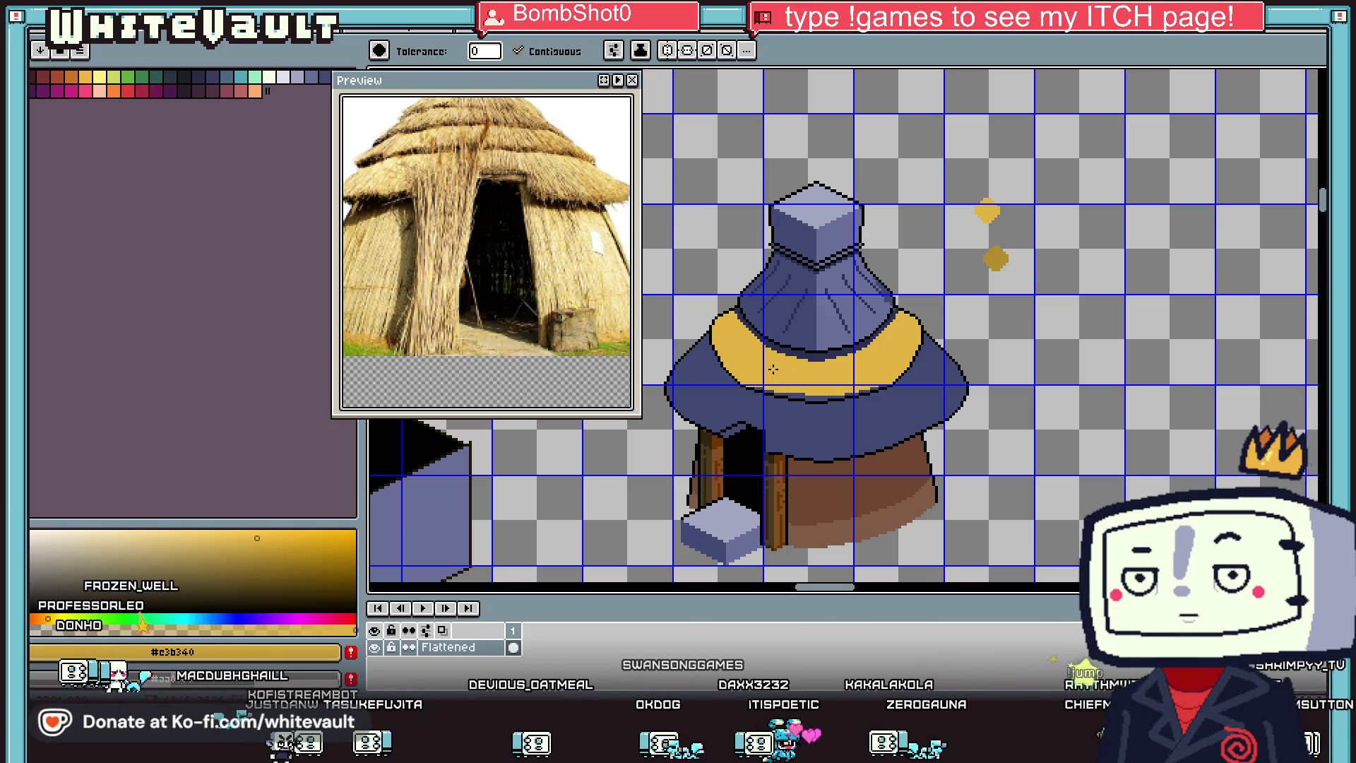
click(818, 434)
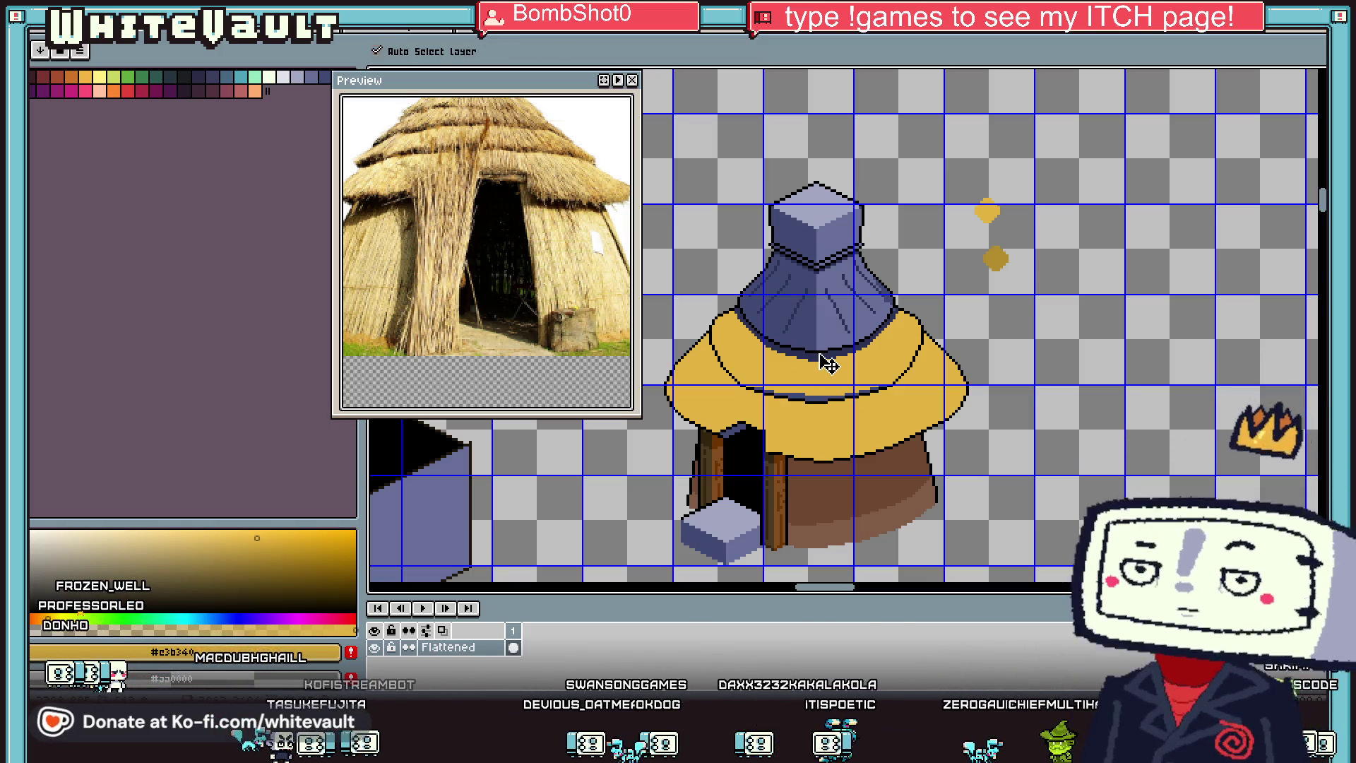
key(ctrl+z)
key(ctrl+z)
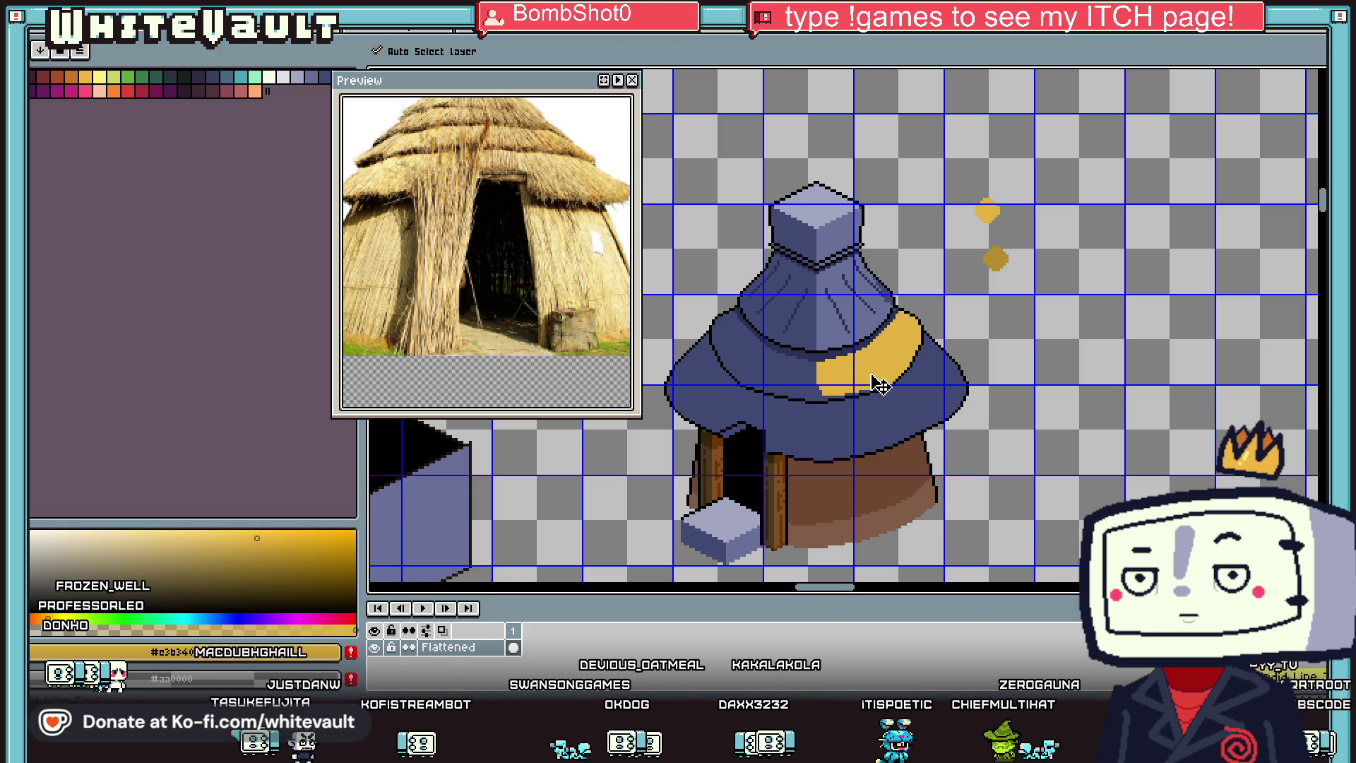
key(alt)
click(898, 357)
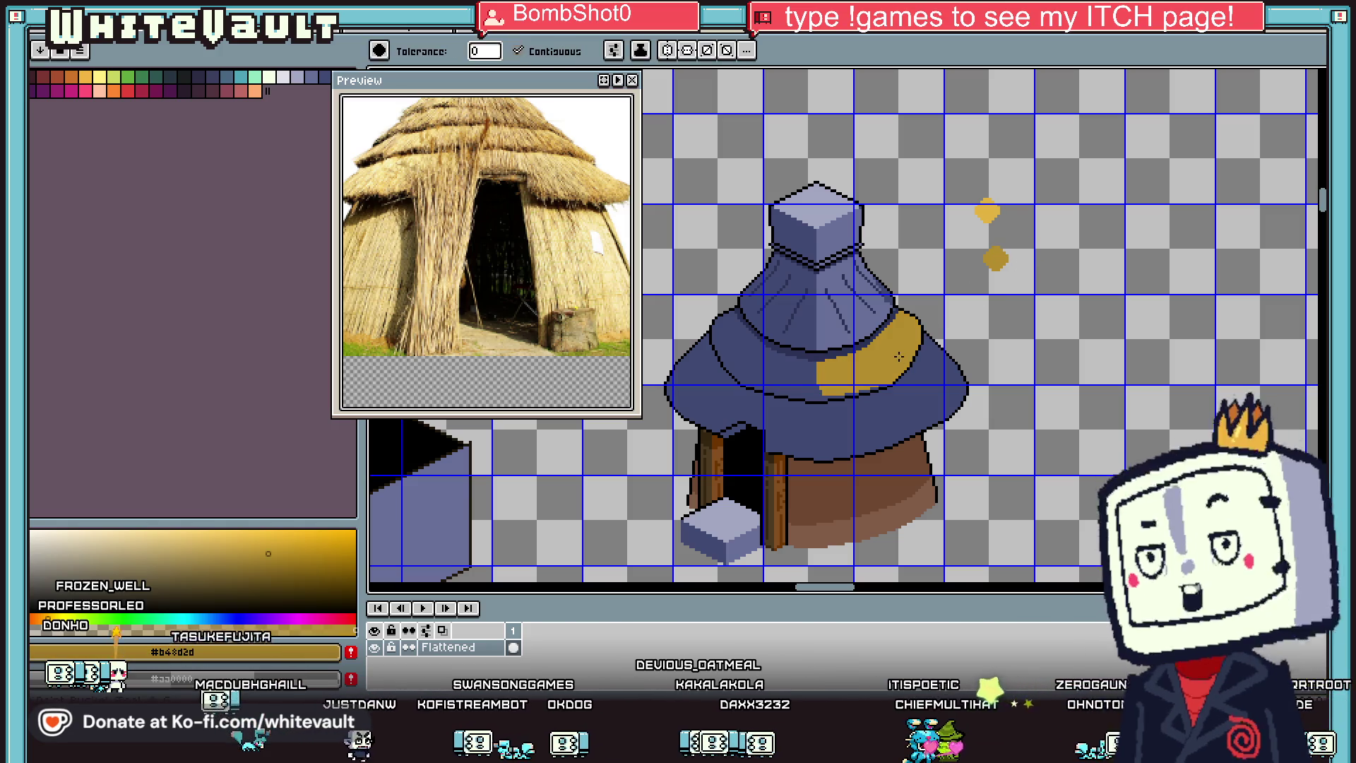
Step: Fill the upper cone's right half gold and fix stray pixels in gold, navy and dark gold
click(851, 295)
scroll(891, 300, up, 3)
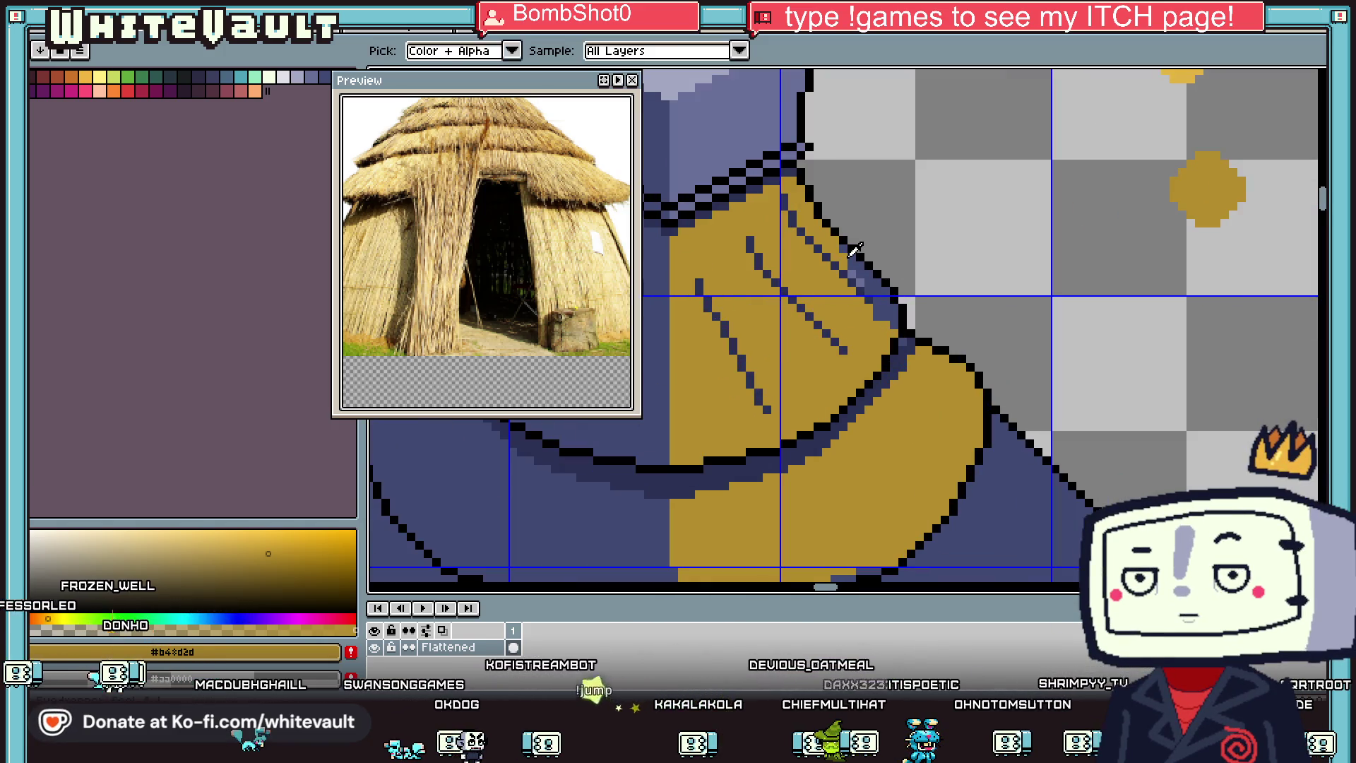
scroll(829, 224, up, 2)
click(799, 200)
click(817, 270)
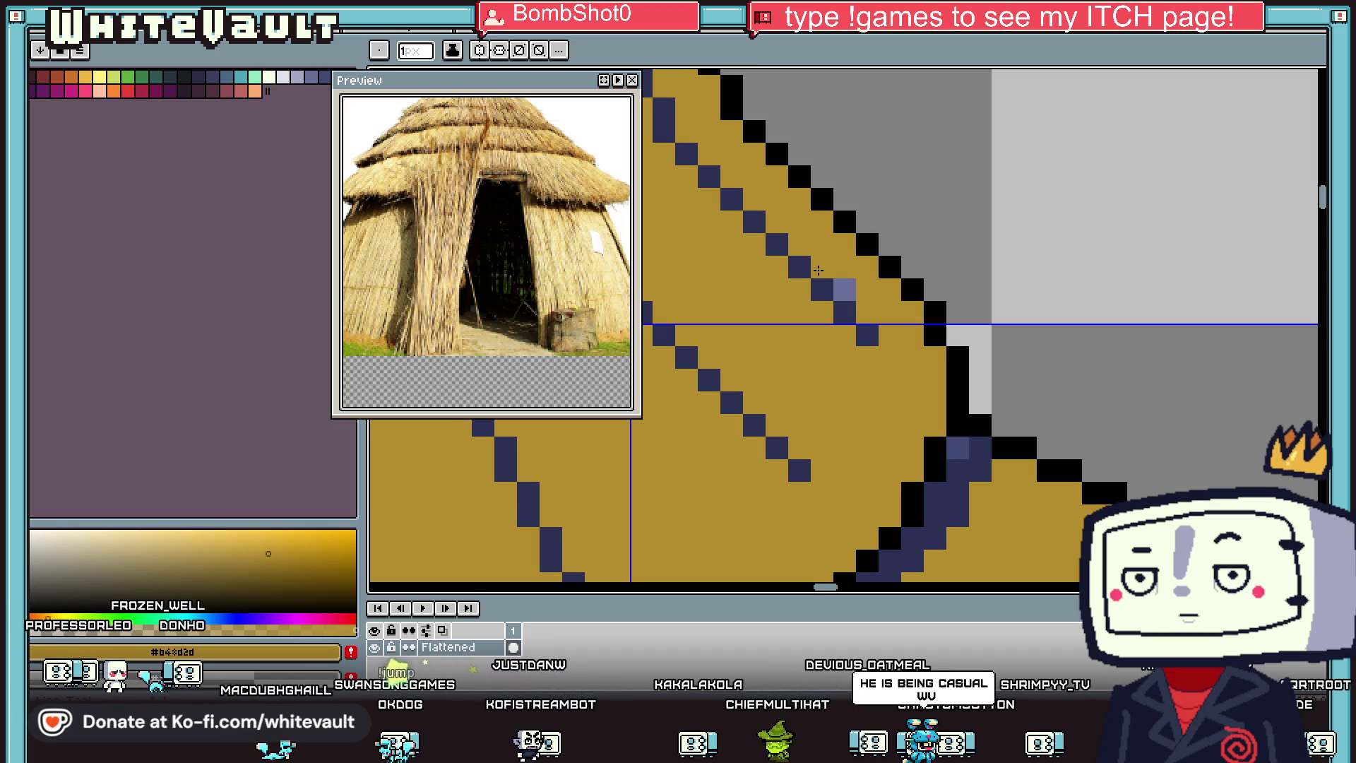
scroll(850, 292, down, 3)
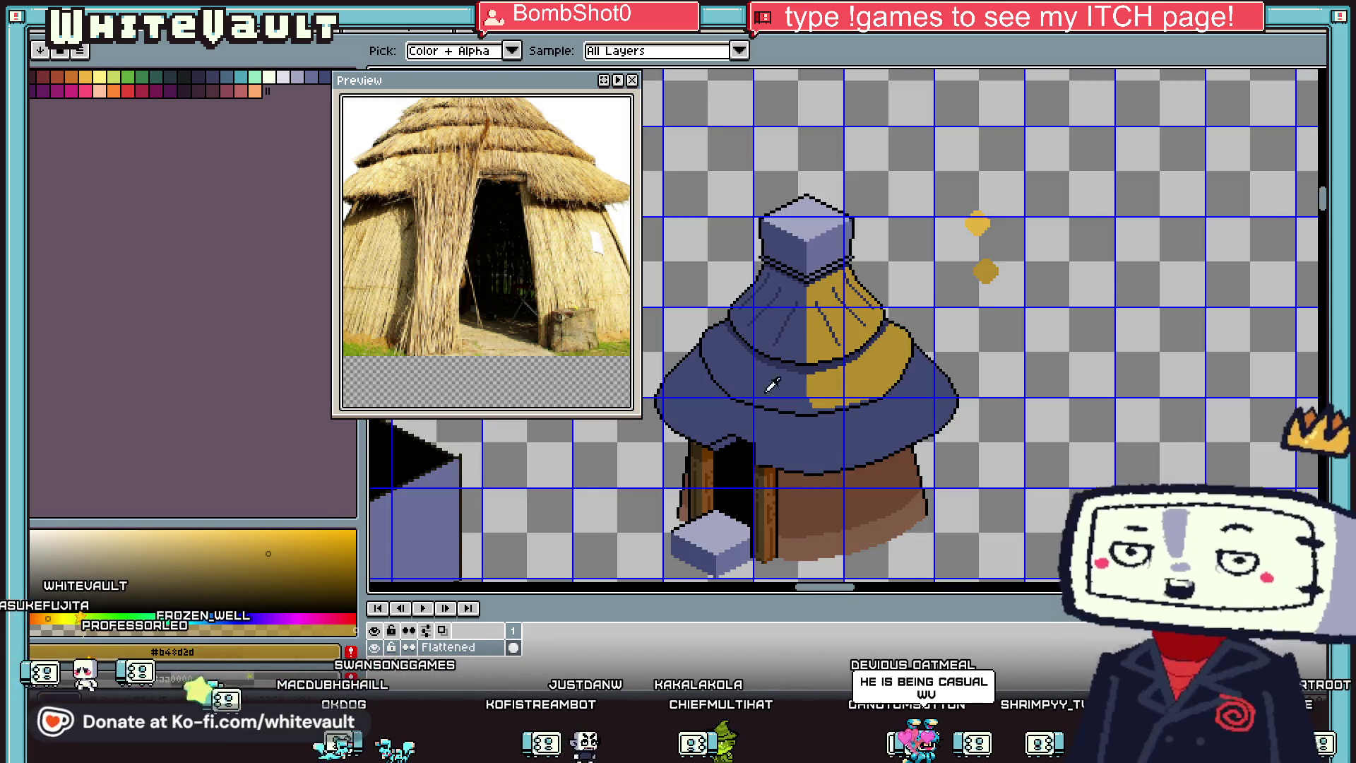
click(281, 579)
key(g)
scroll(837, 290, up, 3)
click(827, 295)
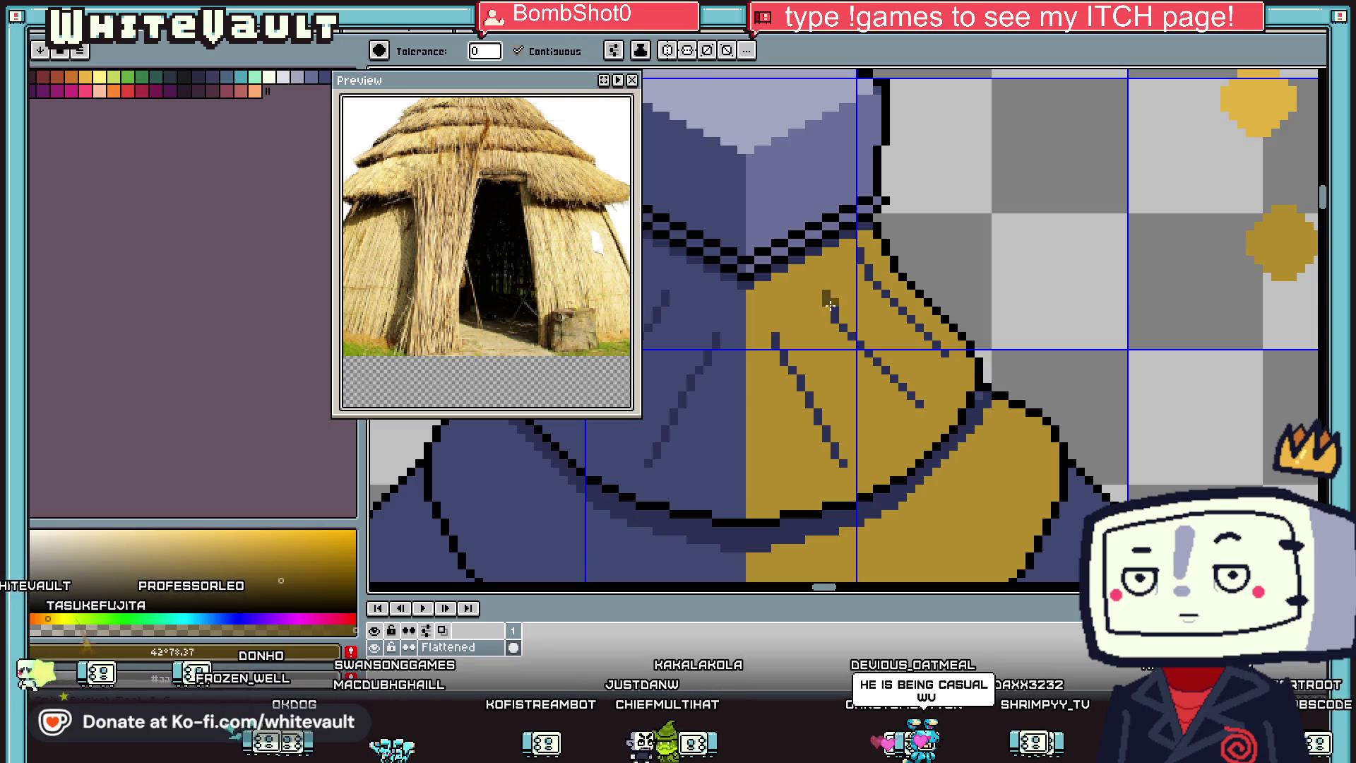
Step: Lasso-select the yellow roof shape, then clear the selection
key(m)
key(q)
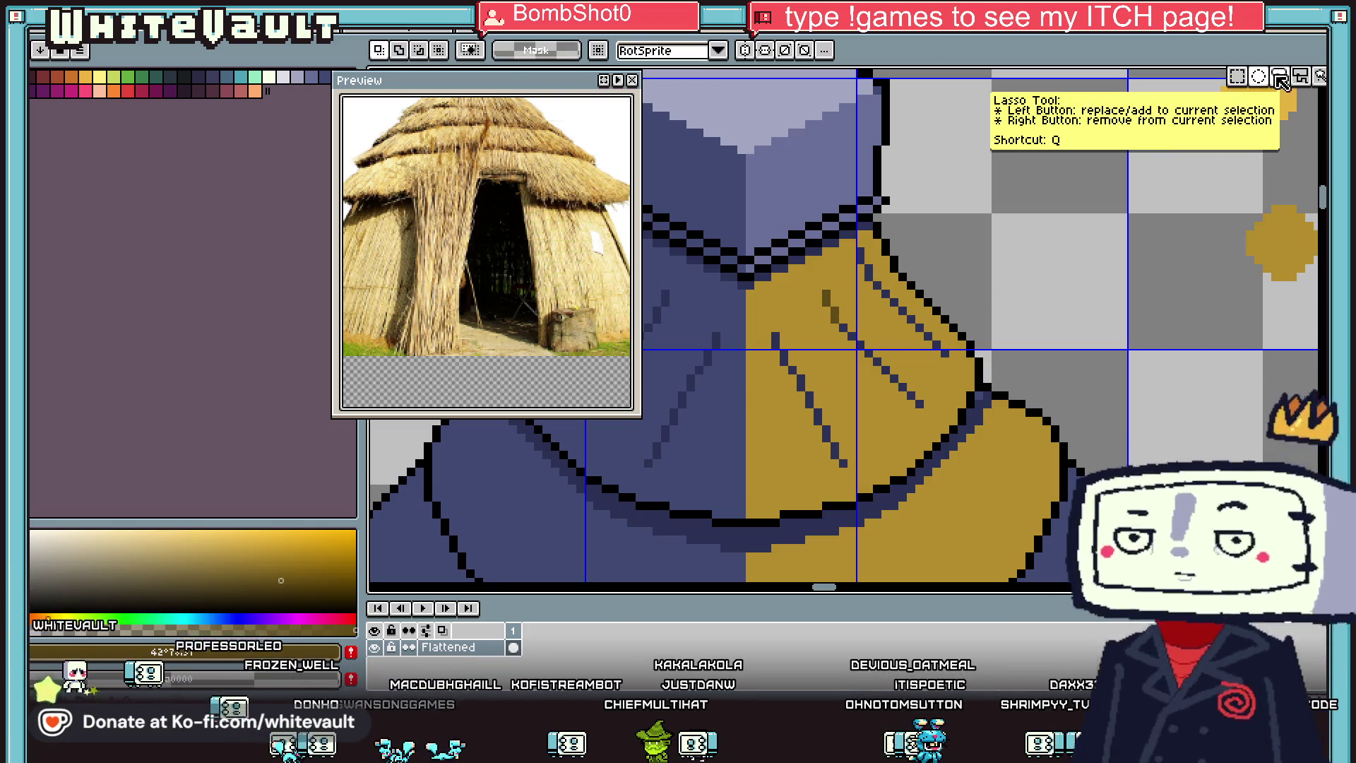
drag(954, 209, 775, 300)
mouse_move(816, 480)
mouse_down()
mouse_move(989, 382)
mouse_move(971, 215)
mouse_up()
key(i)
scroll(847, 303, up, 1)
key(g)
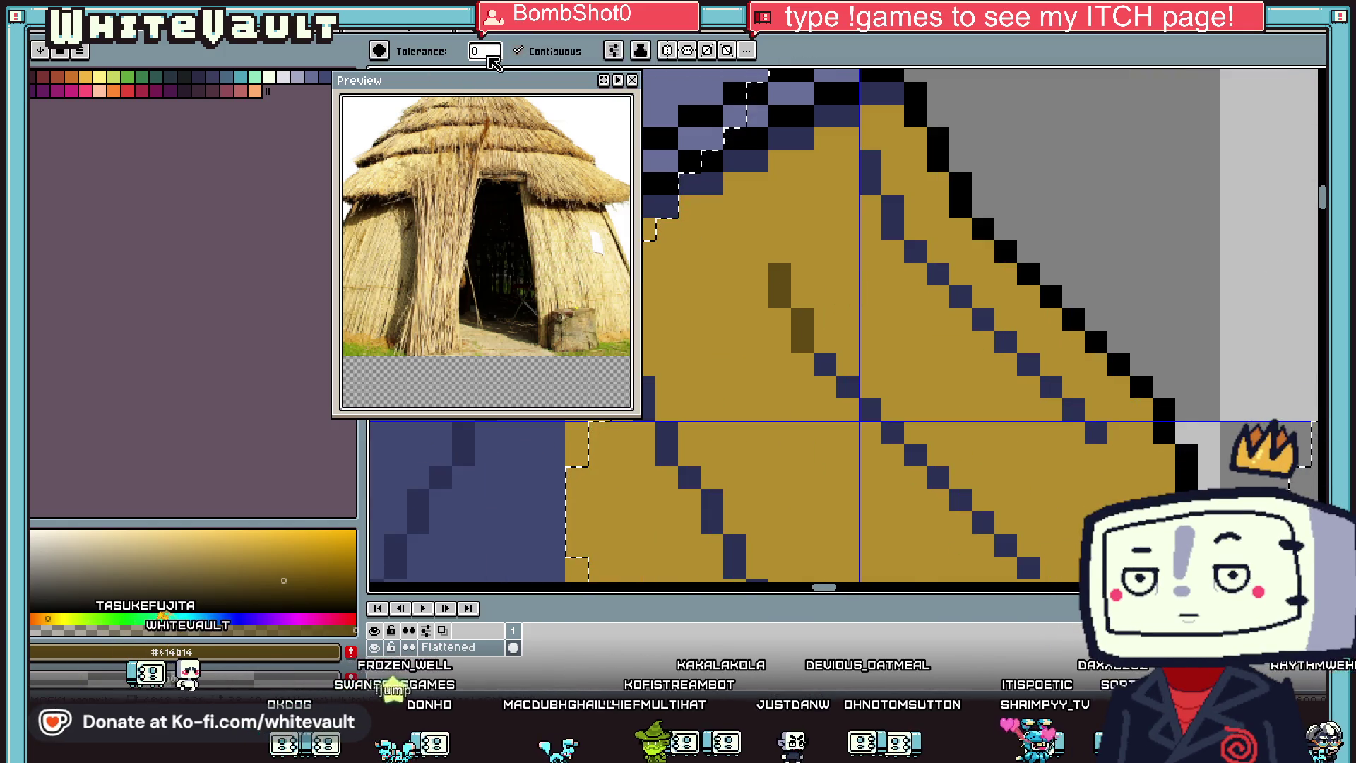
scroll(826, 364, down, 3)
scroll(845, 364, down, 1)
key(ctrl+d)
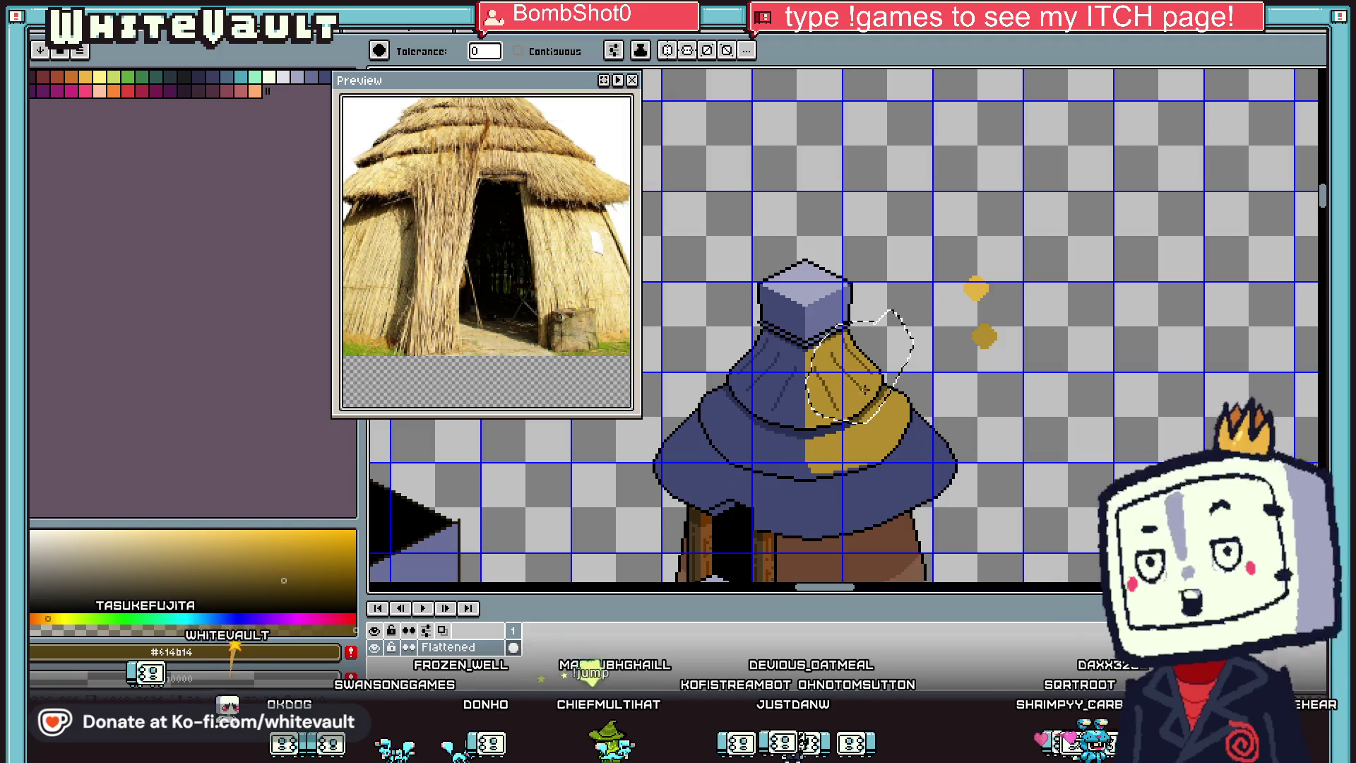
scroll(884, 385, up, 3)
Step: Paint the collar shadow dark gold, turning on Contiguous and undoing the over-spread fill
key(b)
scroll(834, 441, down, 3)
scroll(833, 441, up, 3)
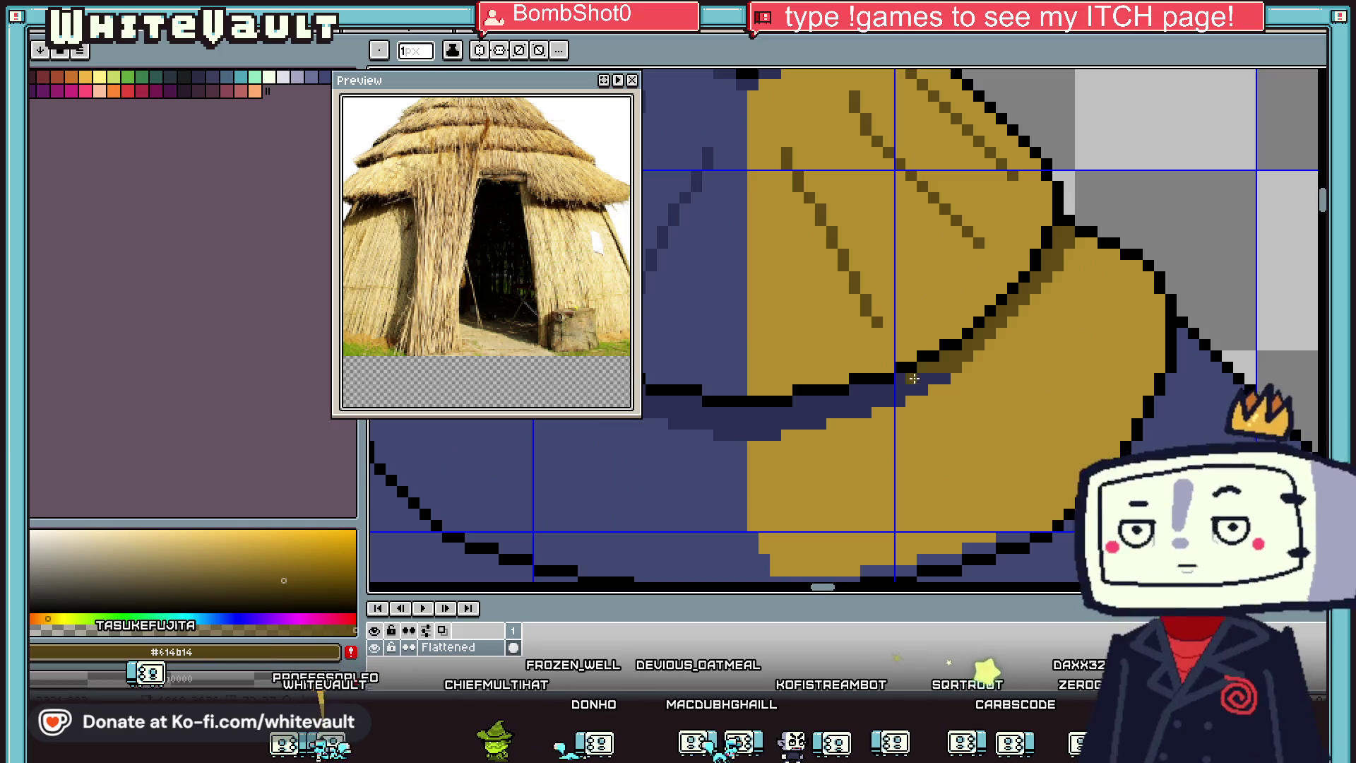
scroll(777, 438, up, 2)
click(757, 433)
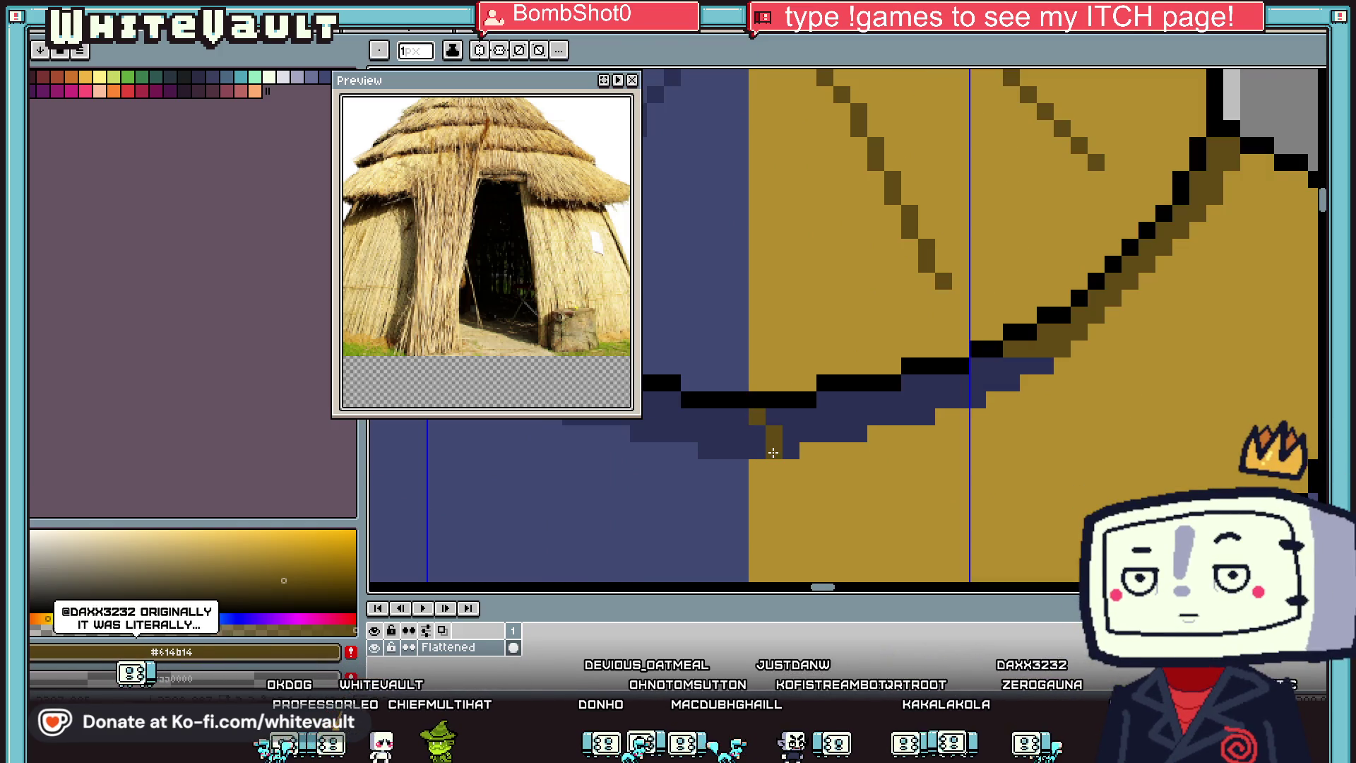
key(g)
click(821, 424)
click(518, 51)
key(ctrl+z)
Step: Fill the shadow band's right half gold and the blue band under the collar dark brown
click(932, 399)
scroll(932, 403, down, 2)
scroll(933, 403, down, 1)
scroll(953, 385, up, 3)
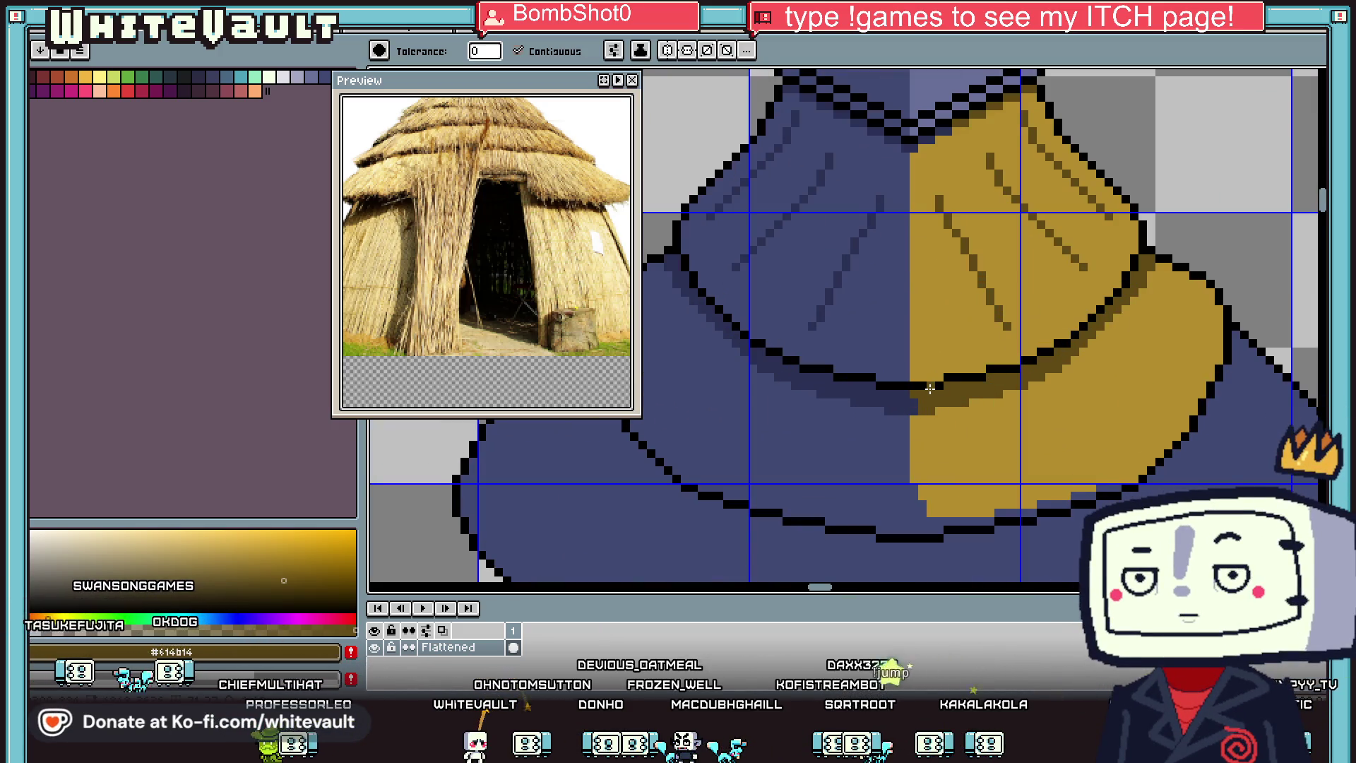
key(i)
scroll(876, 396, down, 2)
key(g)
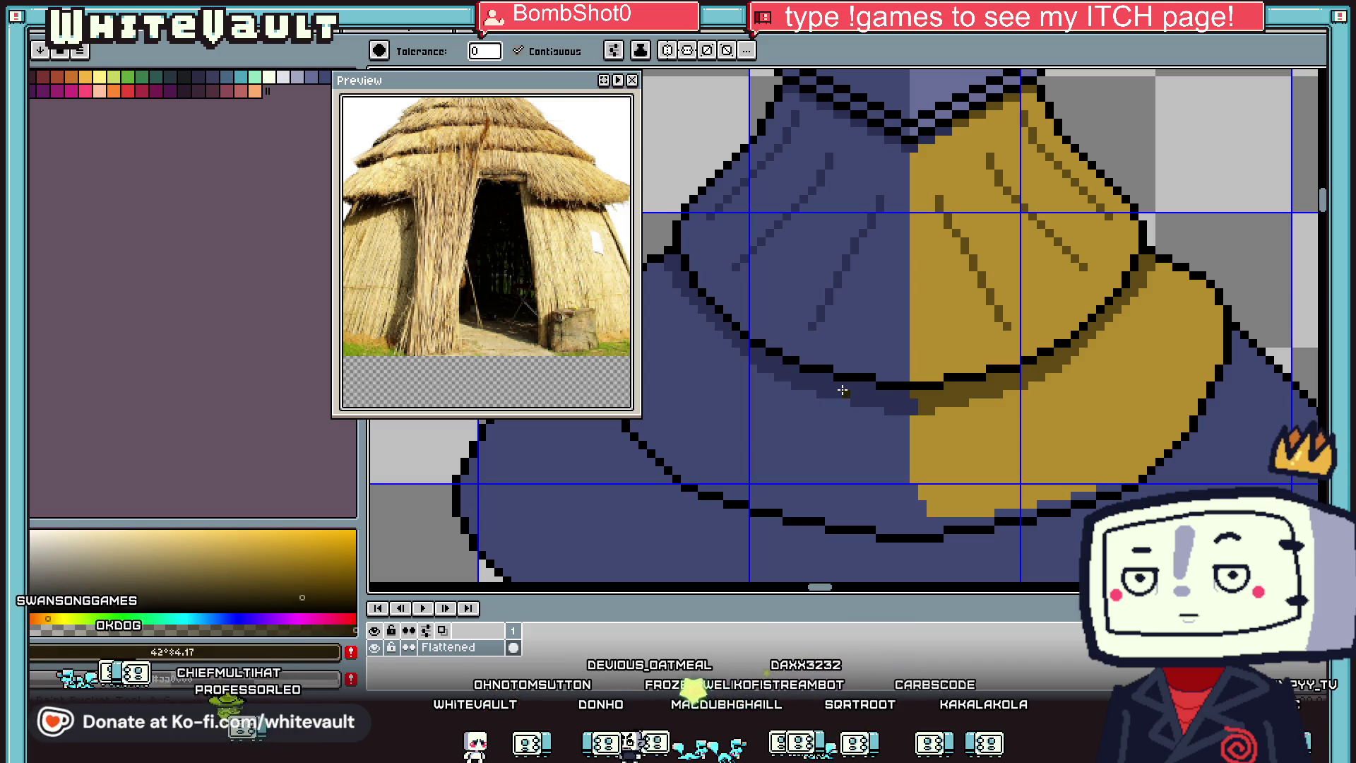
click(847, 396)
Step: Try filling the collar's blue left half gold, then undo it
scroll(851, 396, down, 2)
key(i)
scroll(869, 399, up, 1)
key(g)
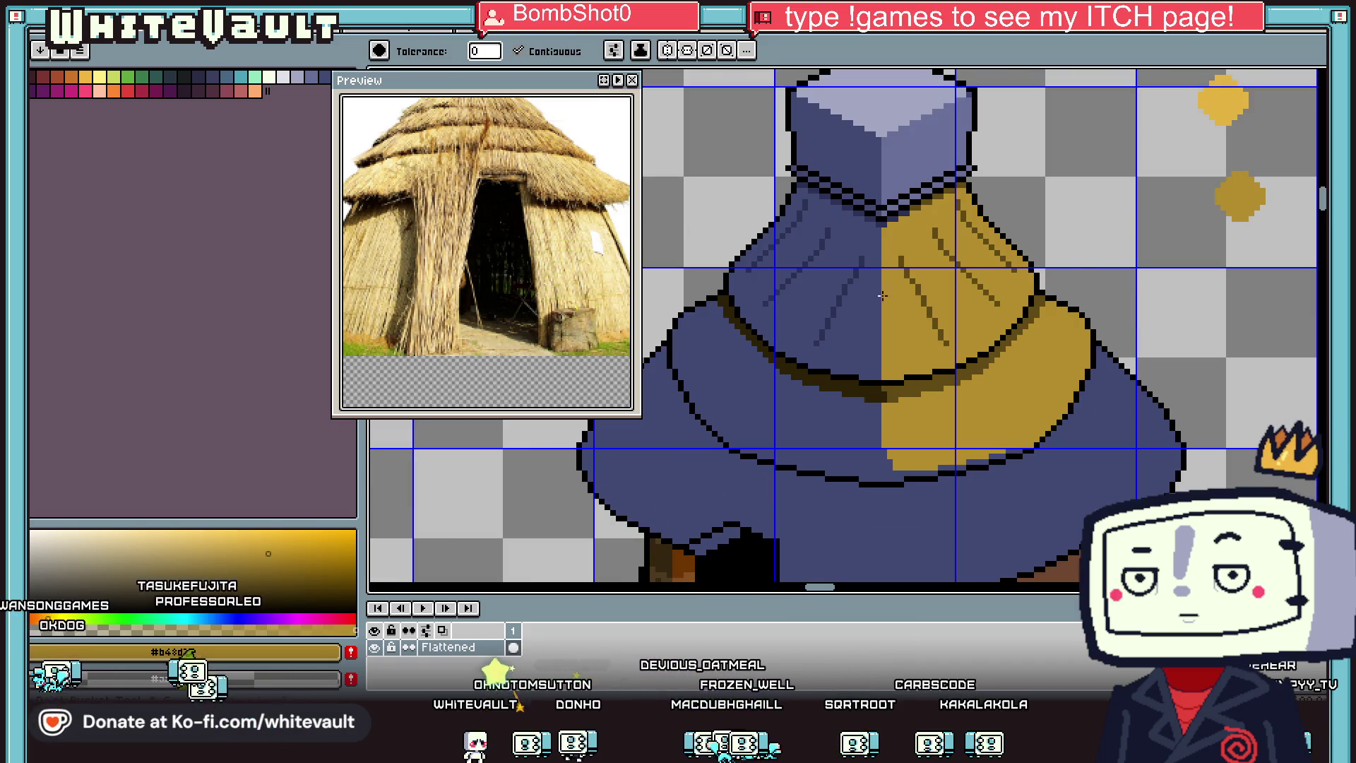
click(876, 325)
key(ctrl+z)
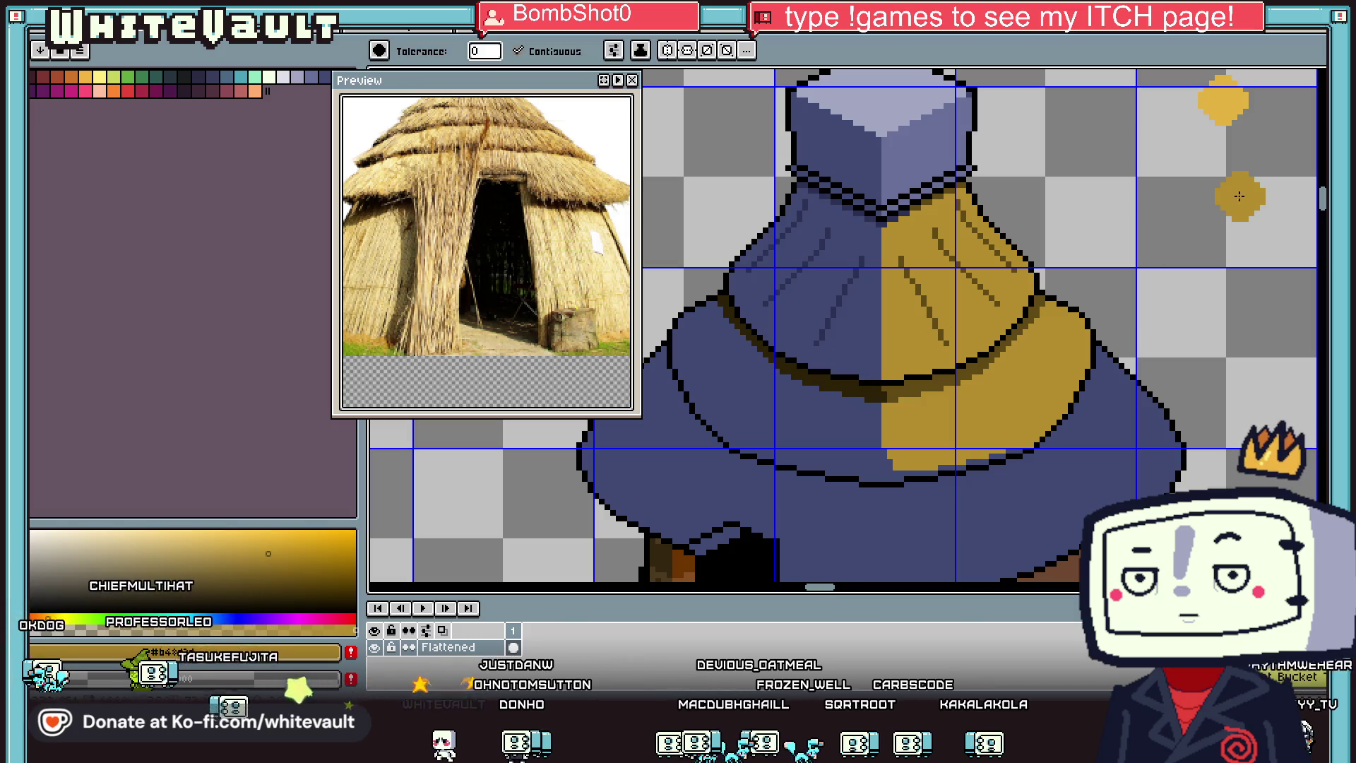
Step: Fill the collar's blue half and the remaining blue skirt rings with a slightly different gold
key(i)
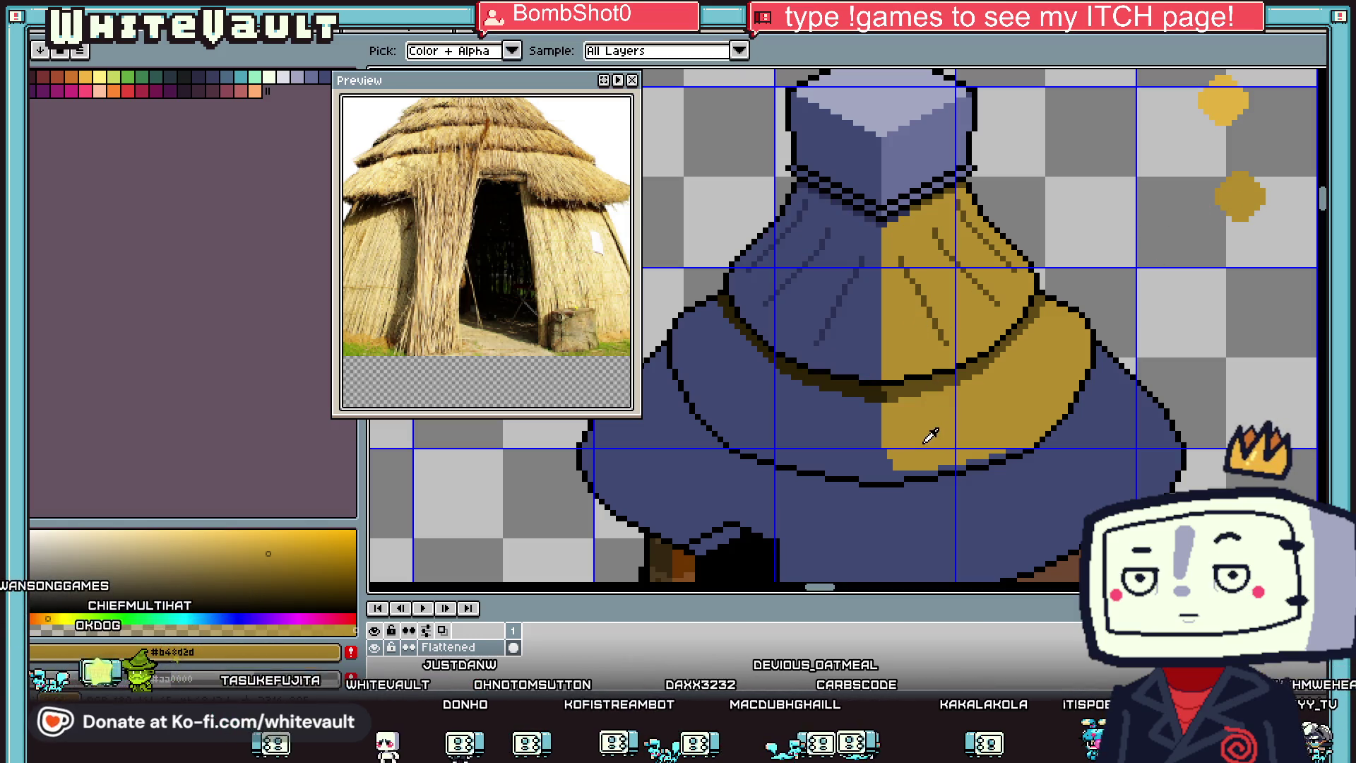
click(276, 568)
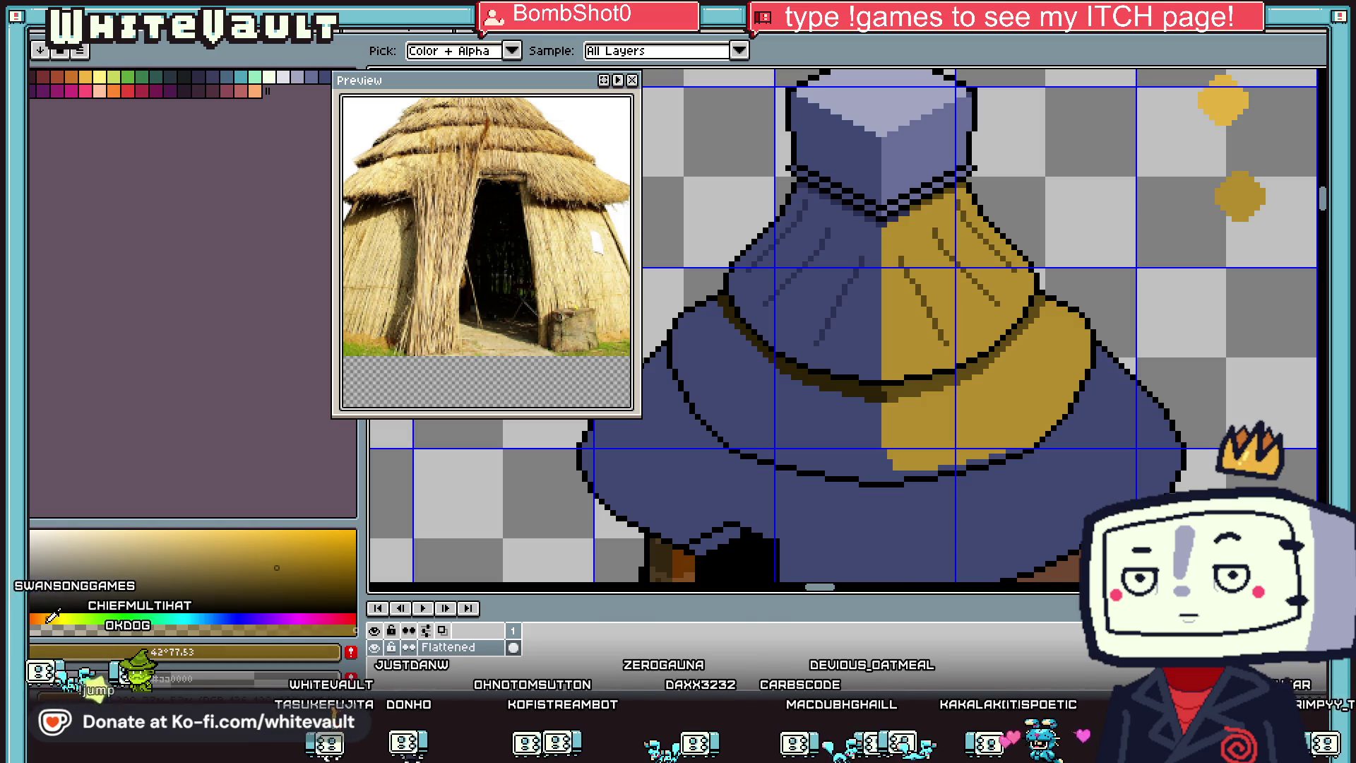
key(g)
click(812, 296)
click(819, 416)
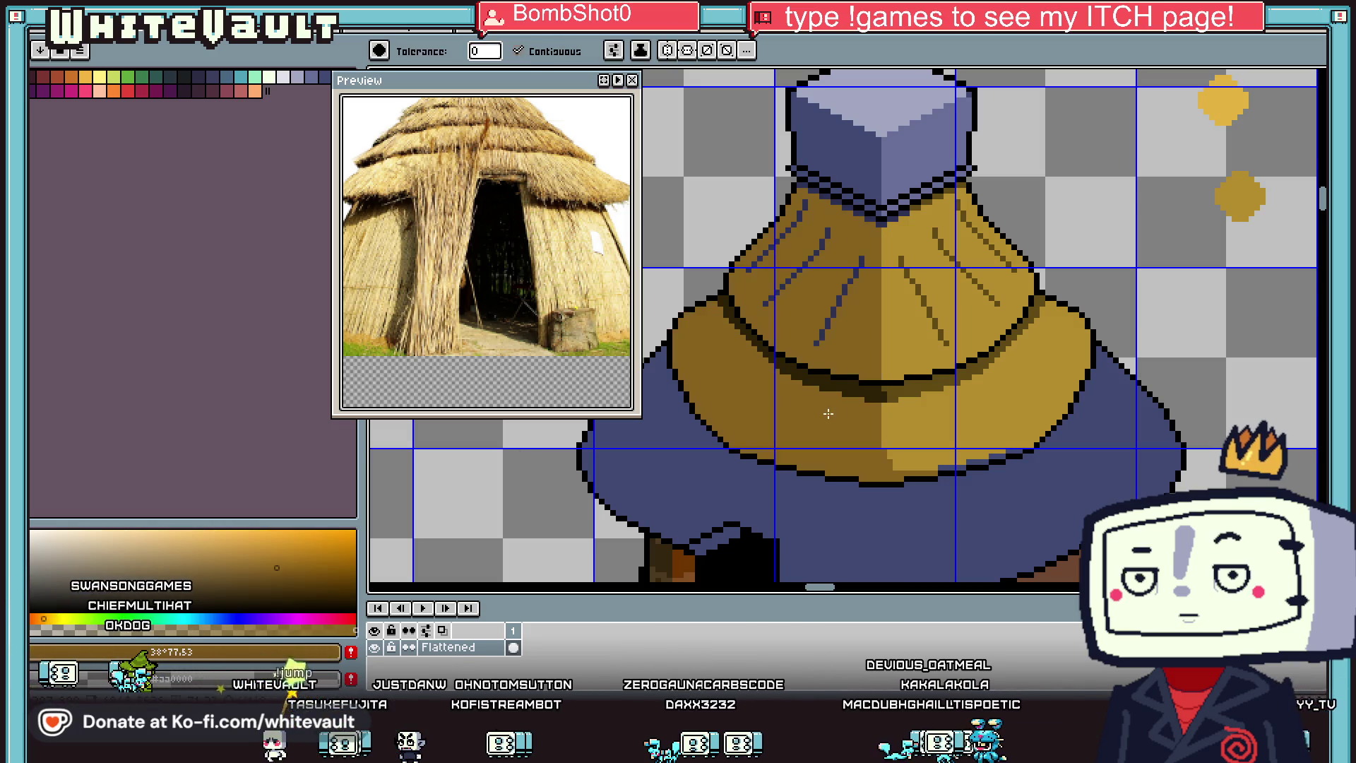
scroll(829, 417, down, 3)
click(868, 463)
scroll(868, 462, down, 2)
scroll(867, 466, up, 2)
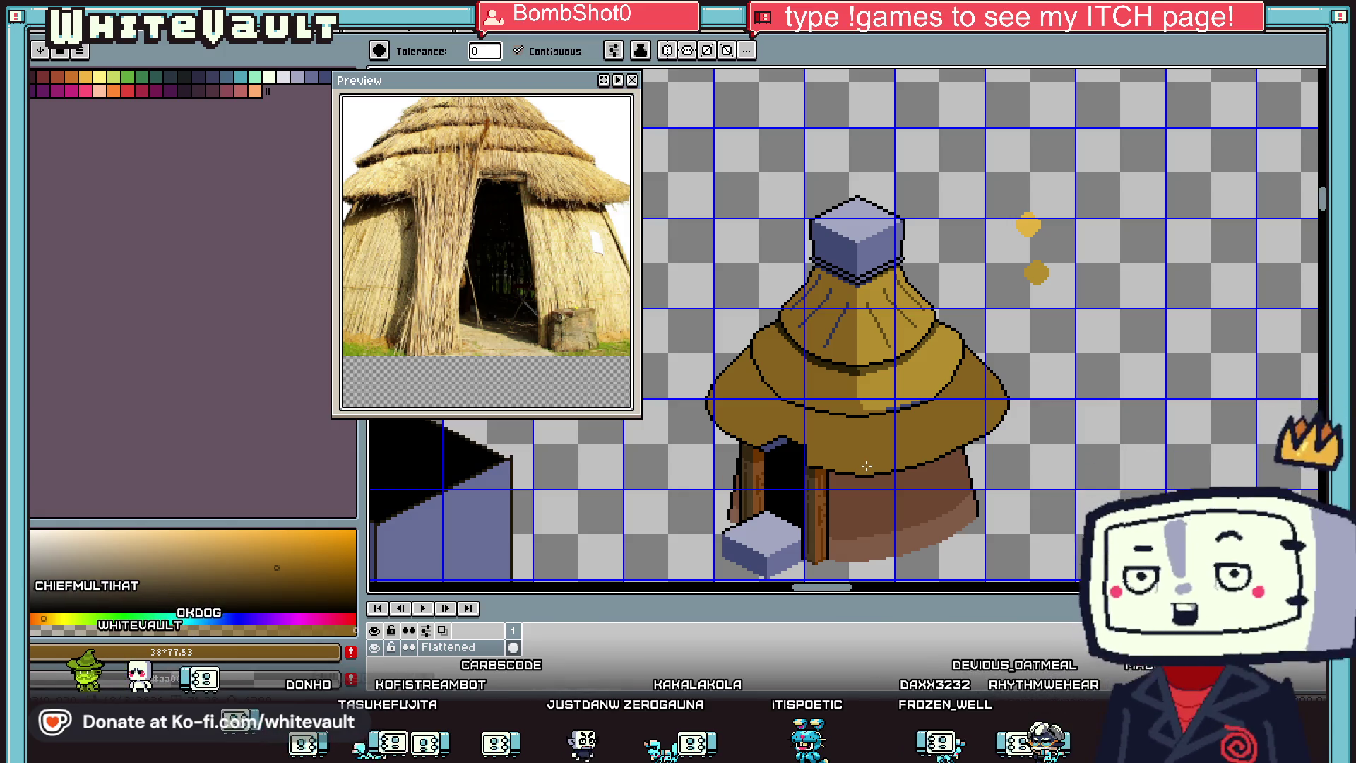
Step: Paint over the blue pixels along the brim edge with the roof's dark brown
key(i)
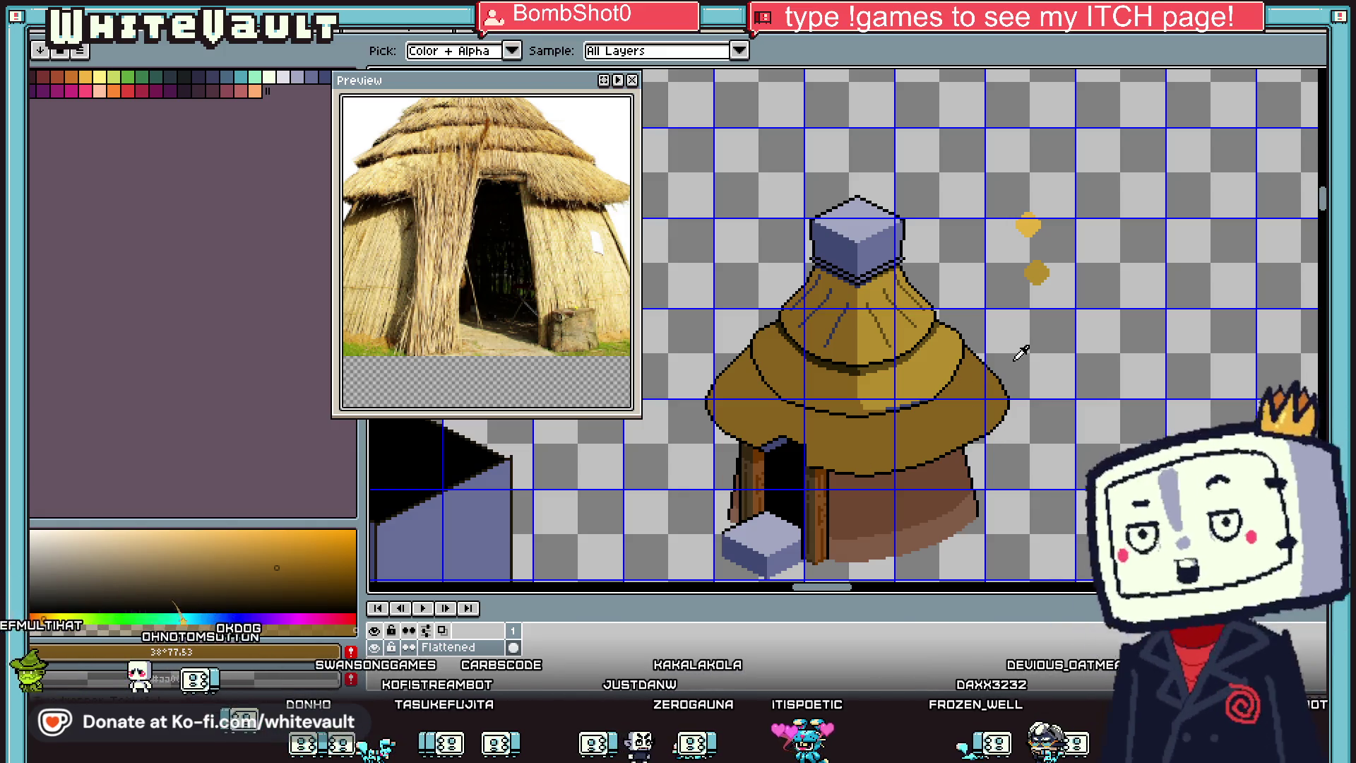
click(891, 399)
scroll(885, 402, up, 2)
key(b)
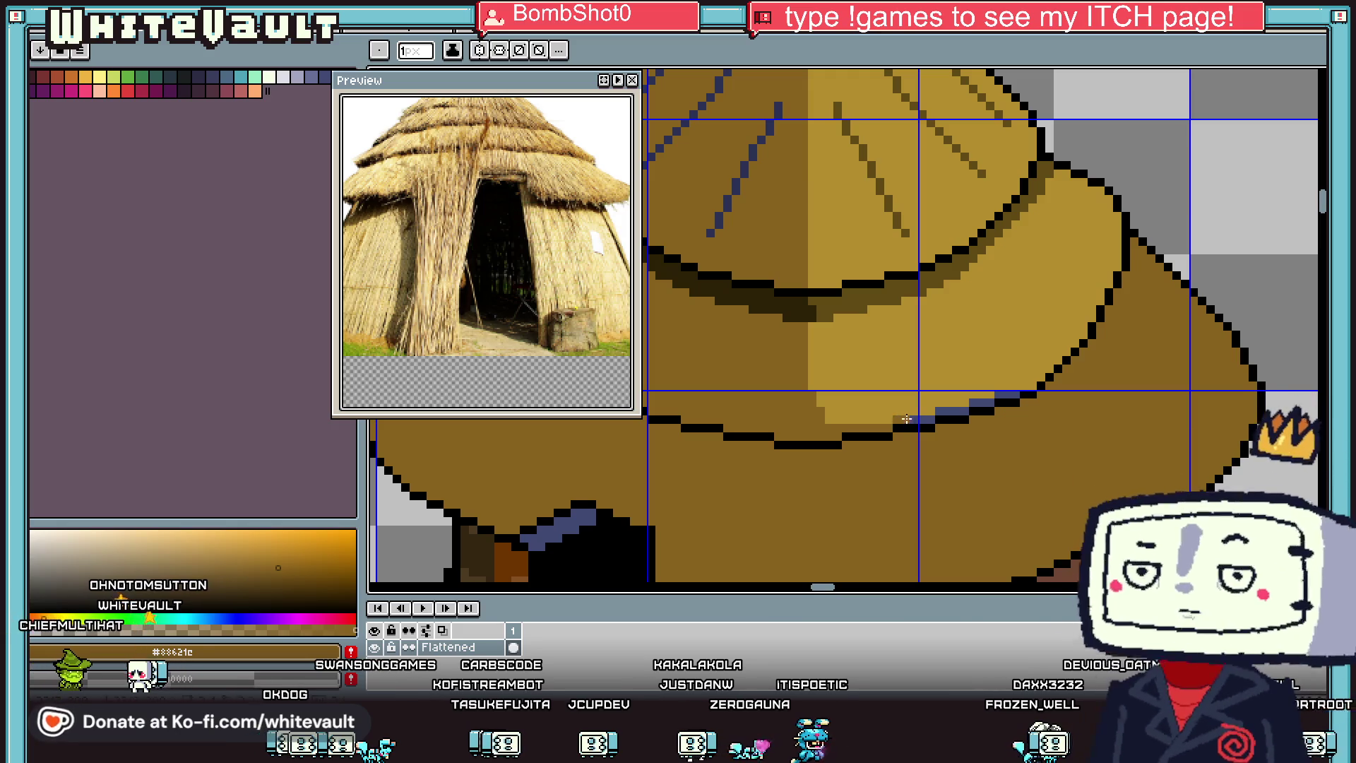
scroll(932, 419, up, 1)
mouse_move(925, 414)
mouse_down()
mouse_move(1109, 360)
mouse_move(1106, 374)
mouse_up()
scroll(1106, 374, down, 3)
scroll(1115, 392, up, 3)
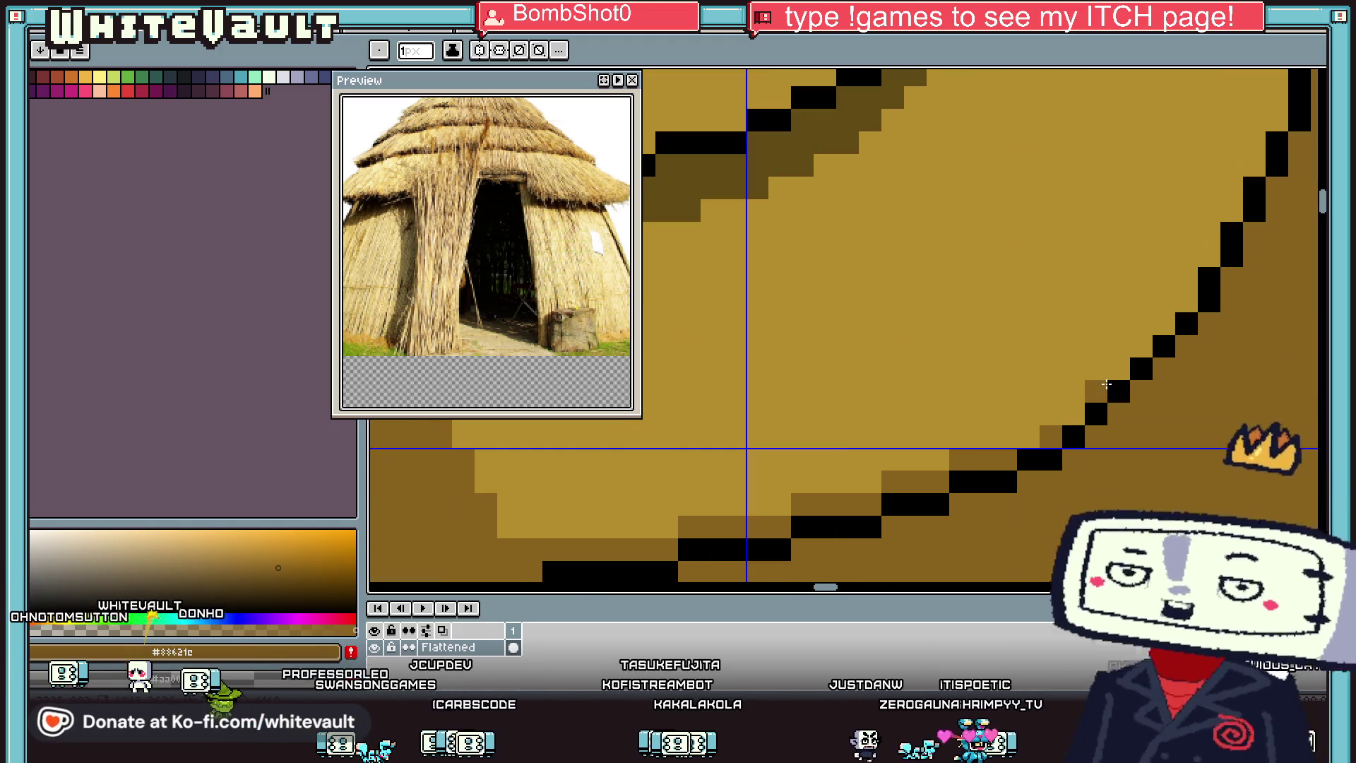
scroll(902, 472, down, 2)
Step: Sample the brim gold and try a light diagonal stroke with a larger brush, then undo it
key(i)
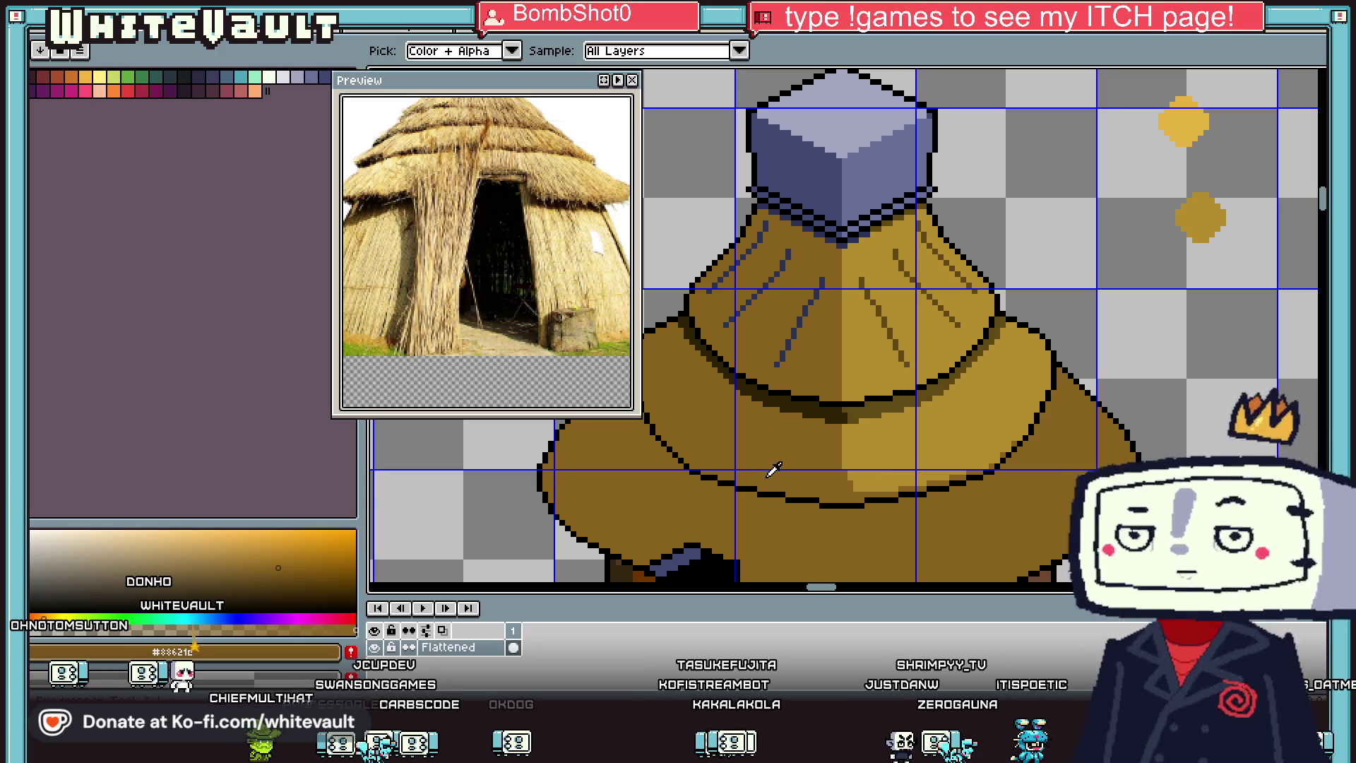
scroll(766, 469, down, 2)
scroll(735, 490, up, 1)
click(886, 480)
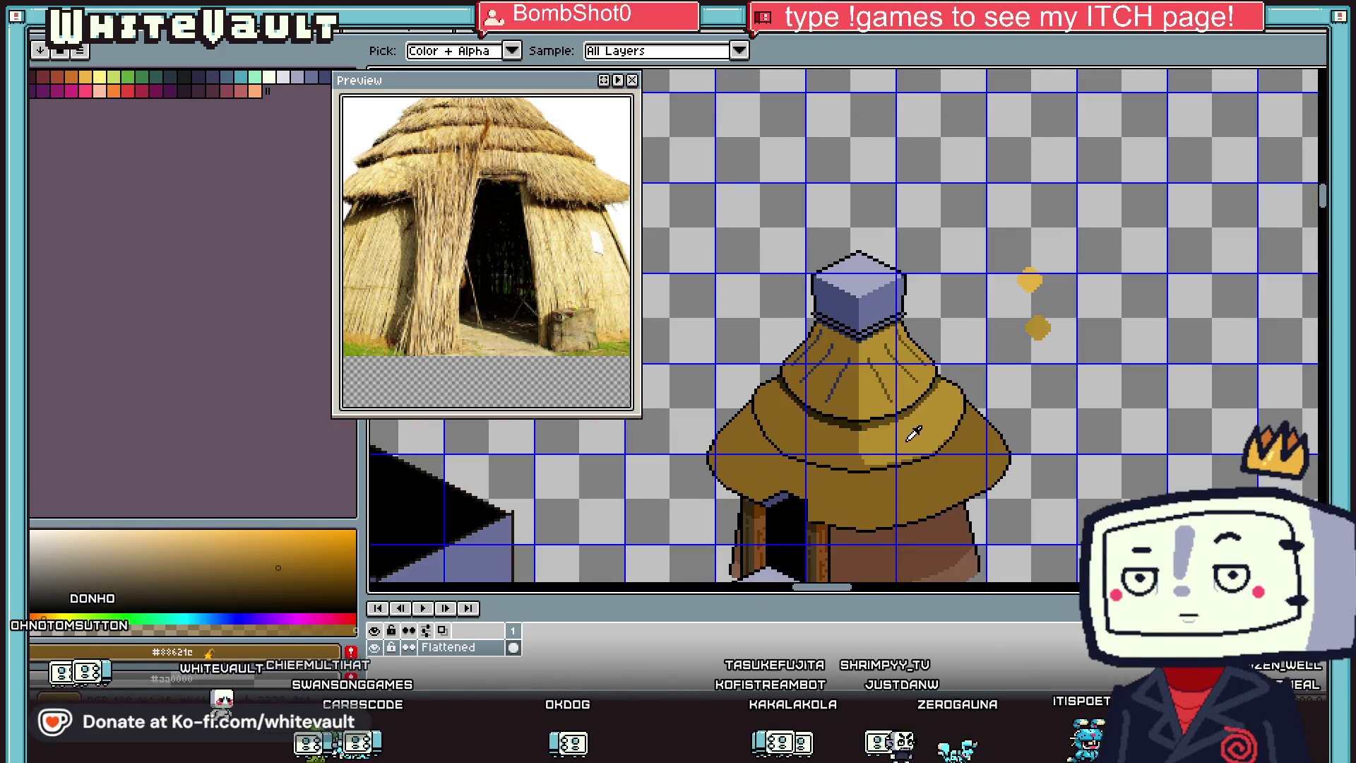
scroll(897, 505, up, 3)
key(ctrl+z)
key(plus)
key(plus)
scroll(873, 445, down, 2)
drag(860, 432, 930, 502)
key(ctrl+z)
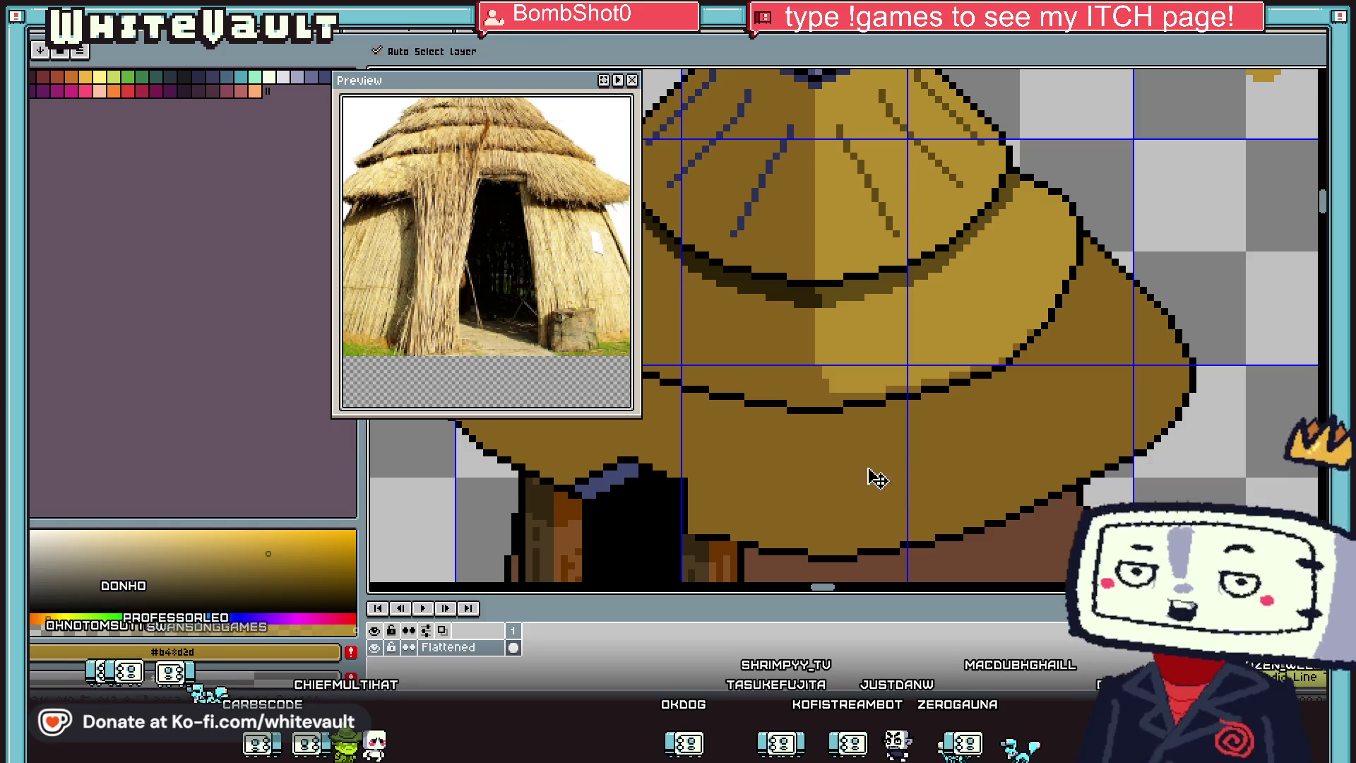
Step: Add a light vertical highlight down the brim, plus one-pixel highlights along its inner and lower edges
key(plus)
drag(837, 438, 856, 536)
key(minus)
key(minus)
key(minus)
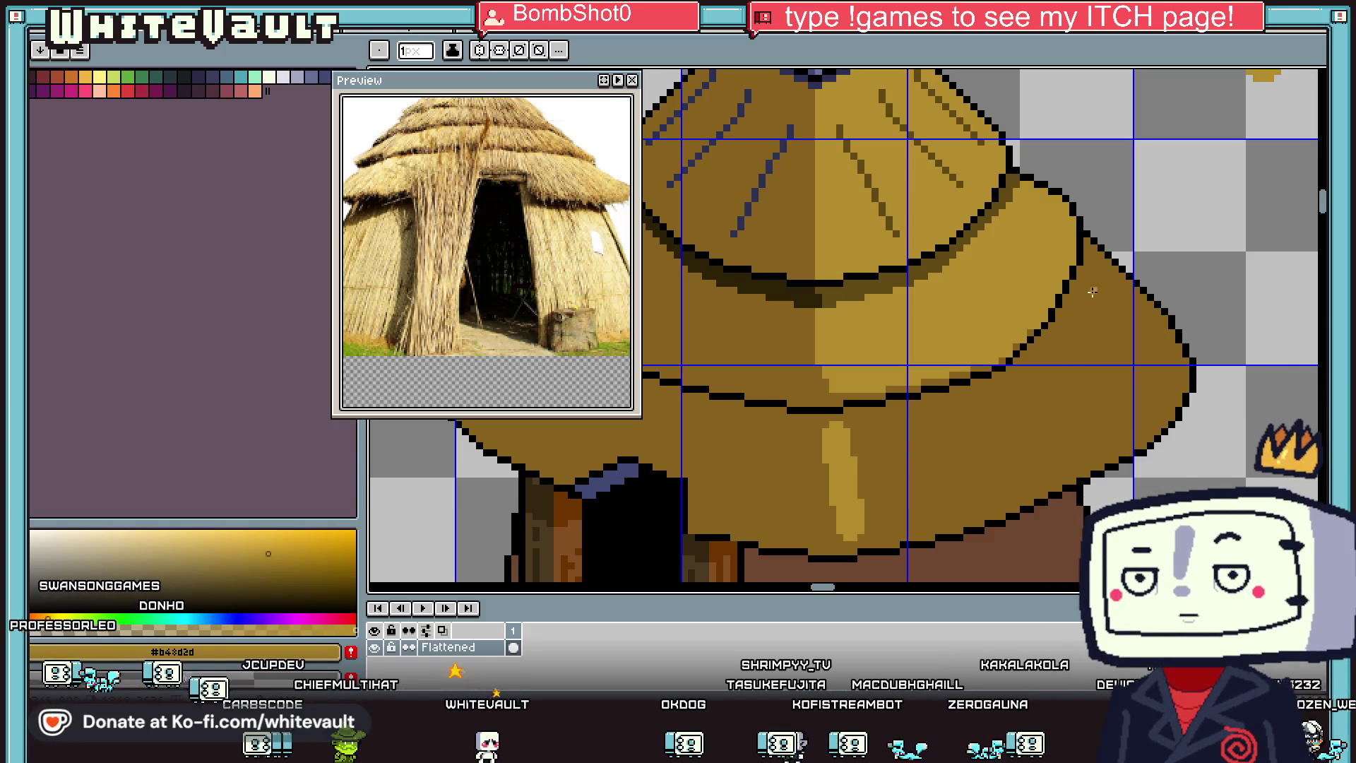
mouse_move(1100, 274)
mouse_down()
mouse_move(1088, 325)
mouse_move(996, 401)
mouse_move(839, 433)
mouse_up()
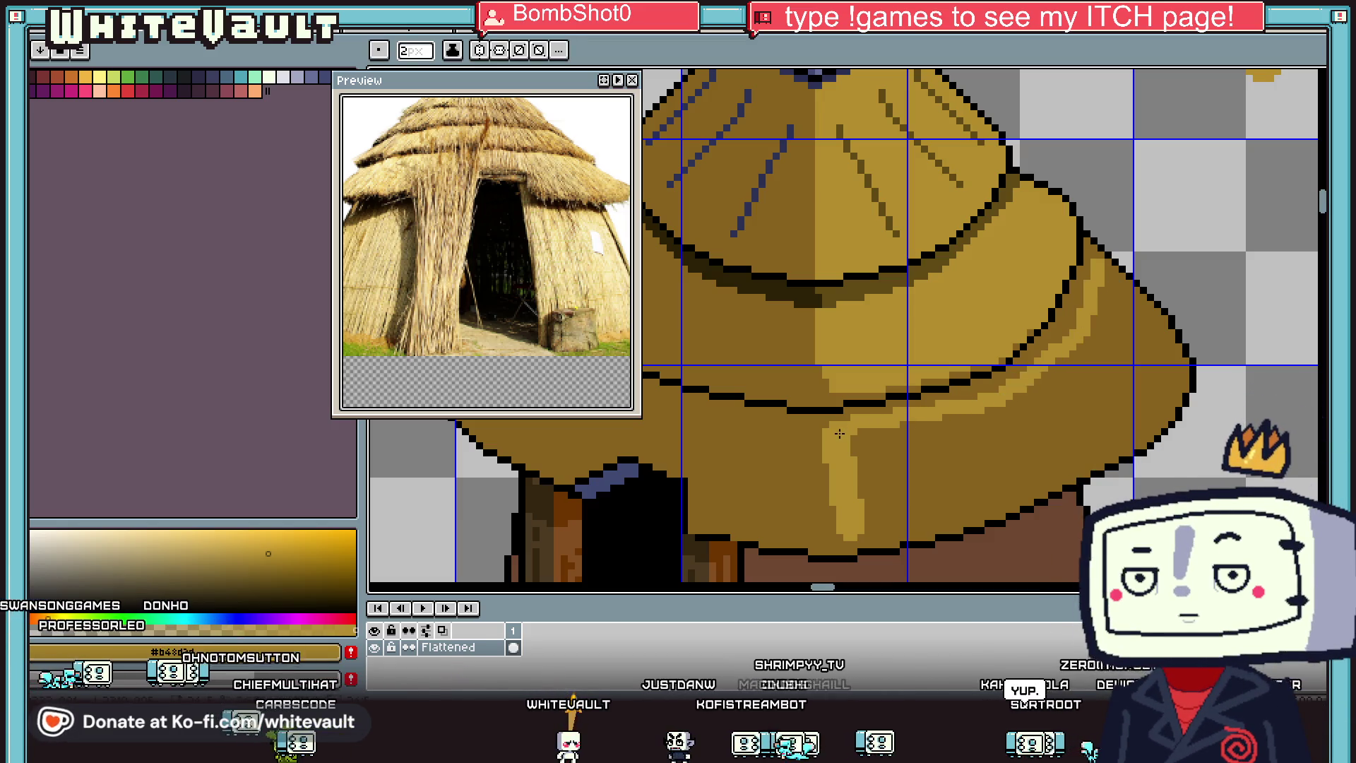
mouse_move(866, 532)
mouse_down()
mouse_move(1008, 499)
mouse_move(1116, 413)
mouse_move(1141, 364)
mouse_move(1108, 274)
mouse_up()
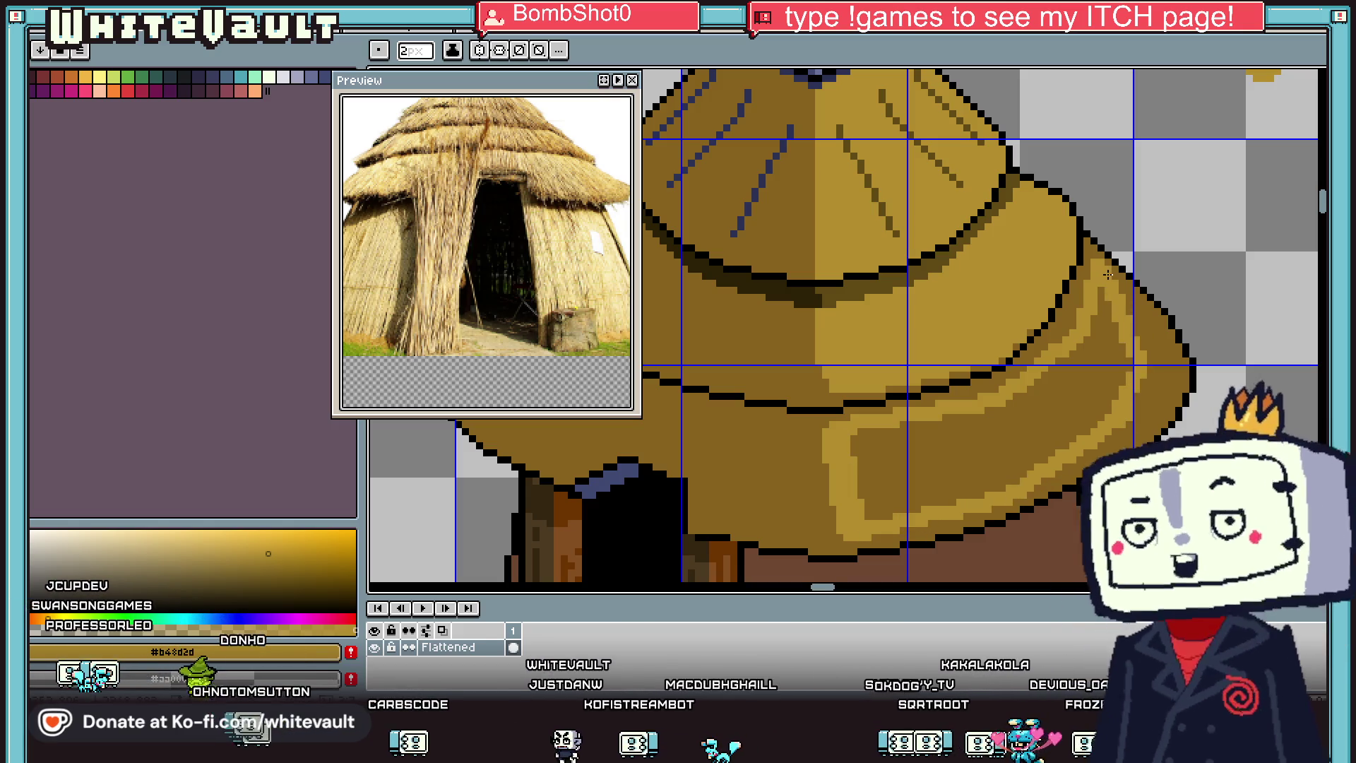
key(g)
scroll(1106, 329, down, 3)
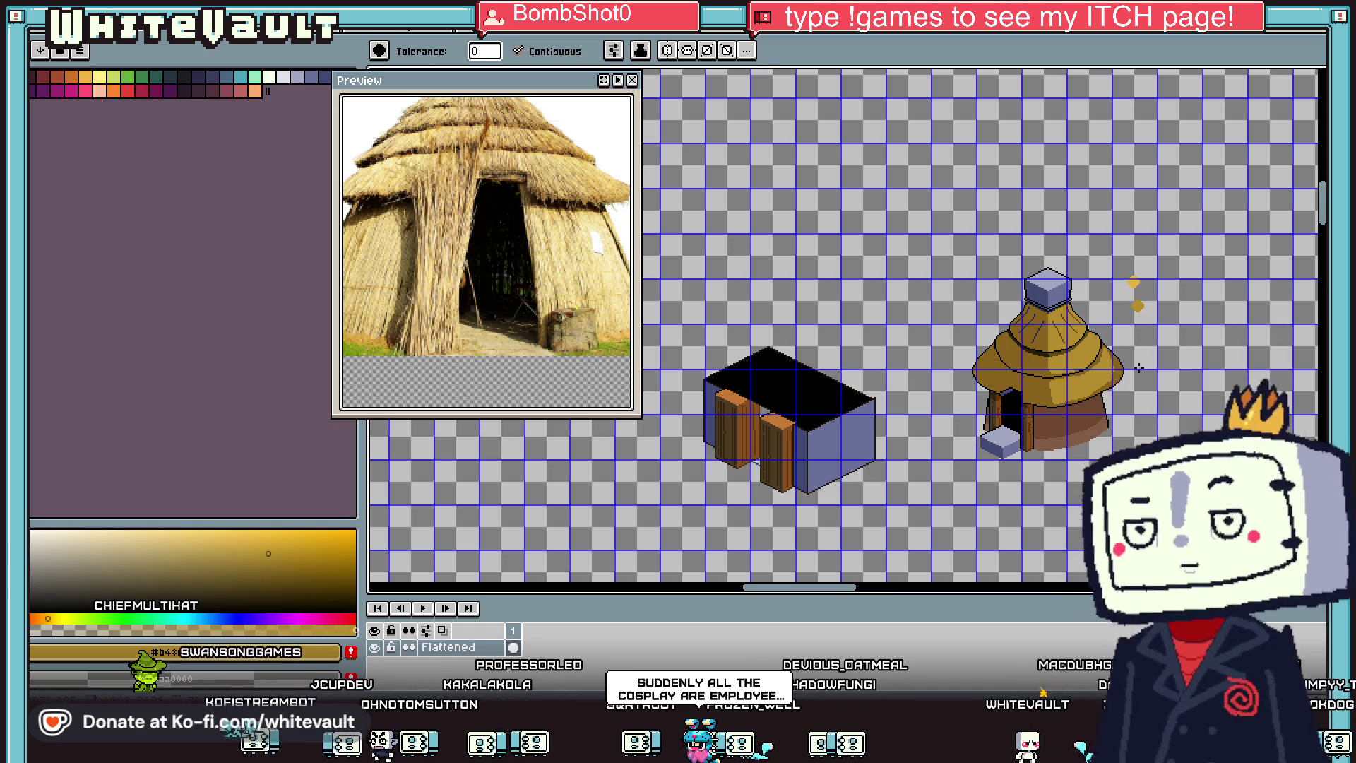
Step: Repaint the dark shading down the roof brim's right edge in lighter tan
scroll(1138, 368, up, 5)
key(i)
key(b)
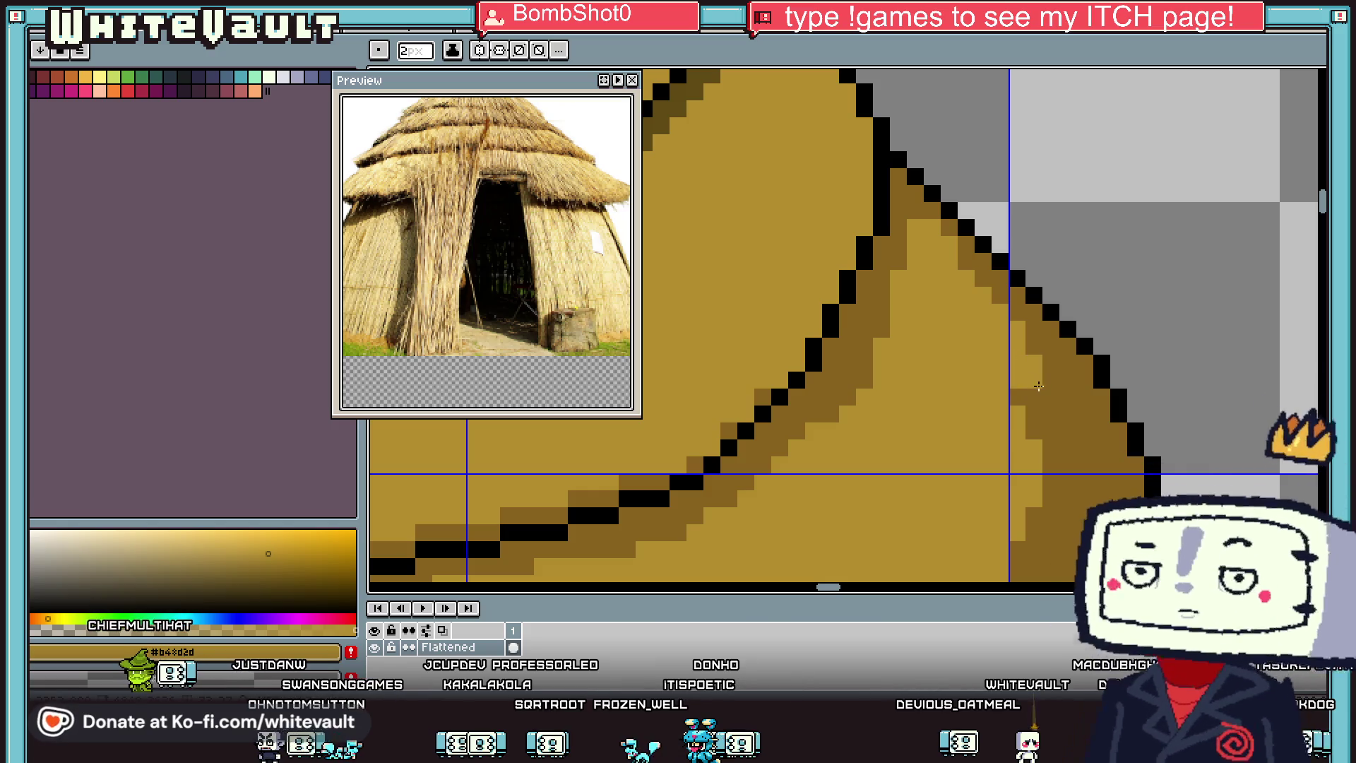
drag(1038, 386, 1053, 448)
scroll(1056, 461, down, 1)
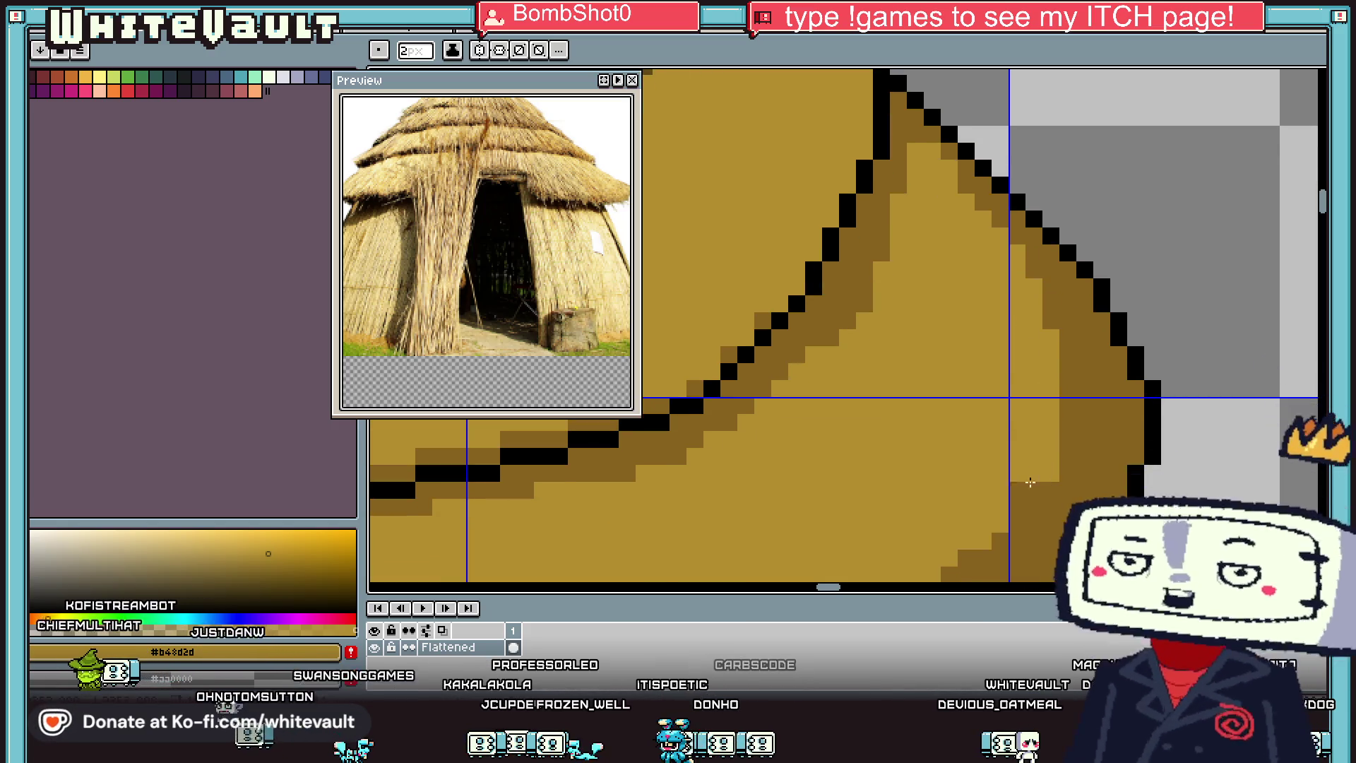
scroll(1017, 502, down, 1)
scroll(1017, 502, down, 1)
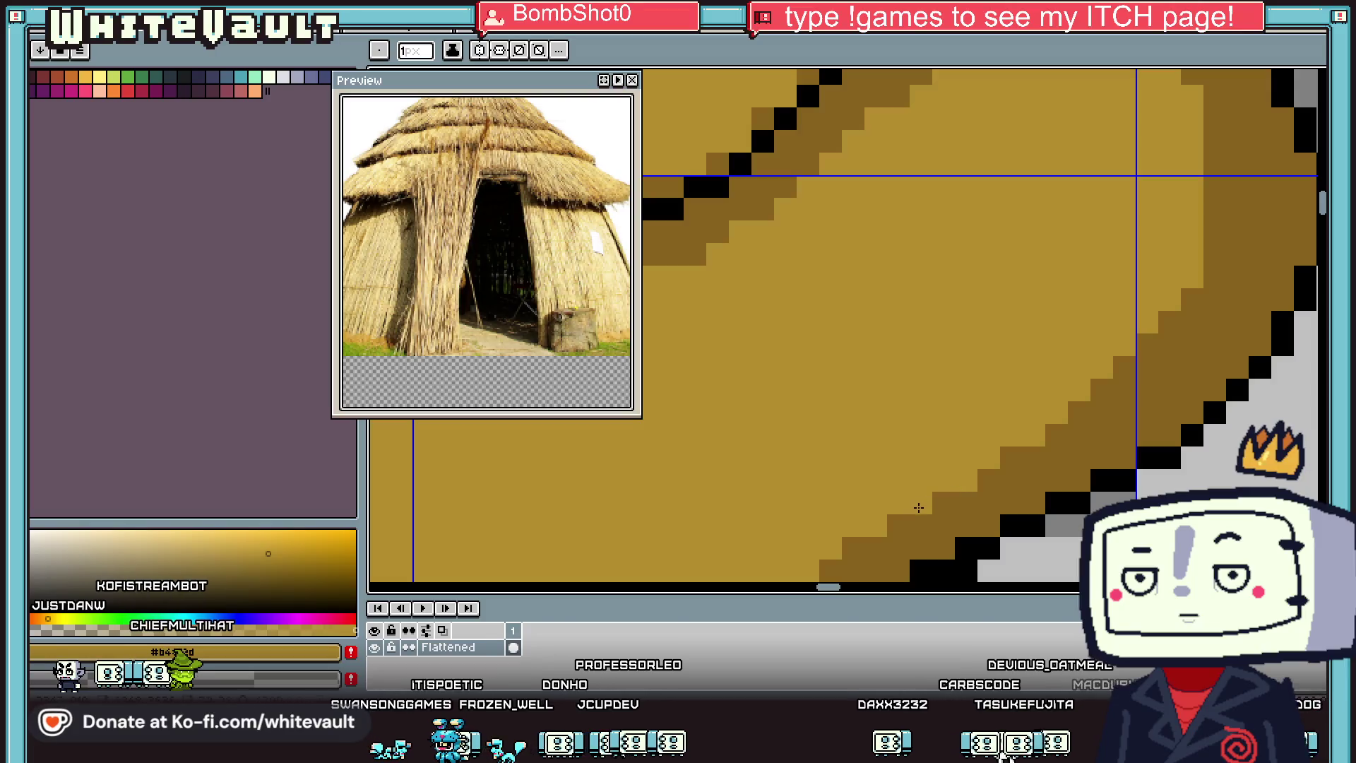
scroll(888, 548, down, 1)
scroll(888, 548, down, 2)
scroll(847, 502, up, 5)
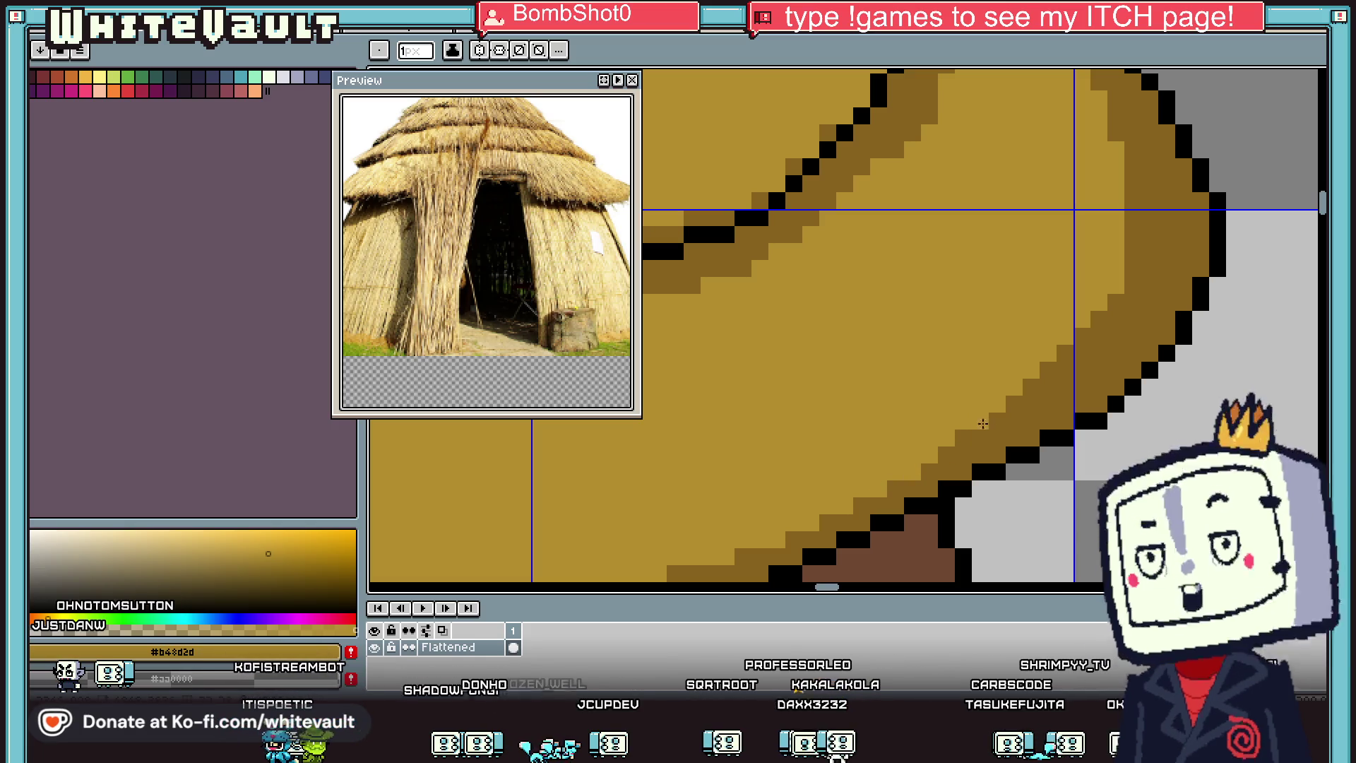
scroll(1007, 440, down, 2)
scroll(1118, 349, up, 3)
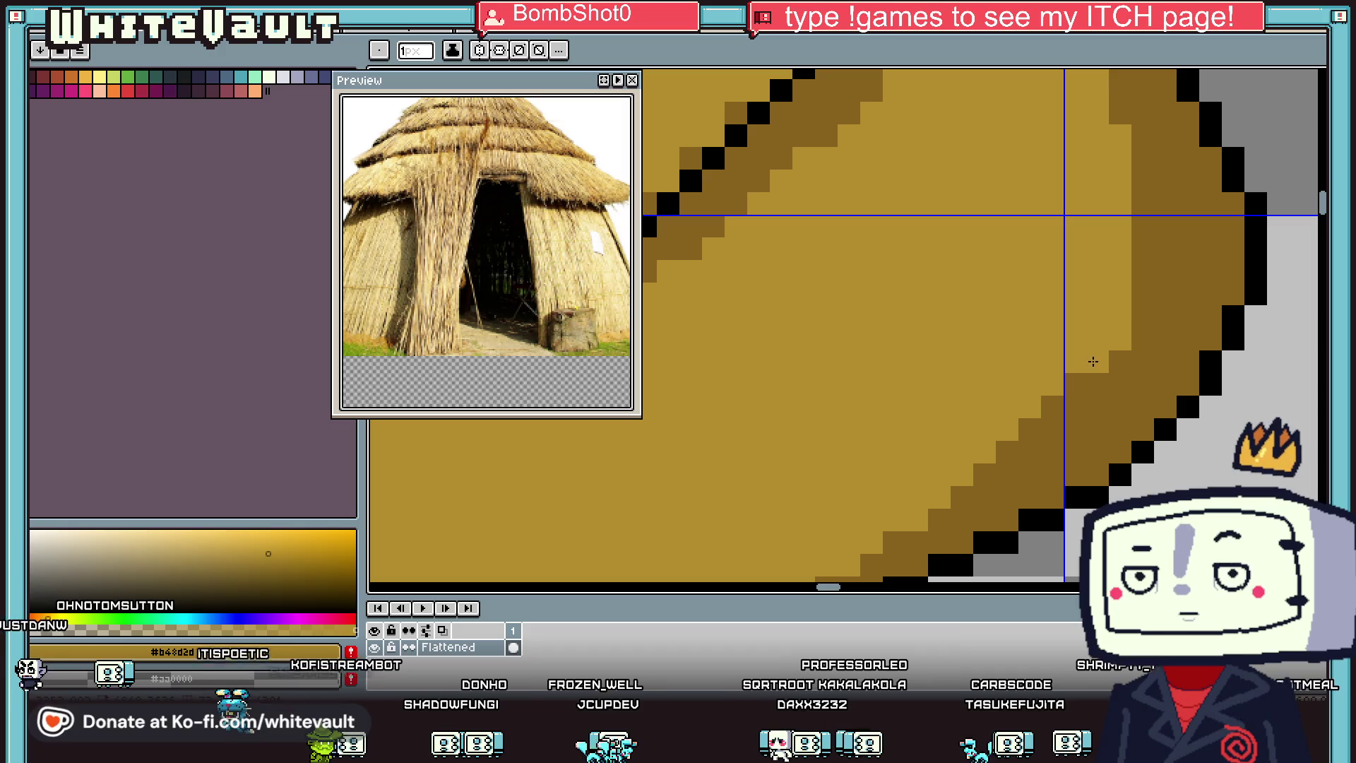
scroll(1156, 401, down, 3)
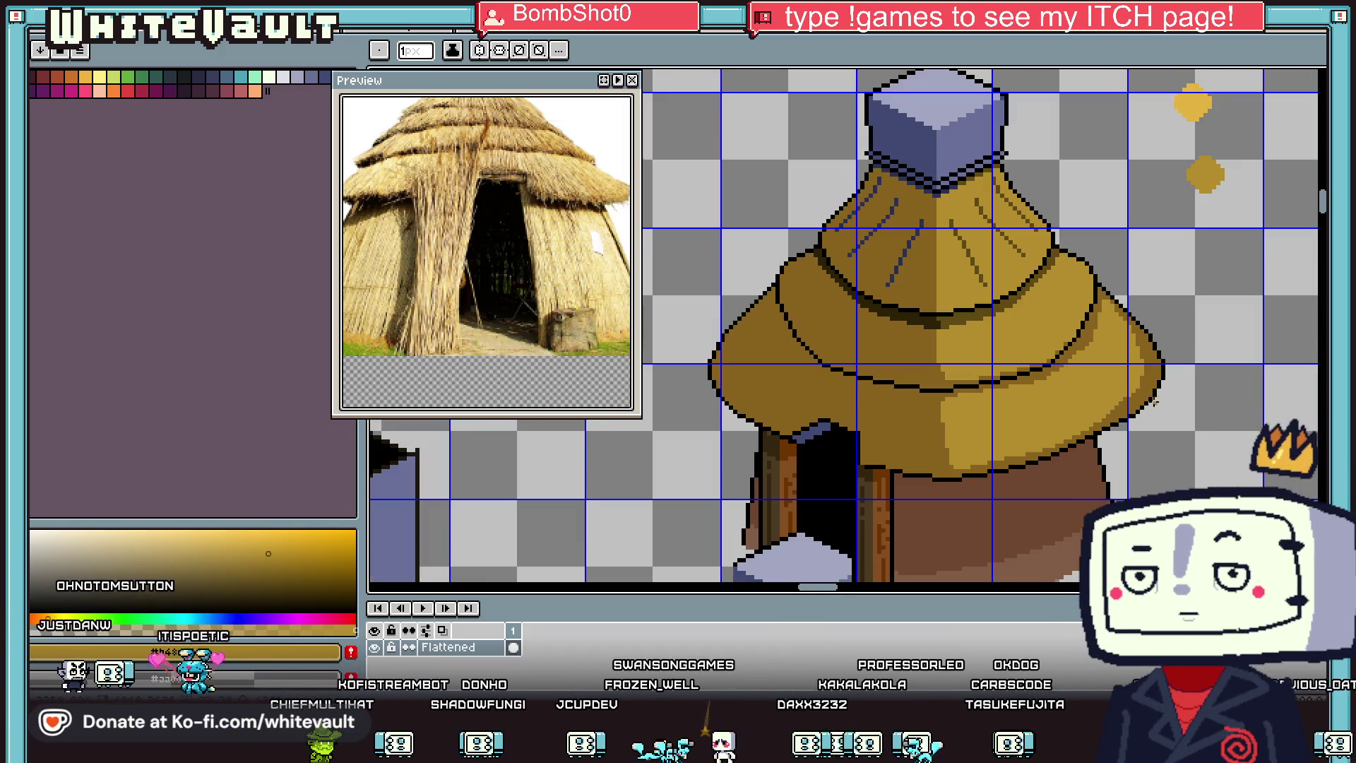
scroll(1123, 398, up, 3)
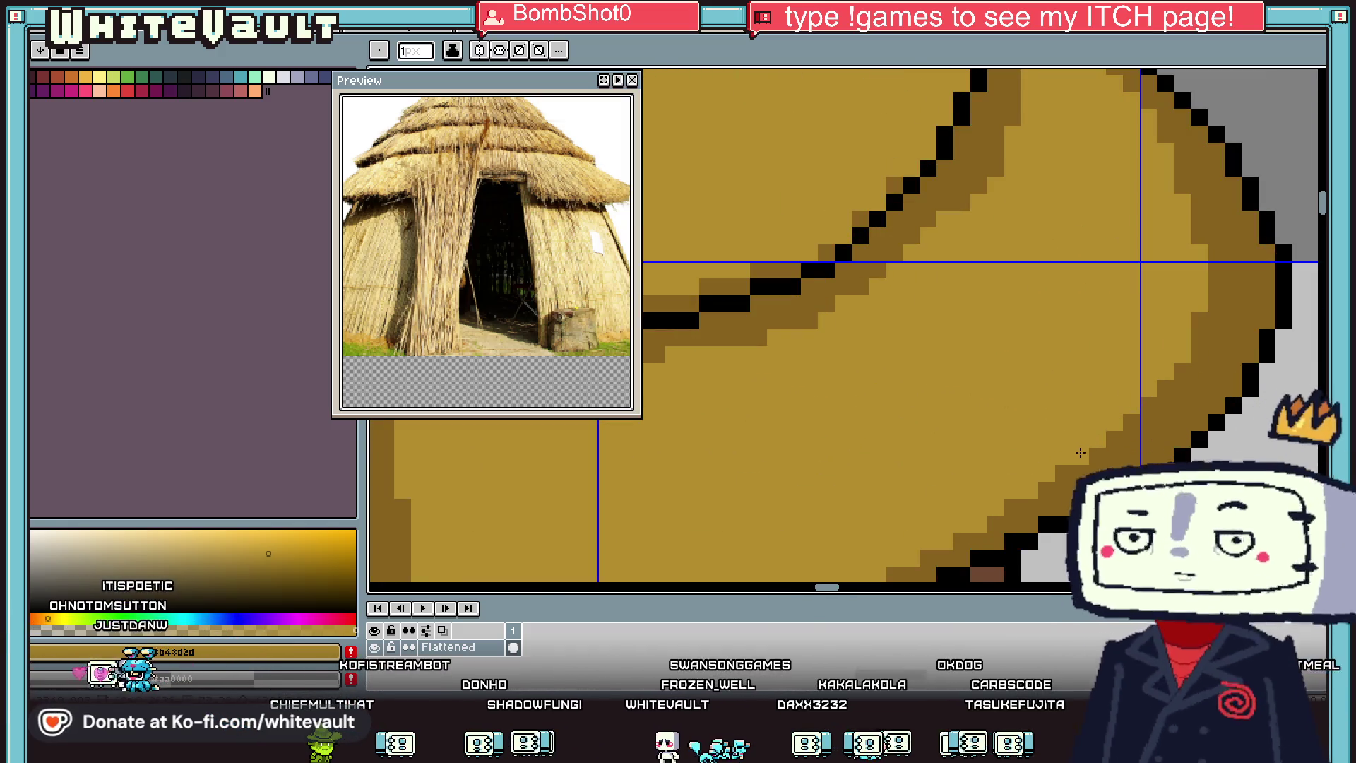
scroll(1055, 469, down, 3)
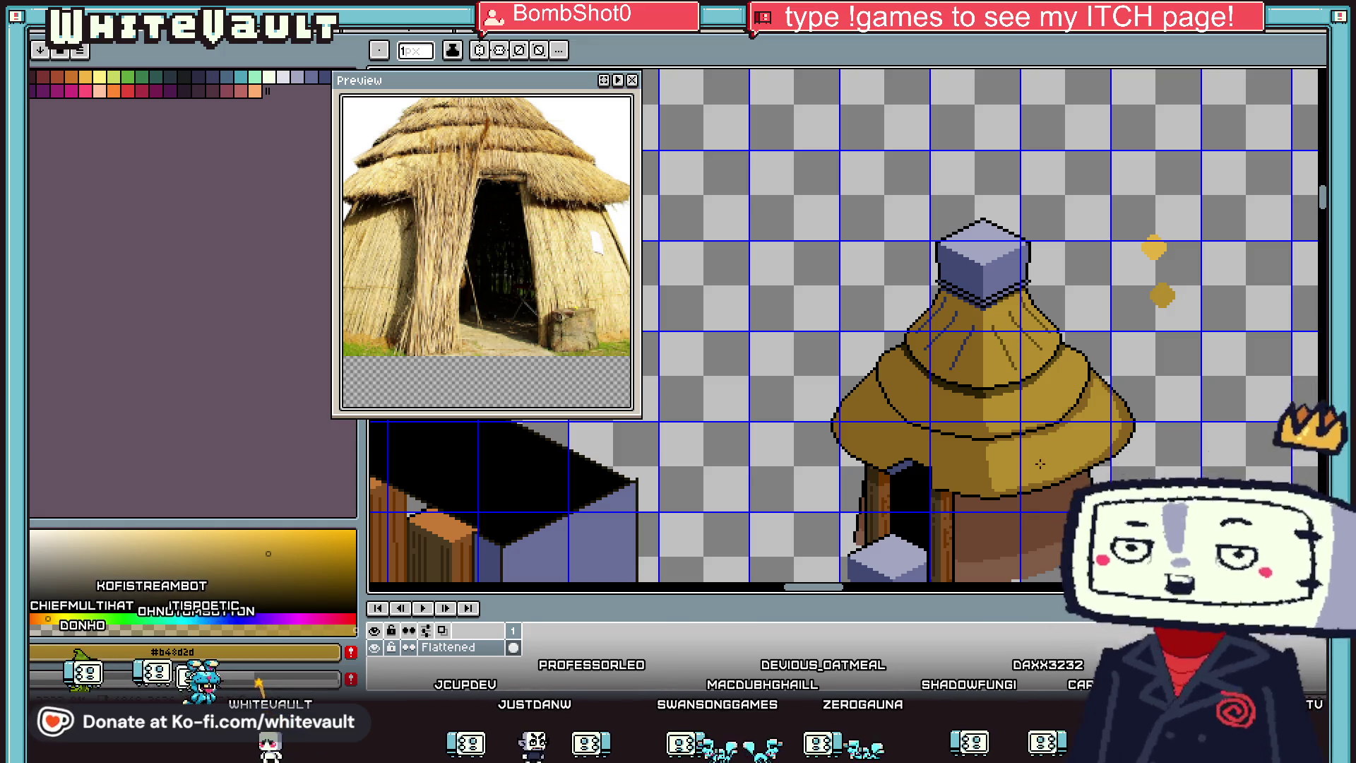
Step: Darken the blue-grey line above the doorway with a darker colour sampled from the drawing
scroll(971, 436, up, 1)
alt+click(995, 346)
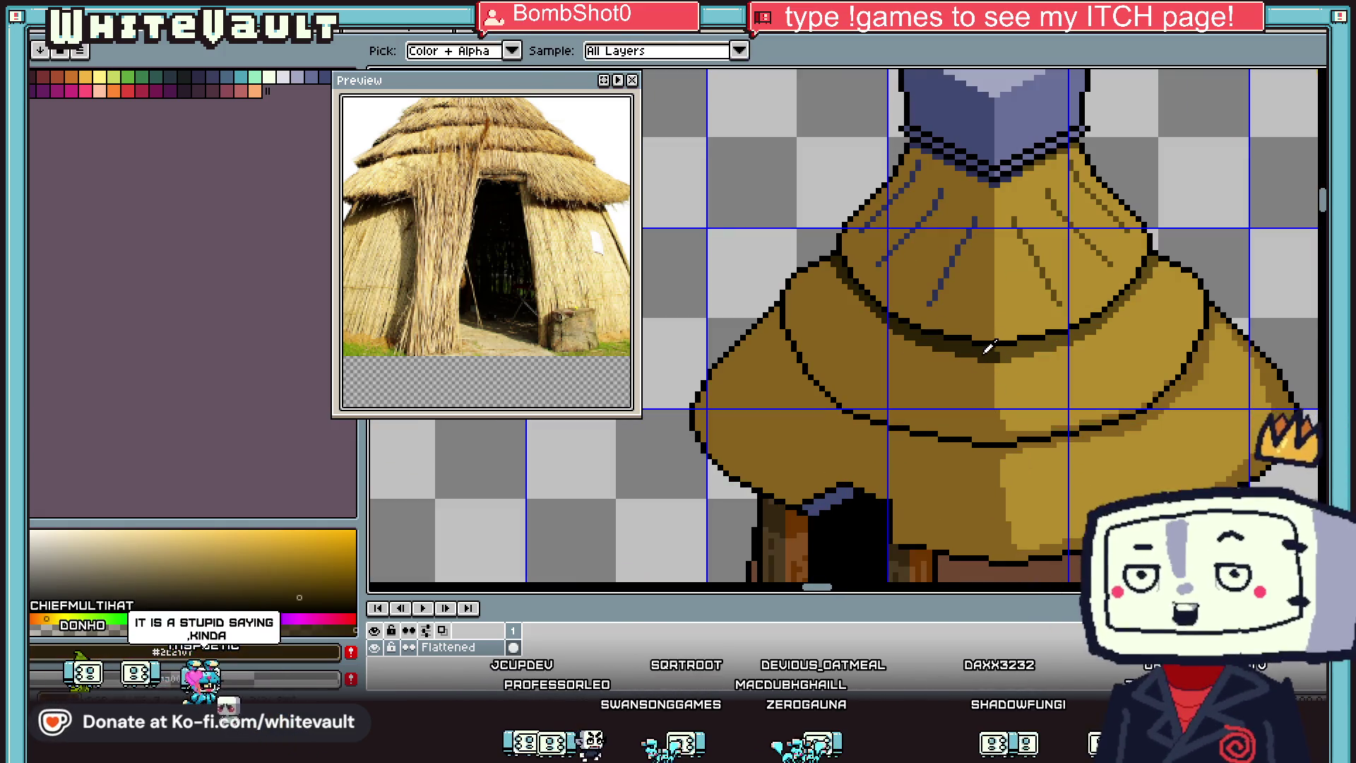
drag(805, 507, 842, 497)
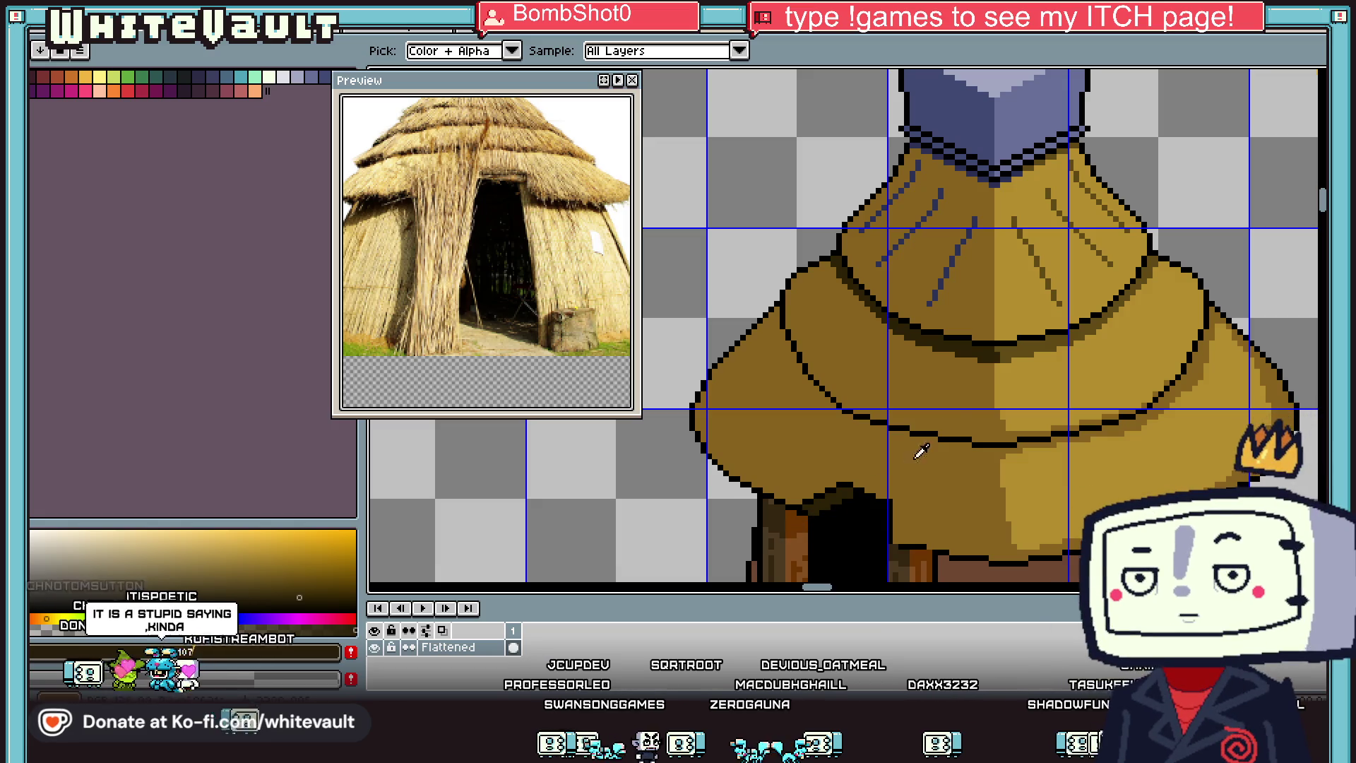
scroll(845, 427, up, 3)
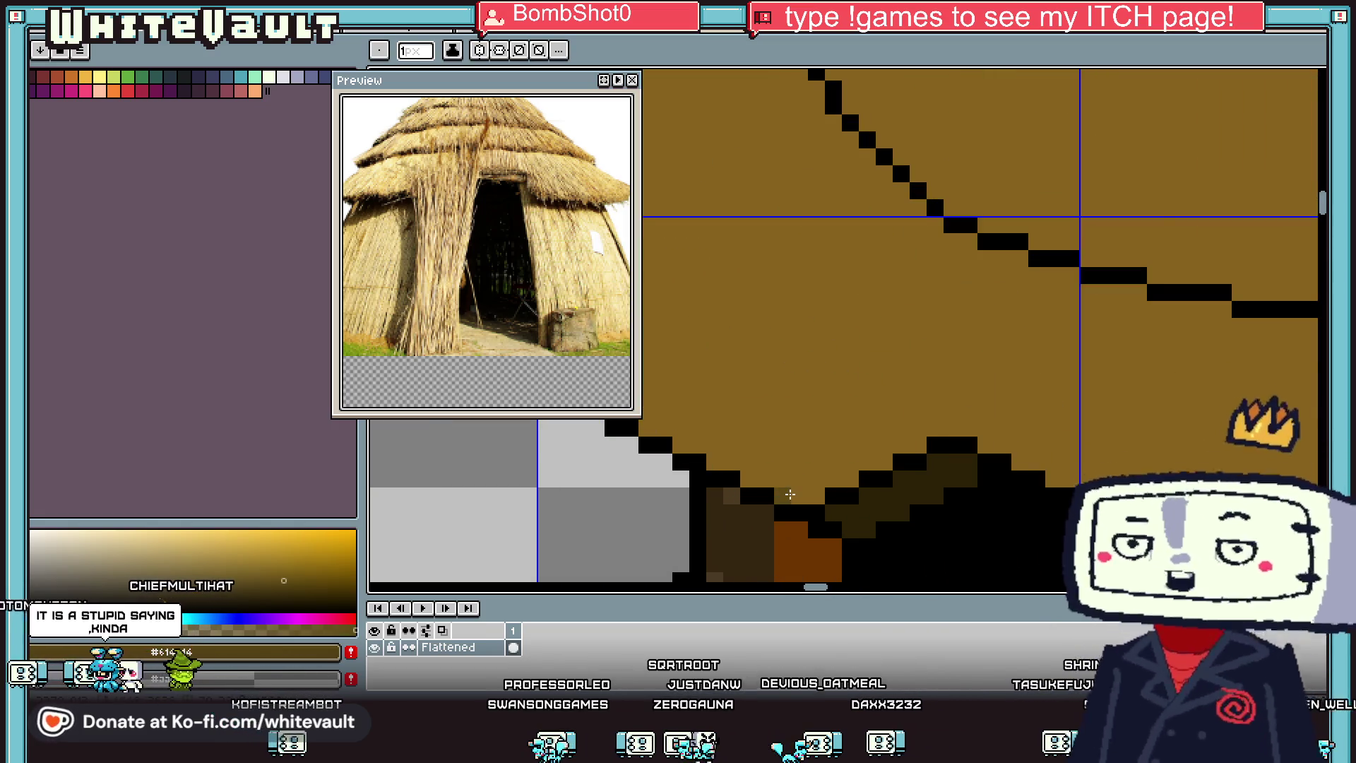
scroll(844, 427, down, 4)
scroll(844, 427, up, 3)
scroll(866, 310, down, 2)
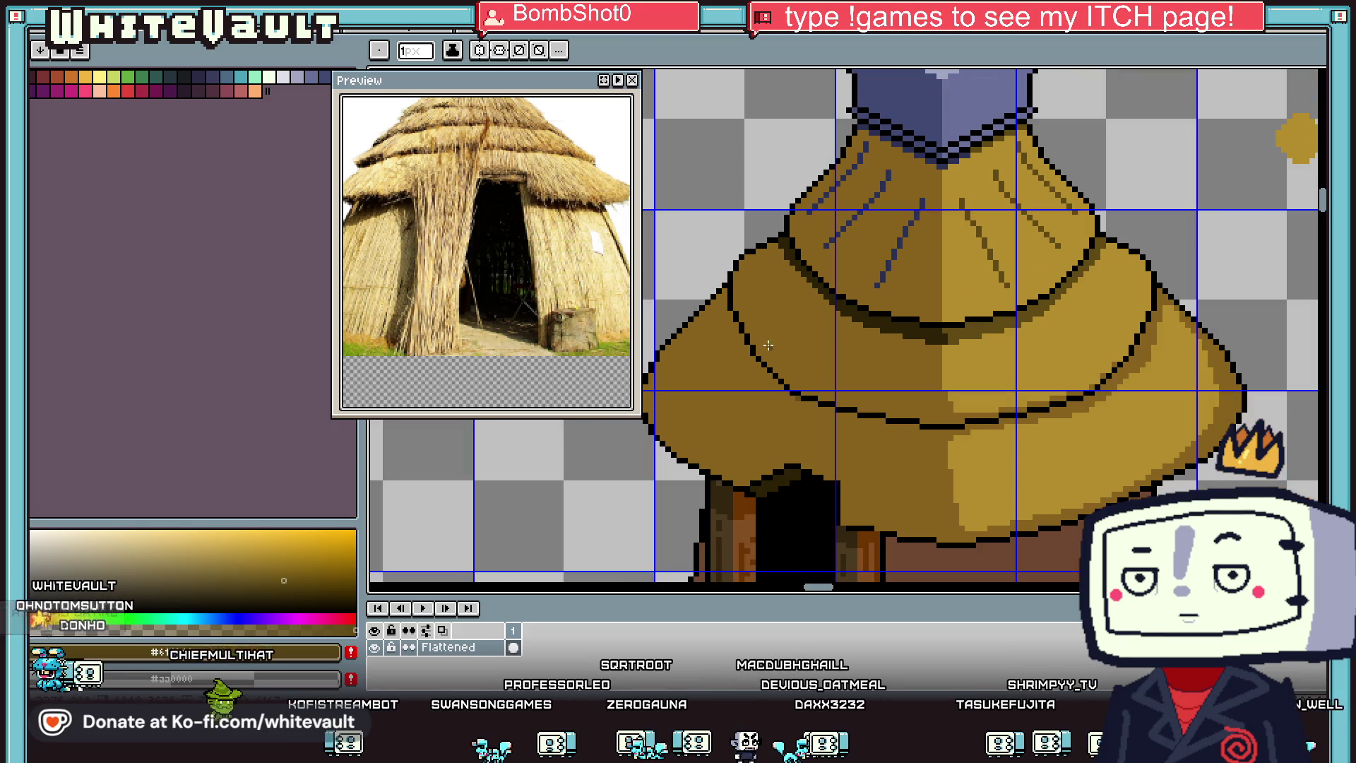
Step: Lighten a patch of the hut roof with the bucket fill
key(g)
click(866, 310)
scroll(876, 332, down, 2)
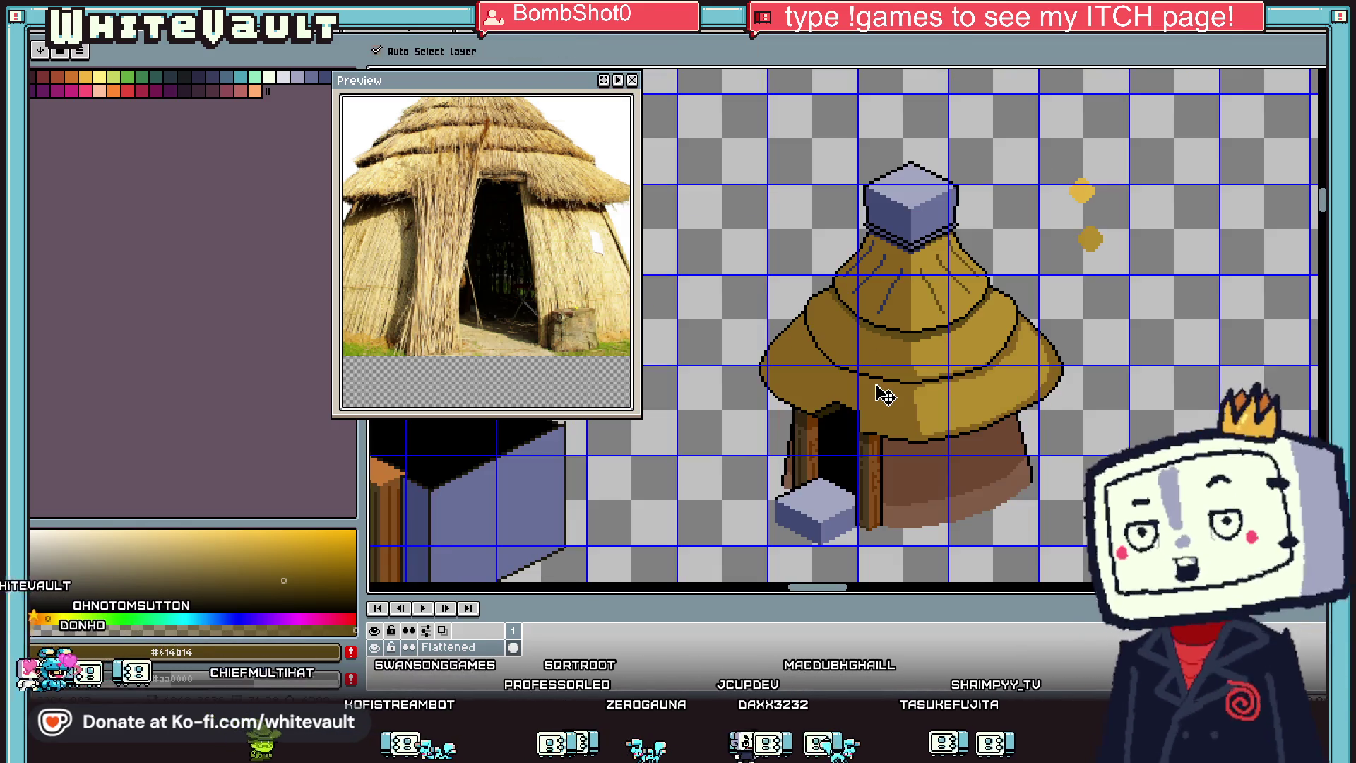
scroll(906, 381, up, 1)
Step: Draw a dark brown stroke beside the roof outline and add a dark roof pixel
key(i)
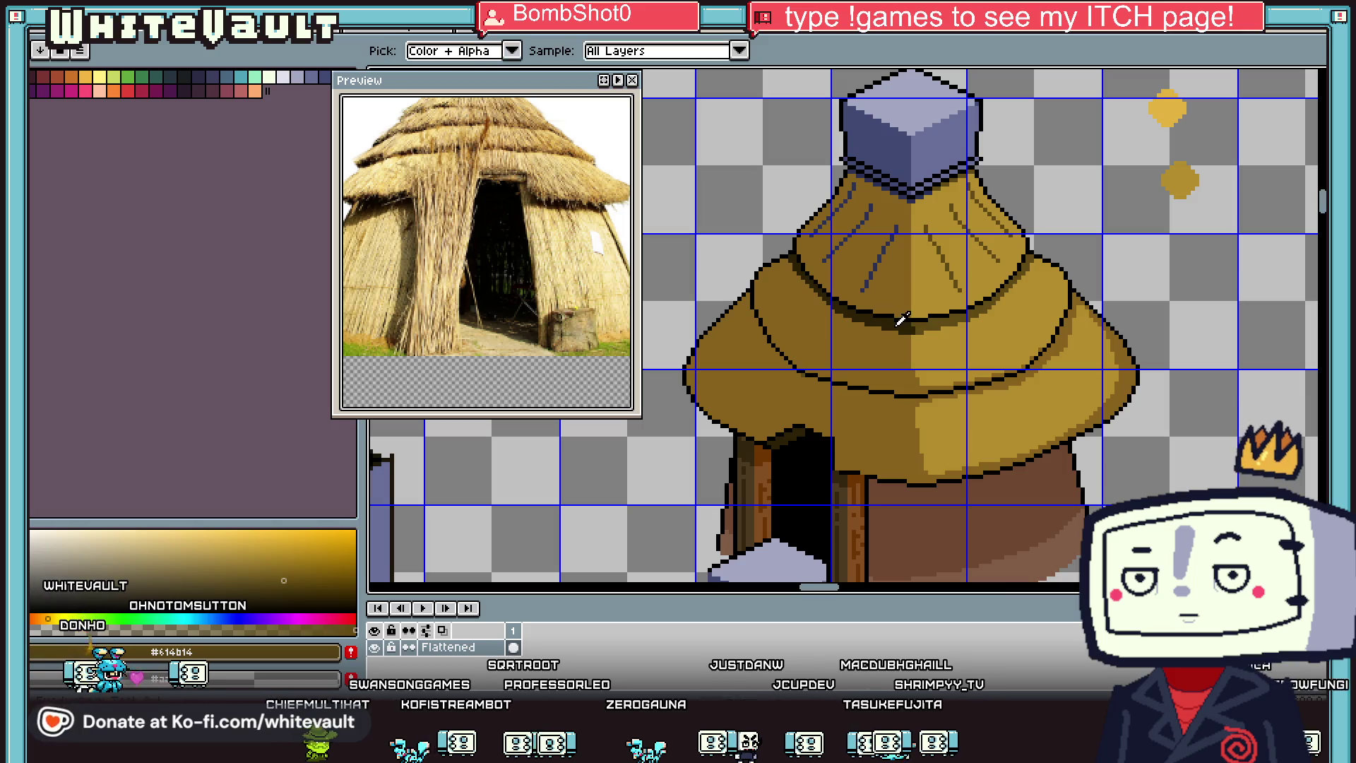
click(897, 315)
key(b)
scroll(763, 282, up, 3)
drag(764, 283, 769, 322)
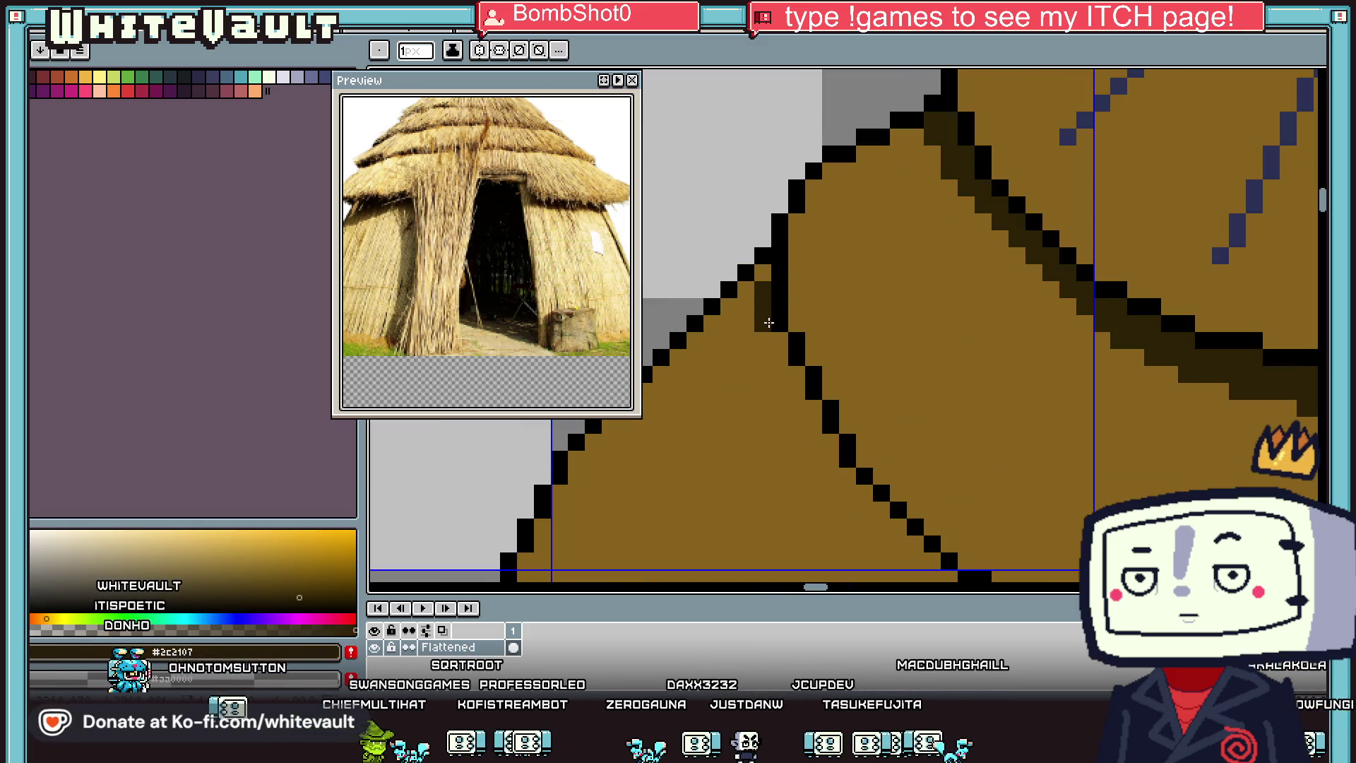
click(825, 288)
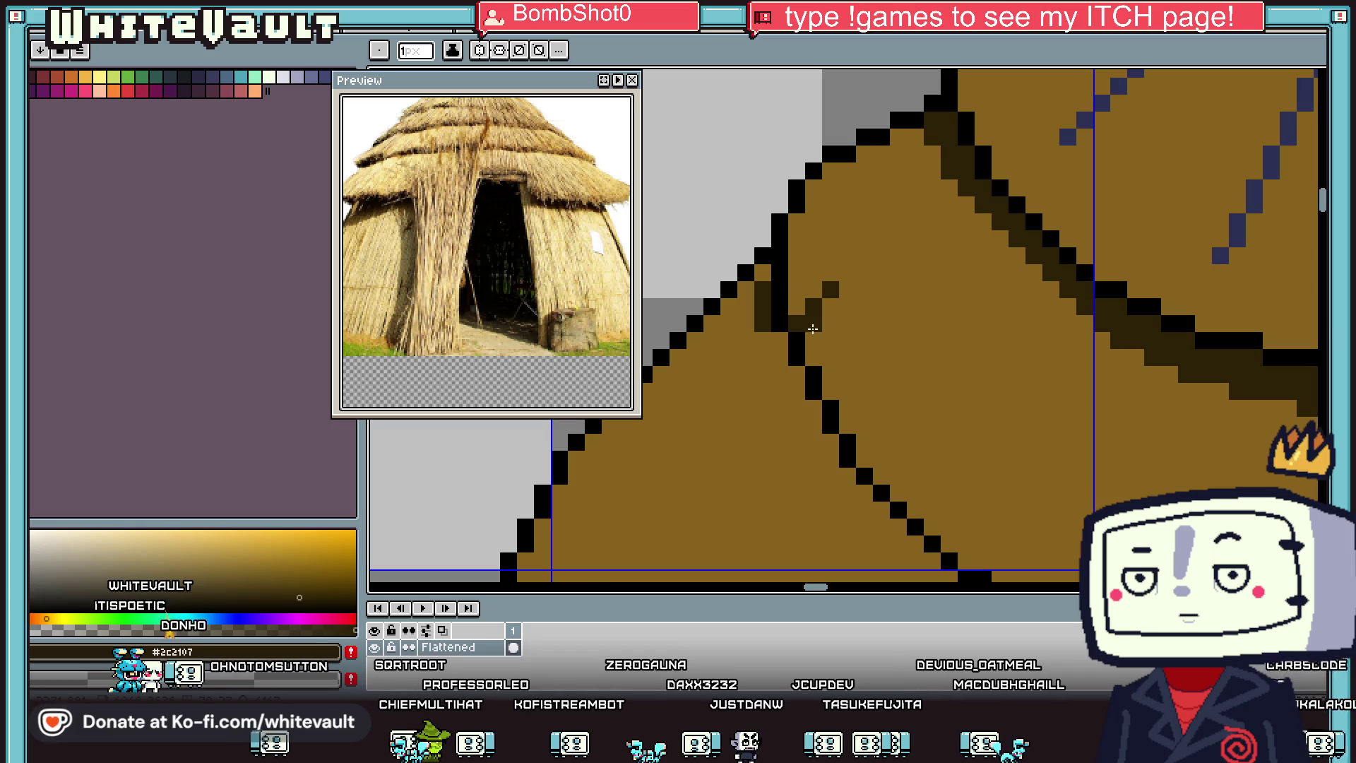
scroll(813, 352, down, 3)
Step: Add two dark pixels near the roof edge
key(i)
scroll(853, 364, up, 1)
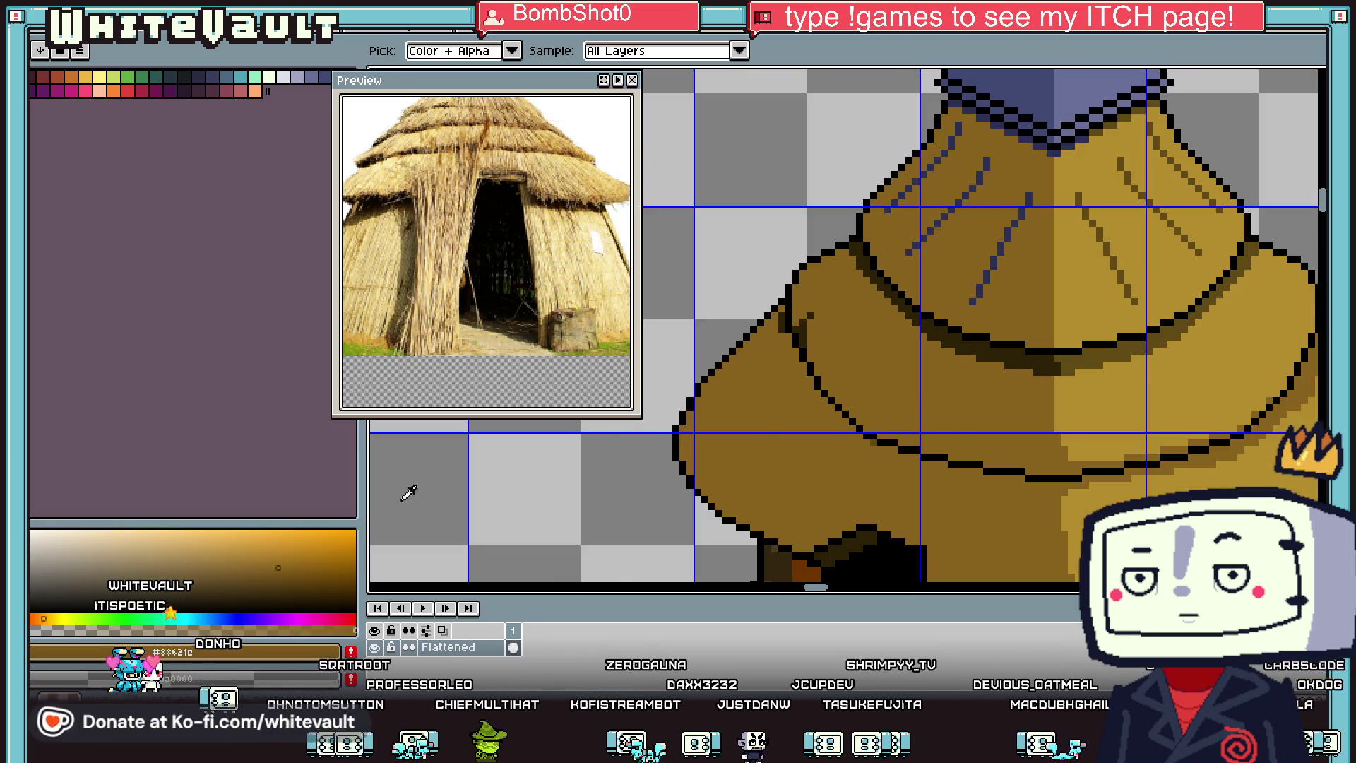
key(b)
scroll(794, 339, up, 3)
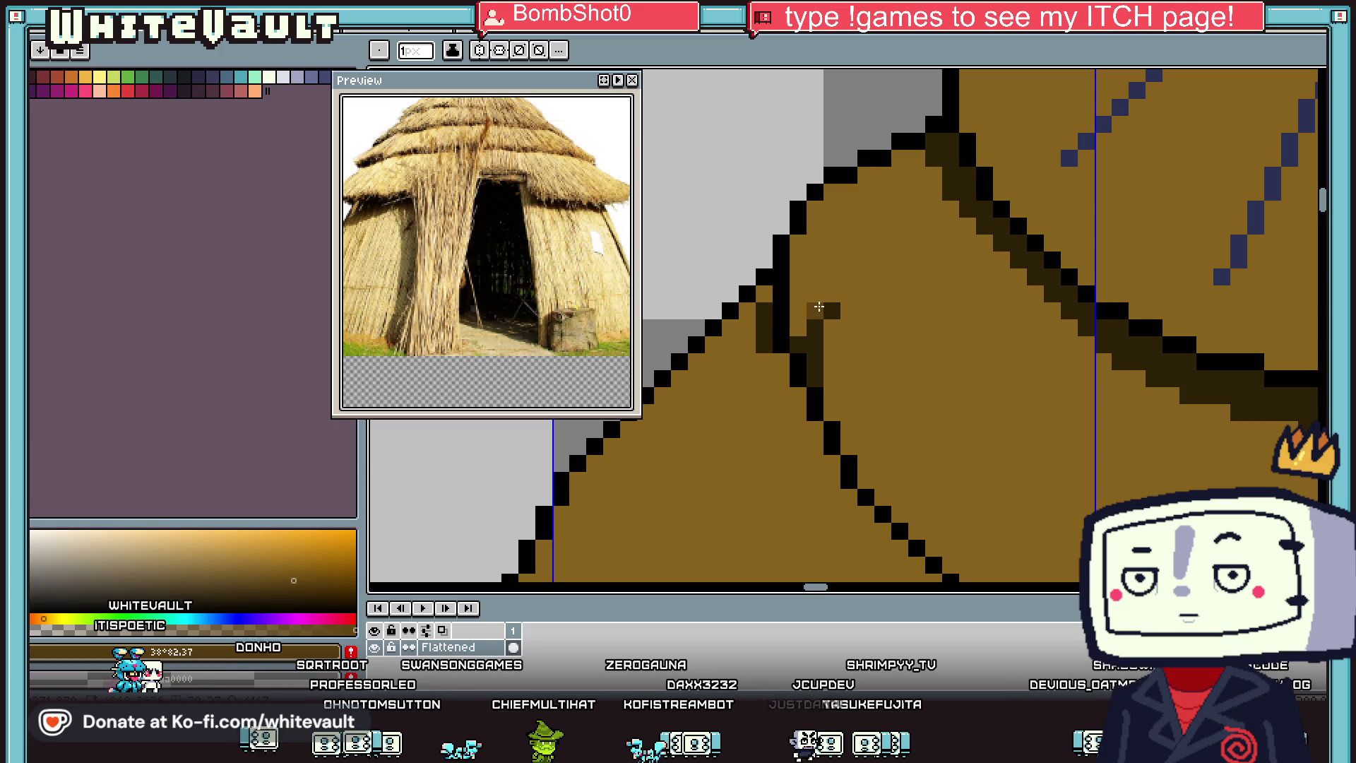
click(796, 338)
click(831, 361)
scroll(872, 391, down, 3)
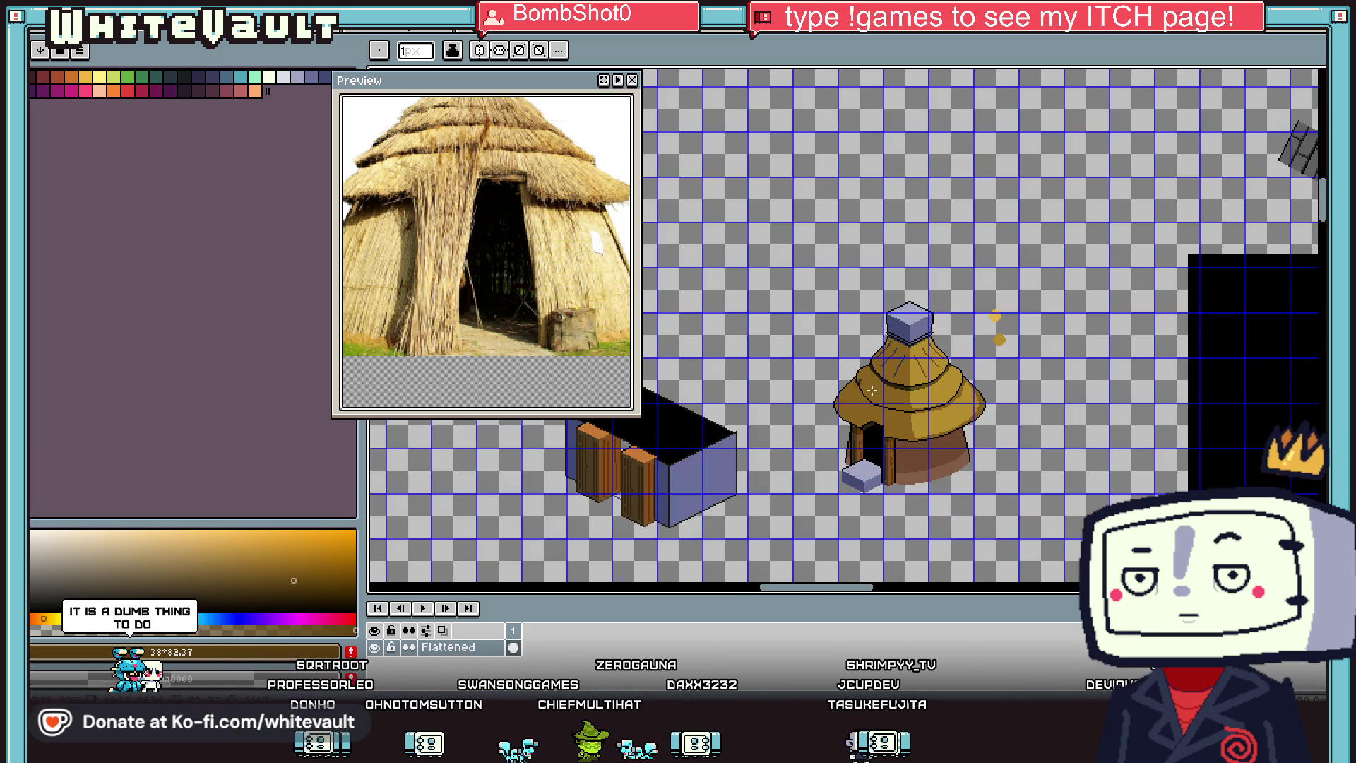
scroll(868, 391, up, 3)
Step: Place dark pixels on the roof edge and draw a diagonal thatch stroke up the roof
key(i)
click(884, 403)
key(b)
scroll(883, 402, up, 2)
click(900, 379)
click(901, 364)
drag(916, 343, 986, 292)
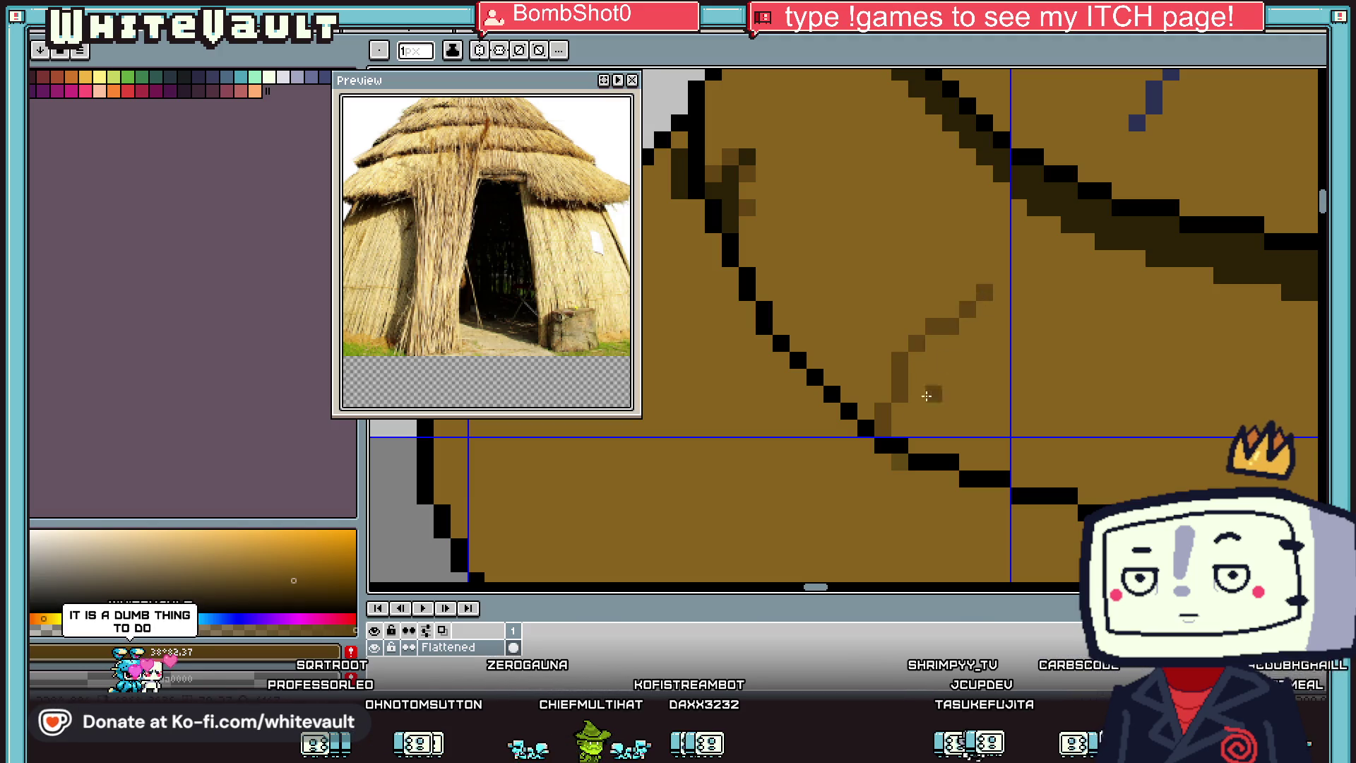
Step: In darker brown #2c2107, darken a roof pixel and the roof's lower-left edge
key(i)
click(734, 174)
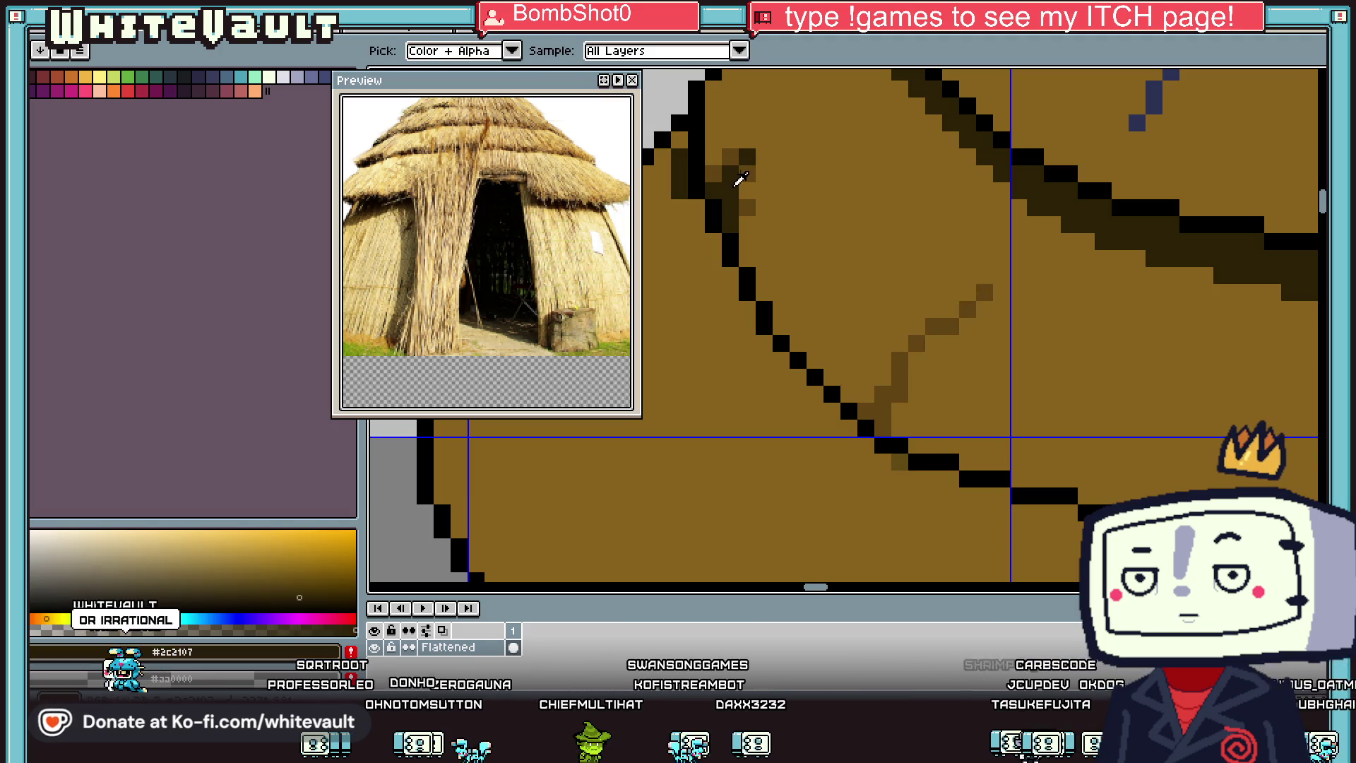
key(b)
click(901, 393)
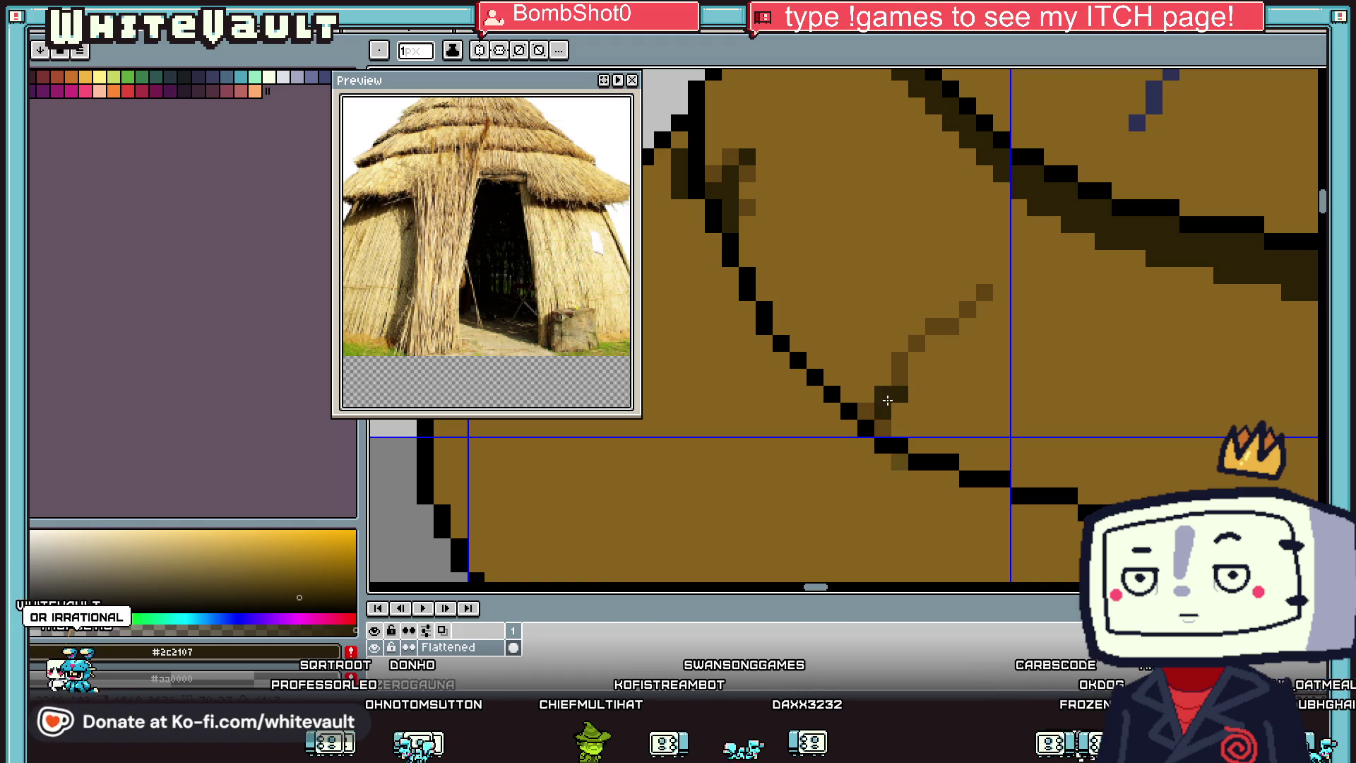
scroll(887, 401, down, 3)
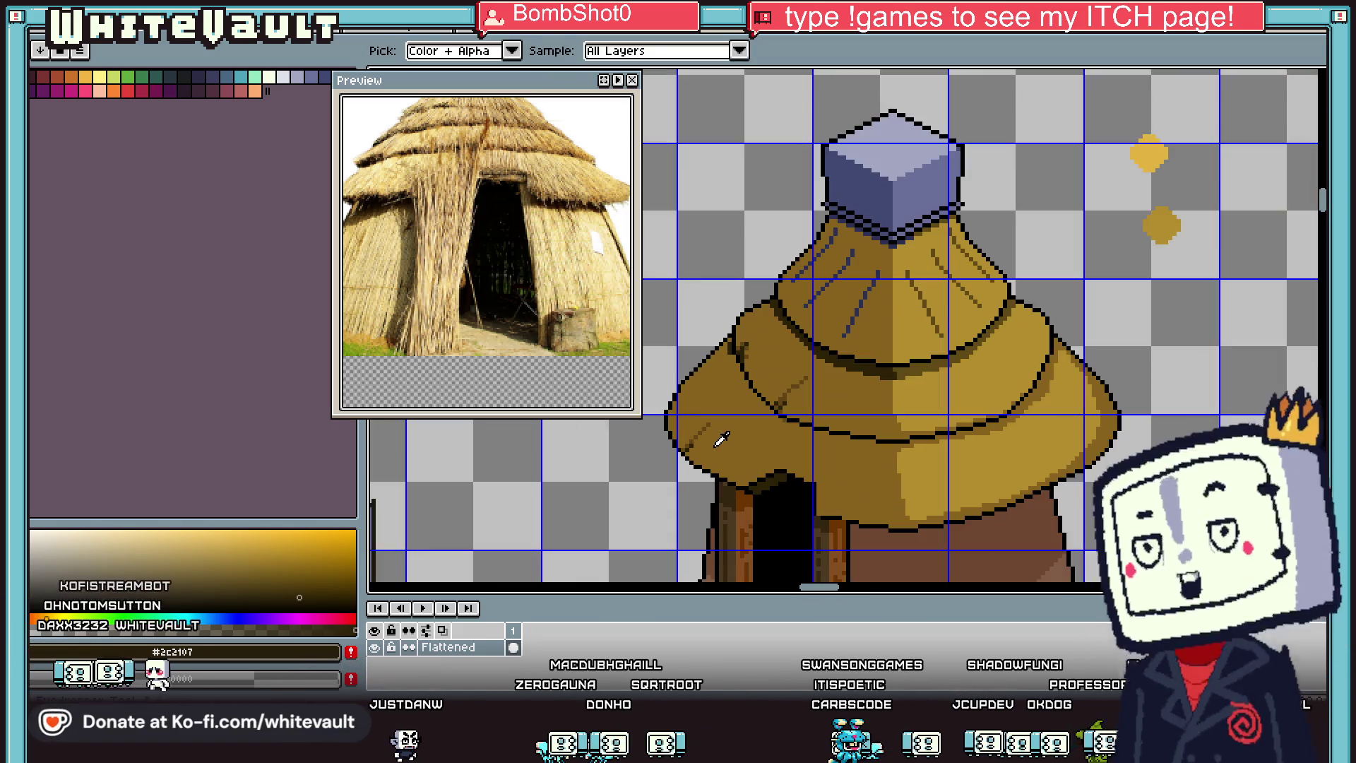
scroll(656, 410, up, 3)
drag(664, 400, 676, 387)
Step: In mid brown #614411, draw a diagonal thatch line and a vertical line up from the doorway
key(i)
click(747, 402)
key(b)
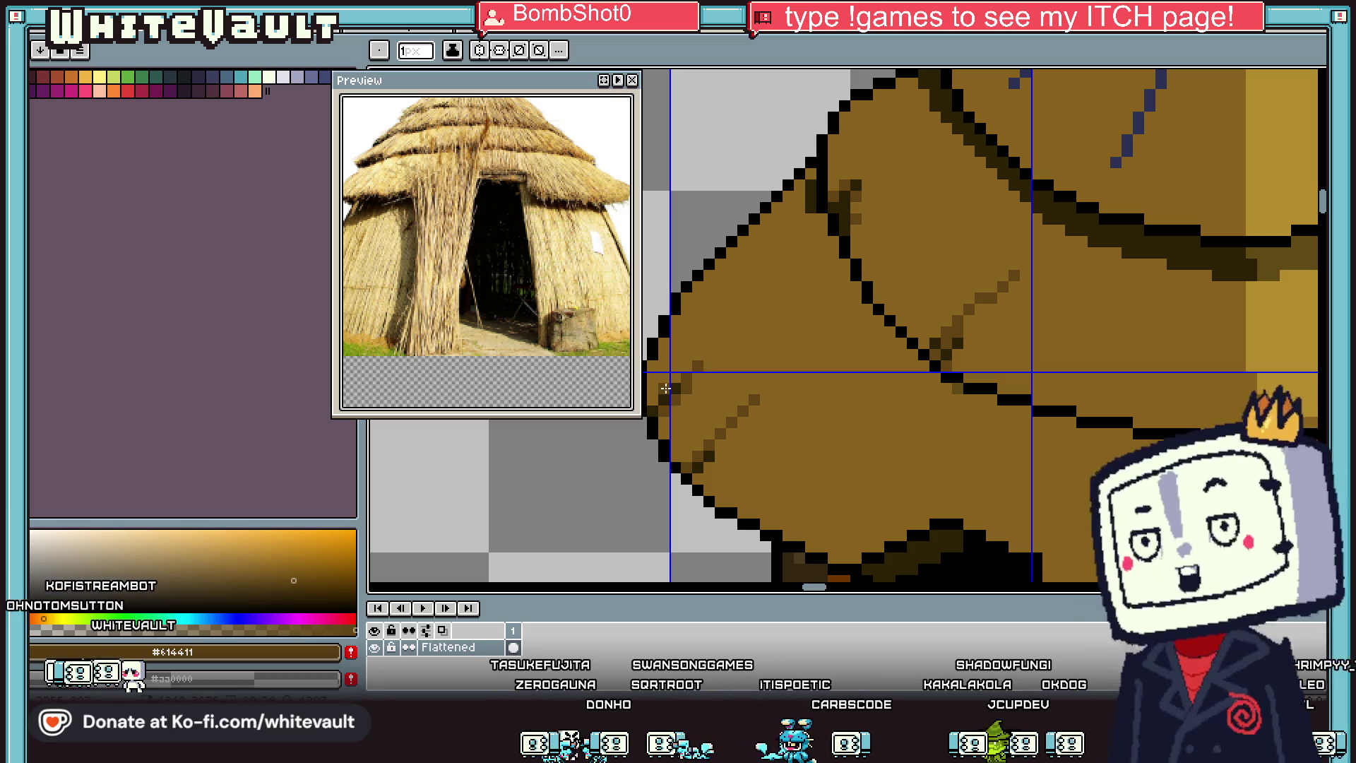
scroll(655, 400, down, 3)
scroll(784, 470, up, 3)
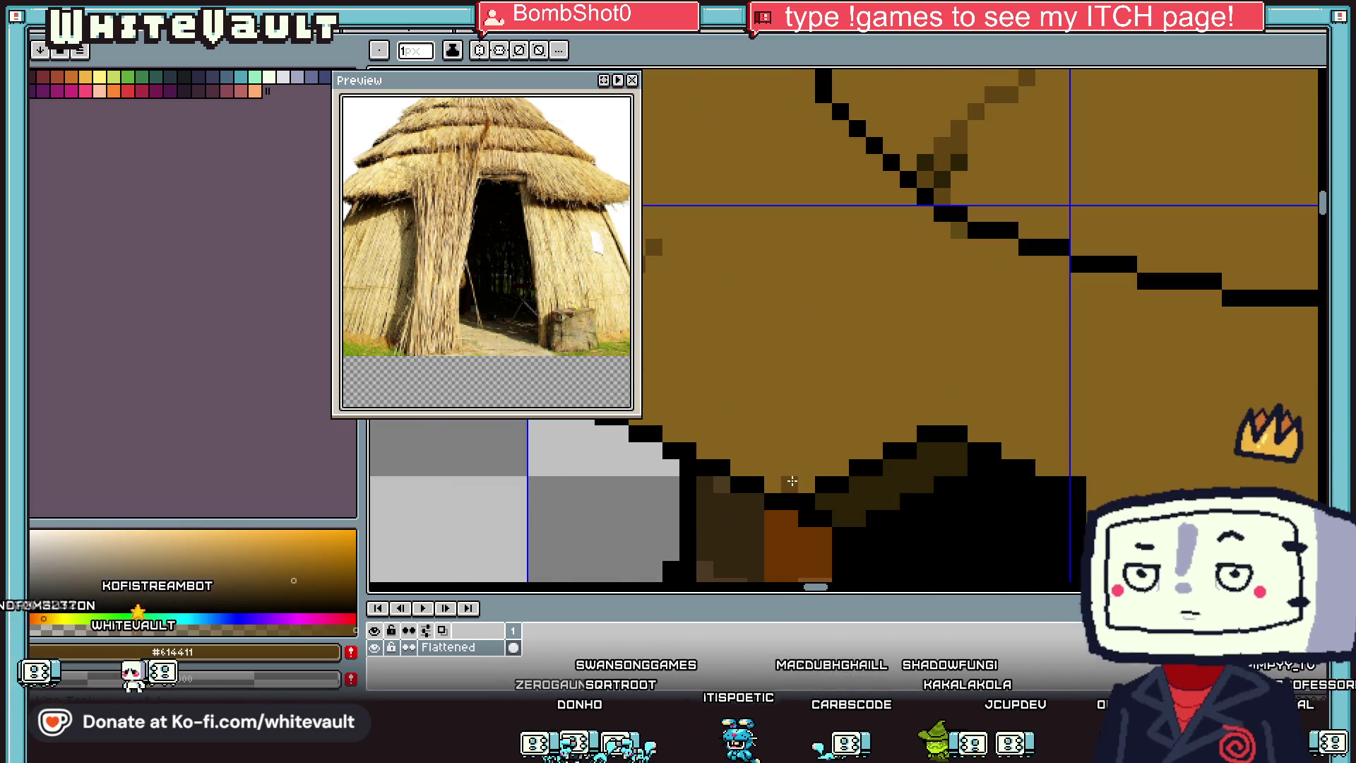
drag(790, 482, 925, 347)
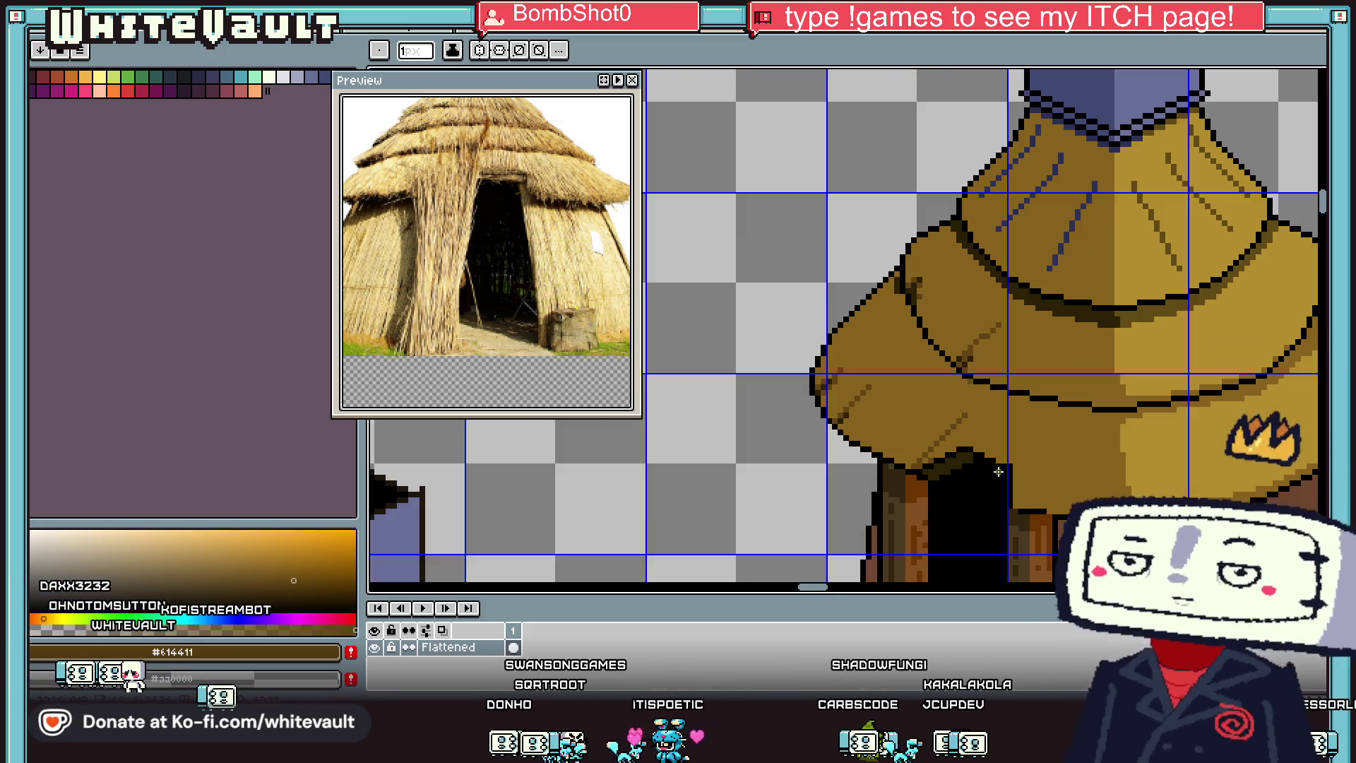
scroll(1019, 507, down, 2)
scroll(1019, 507, up, 2)
mouse_move(1030, 504)
mouse_down()
mouse_move(1053, 349)
mouse_move(1048, 374)
mouse_up()
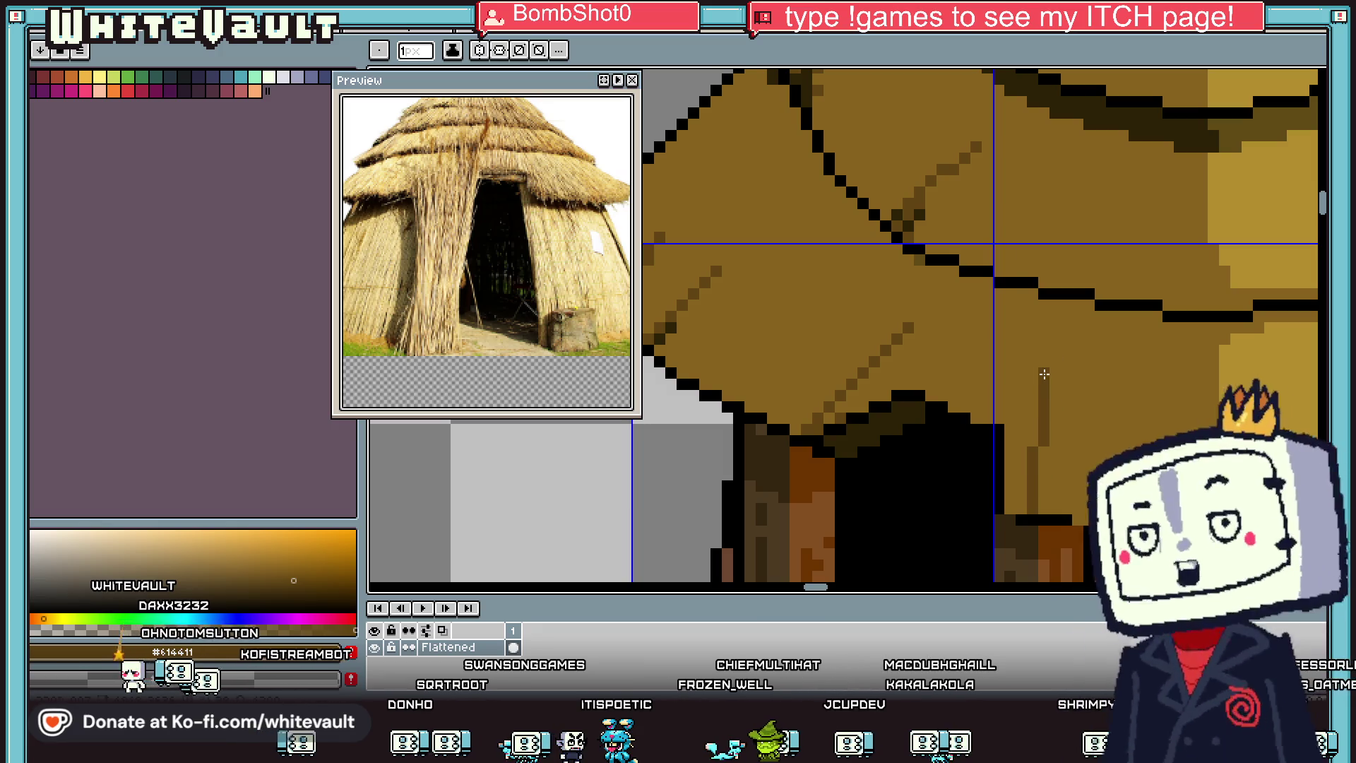
Step: Darken single pixels along the roof's diagonal edge and near the doorway
scroll(836, 399, up, 2)
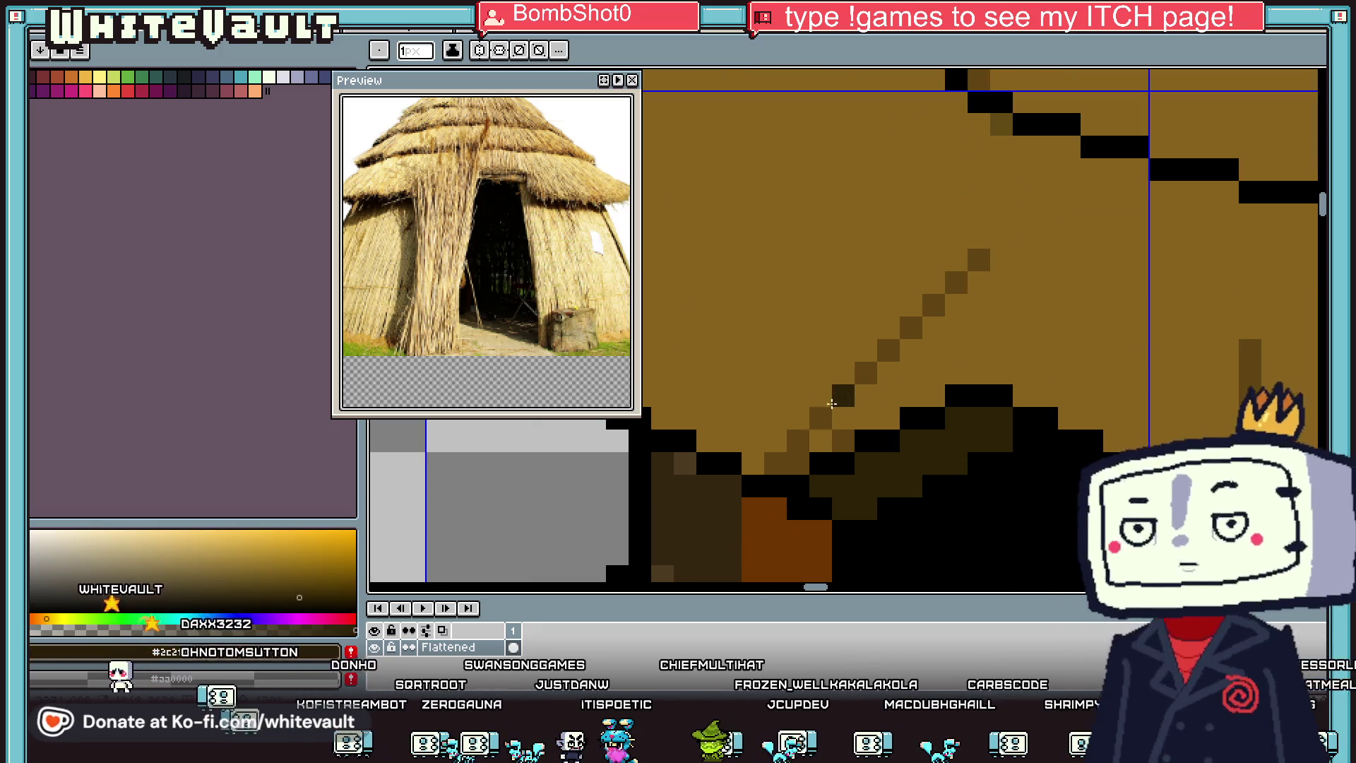
click(823, 416)
scroll(826, 414, down, 3)
scroll(1060, 382, up, 2)
click(1075, 380)
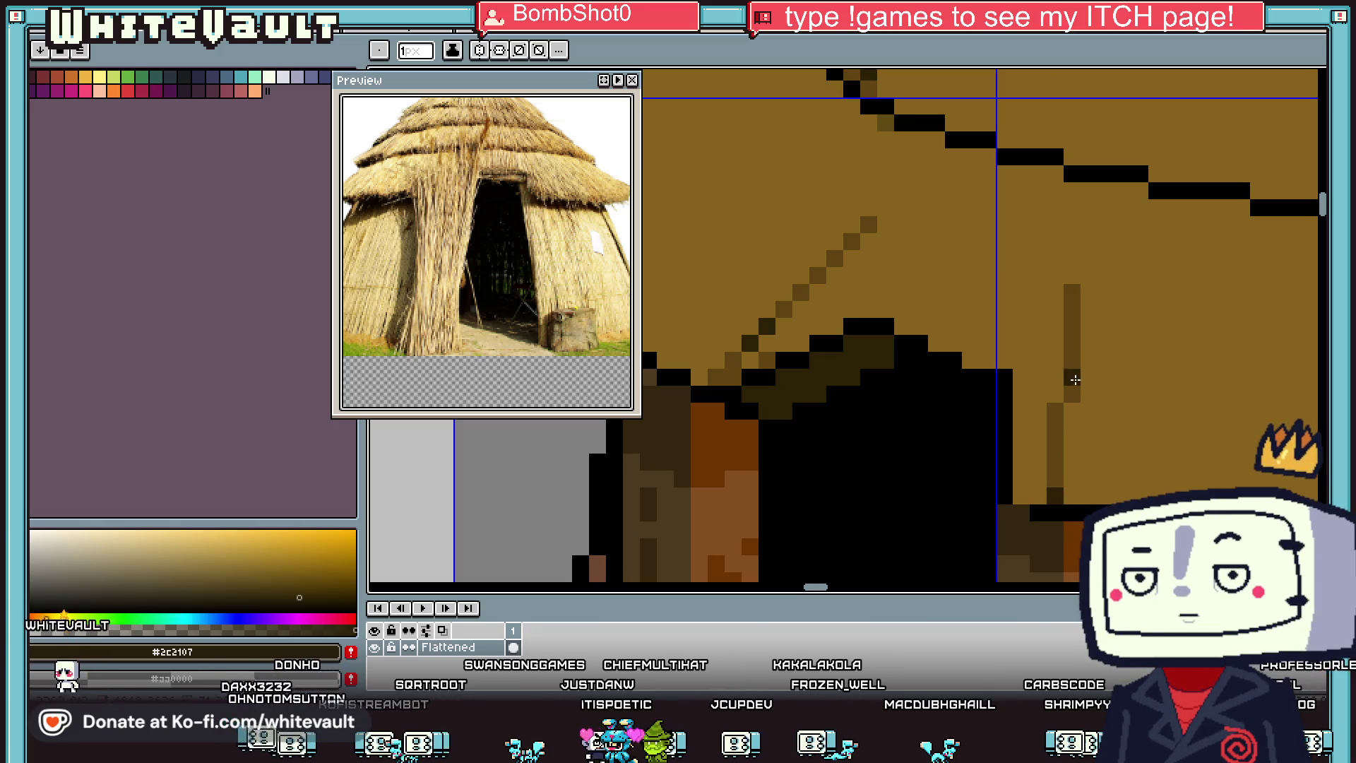
scroll(1068, 388, down, 3)
scroll(1162, 472, up, 2)
click(1160, 463)
Step: Draw a straight diagonal thatch line on the roof in mid brown #614411
key(i)
click(1037, 418)
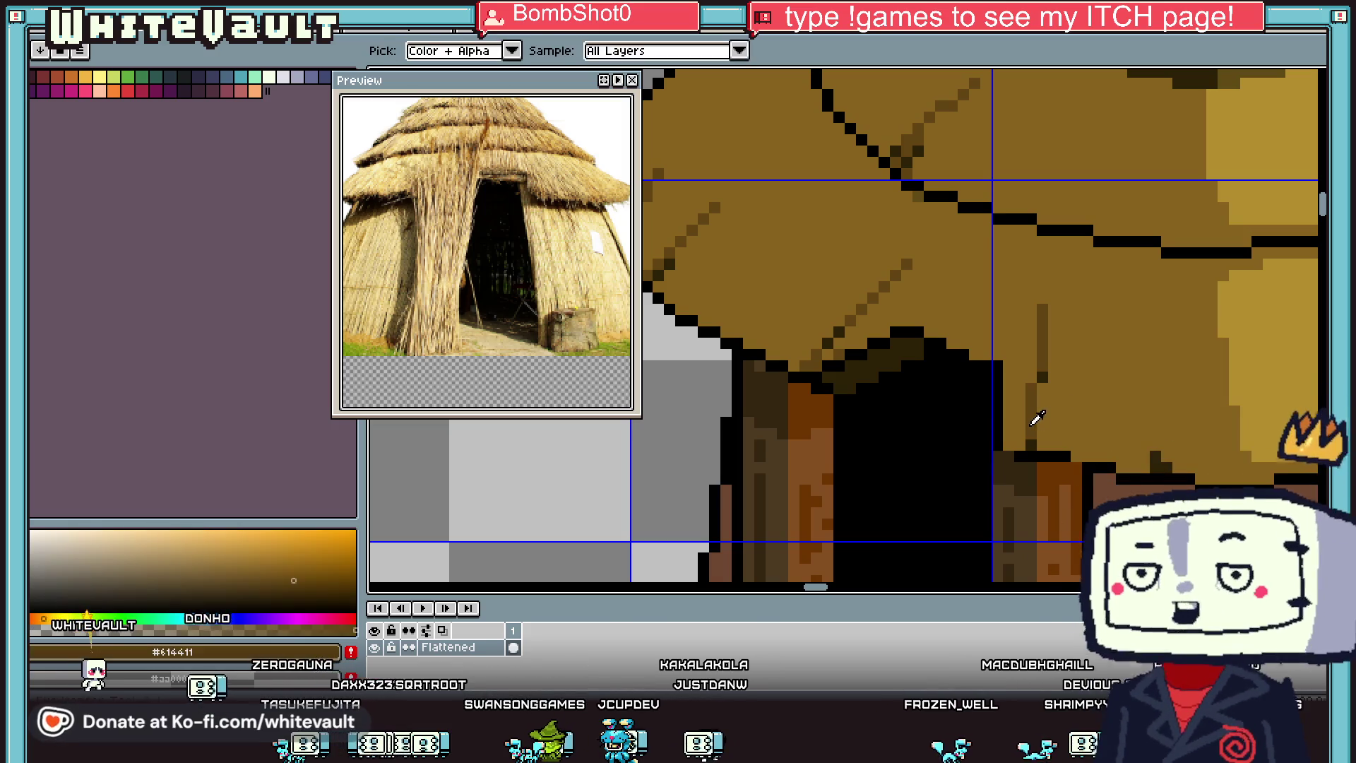
key(b)
scroll(1169, 396, down, 4)
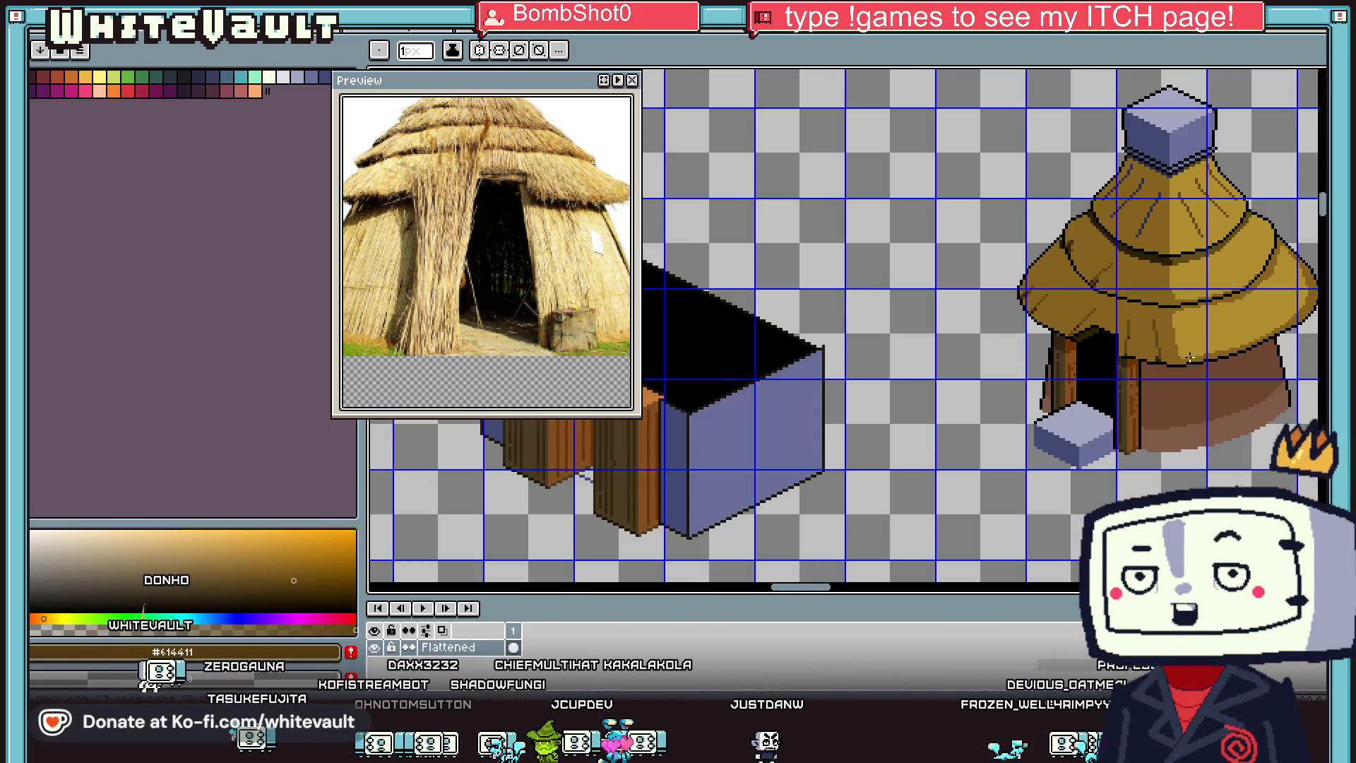
scroll(1207, 351, up, 2)
scroll(1172, 381, up, 2)
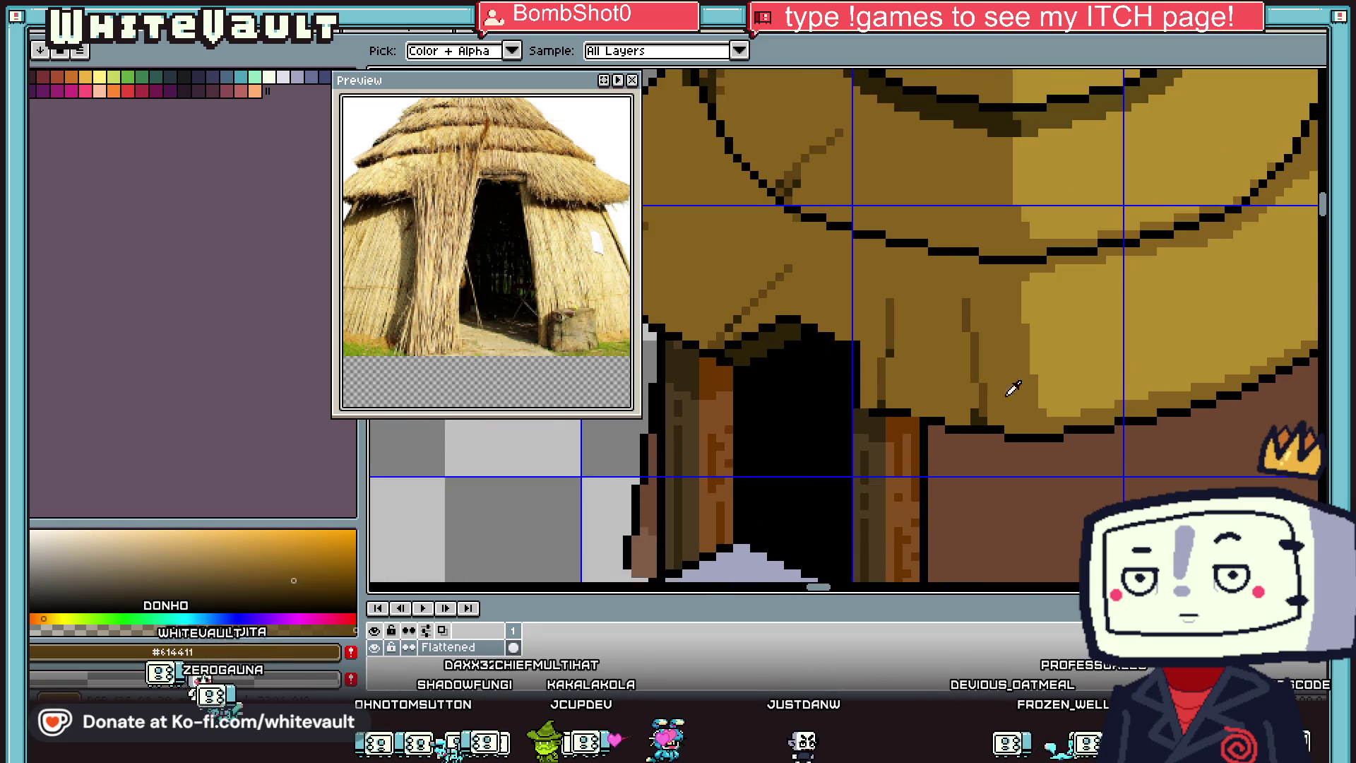
click(1205, 368)
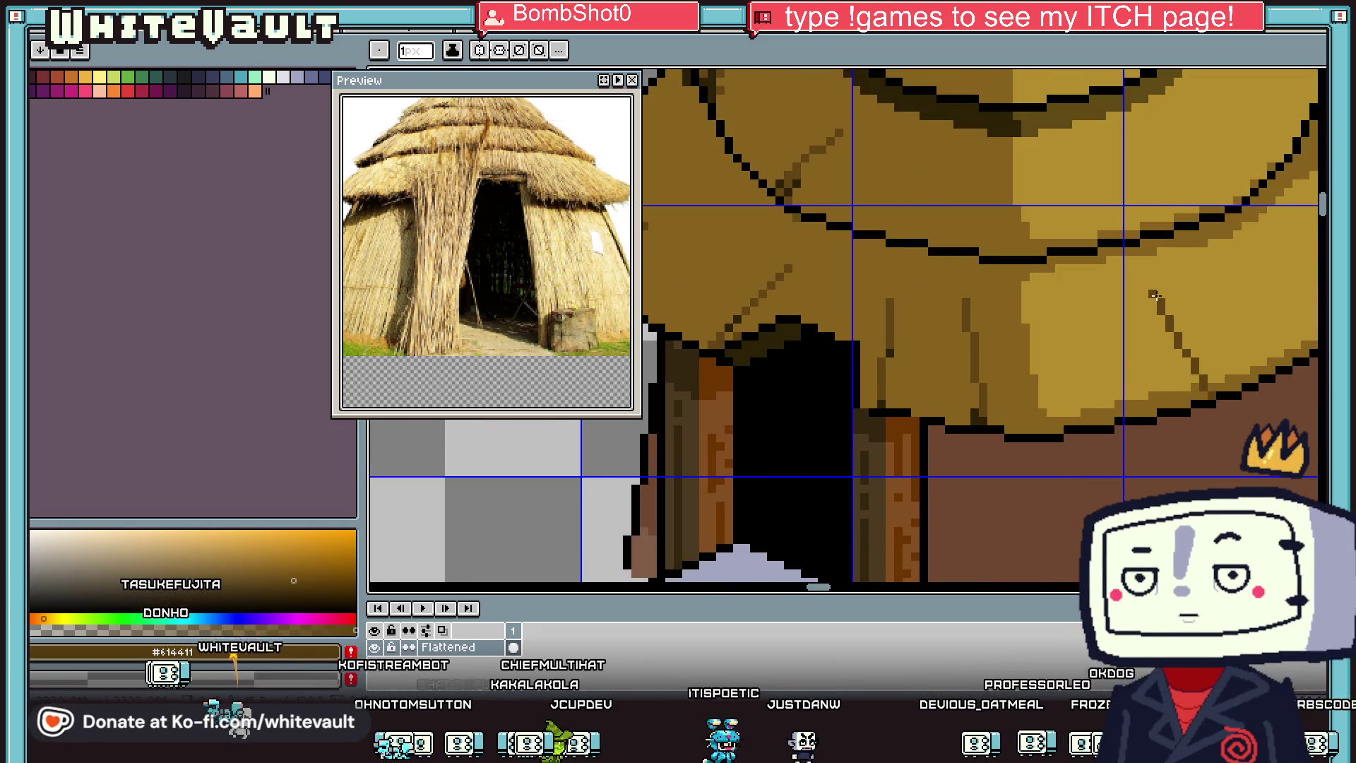
shift+click(1157, 295)
scroll(1160, 295, down, 3)
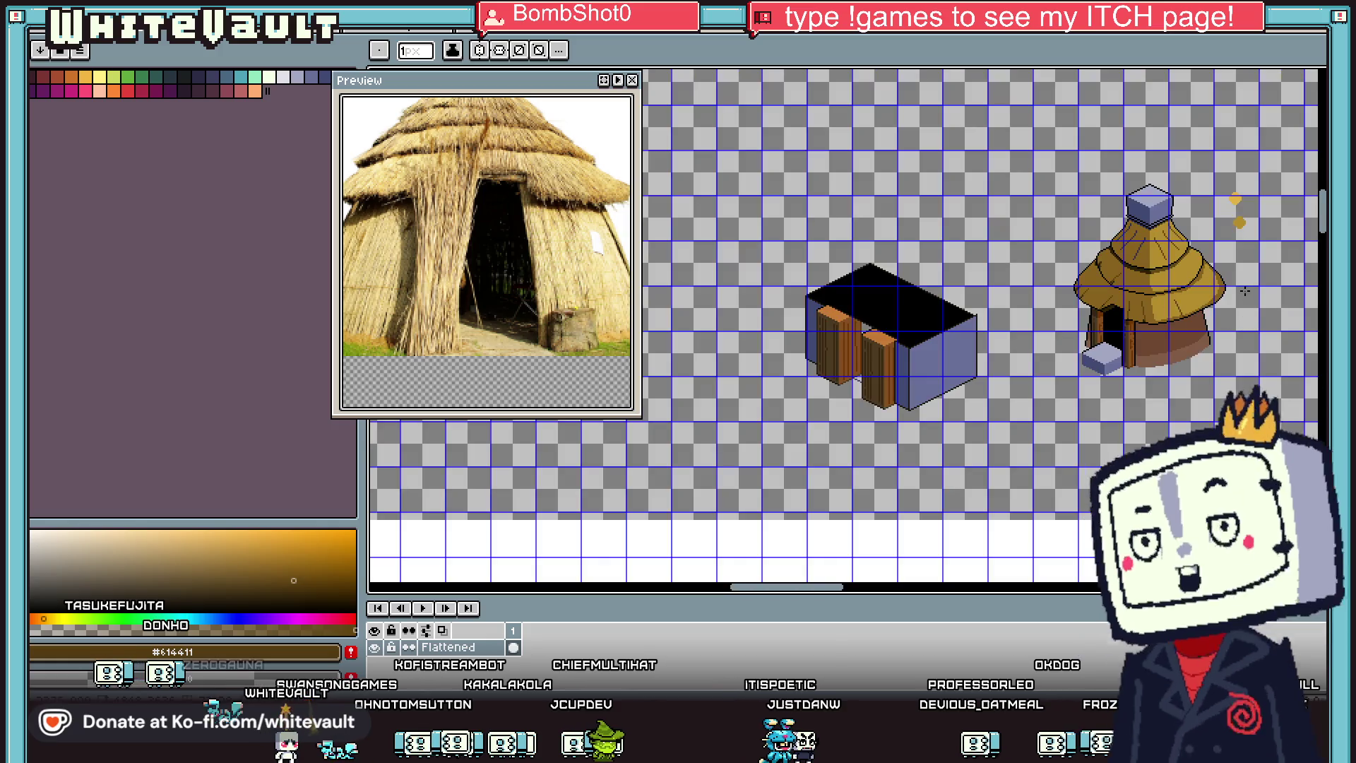
Step: Draw a diagonal thatch stroke across the roof brim
scroll(1130, 348, up, 3)
drag(1130, 347, 1065, 270)
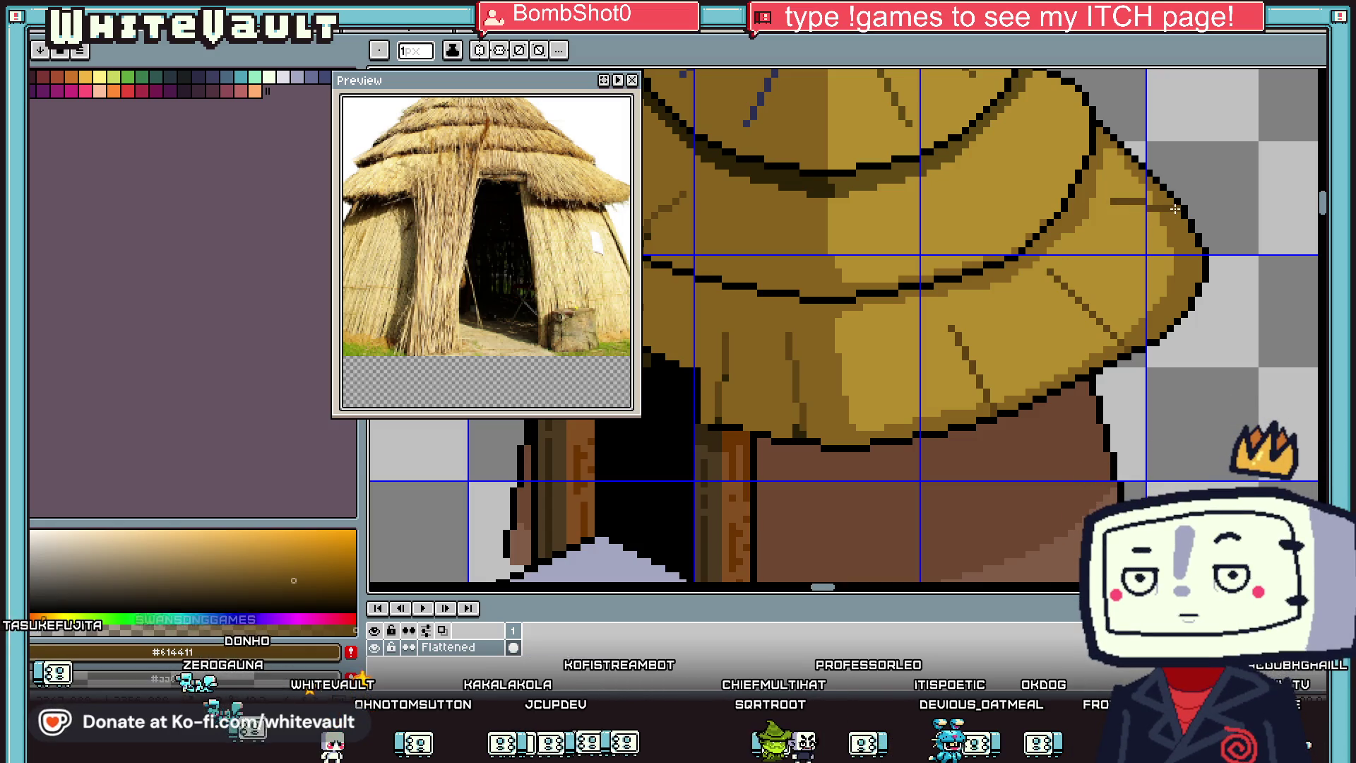
scroll(1178, 218, down, 3)
scroll(1146, 210, up, 3)
scroll(1145, 210, up, 2)
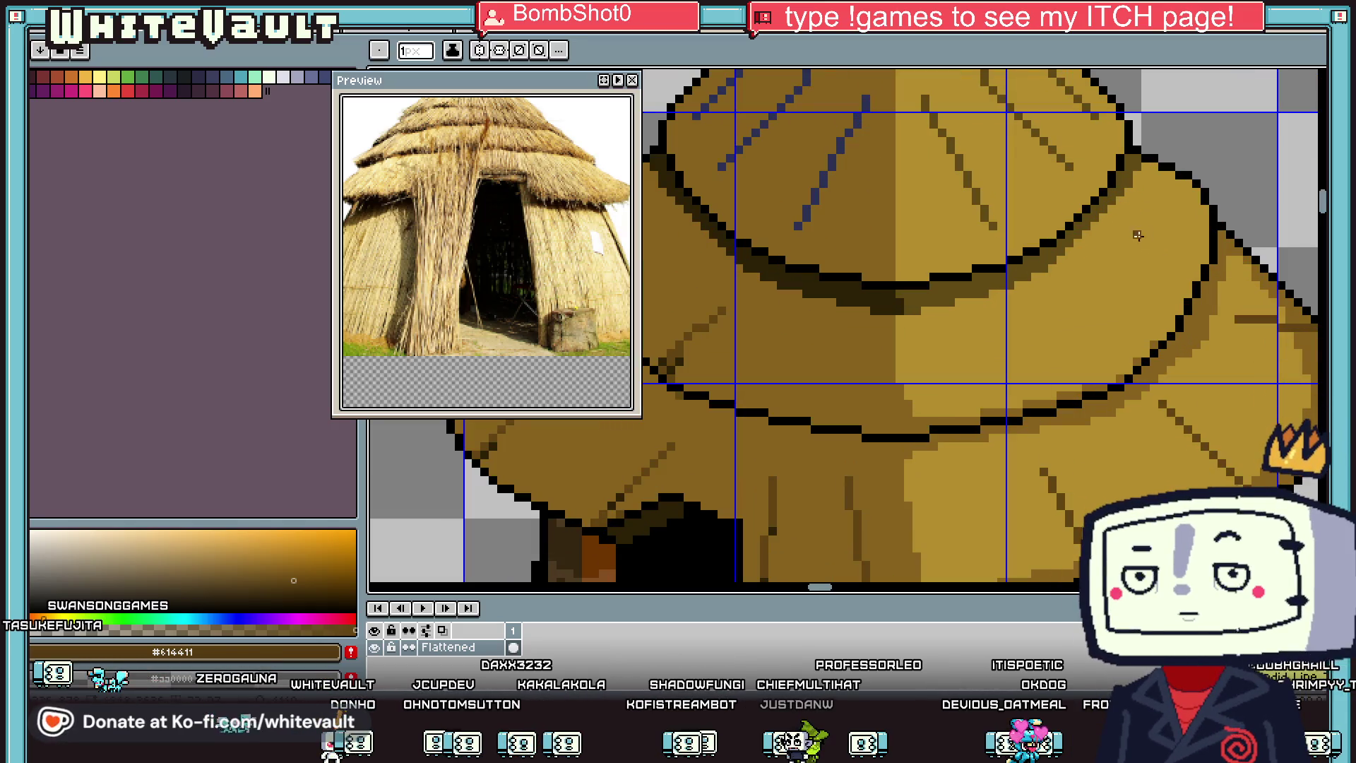
Step: Add a short golden #88621c stroke on the brim plus two darker thatch strokes
alt+click(1181, 277)
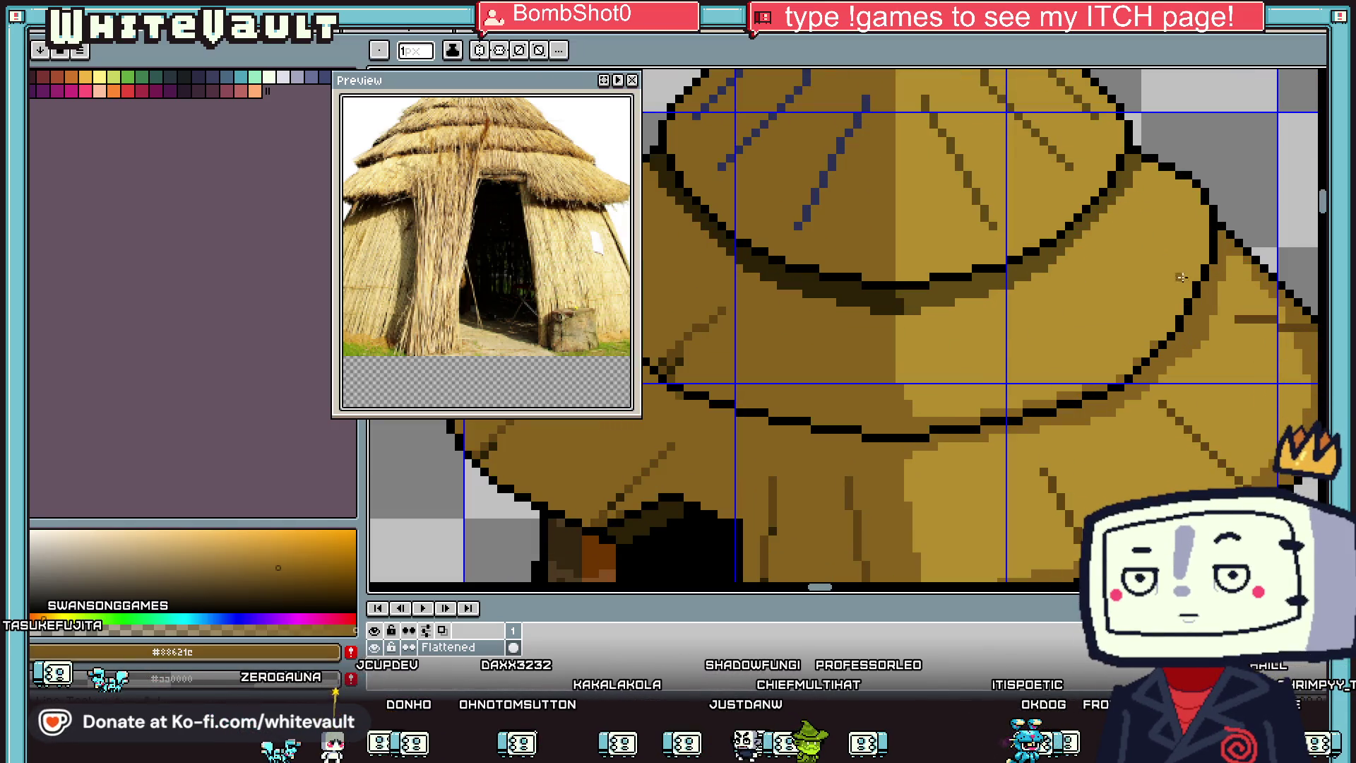
scroll(1139, 245, up, 1)
drag(1141, 220, 1228, 262)
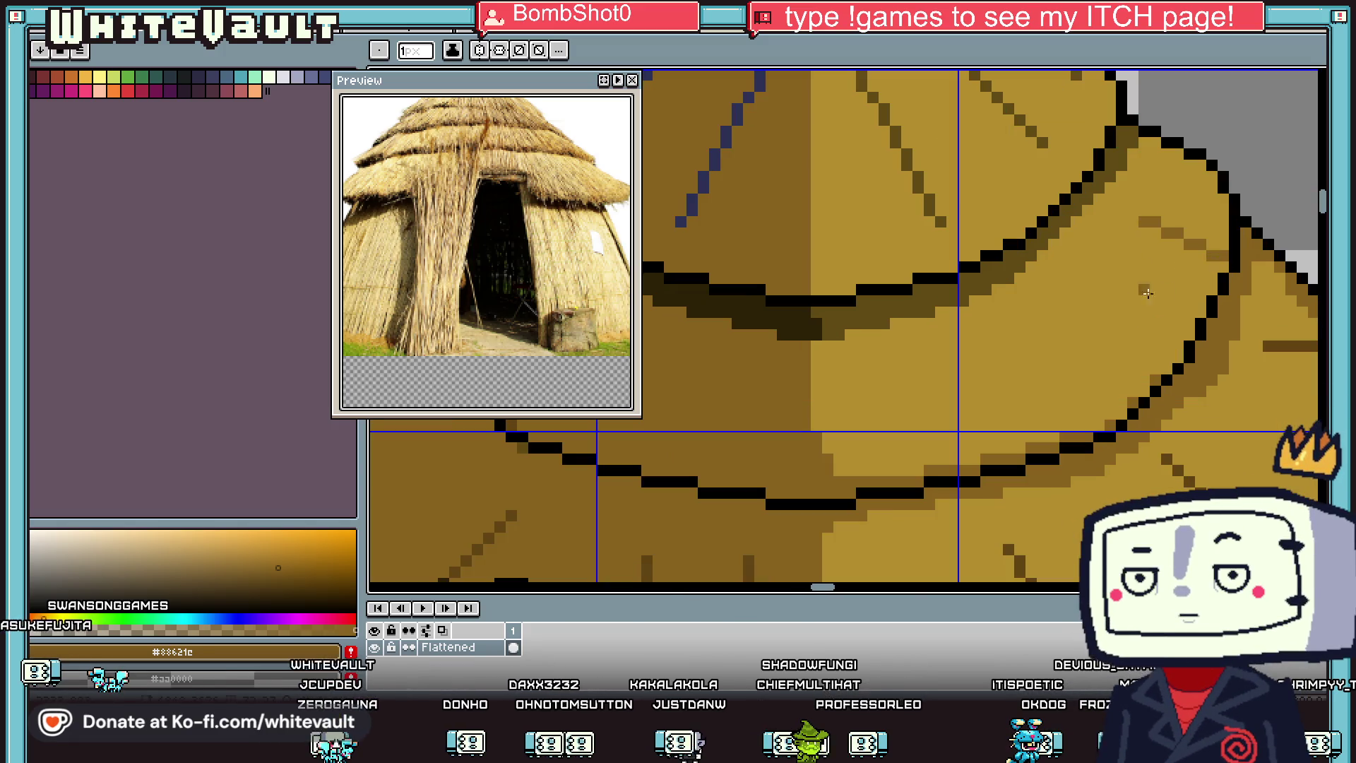
drag(1075, 312, 1114, 394)
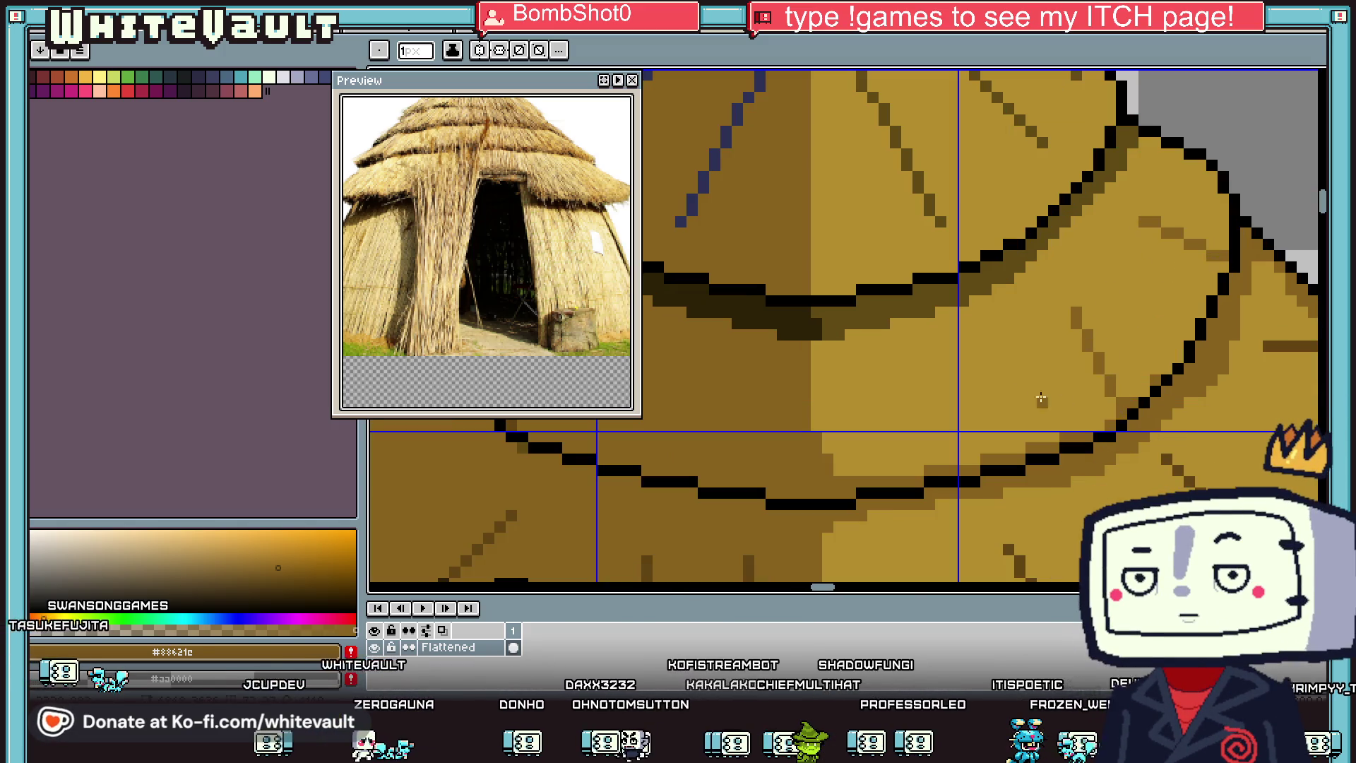
drag(938, 361, 940, 470)
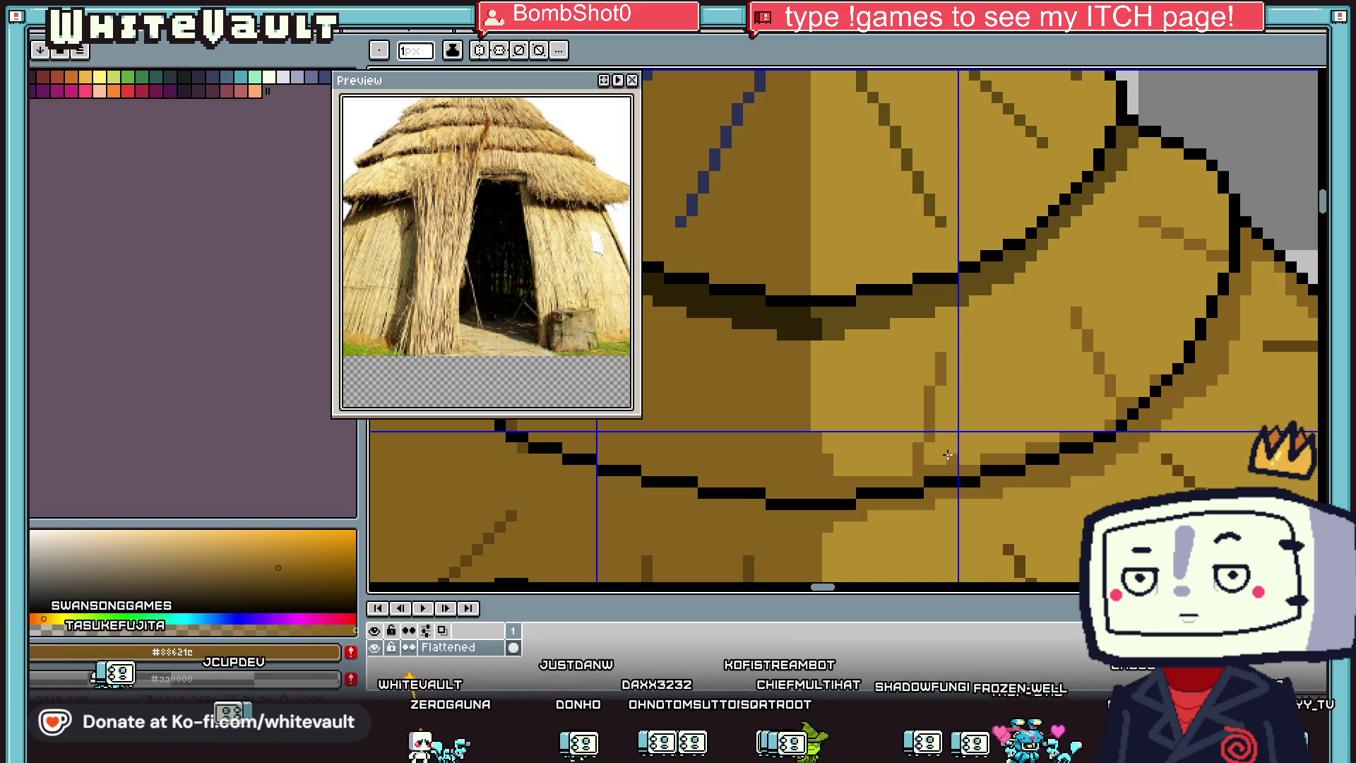
scroll(994, 460, down, 2)
scroll(992, 458, up, 1)
scroll(980, 424, up, 1)
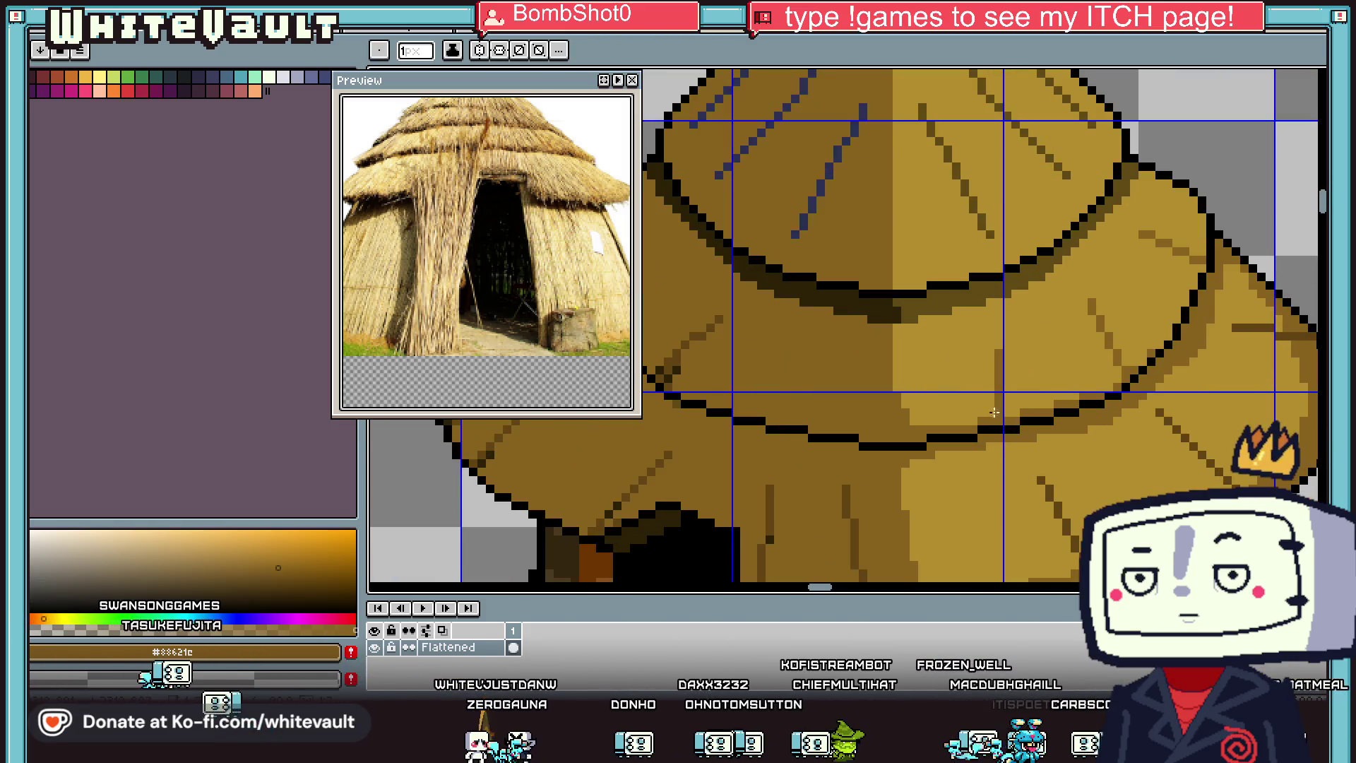
scroll(981, 423, down, 1)
Step: Pick dark brown #2c2107 from the roof shadow with the Alt eyedropper
alt+click(1173, 395)
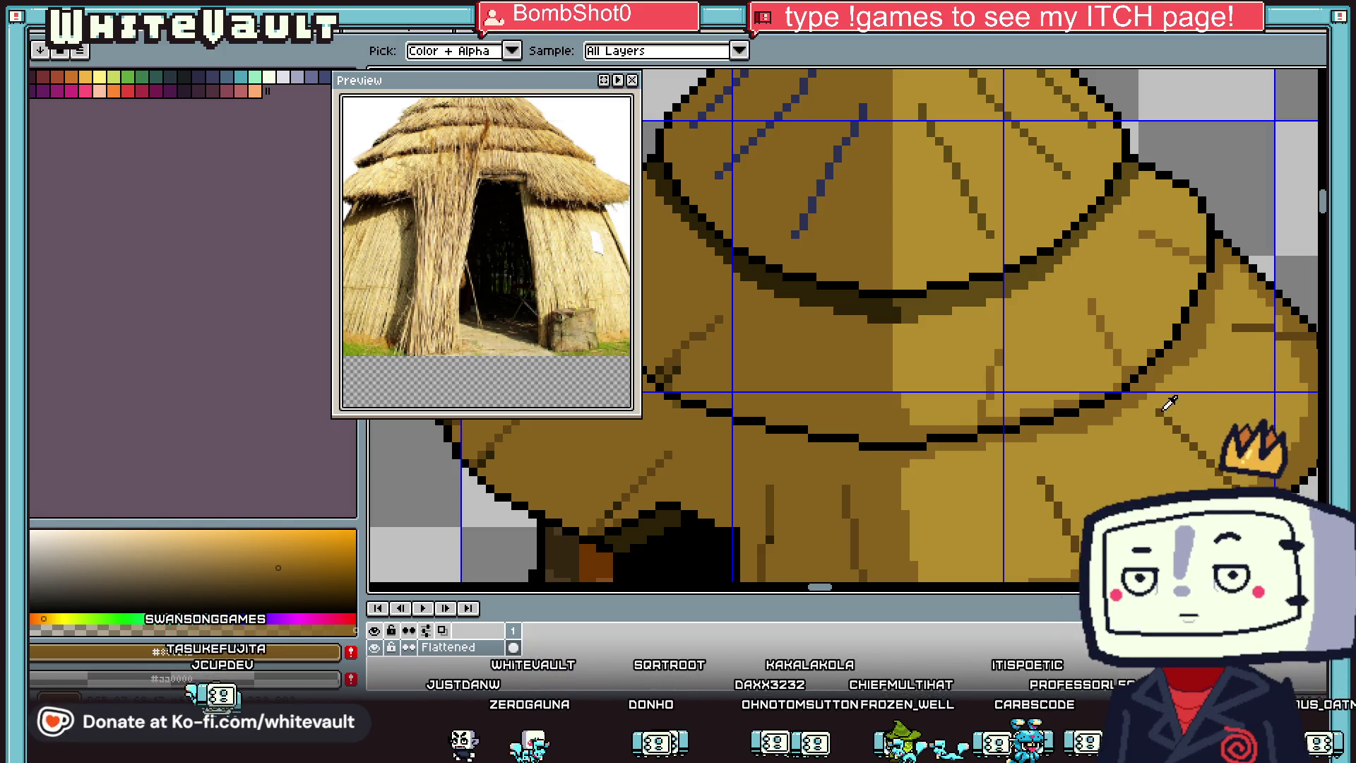
scroll(1130, 366, up, 2)
scroll(1130, 367, down, 3)
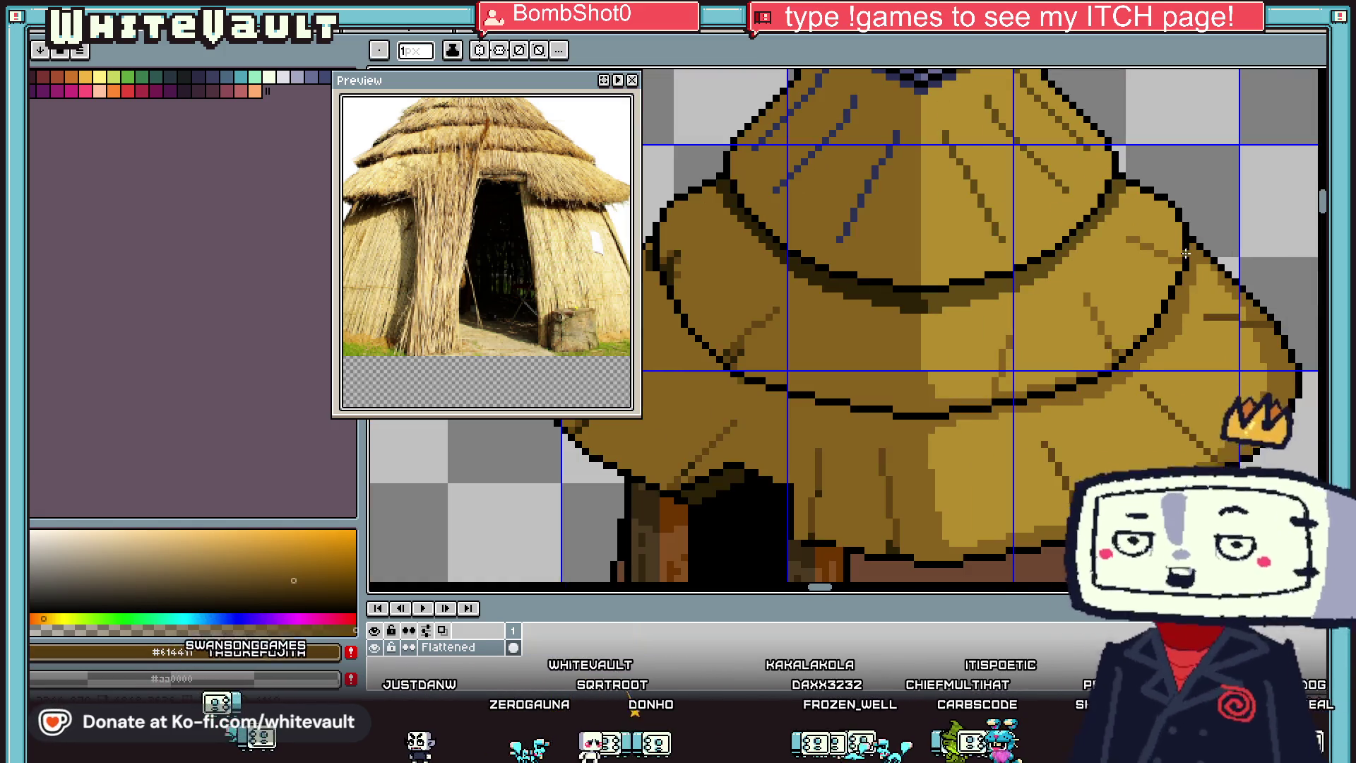
scroll(1172, 263, up, 2)
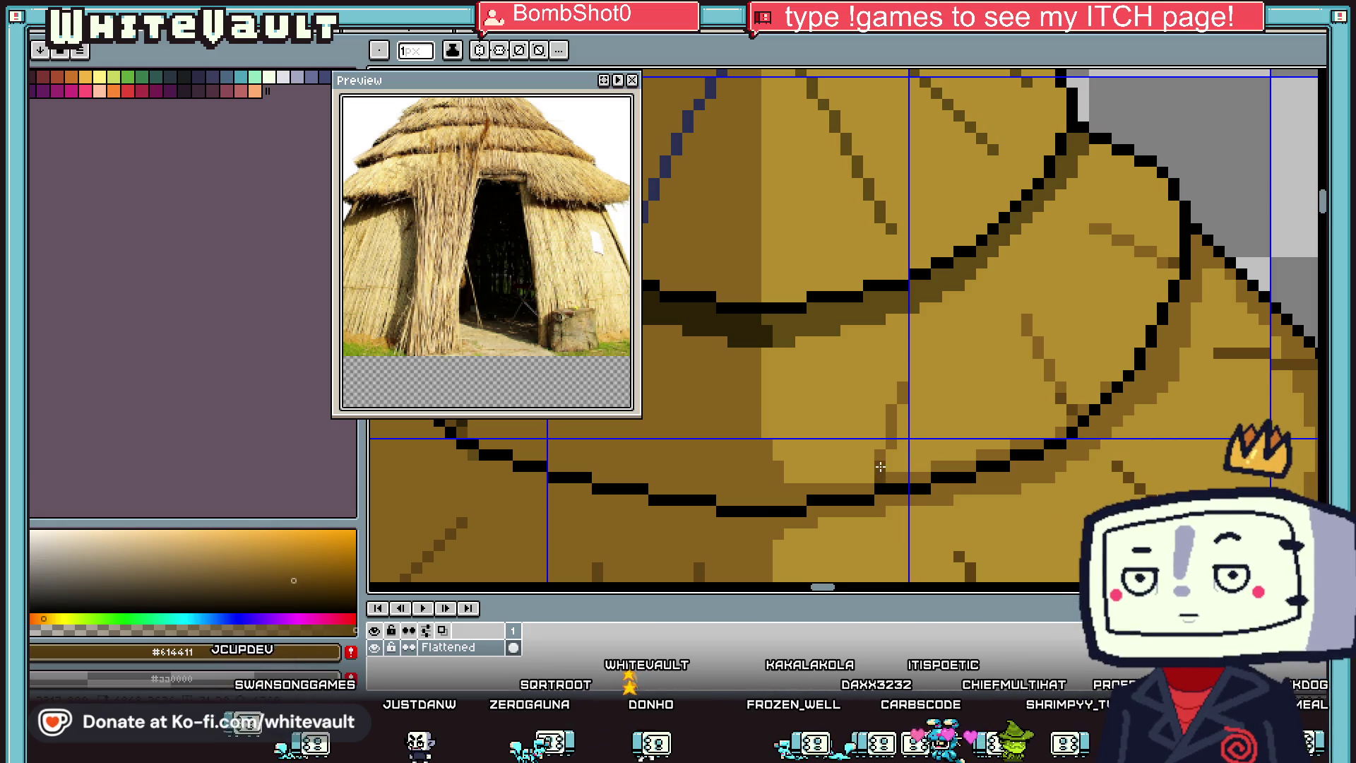
scroll(888, 463, down, 2)
key(alt)
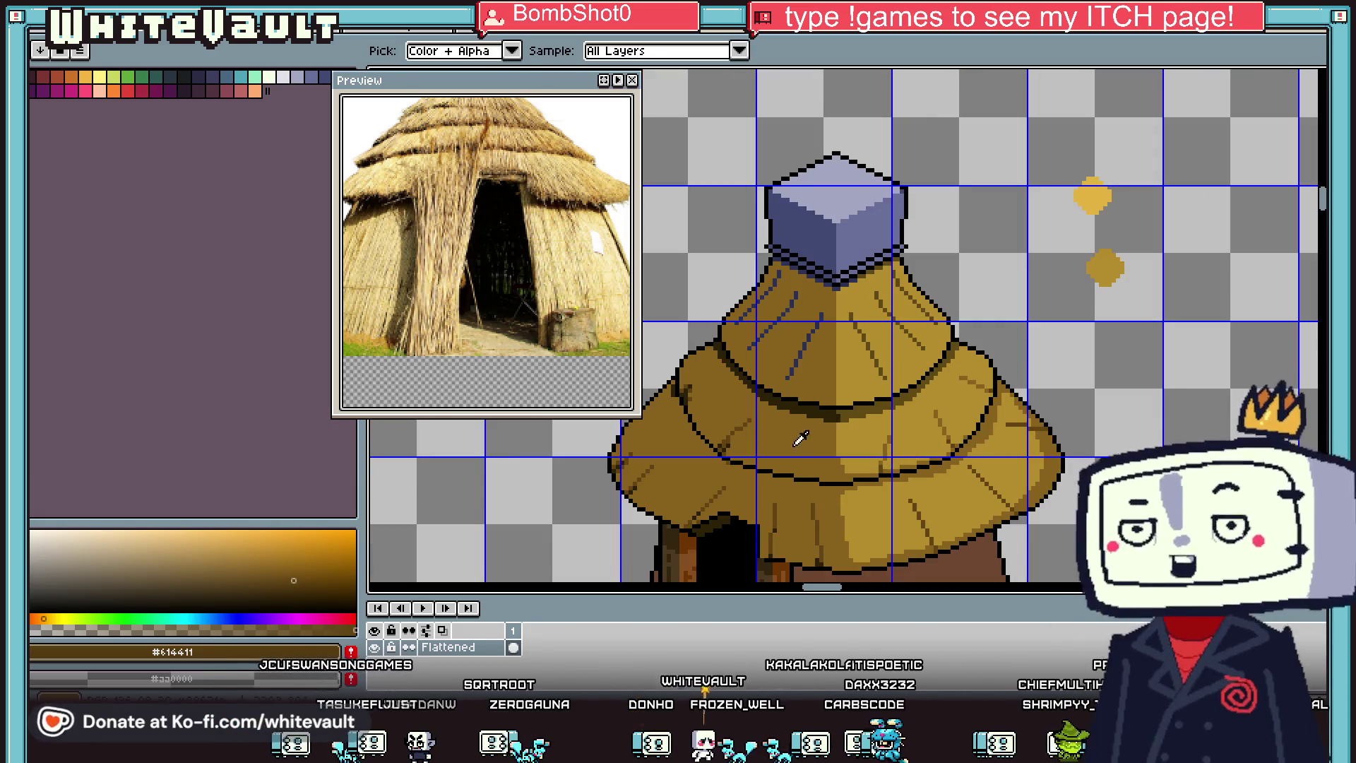
scroll(731, 439, up, 2)
click(722, 426)
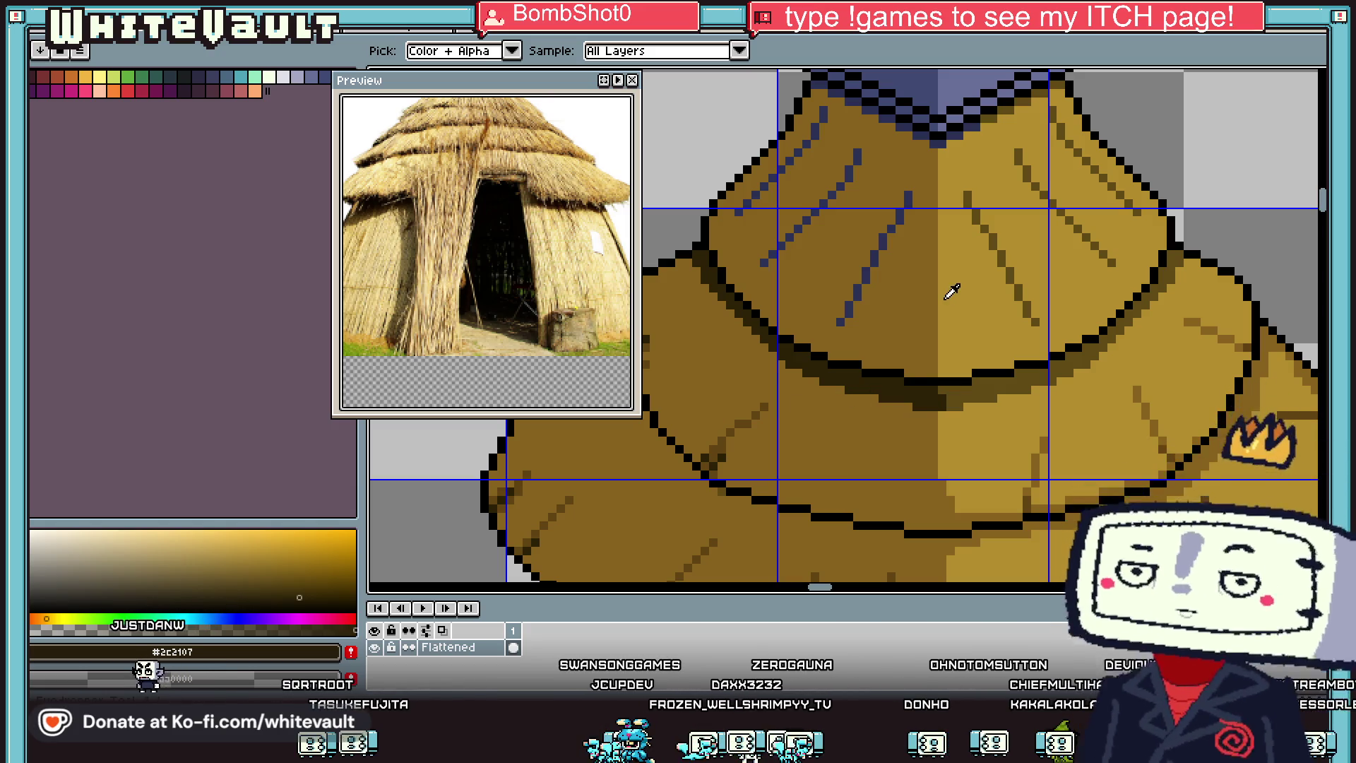
Step: Sample the dark brown thatch colour and recolour the upper blue roof strokes
scroll(952, 291, down, 2)
click(957, 206)
scroll(975, 212, up, 2)
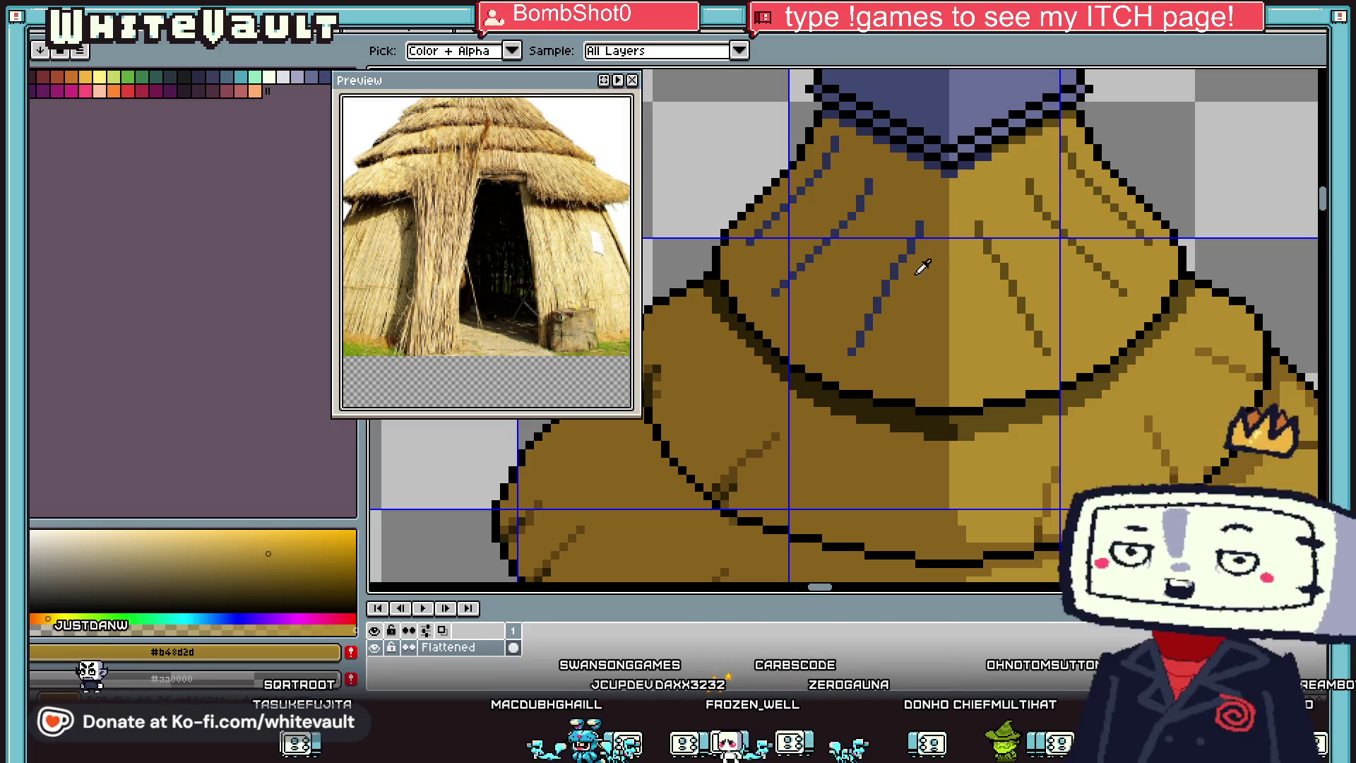
click(918, 227)
scroll(912, 244, up, 1)
drag(912, 244, 788, 459)
scroll(803, 216, down, 2)
scroll(803, 216, up, 1)
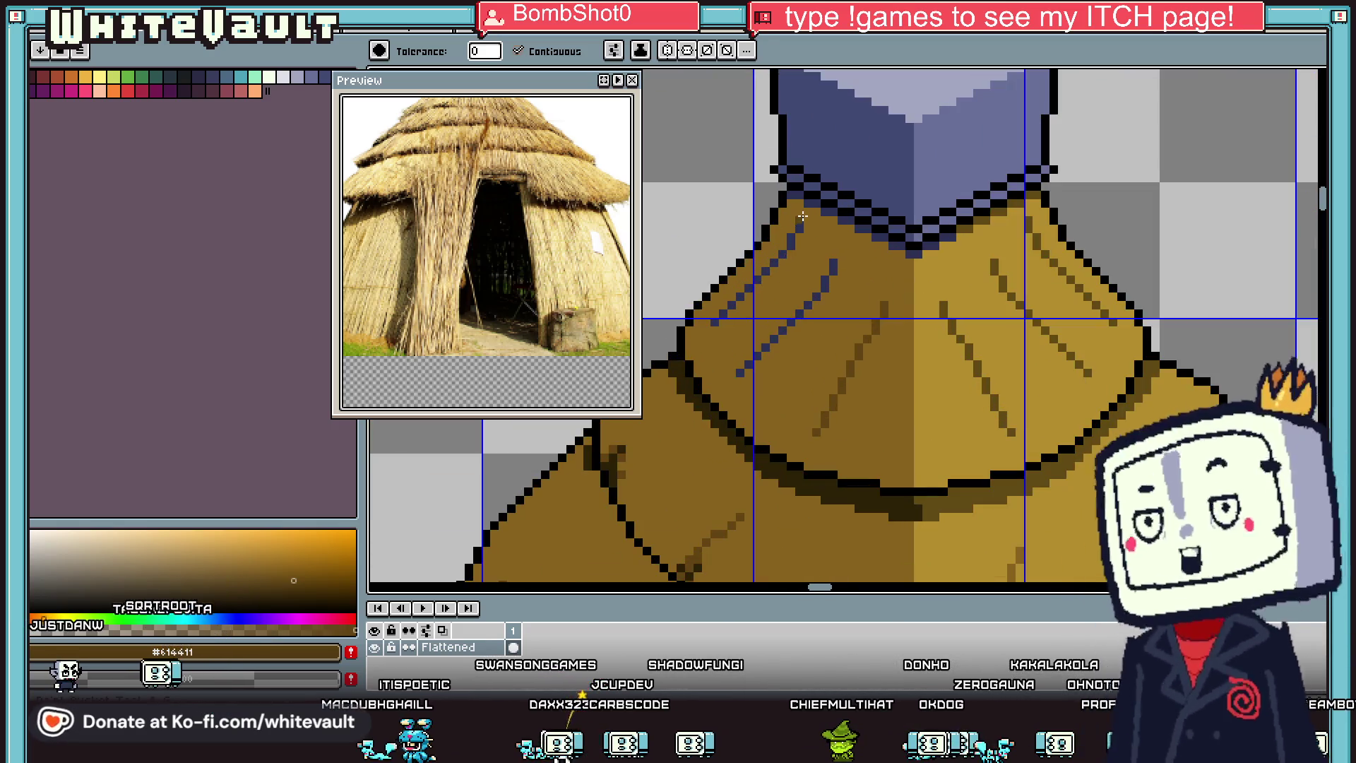
scroll(794, 233, up, 1)
Step: Paint over the lower and upper blue strokes in brown with the 1px pencil
key(alt)
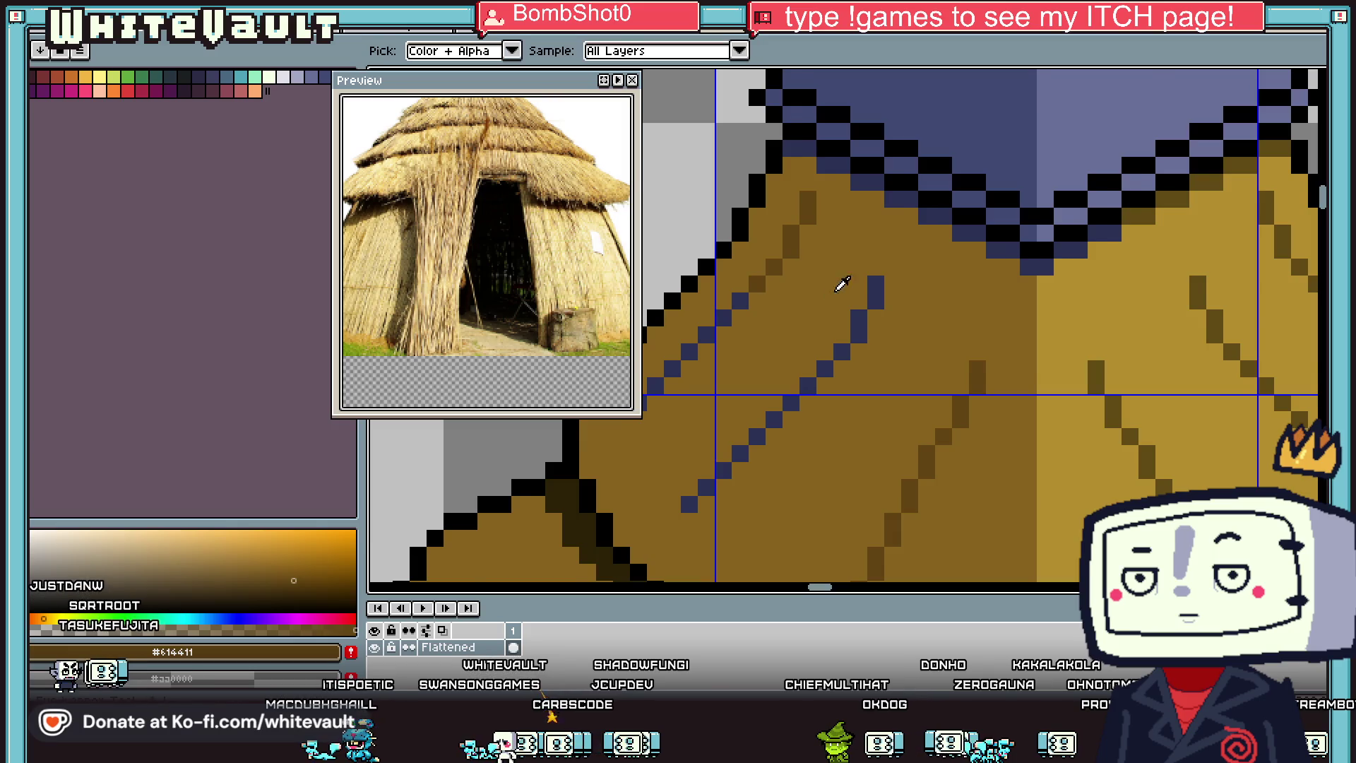
scroll(855, 290, down, 1)
key(b)
drag(856, 311, 741, 434)
mouse_move(721, 367)
mouse_down()
mouse_move(777, 300)
mouse_move(830, 267)
mouse_up()
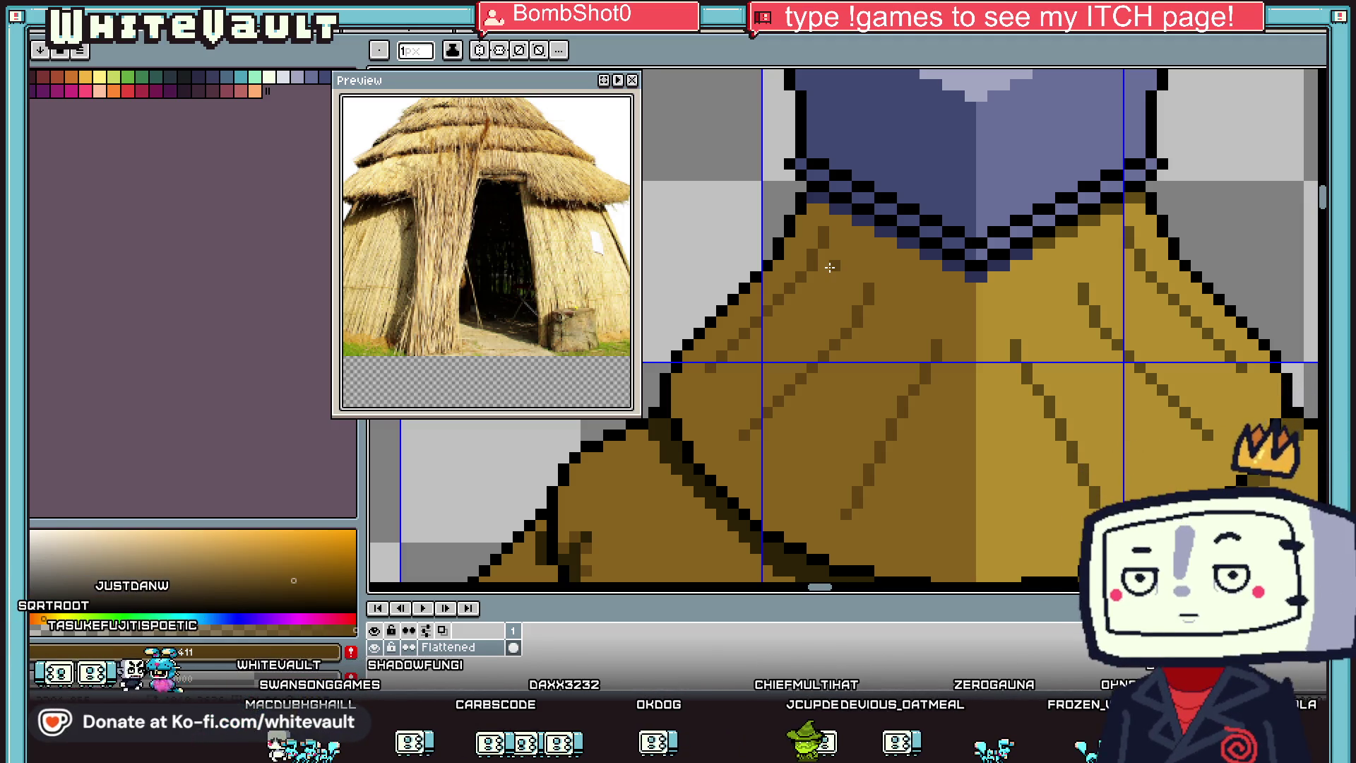
scroll(830, 267, down, 3)
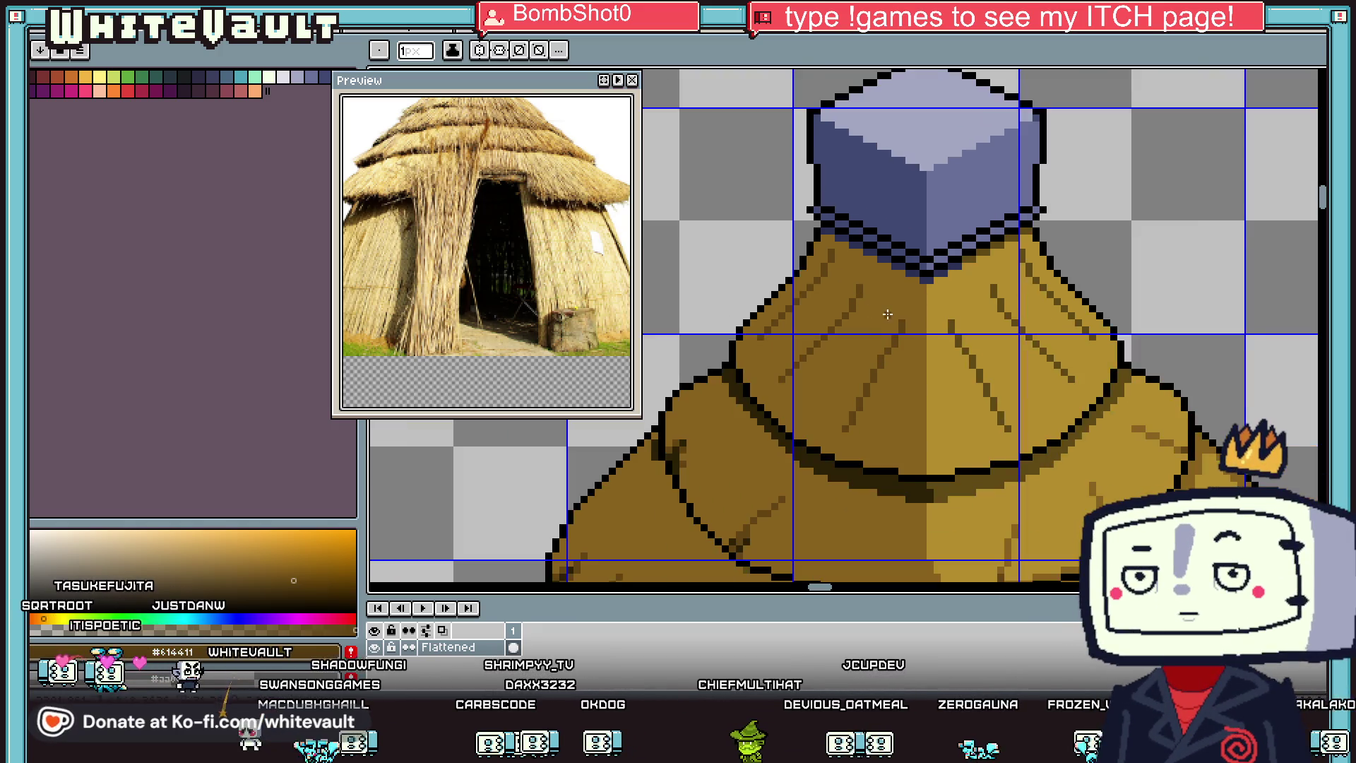
scroll(915, 285, up, 3)
Step: Cover the dark pixels at the V's tip with the brown from below the cube edge
key(i)
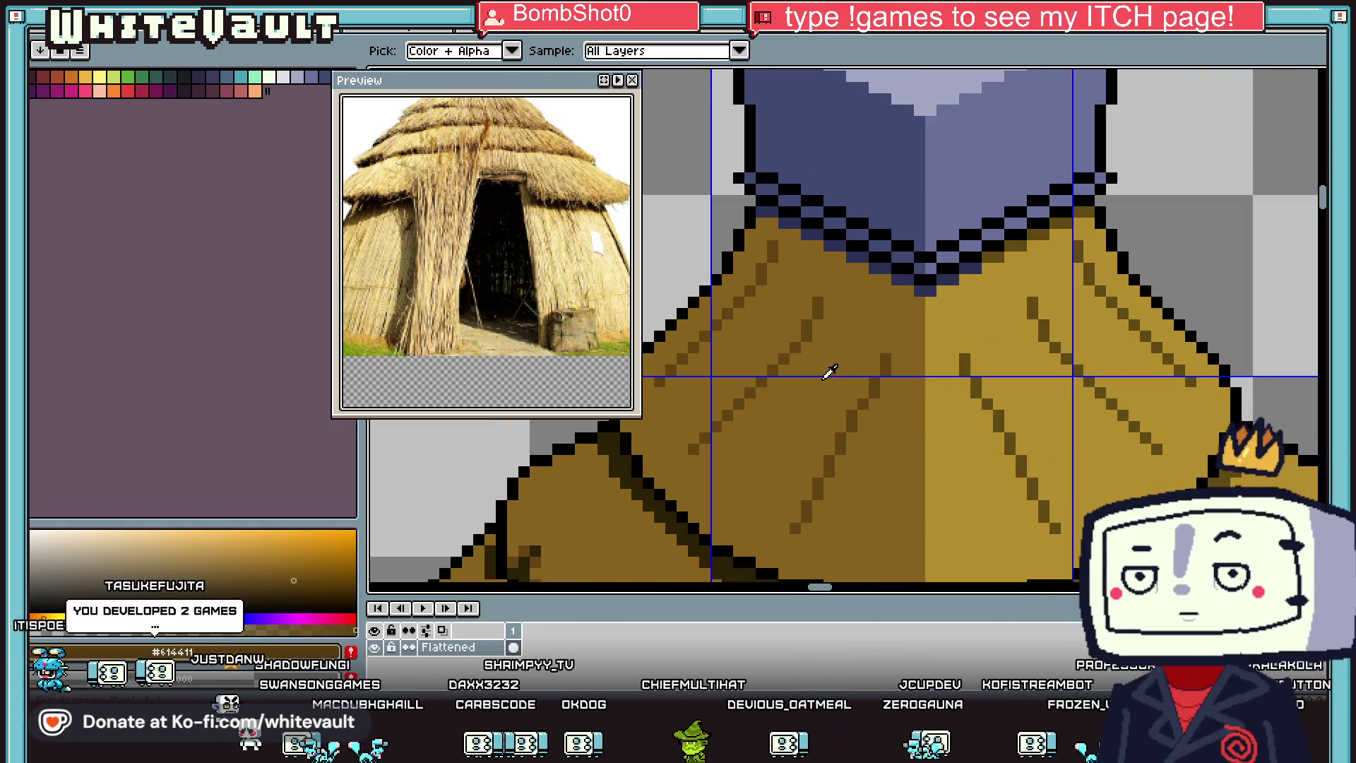
click(990, 286)
scroll(982, 271, up, 2)
key(b)
drag(935, 291, 896, 314)
scroll(883, 385, down, 3)
Step: Darken the diagonal thatch edge beneath the cube top in the darkest outline brown
key(i)
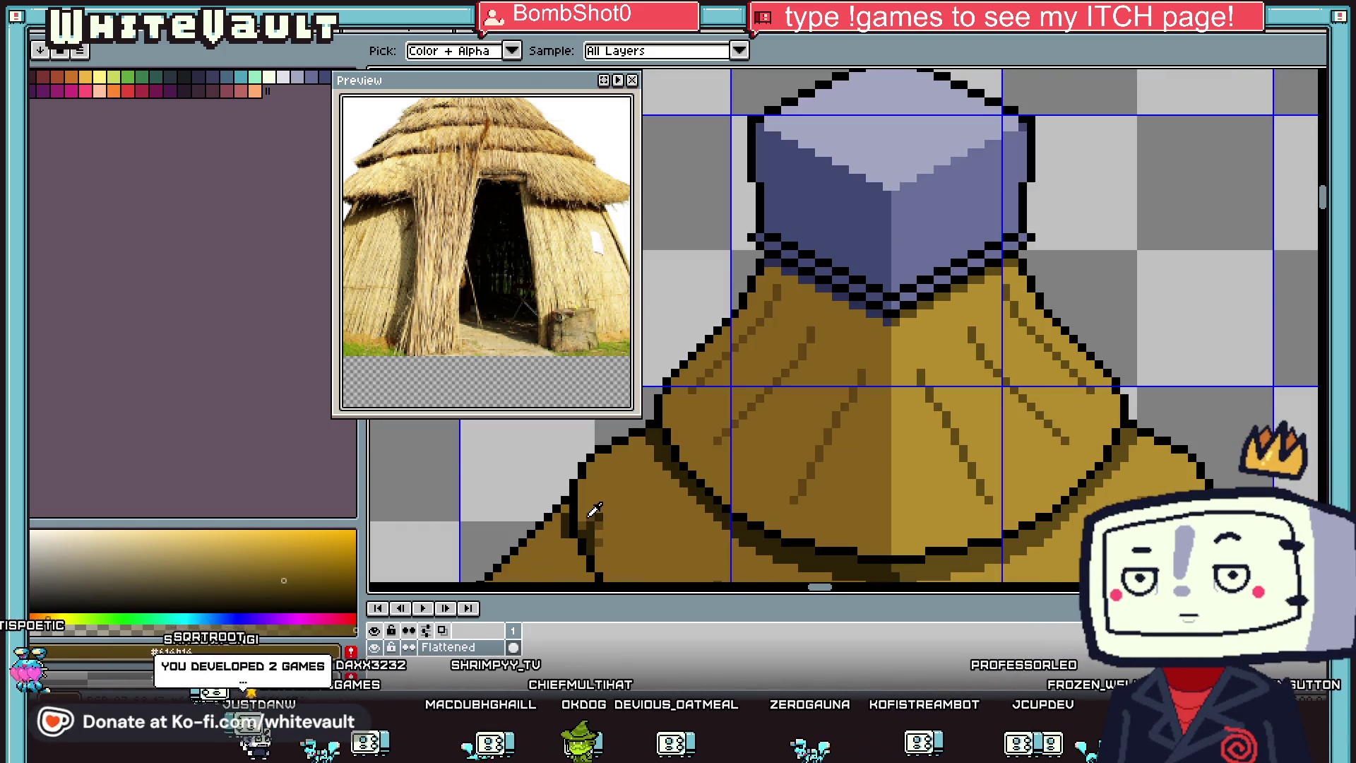
click(593, 510)
key(b)
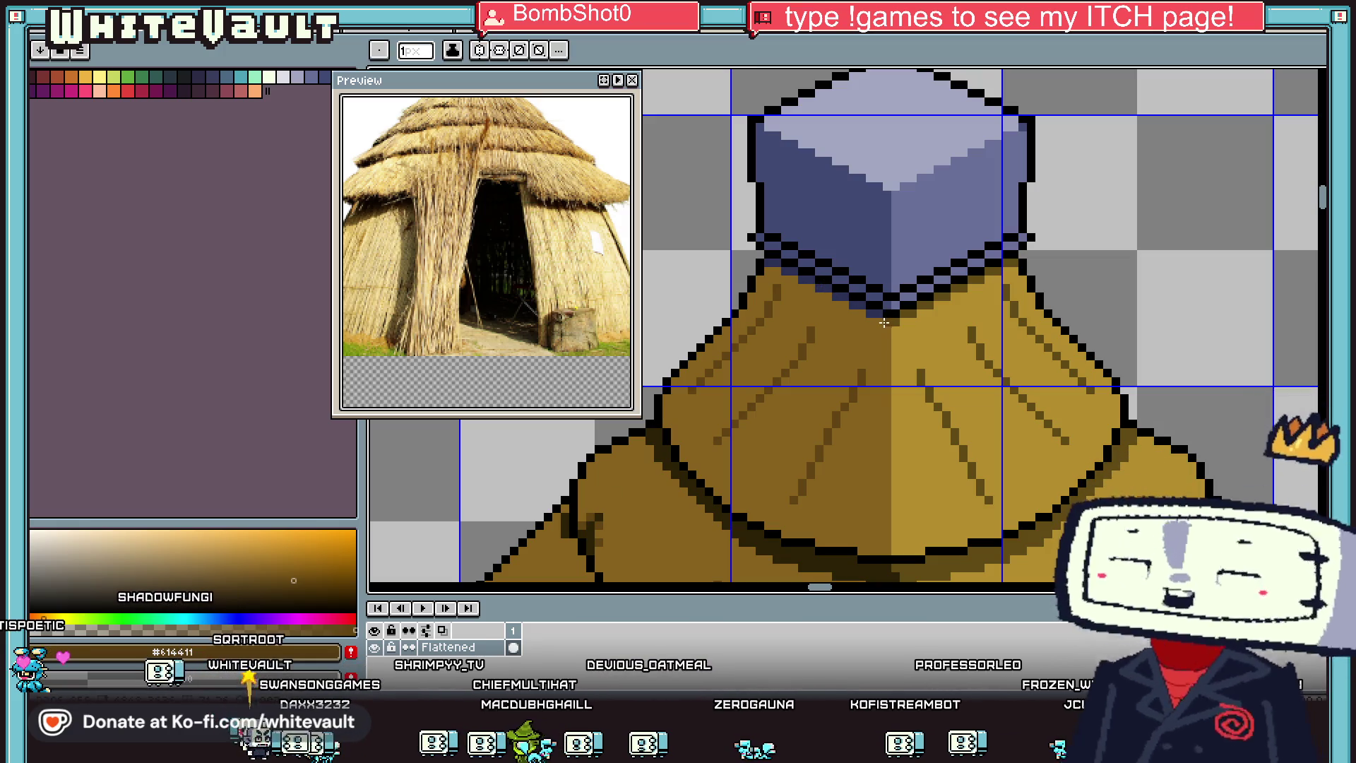
key(i)
click(610, 510)
key(b)
scroll(780, 261, up, 2)
click(779, 261)
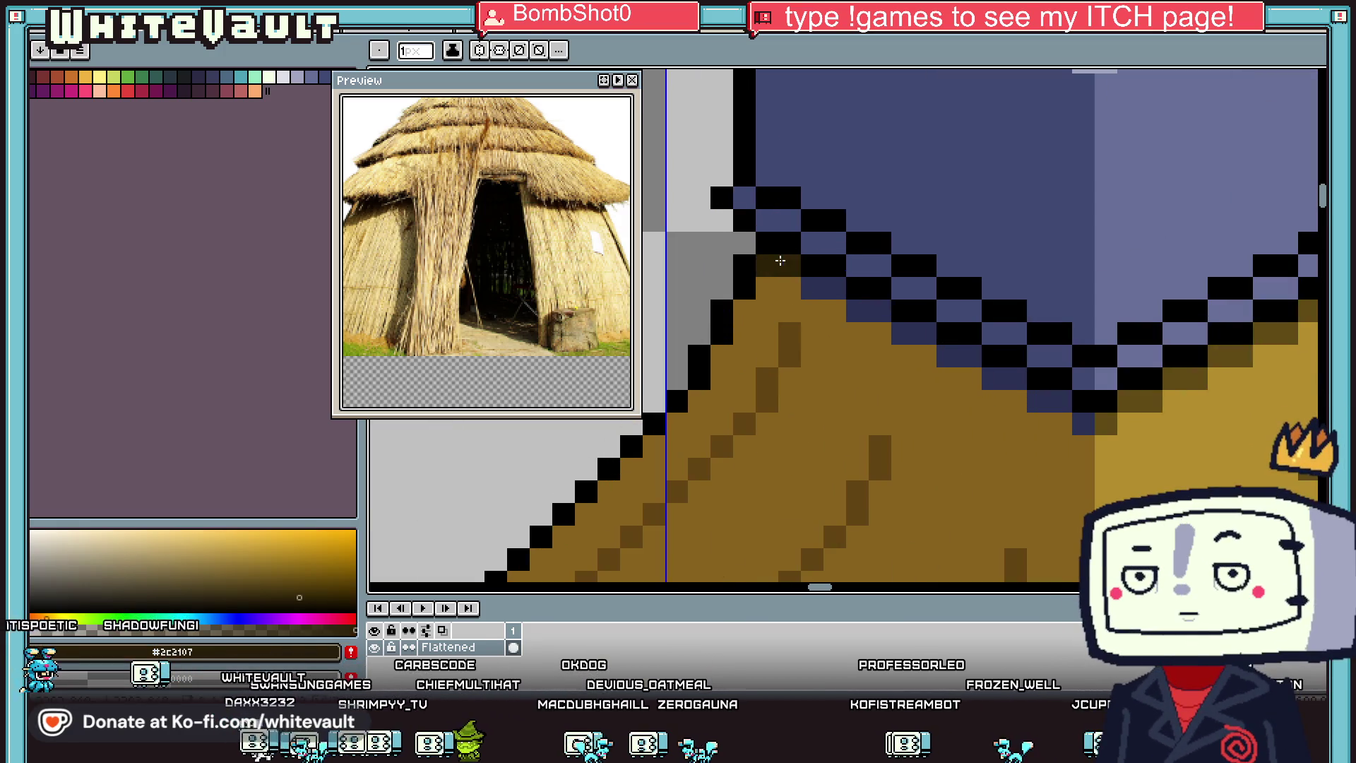
drag(858, 315, 974, 355)
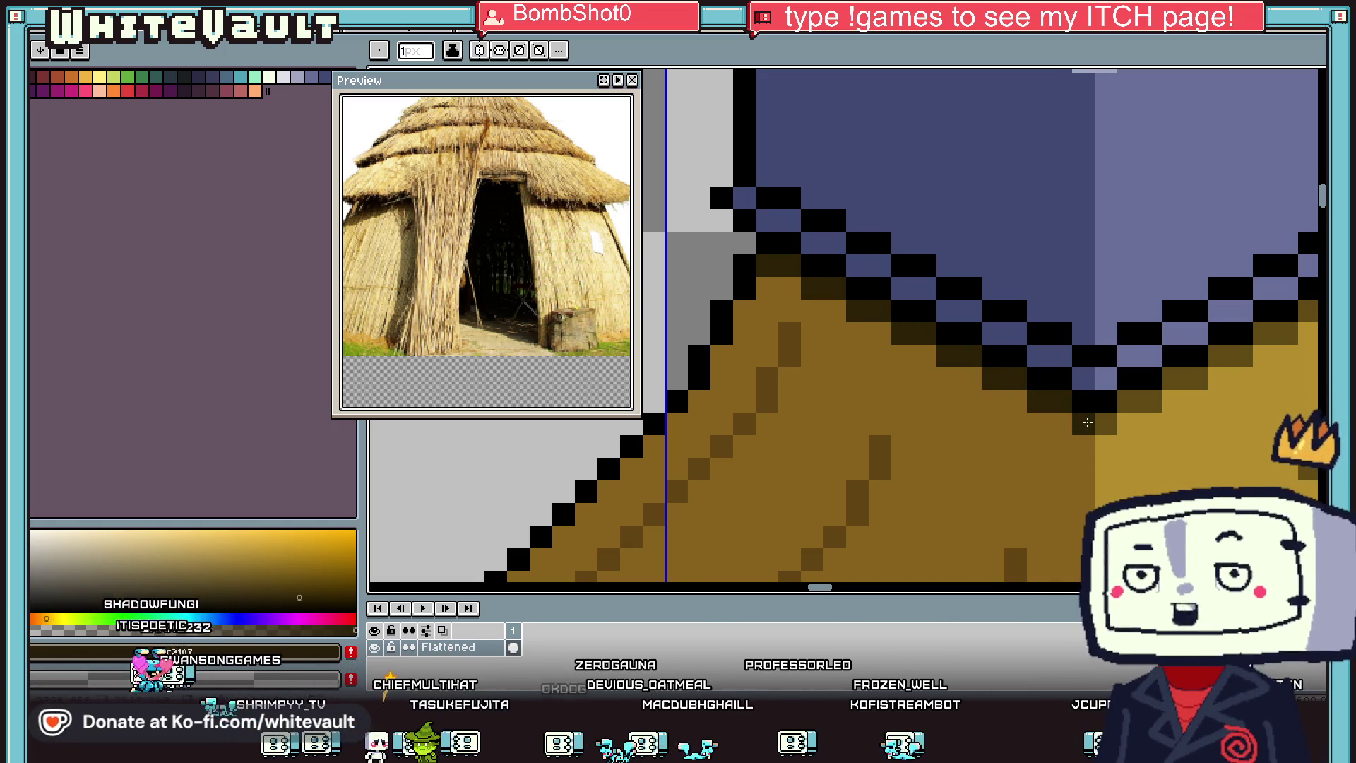
Step: Sample another colour from the hut roof
key(i)
scroll(1087, 423, down, 3)
click(1062, 401)
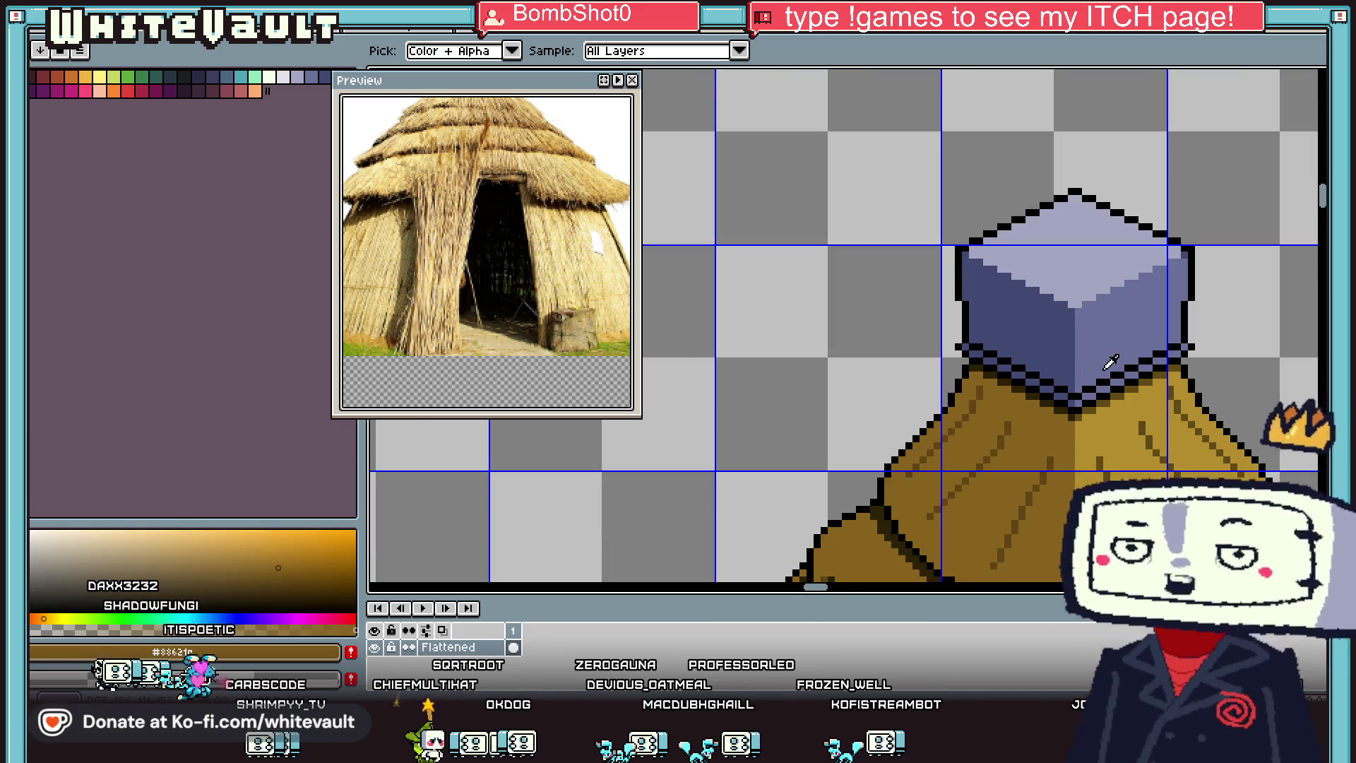
scroll(531, 256, down, 2)
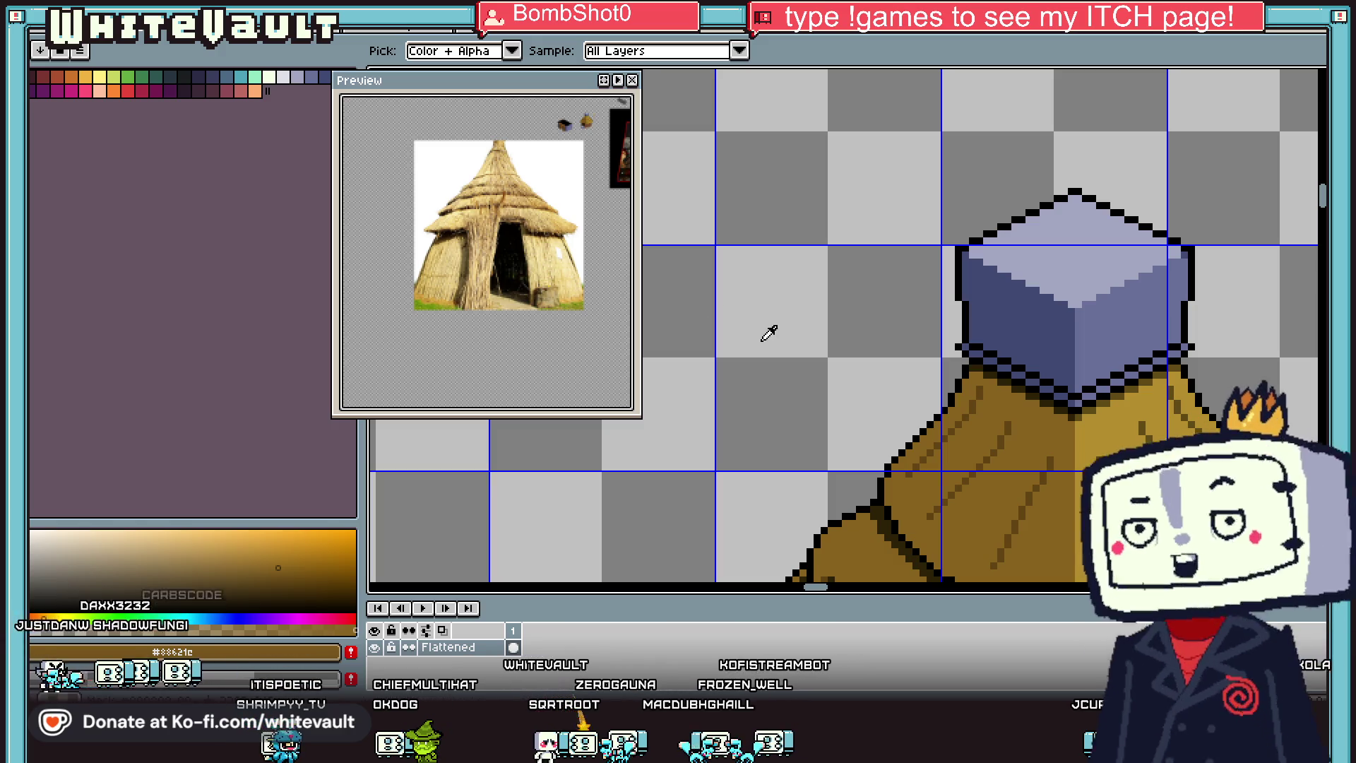
Step: With the Pencil, sample the thatch's dark brown and repaint three stray pixels on the roof shadow band
scroll(1079, 457, down, 2)
scroll(1123, 491, down, 2)
scroll(1011, 354, up, 5)
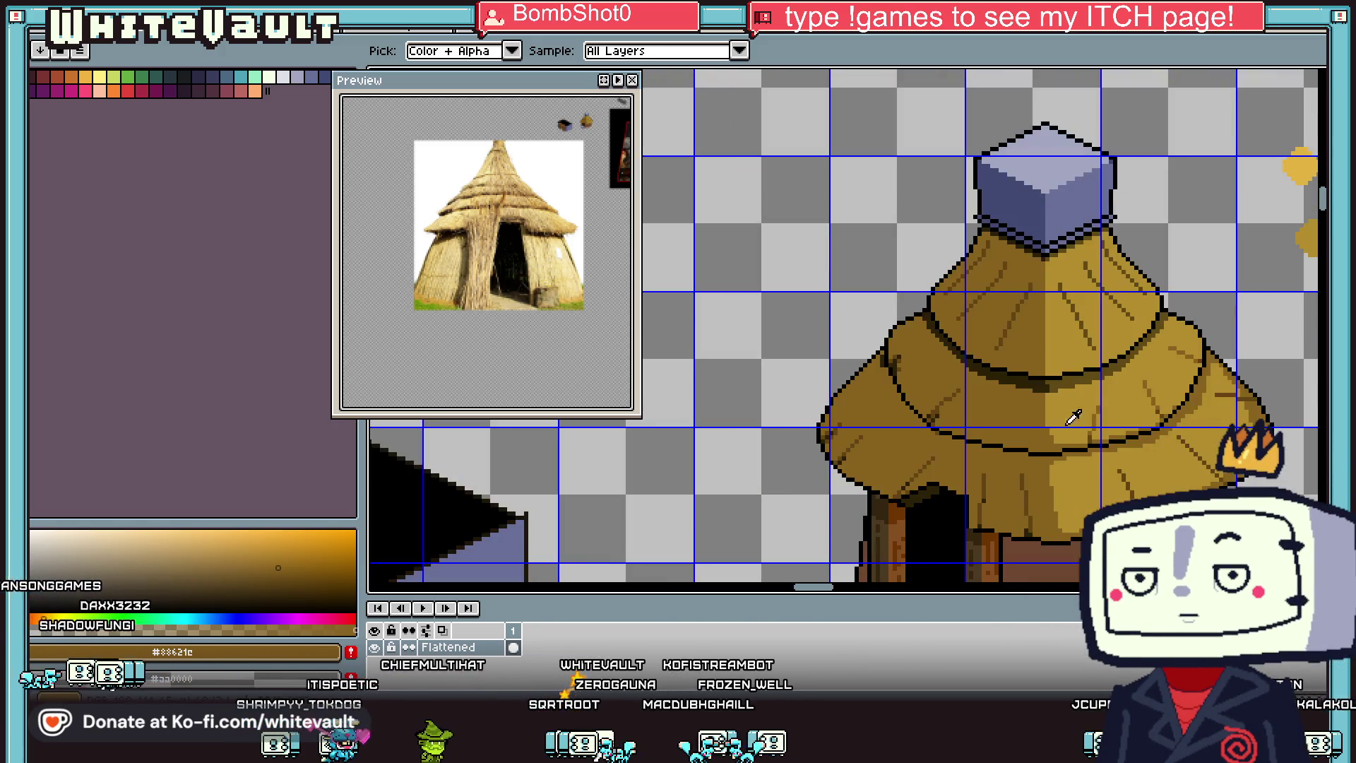
key(b)
scroll(1010, 354, up, 2)
alt+click(689, 408)
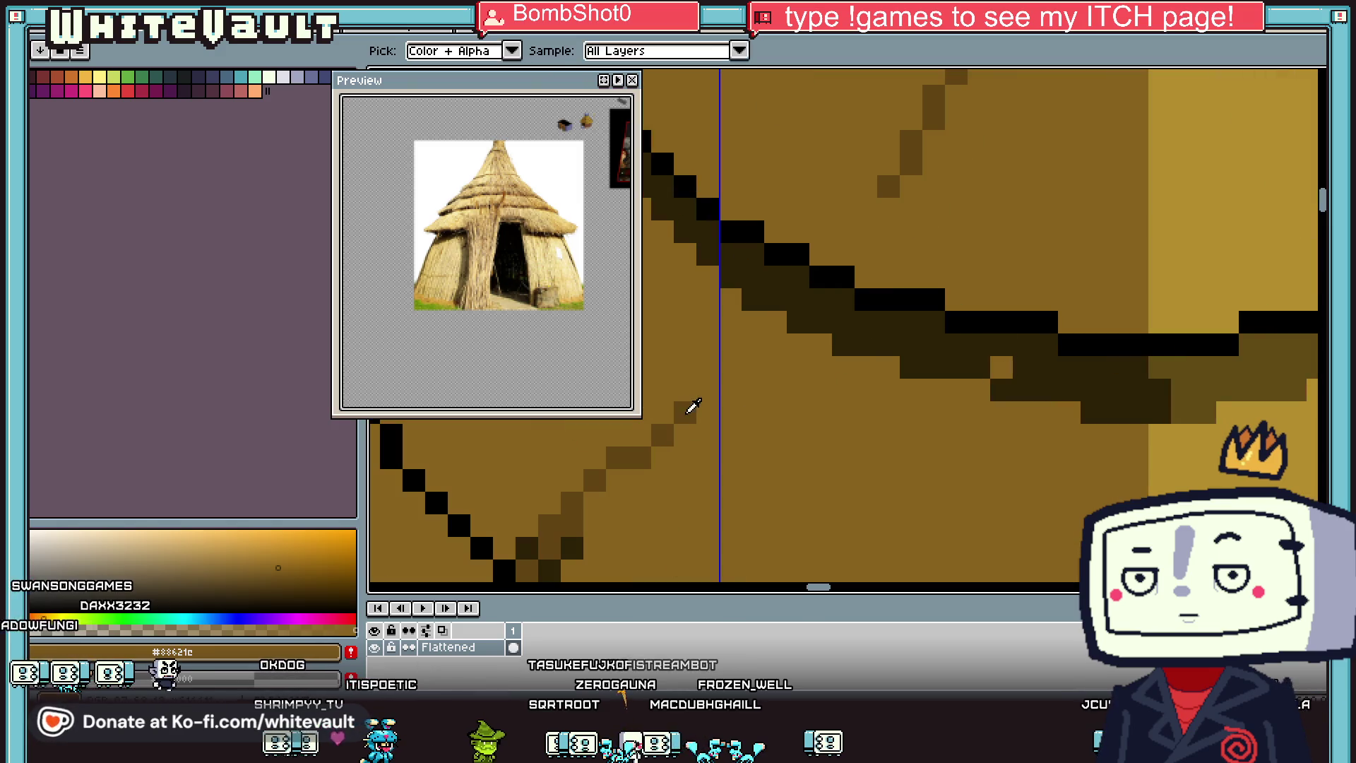
click(1001, 372)
click(979, 390)
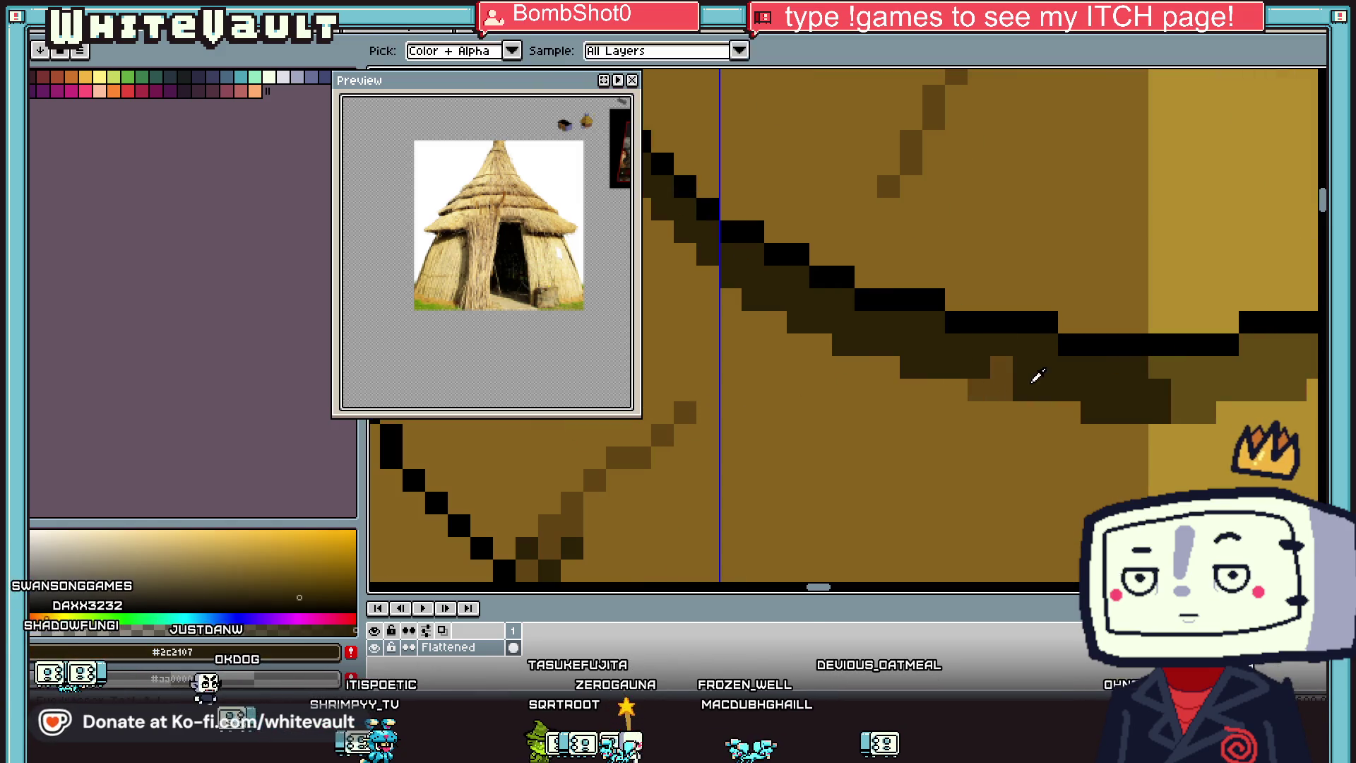
click(822, 321)
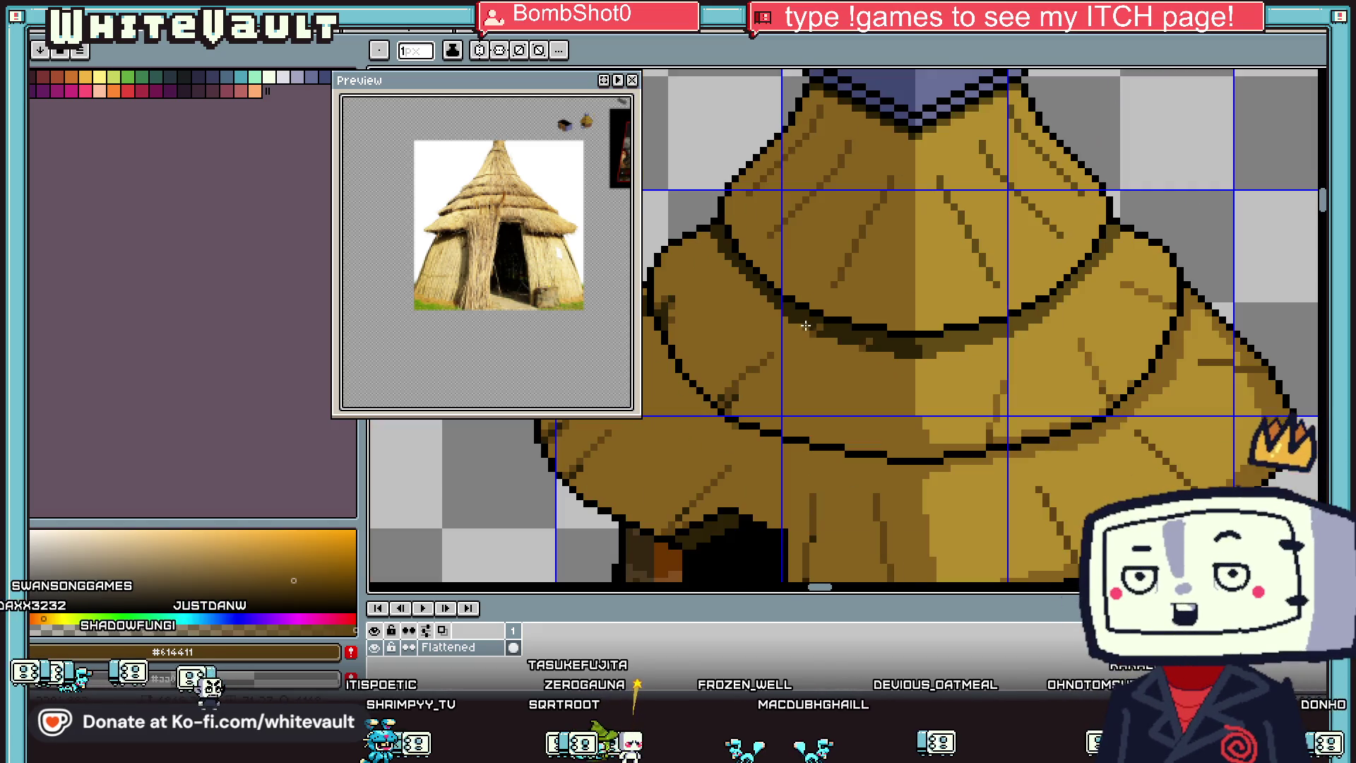
Step: Repaint a pixel along the roof outline shading in dark brown
scroll(829, 330, down, 2)
scroll(753, 284, up, 2)
click(753, 284)
scroll(753, 284, down, 2)
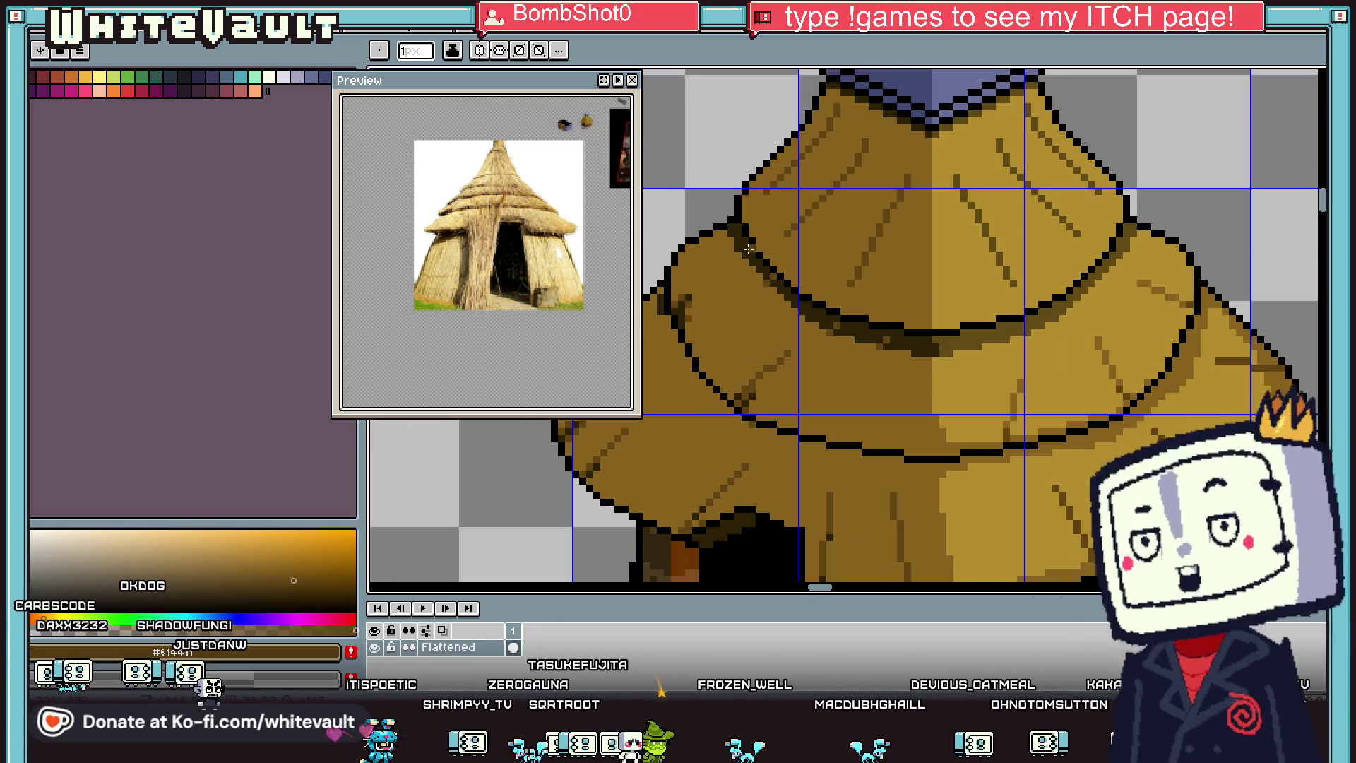
scroll(739, 253, up, 2)
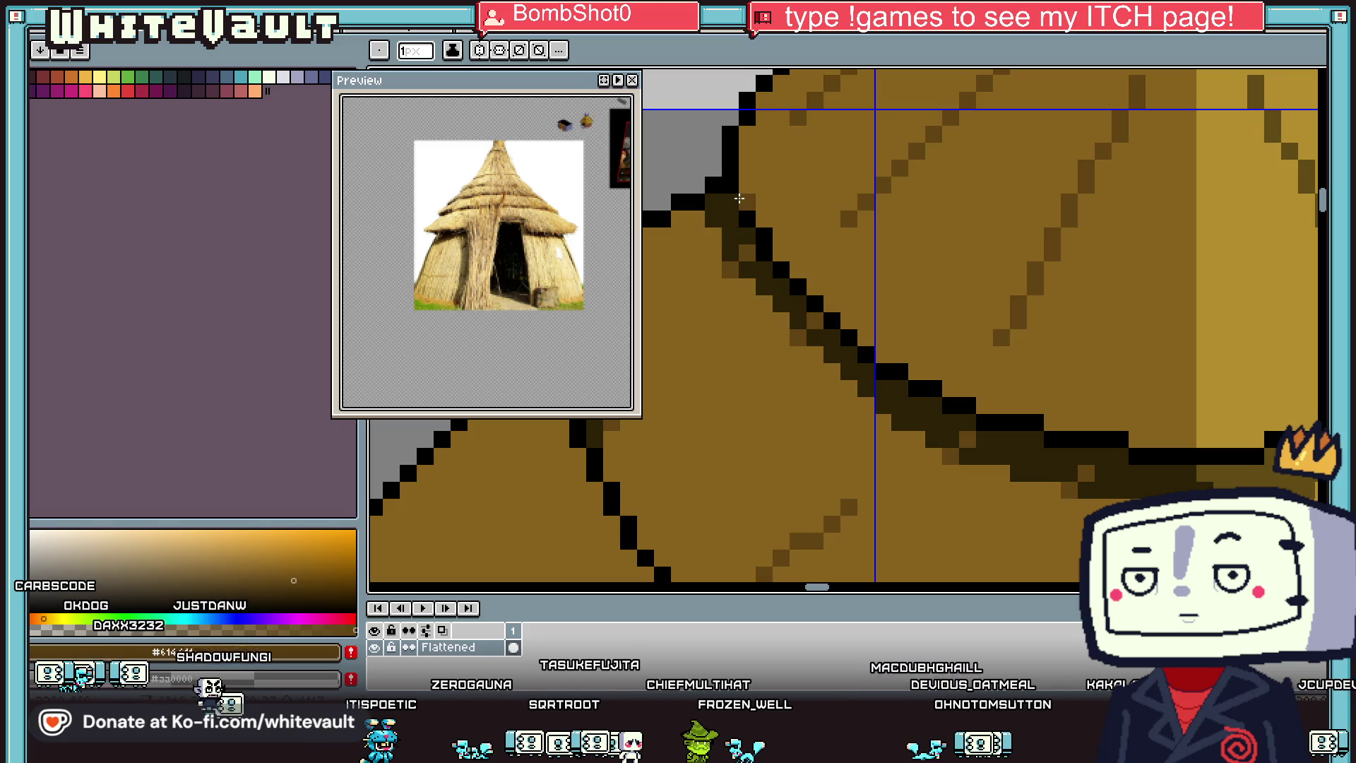
scroll(947, 370, down, 2)
scroll(948, 370, down, 2)
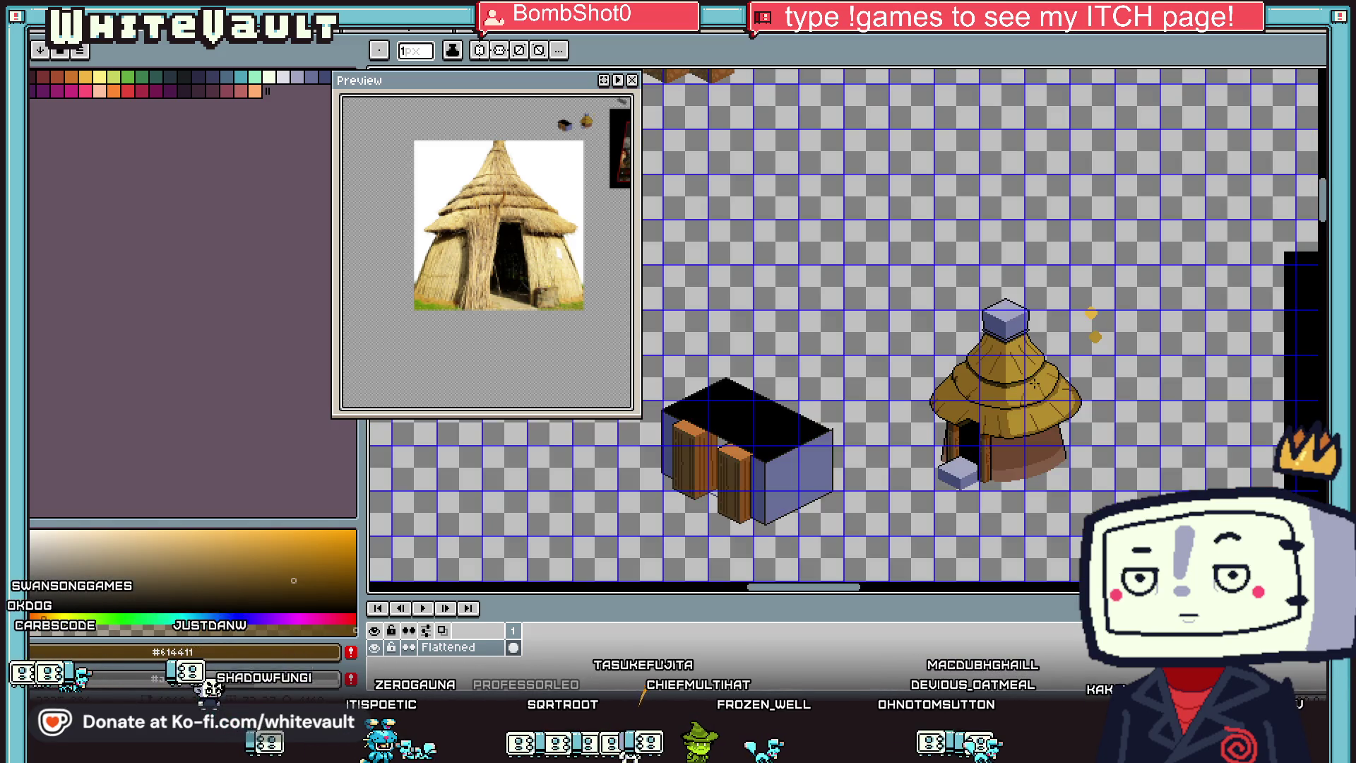
scroll(1039, 400, up, 2)
Step: Sample dark brown from the shadow band, fill two gap pixels, then zoom out to the whole canvas
alt+click(1038, 400)
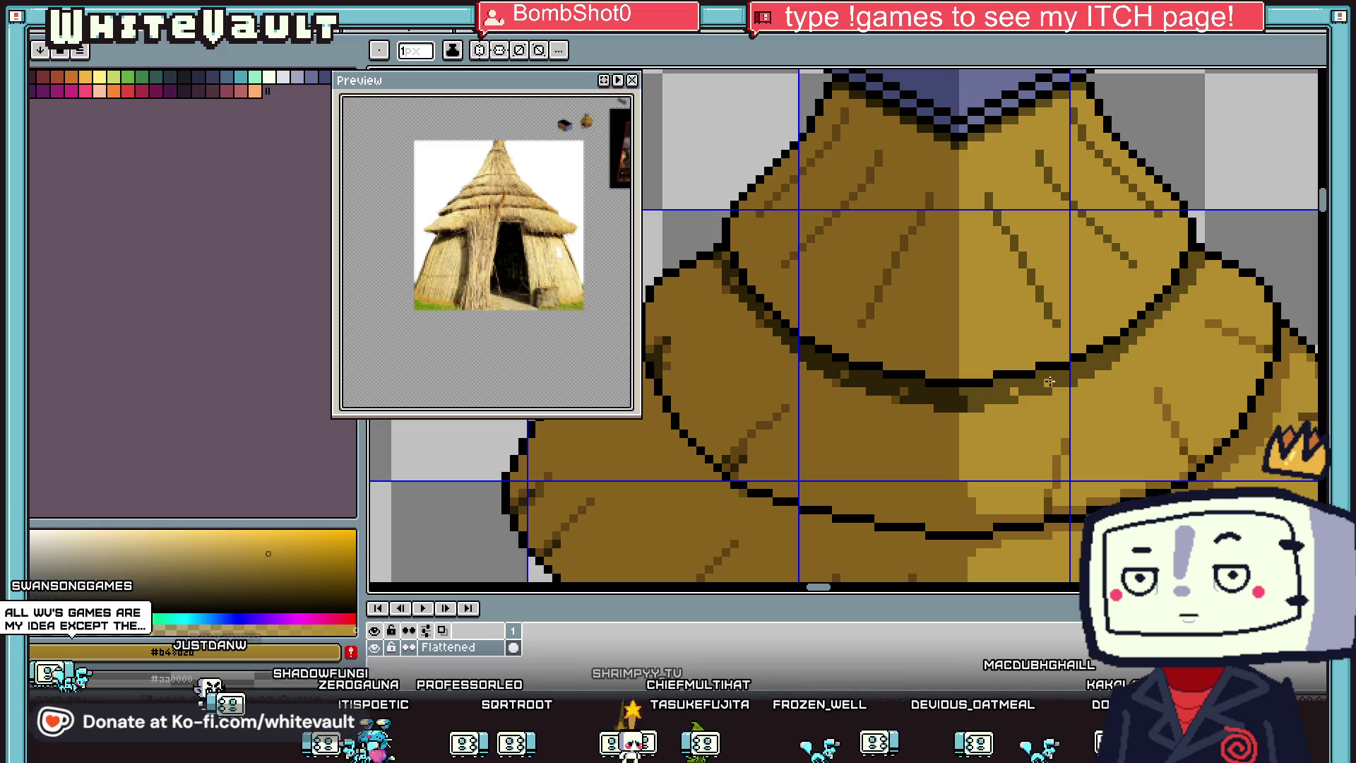
scroll(1107, 356, up, 2)
alt+click(1107, 357)
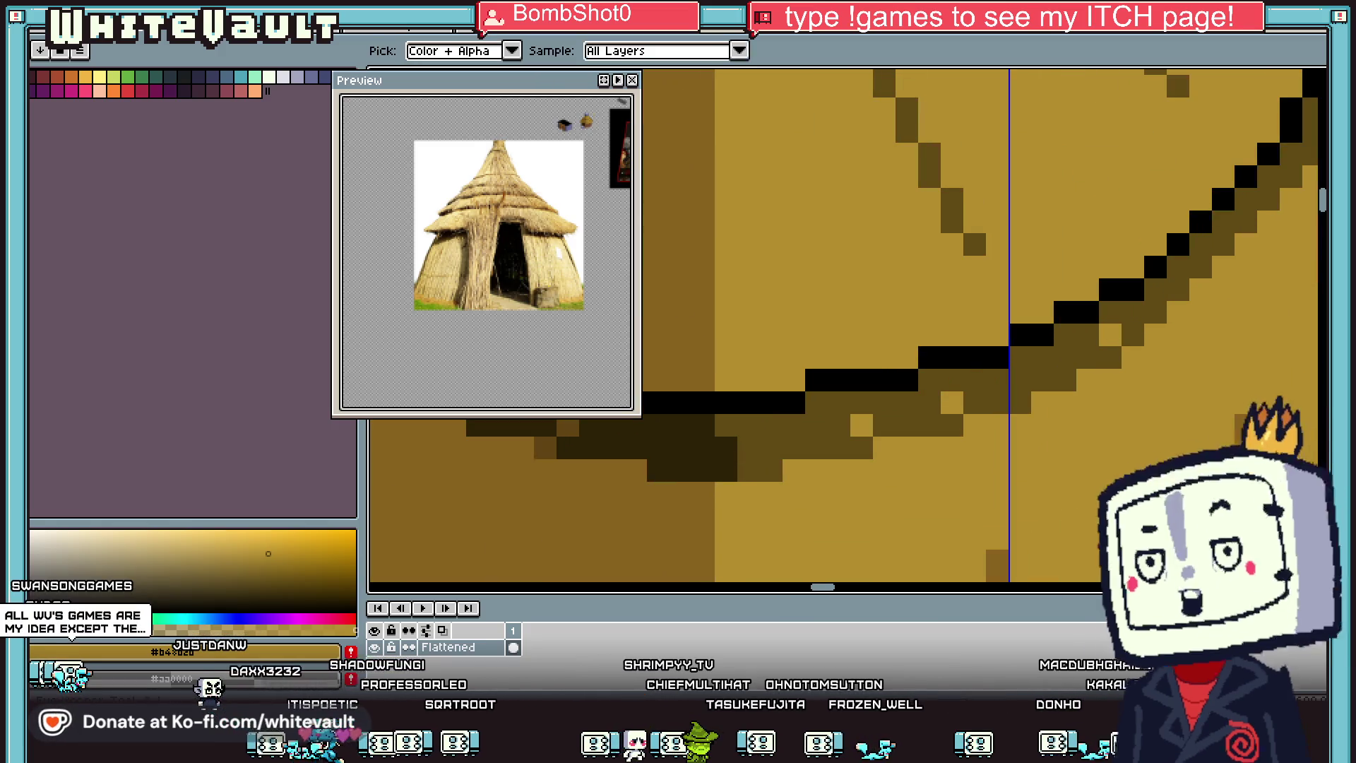
click(1133, 356)
click(947, 401)
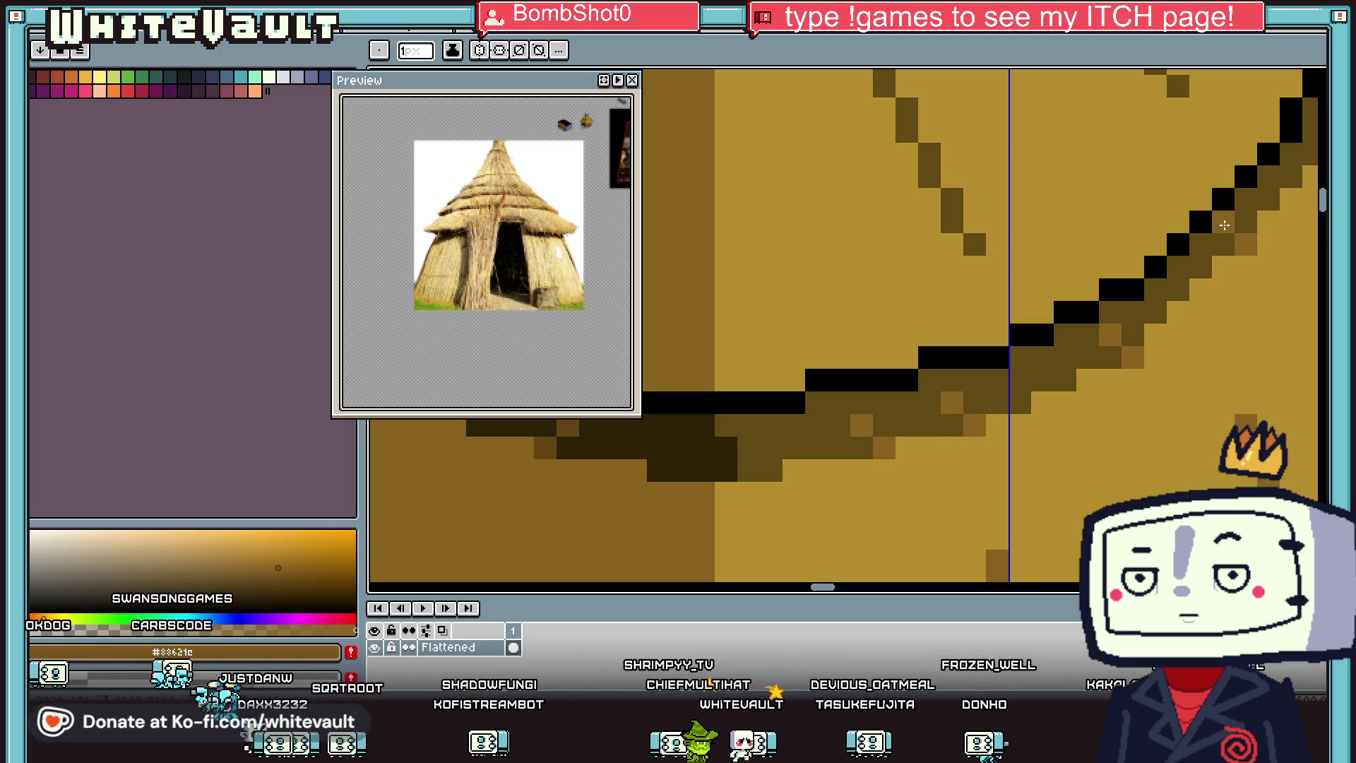
scroll(1224, 225, down, 5)
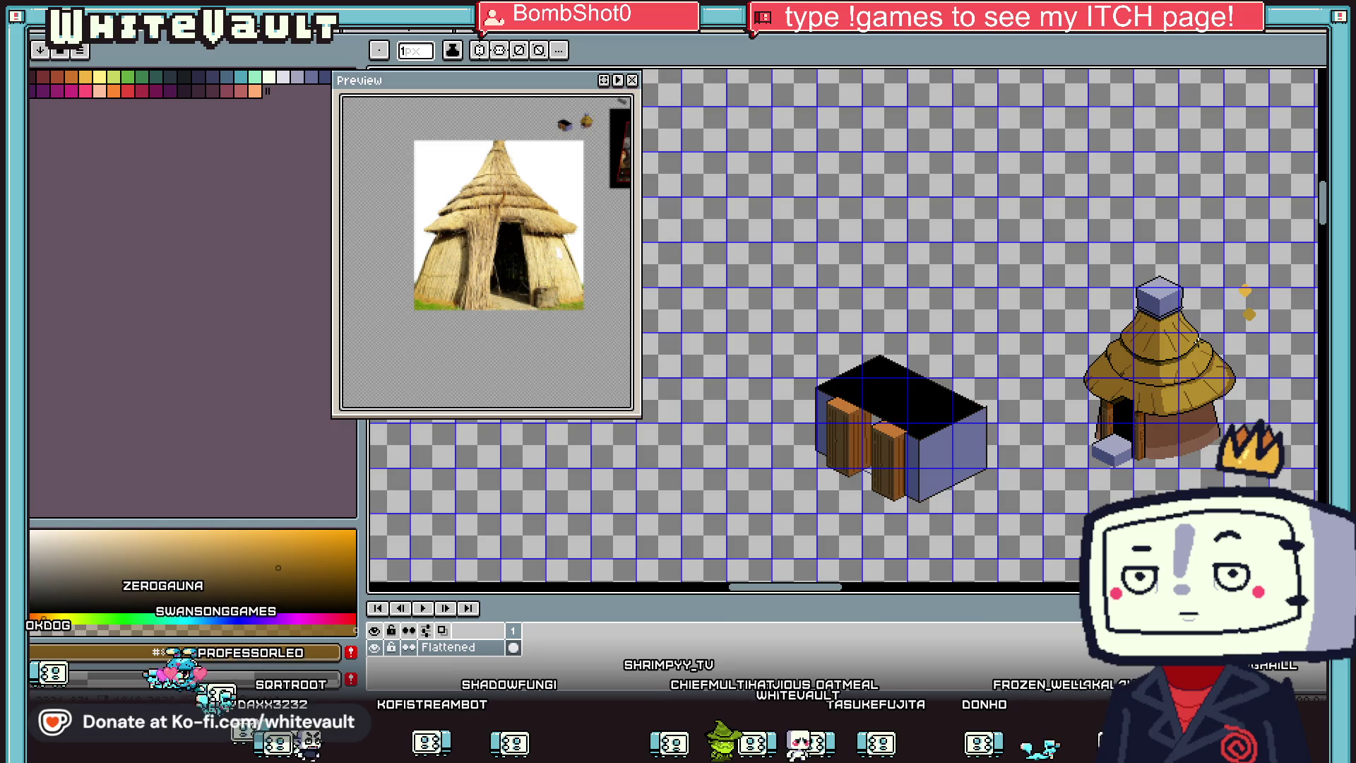
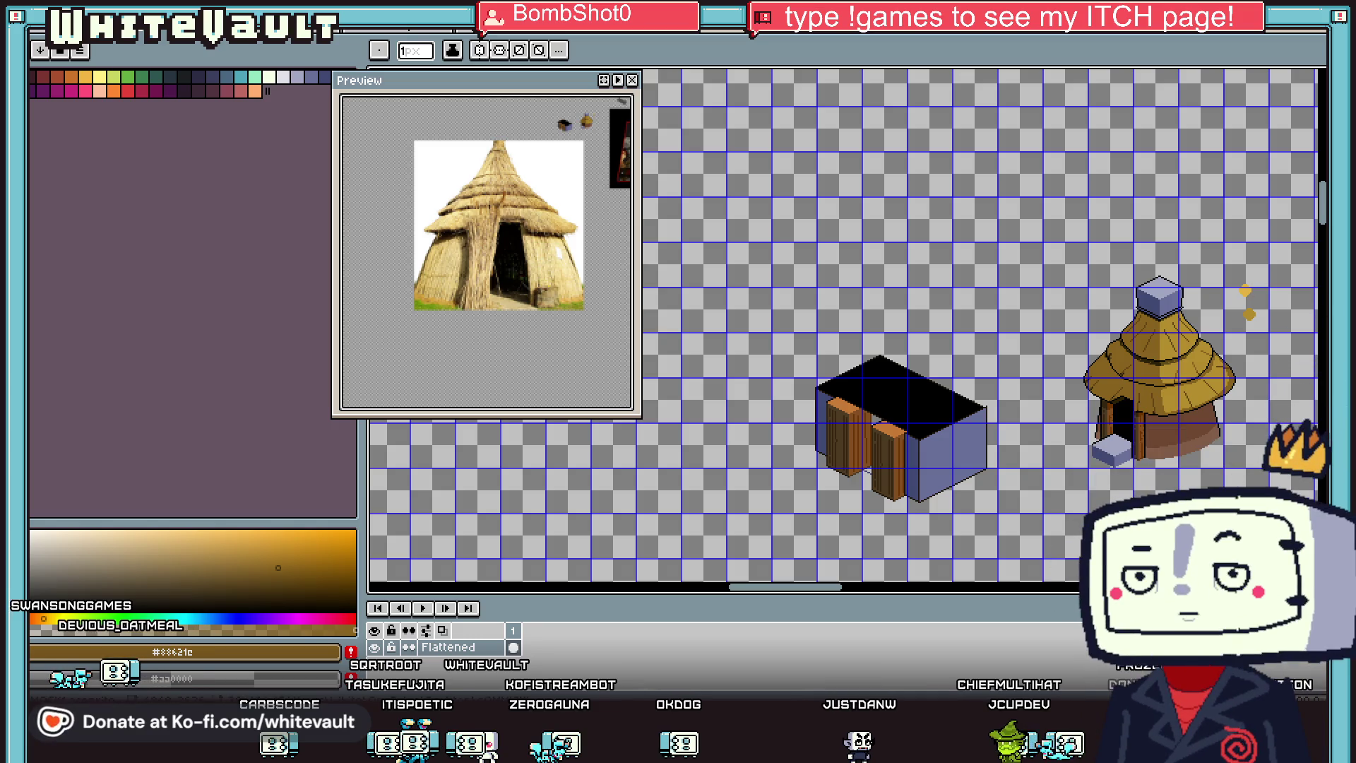
Step: Sample a lighter straw yellow from the roof with the eyedropper
scroll(1193, 367, up, 2)
key(i)
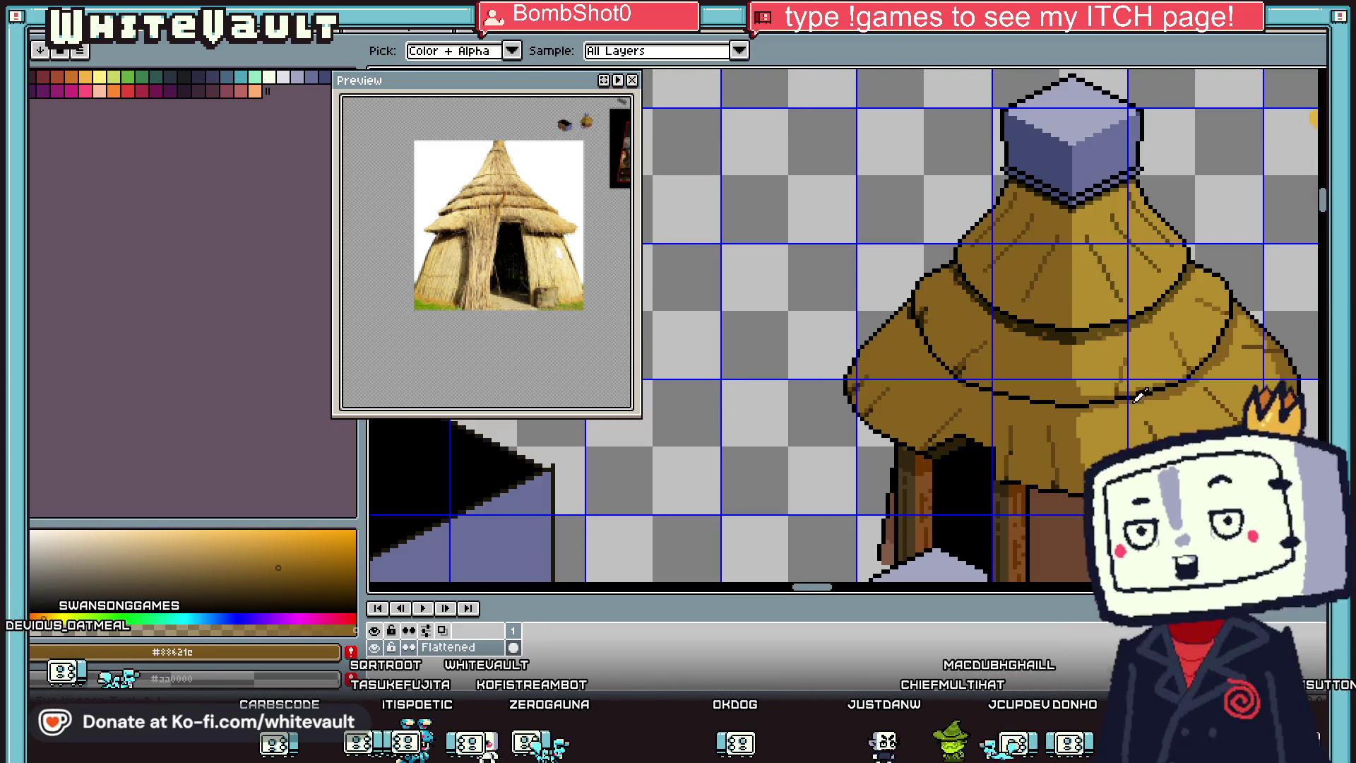
scroll(1186, 416, up, 2)
click(1185, 415)
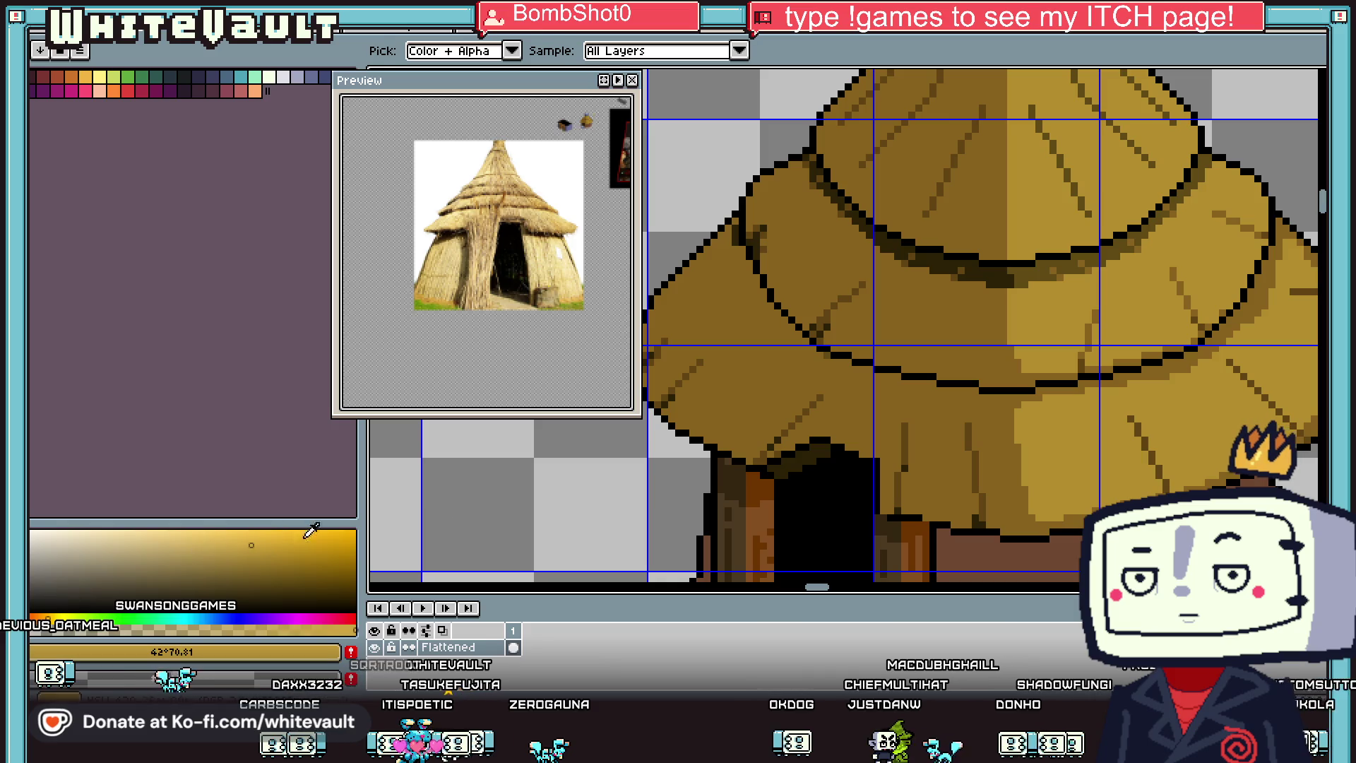
Step: Paint lighter straw strands and a diagonal highlight across the thatched roof with the pencil
key(b)
scroll(1231, 371, up, 2)
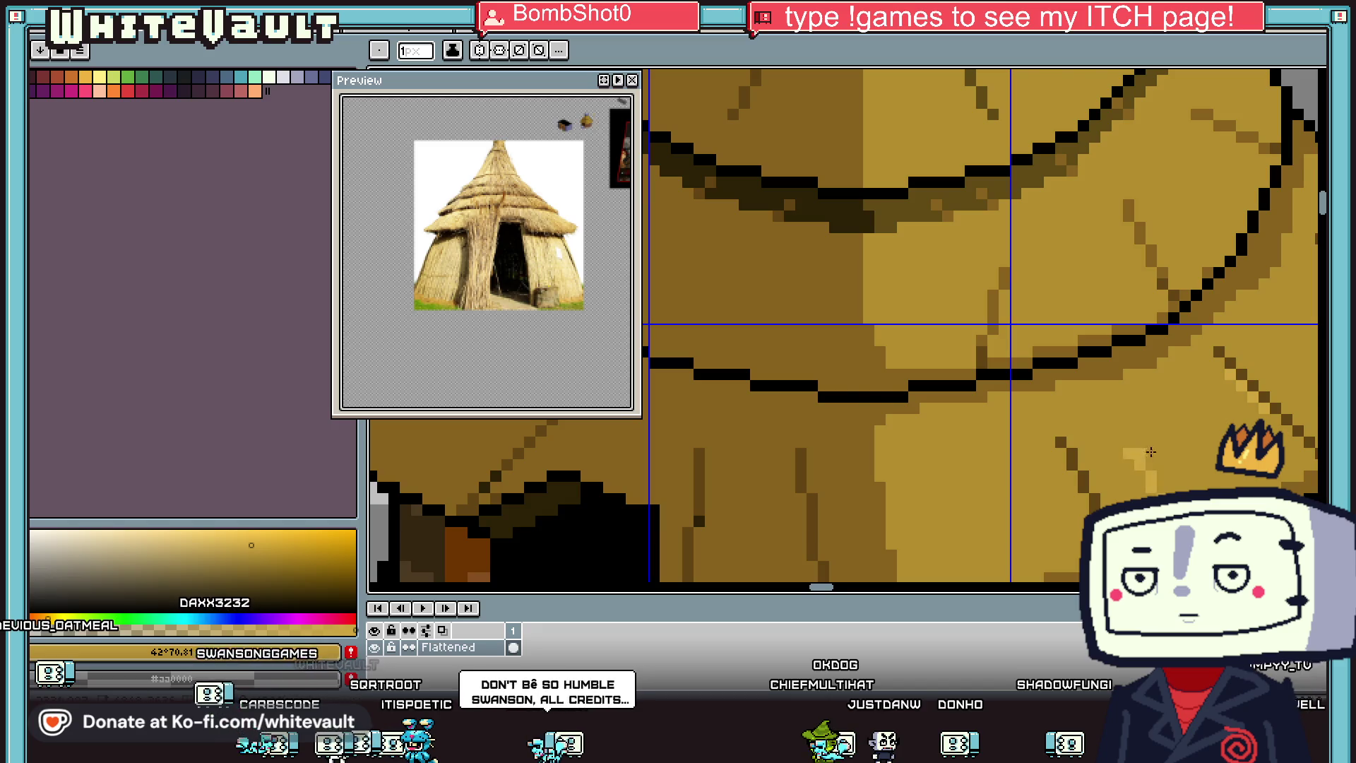
scroll(1151, 452, down, 4)
scroll(1124, 382, up, 3)
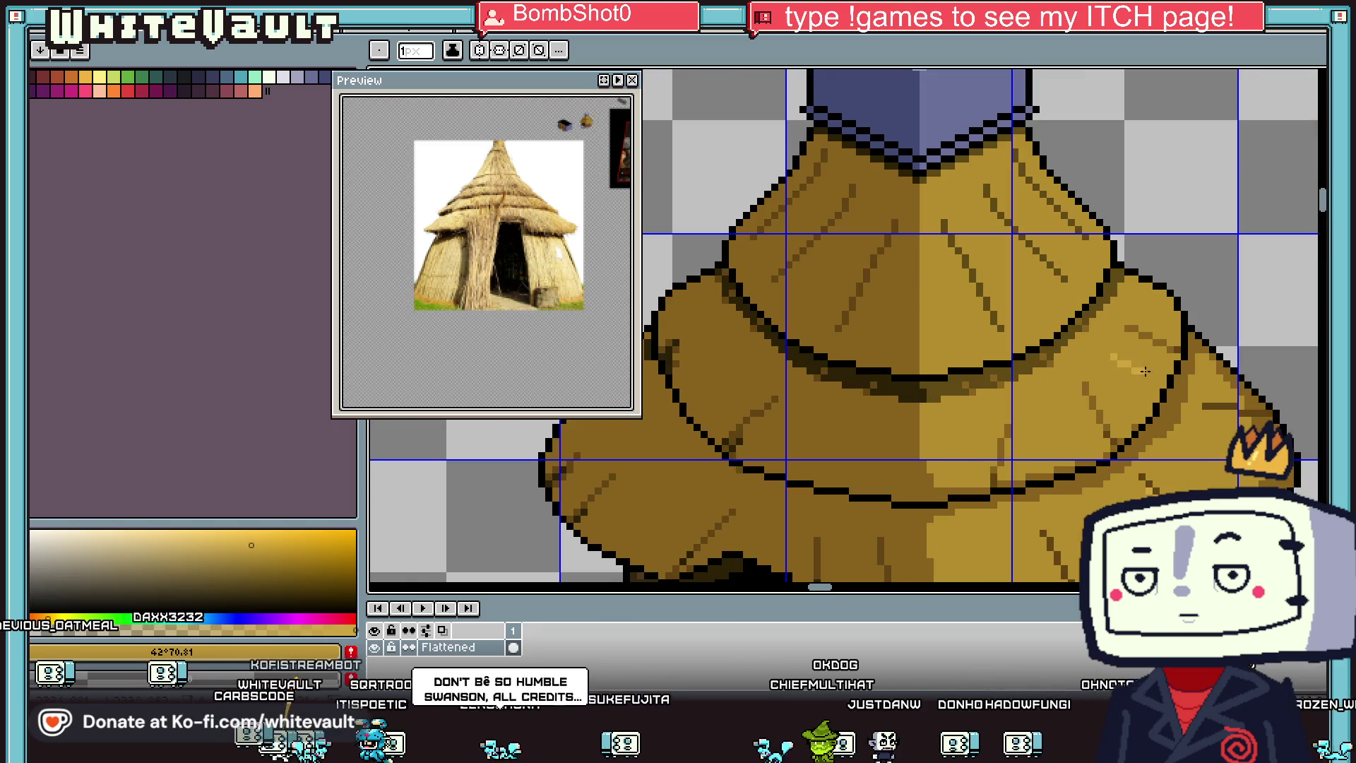
drag(1145, 371, 1116, 359)
drag(984, 236, 1054, 317)
scroll(1048, 310, down, 3)
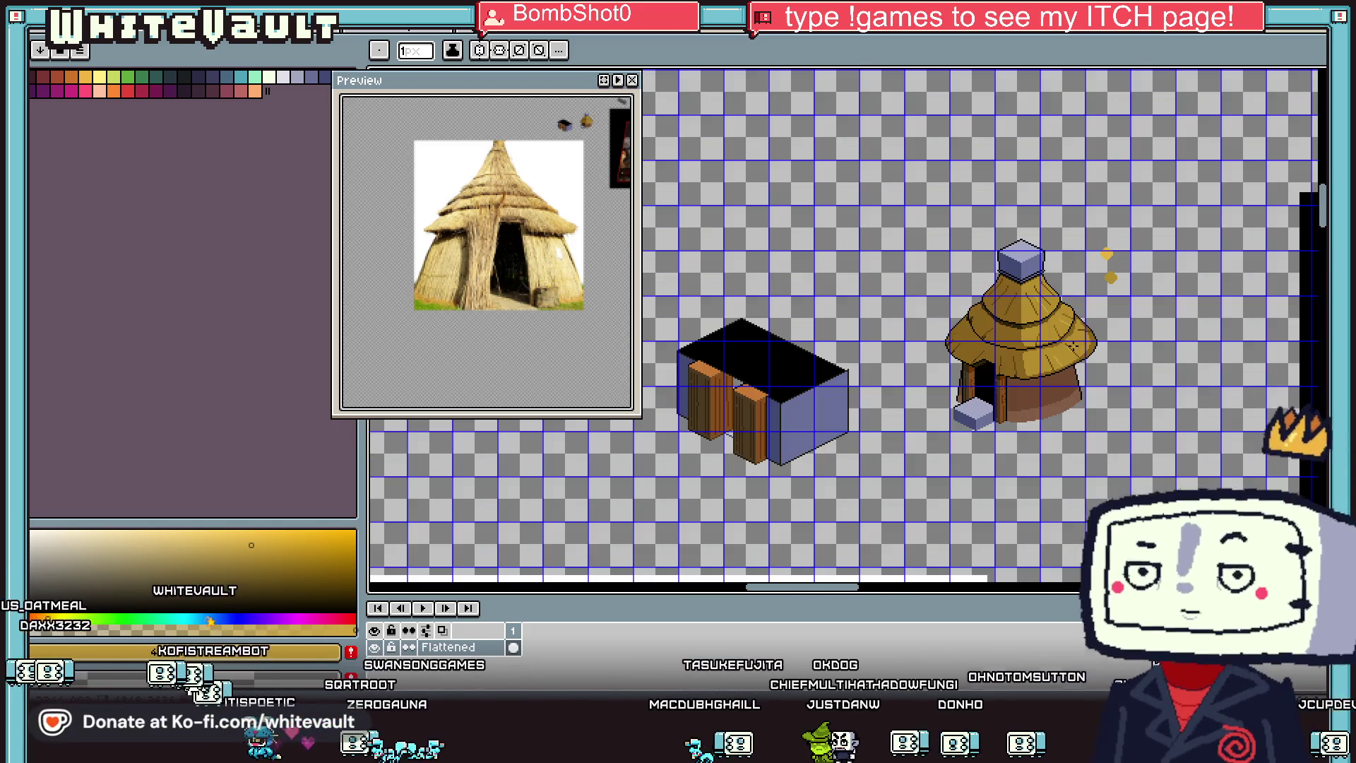
scroll(1028, 371, up, 5)
alt+click(954, 357)
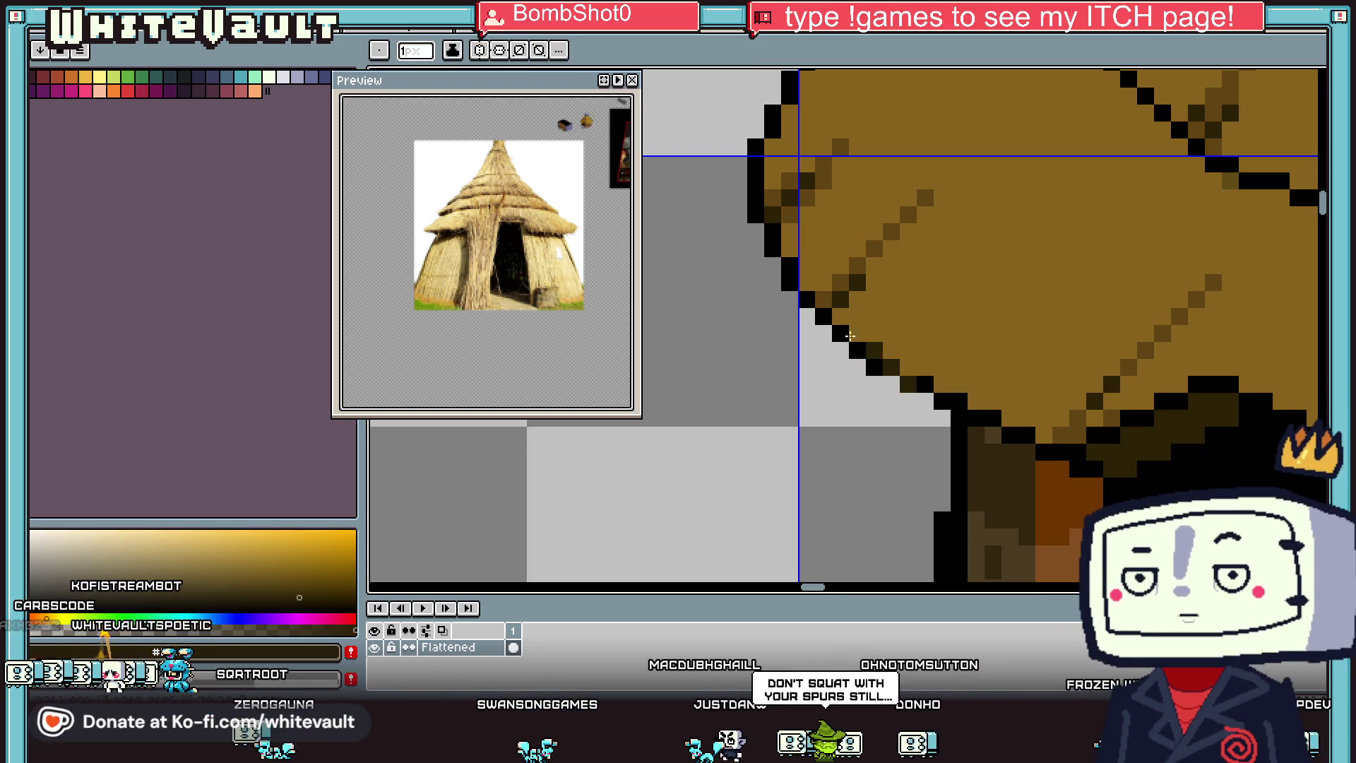
scroll(926, 373, down, 4)
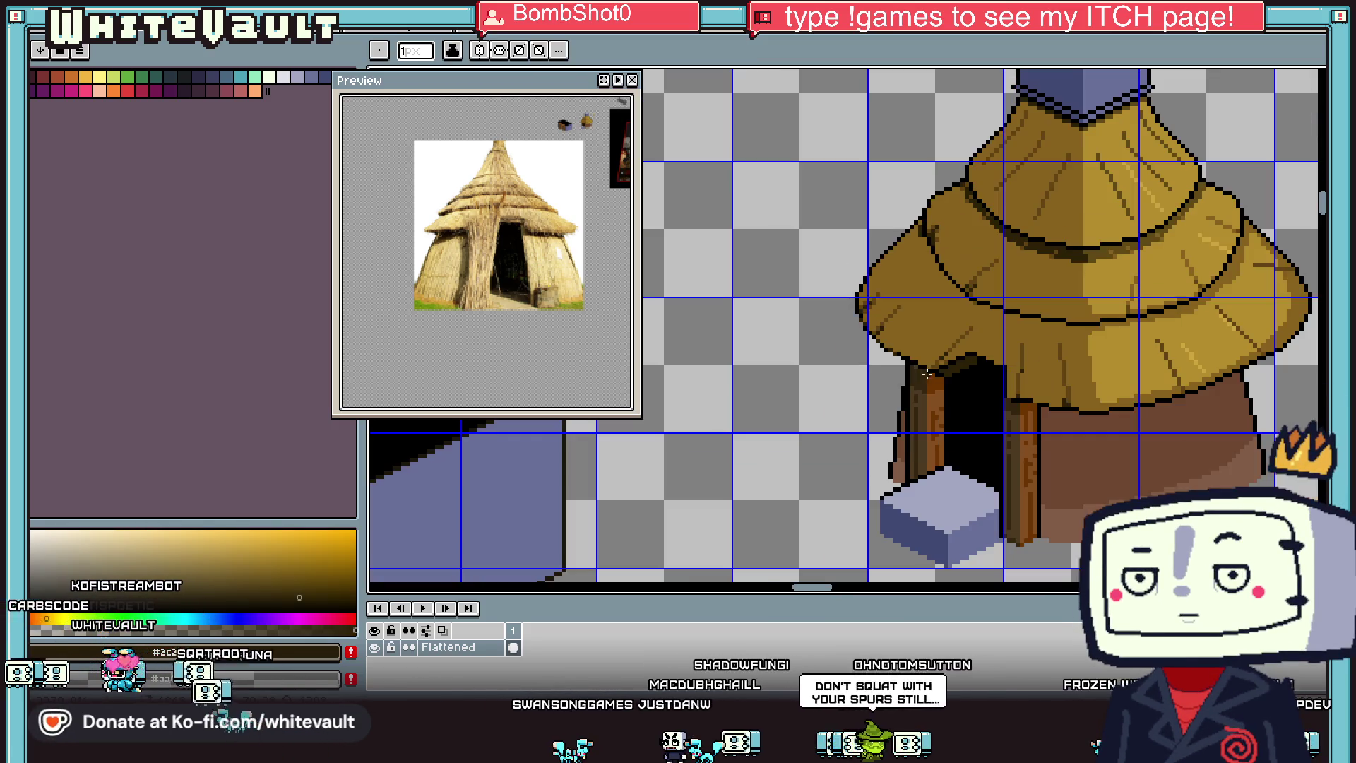
scroll(1173, 430, up, 5)
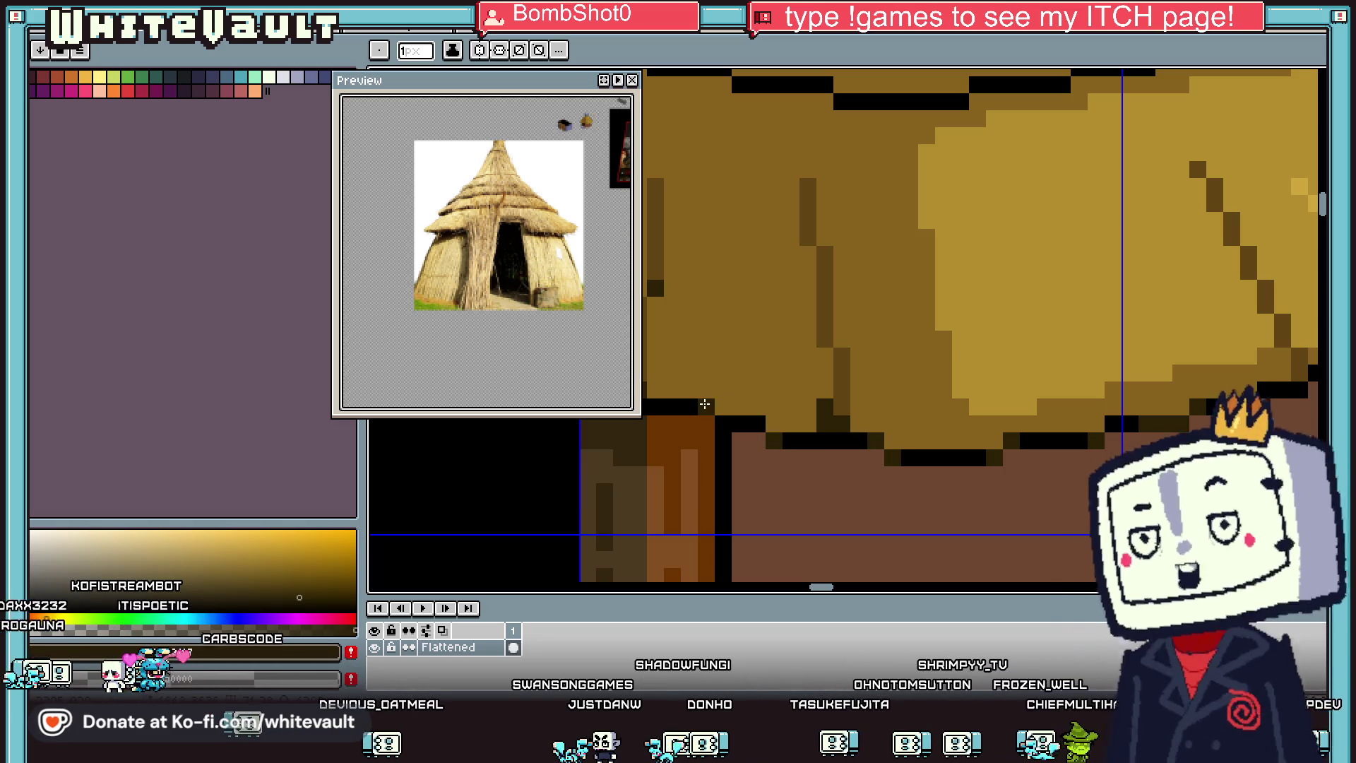
scroll(704, 404, down, 5)
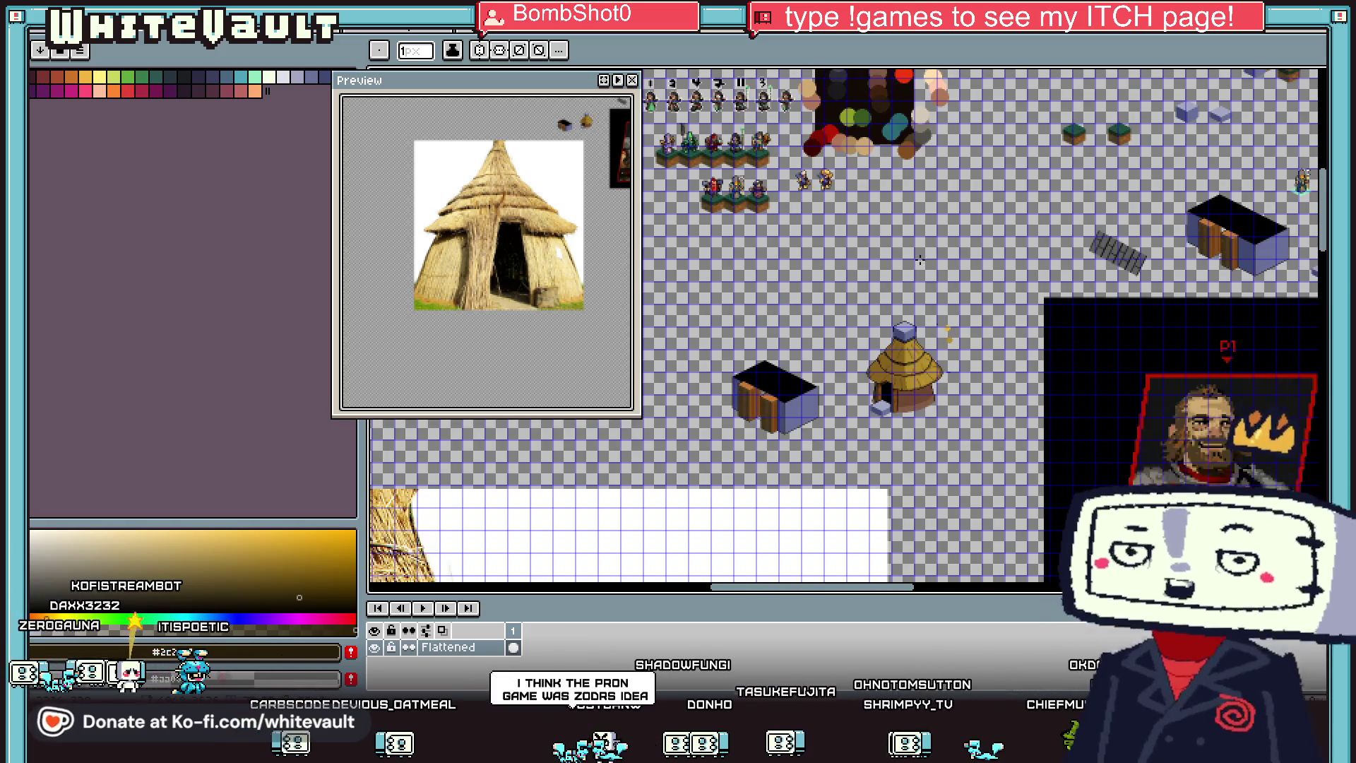
scroll(919, 260, up, 5)
click(182, 76)
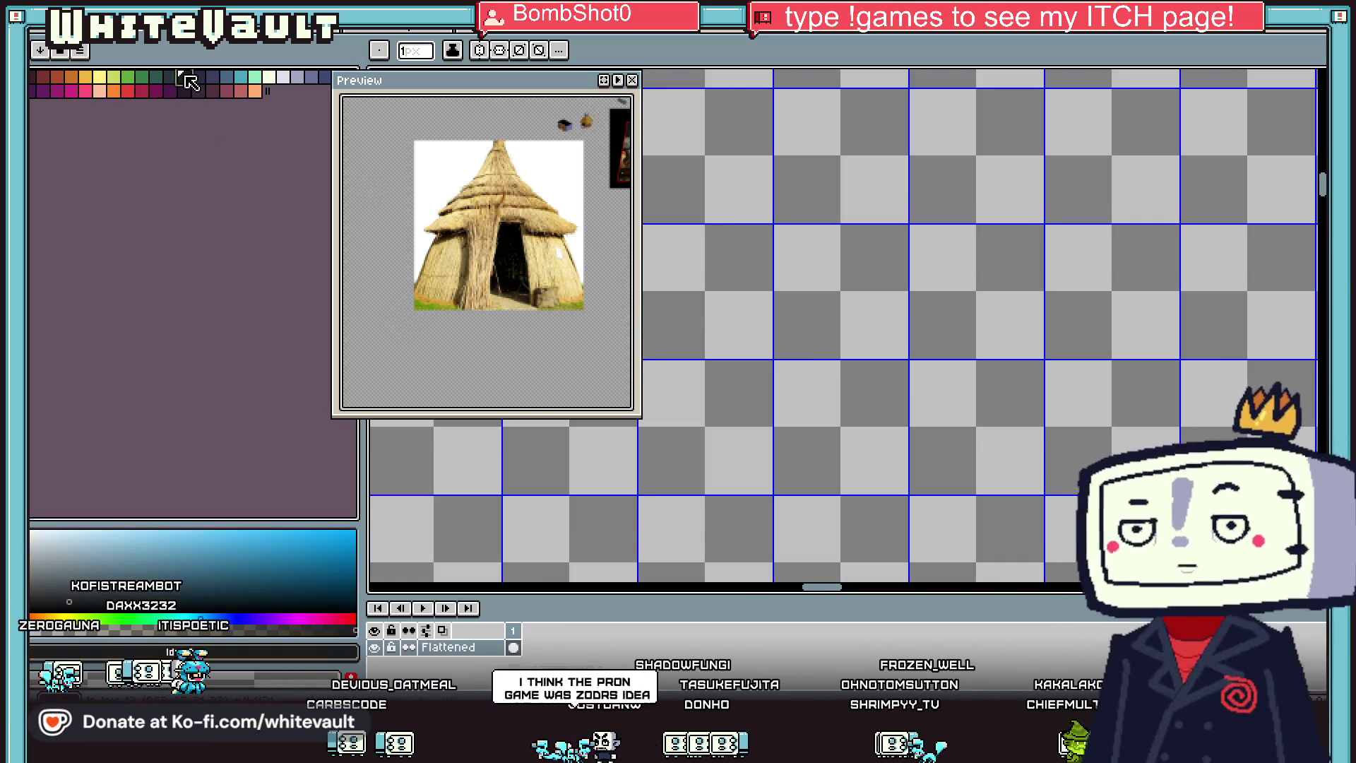
key(b)
click(812, 318)
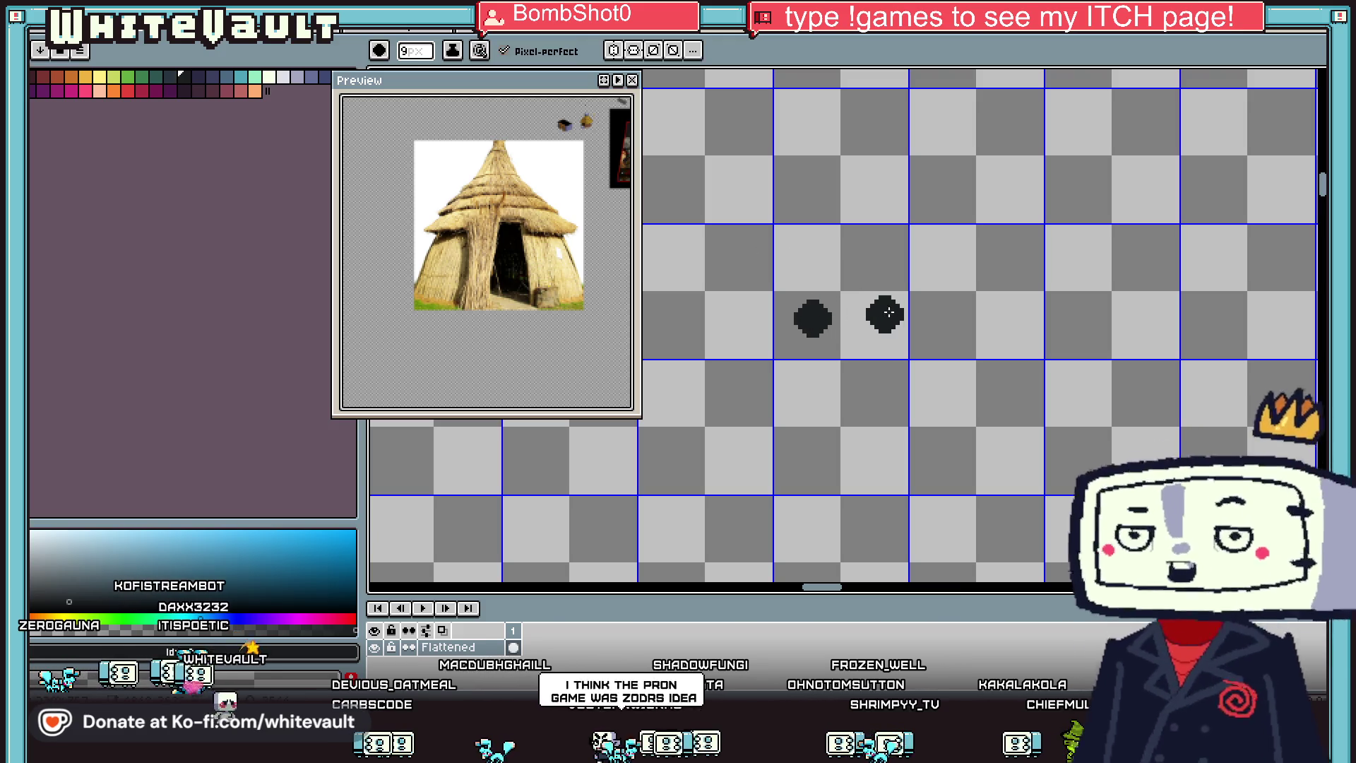
click(863, 322)
click(918, 323)
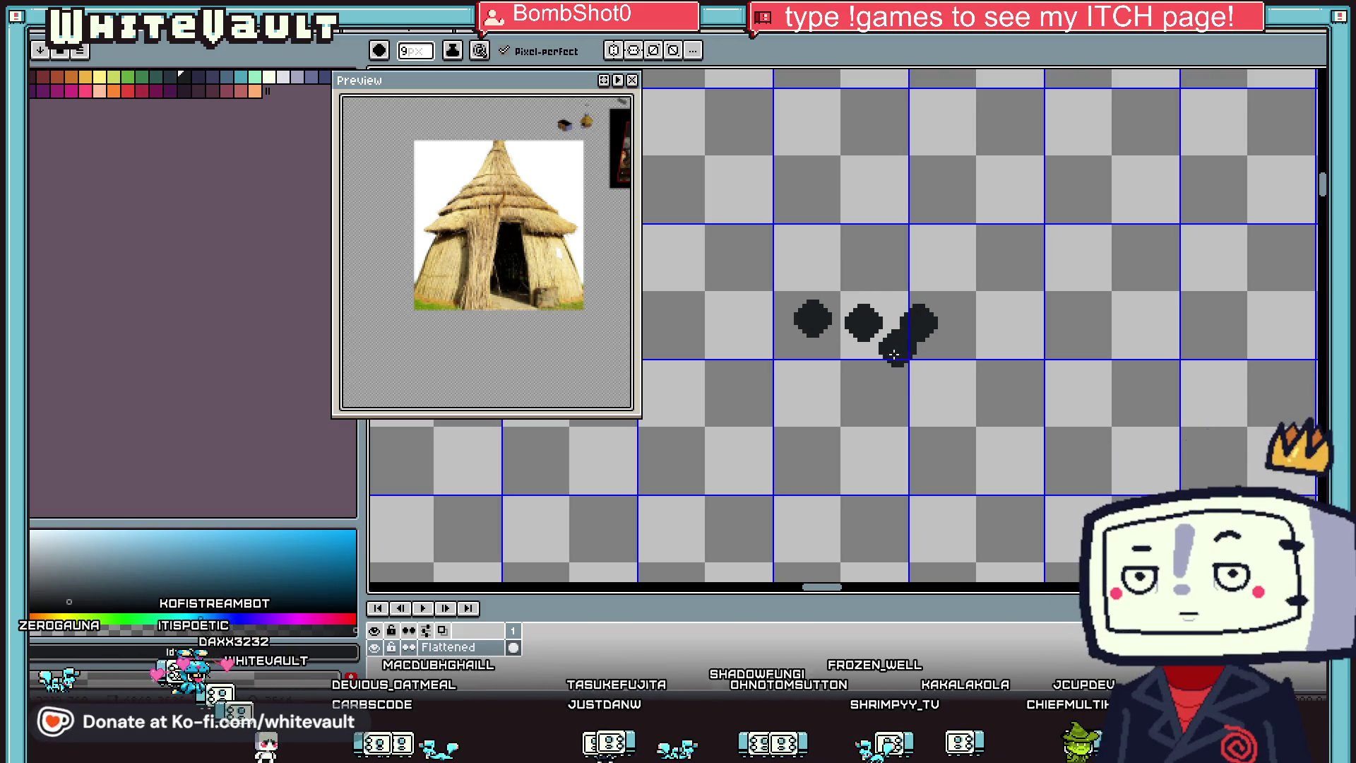
click(241, 75)
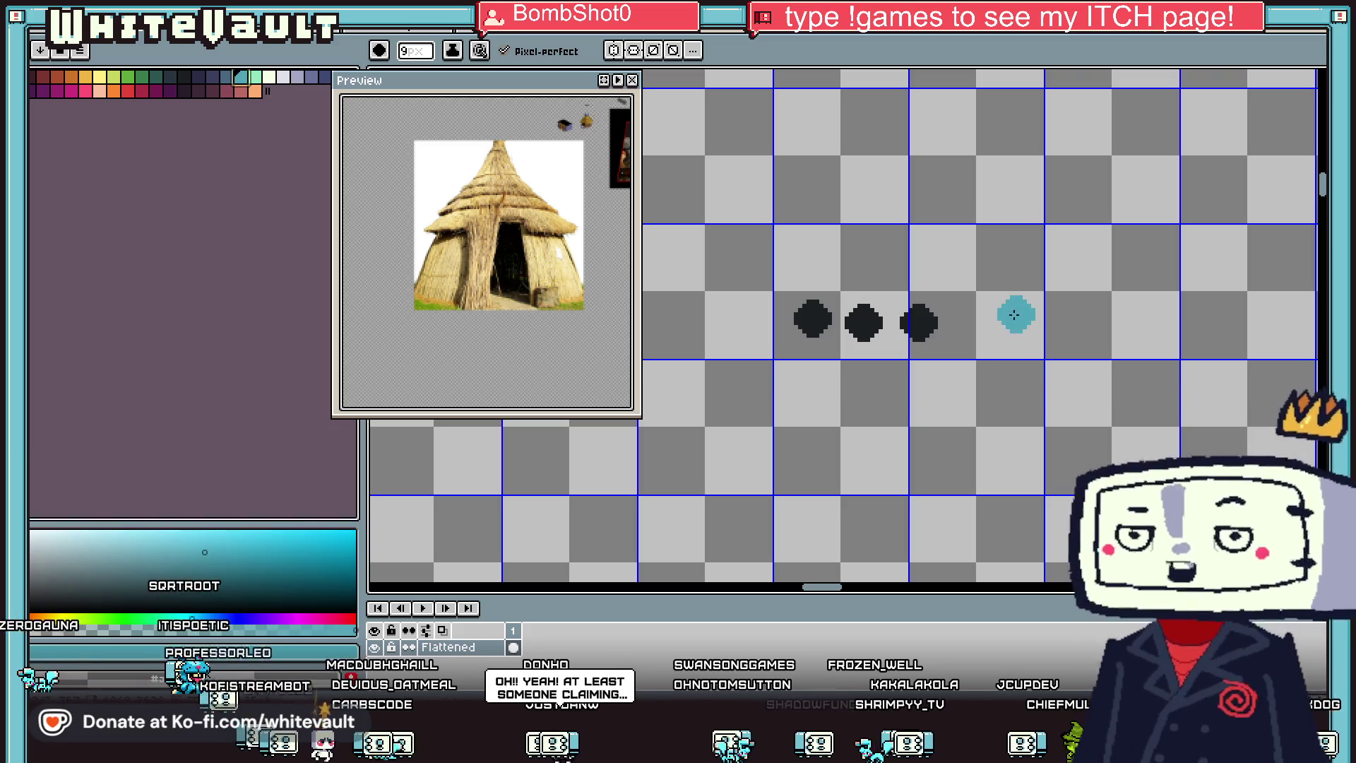
click(981, 323)
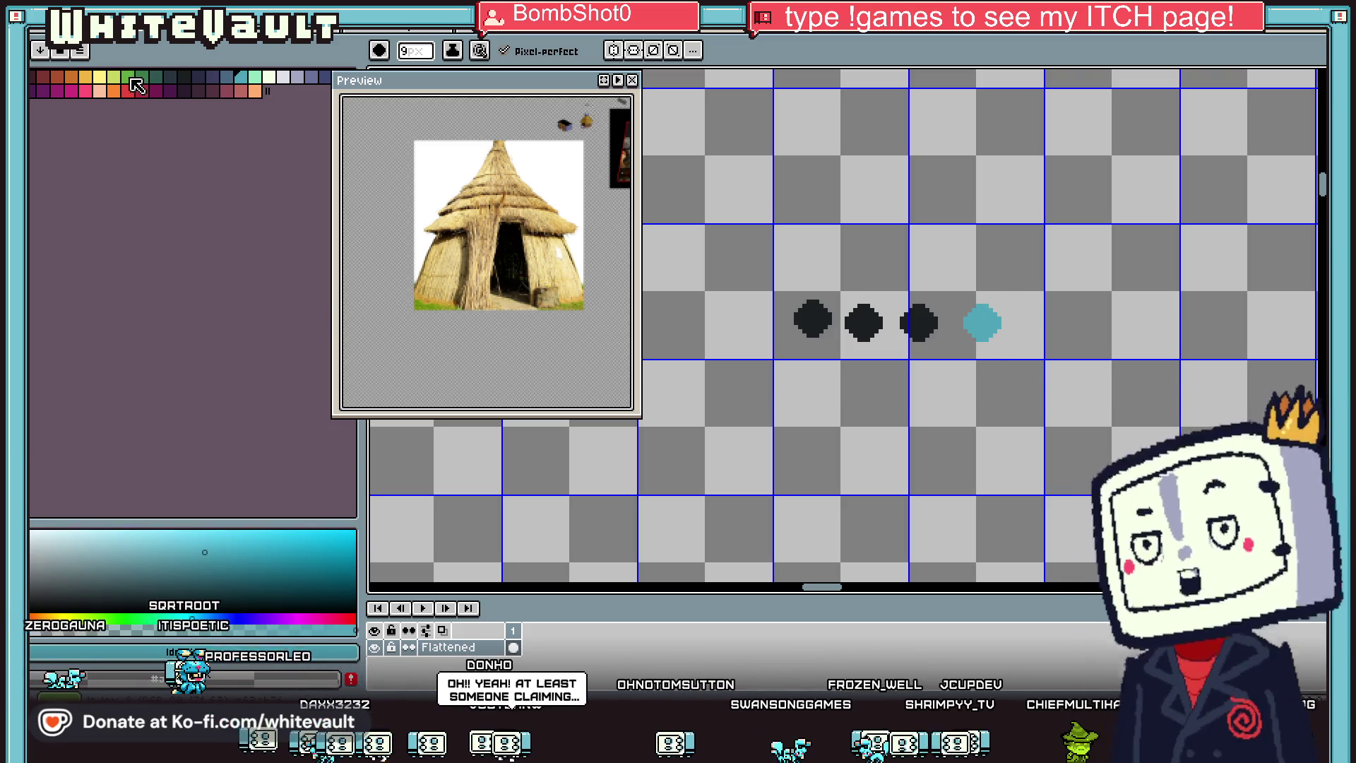
click(130, 77)
scroll(852, 302, up, 2)
click(779, 244)
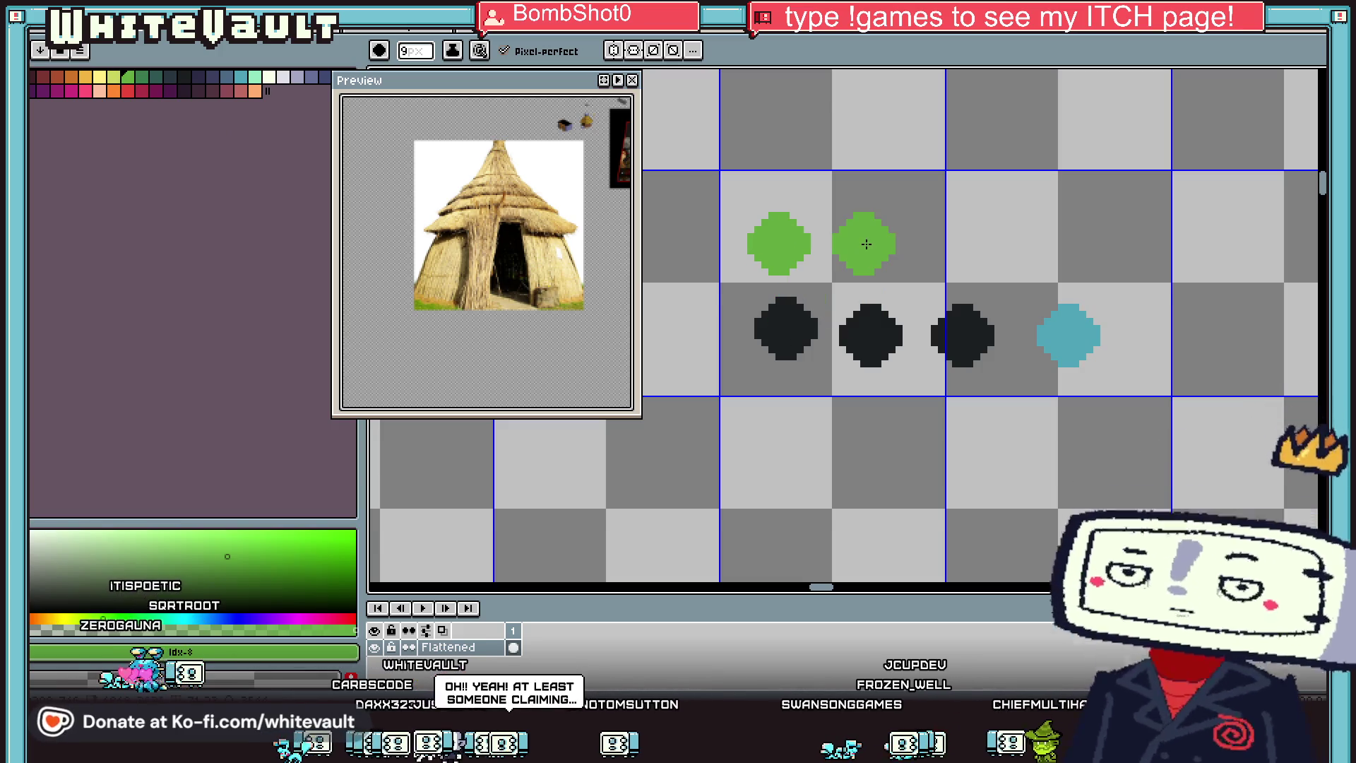
click(866, 243)
click(956, 243)
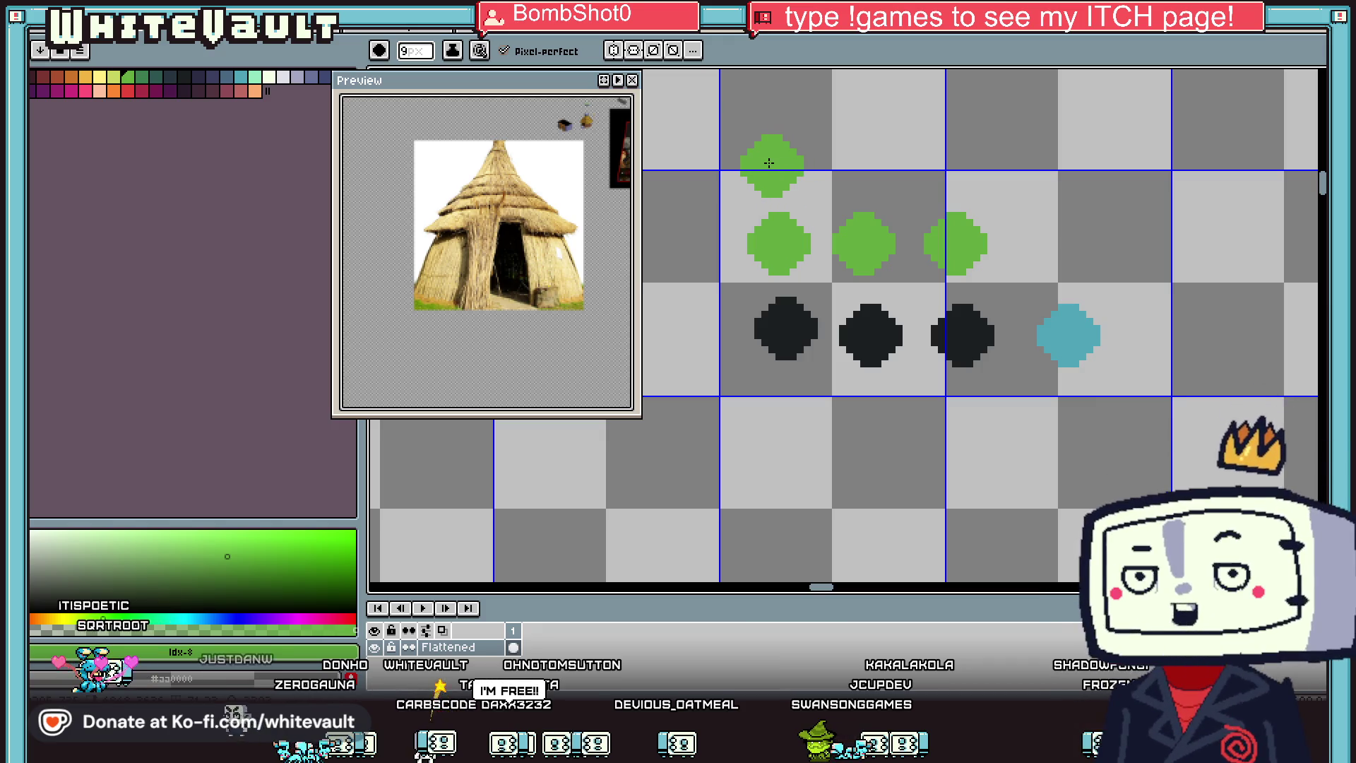
click(255, 80)
click(779, 164)
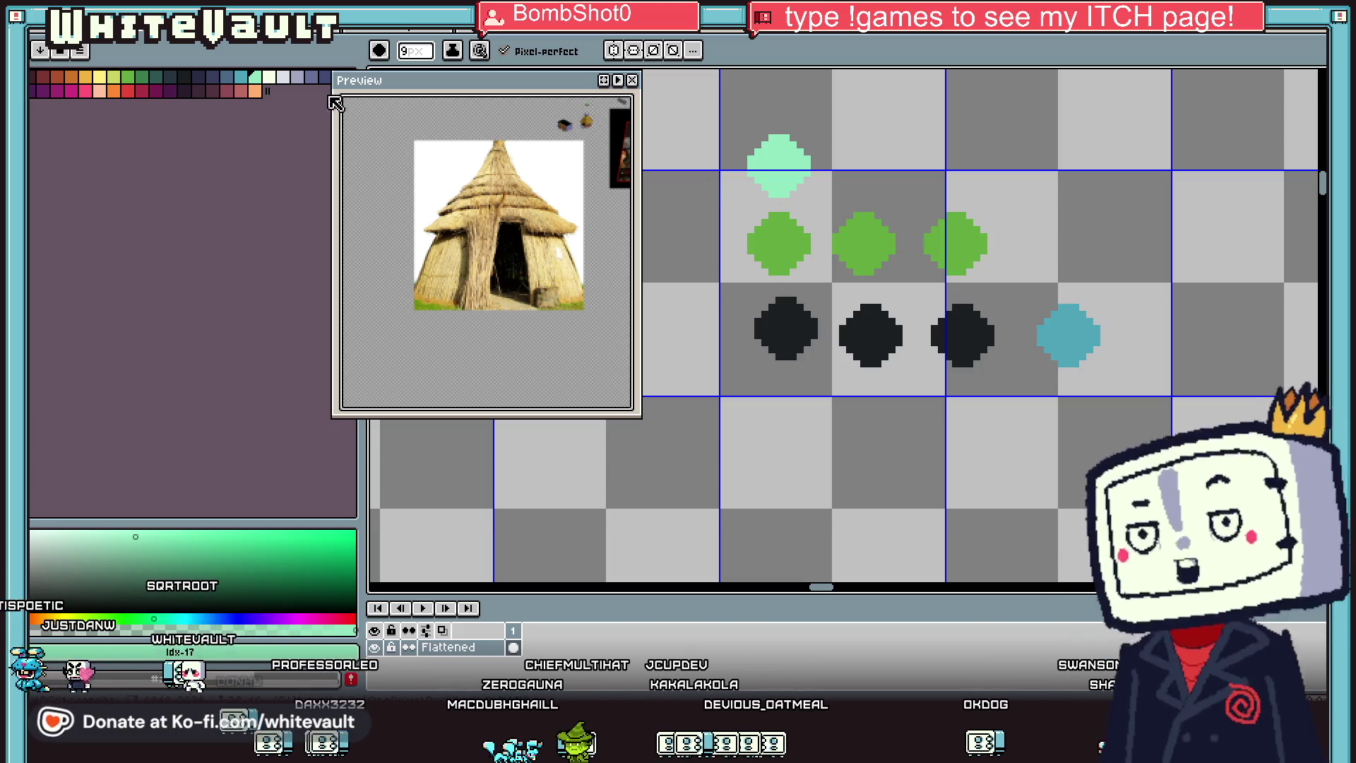
click(283, 76)
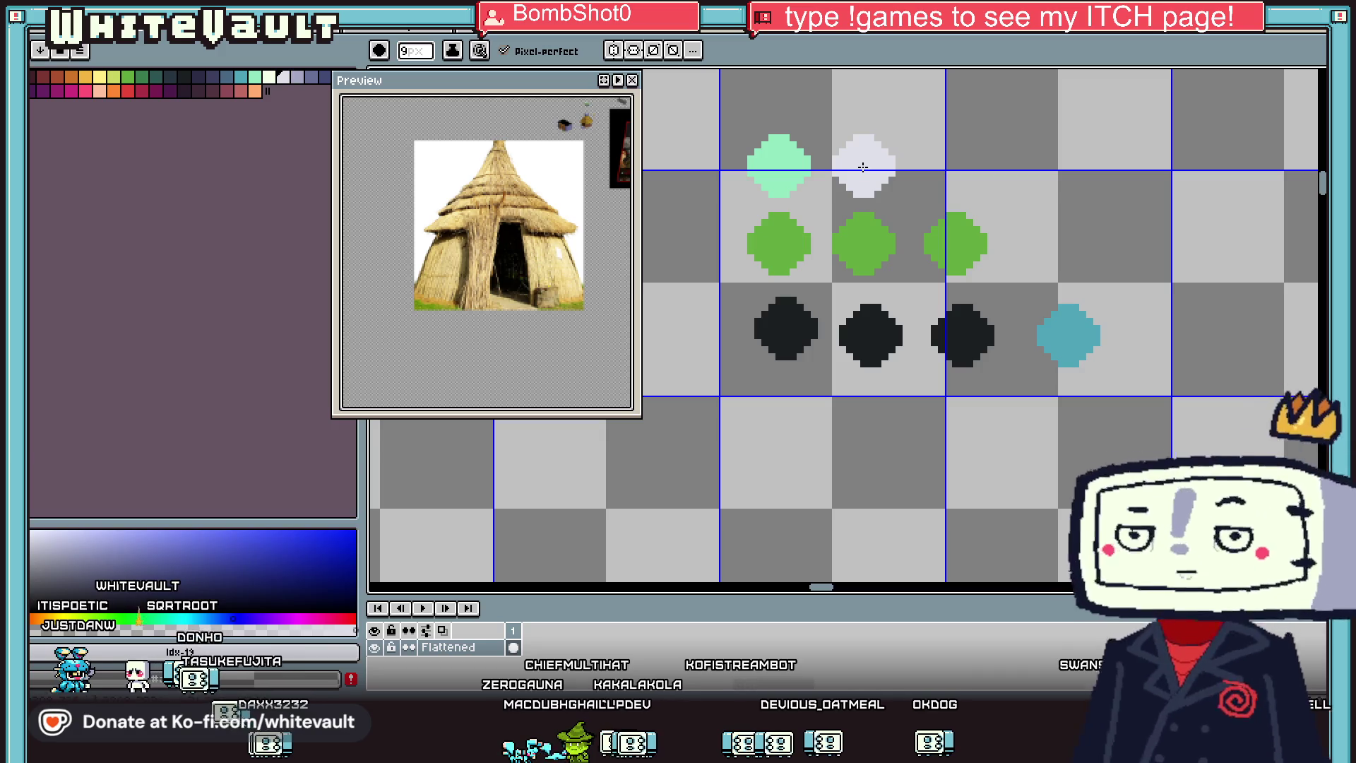
click(241, 76)
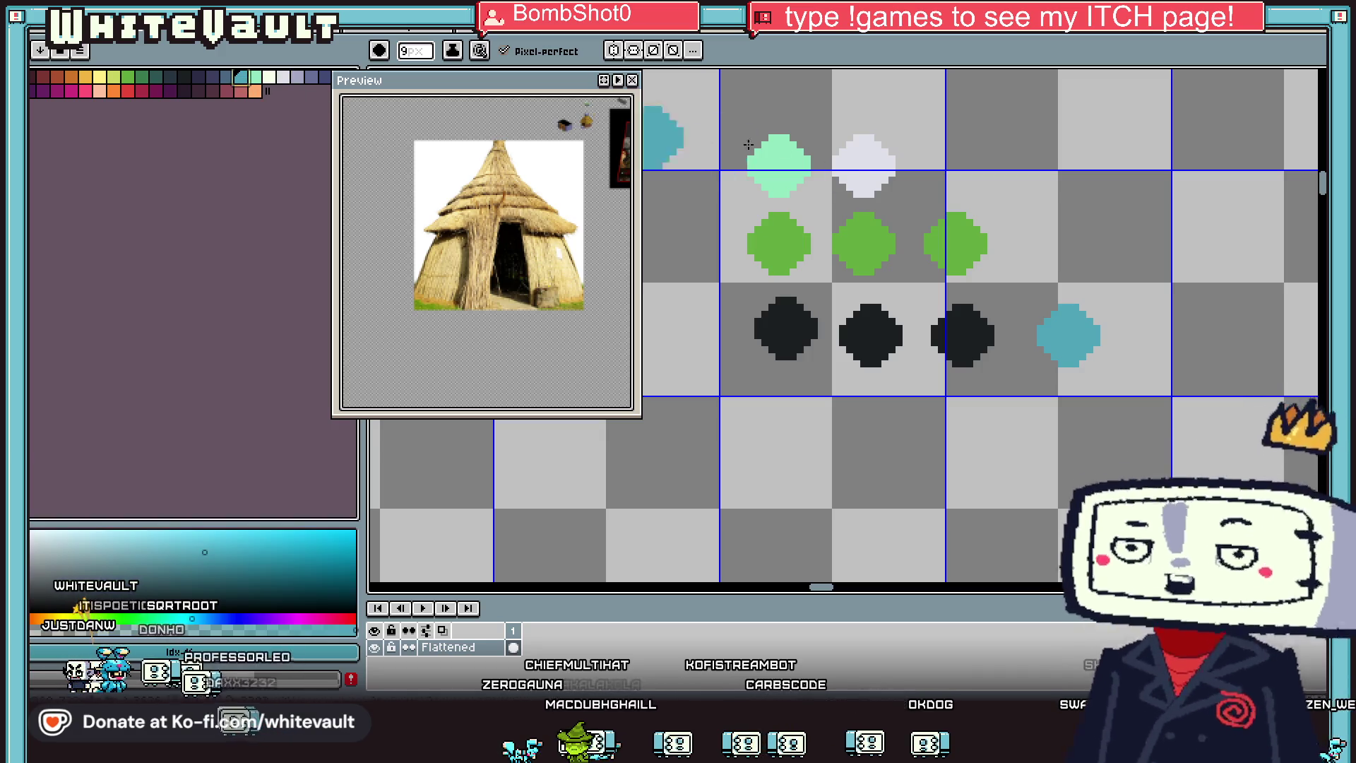
click(954, 166)
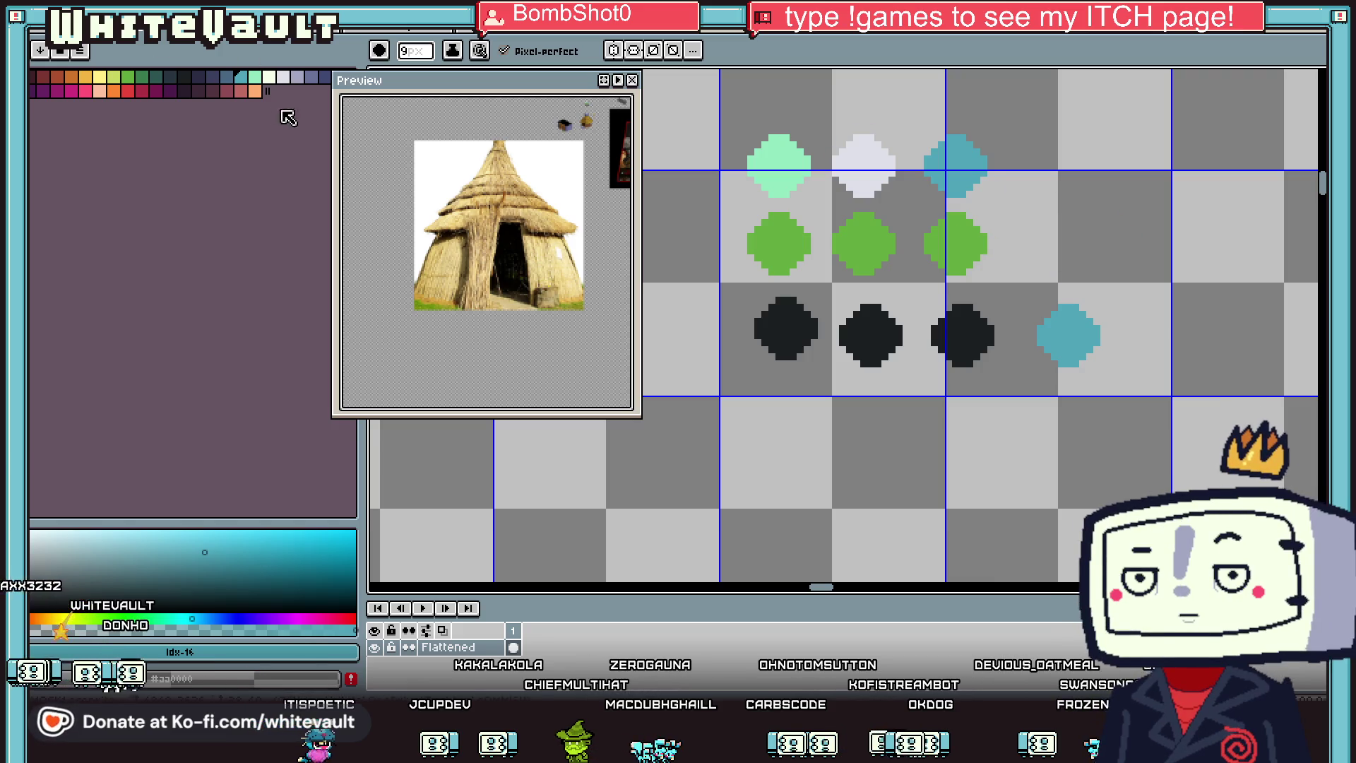
click(1060, 170)
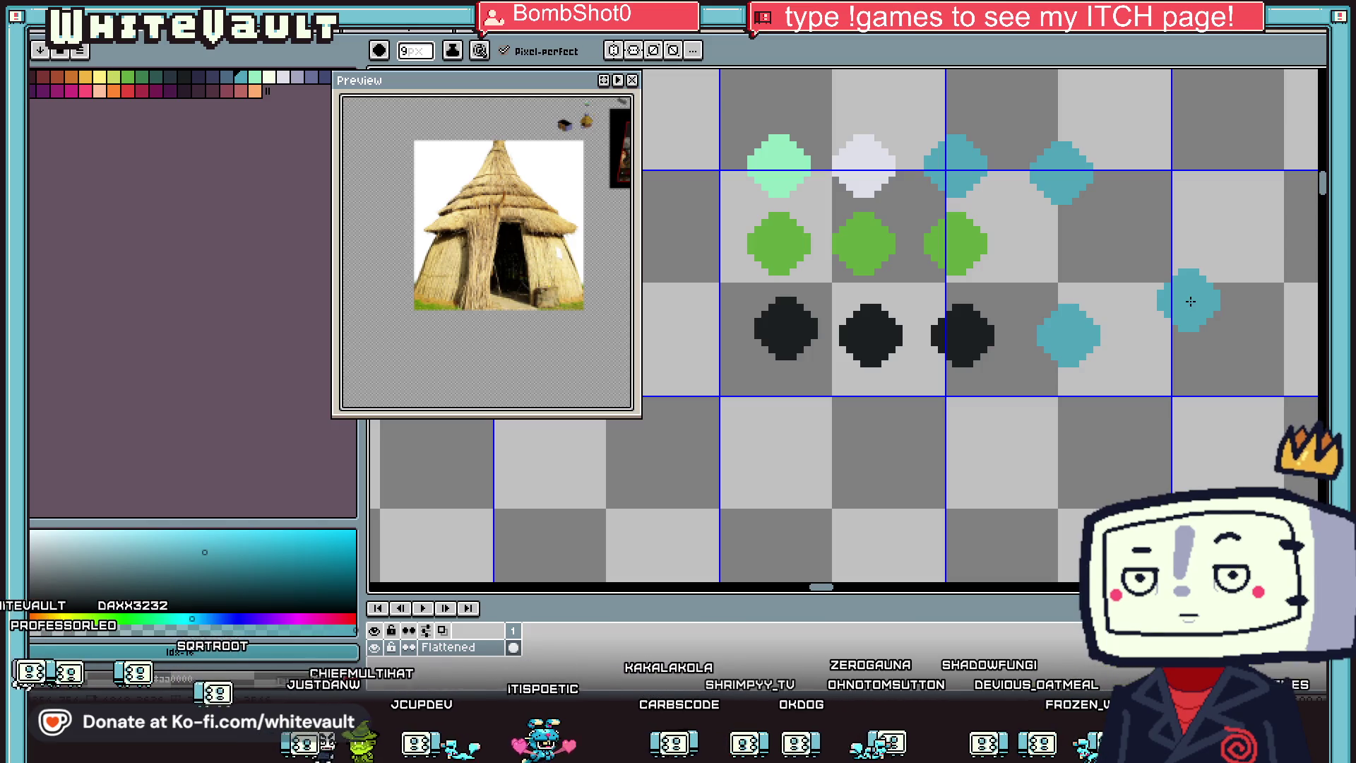
click(317, 80)
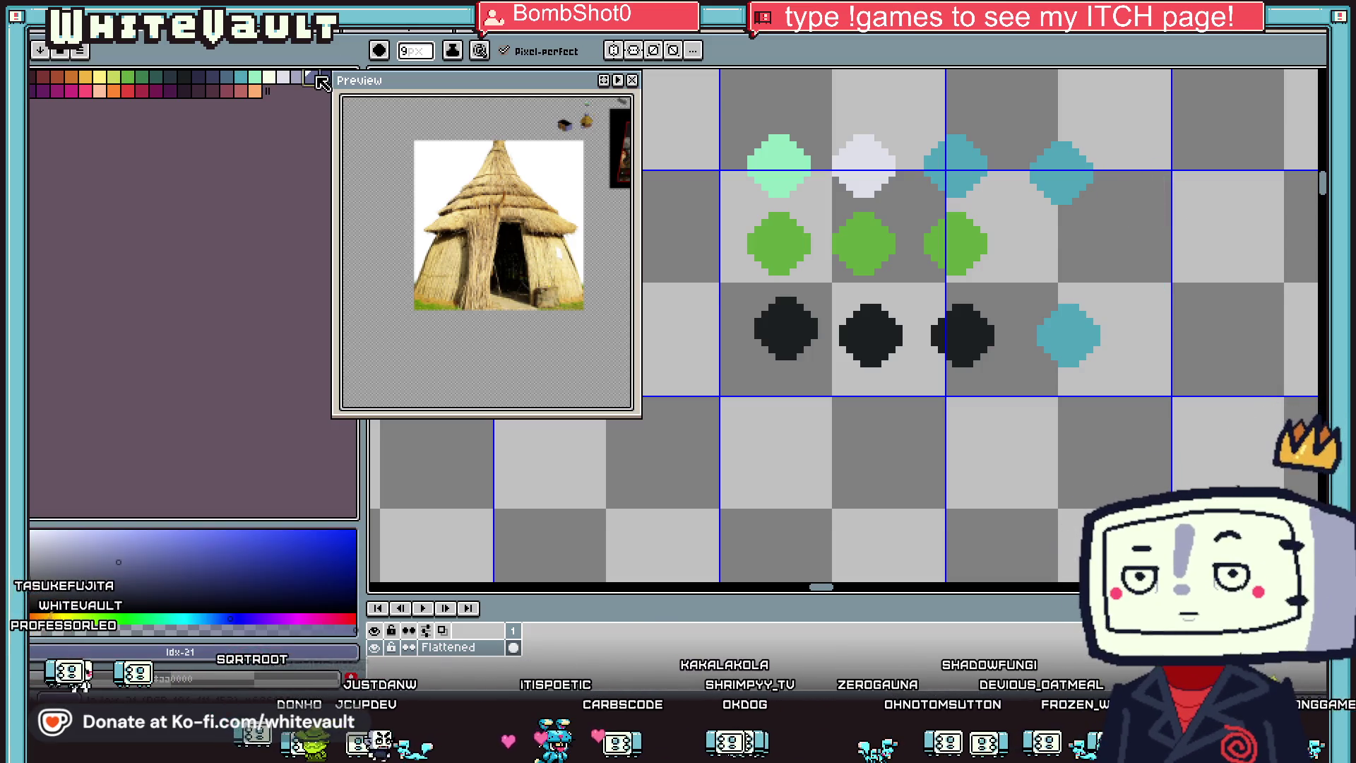
mouse_move(1132, 202)
mouse_down()
mouse_move(1171, 232)
mouse_move(1239, 242)
mouse_up()
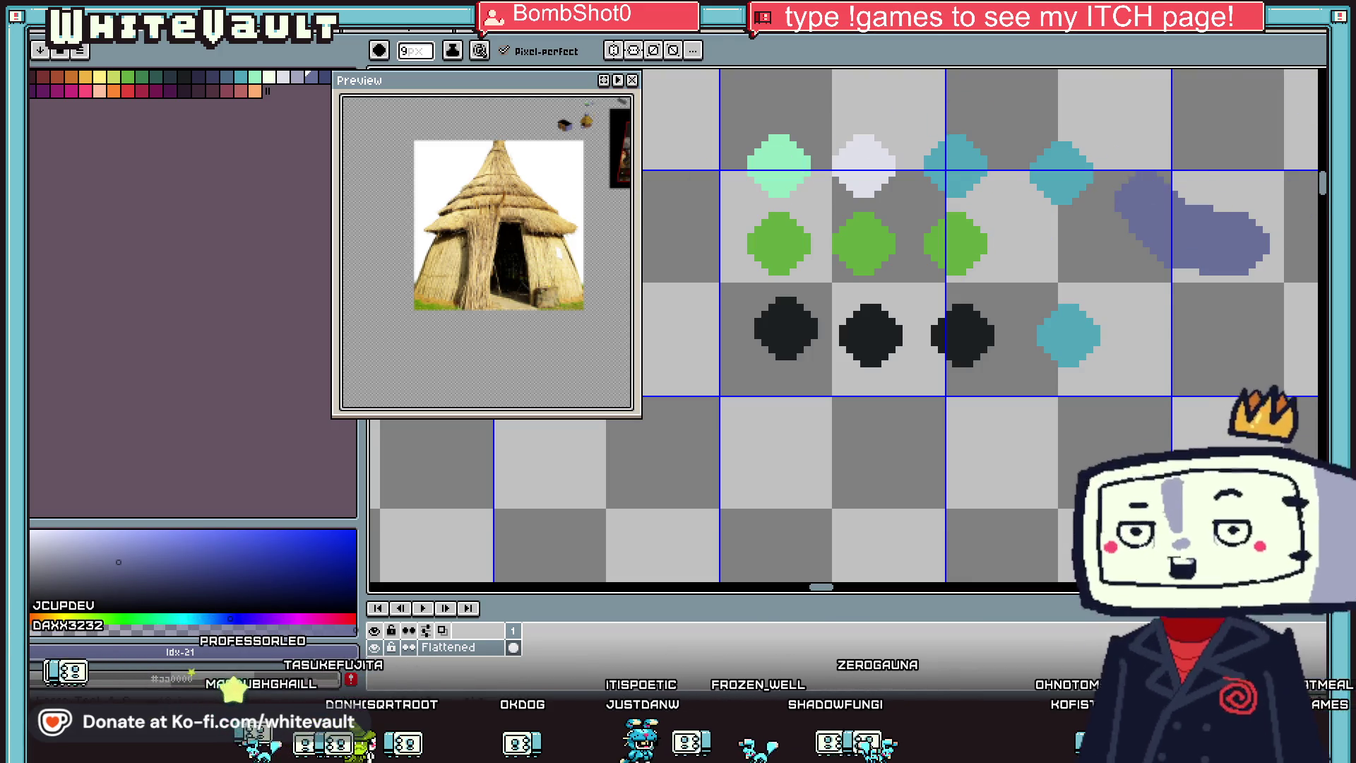
click(1251, 88)
click(1237, 76)
scroll(1096, 212, down, 1)
drag(840, 149, 1264, 394)
key(Delete)
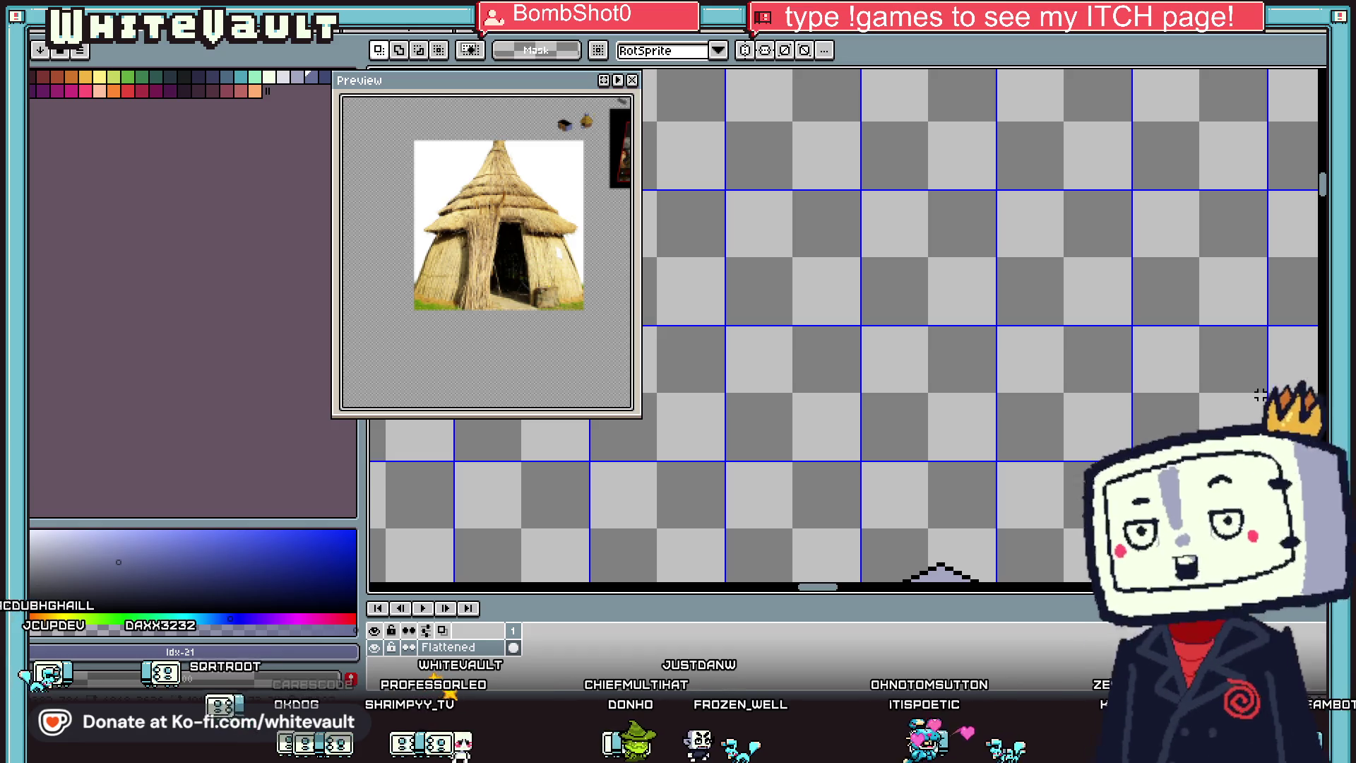
scroll(1259, 394, down, 4)
scroll(1101, 477, up, 3)
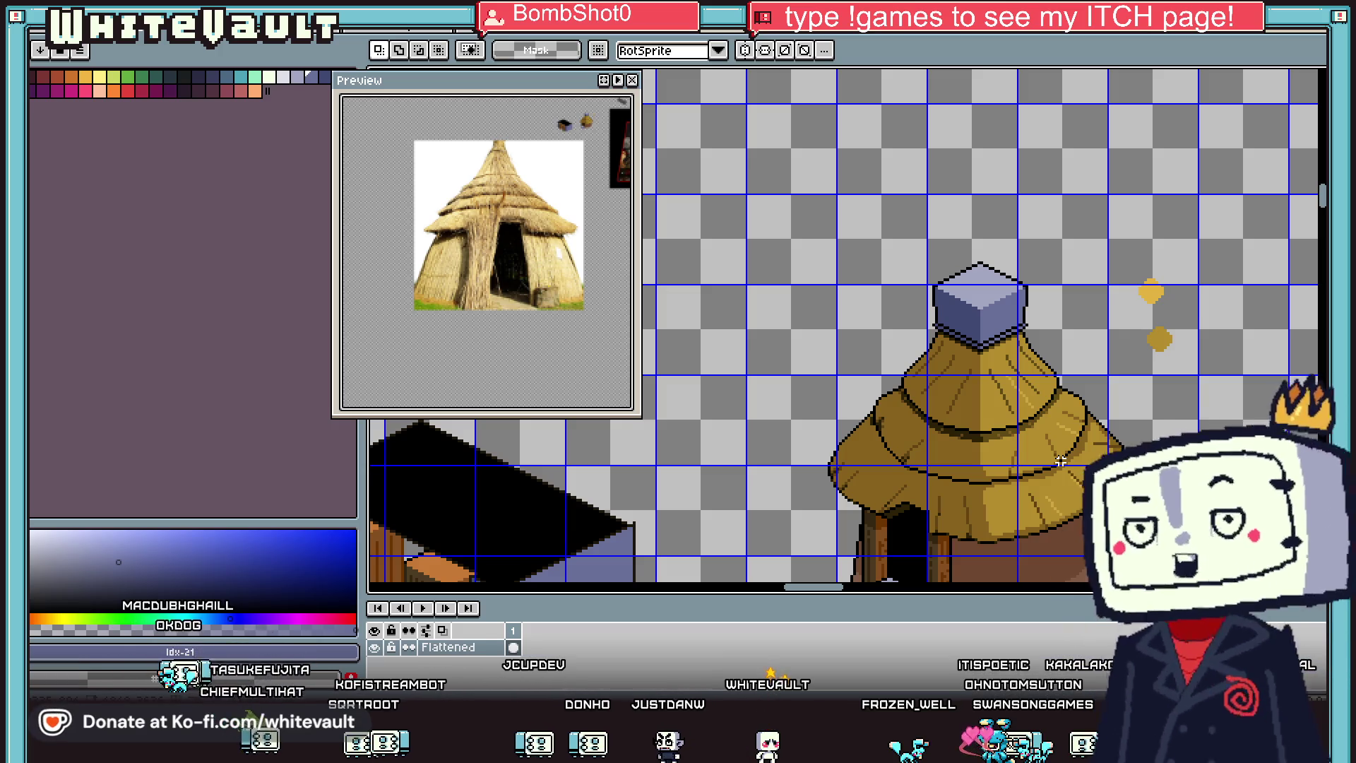
Step: Sample the brown wall colour beside the door with the eyedropper
scroll(1049, 499, down, 2)
scroll(1057, 554, up, 2)
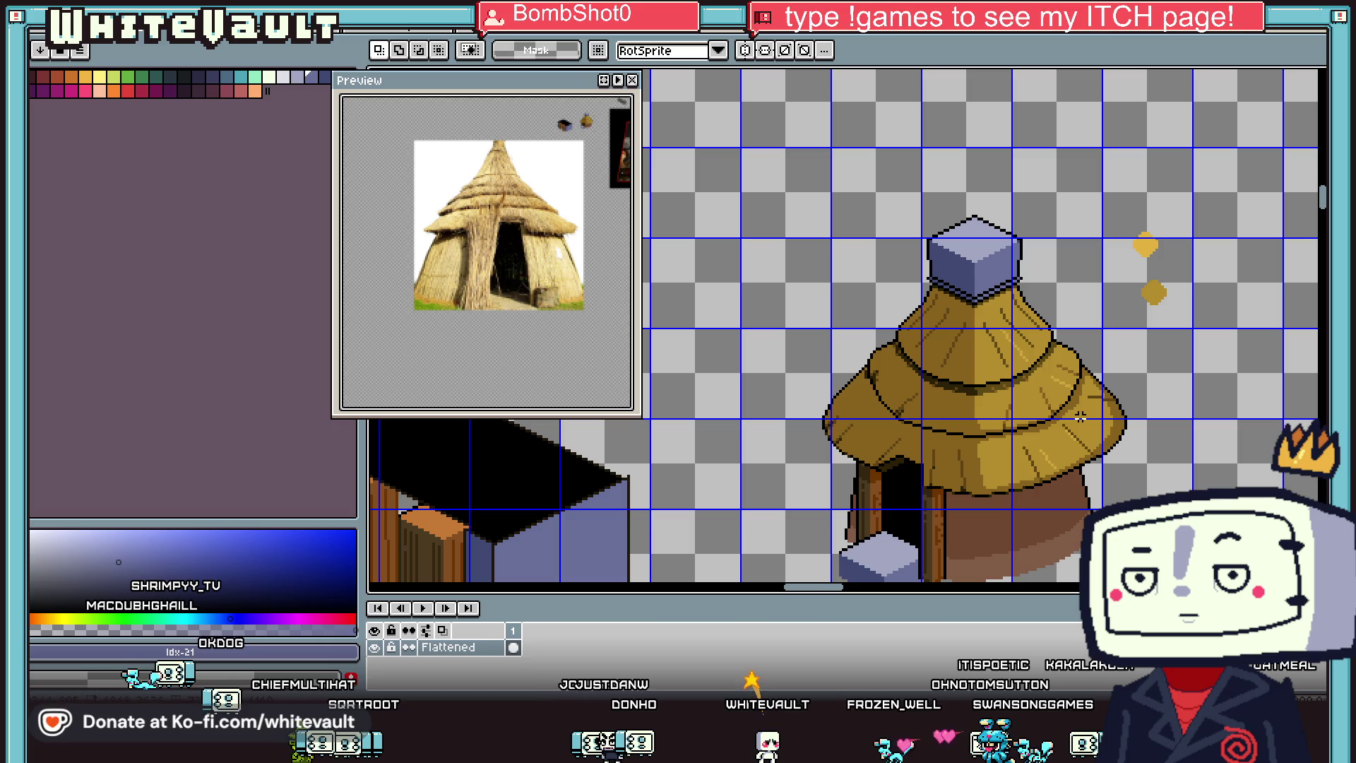
key(b)
scroll(1078, 539, up, 2)
key(i)
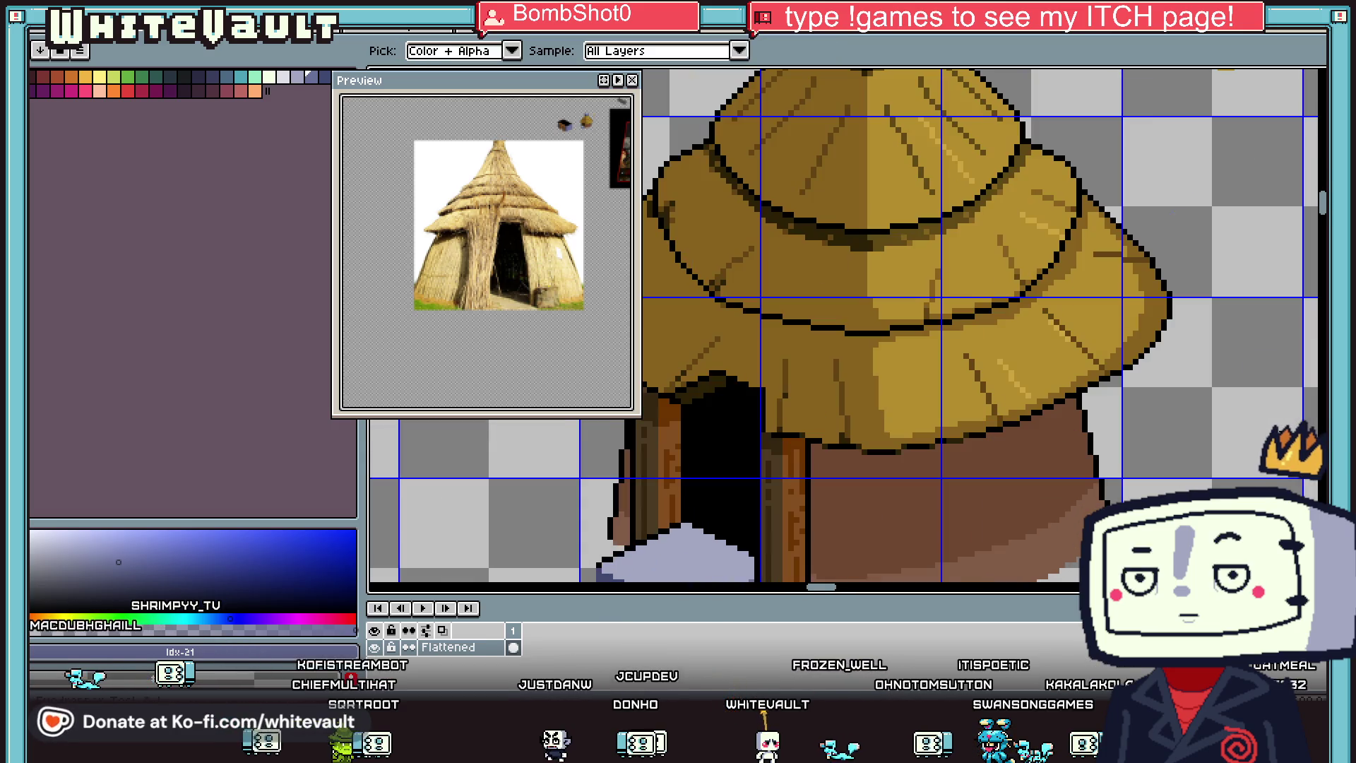
scroll(872, 345, down, 3)
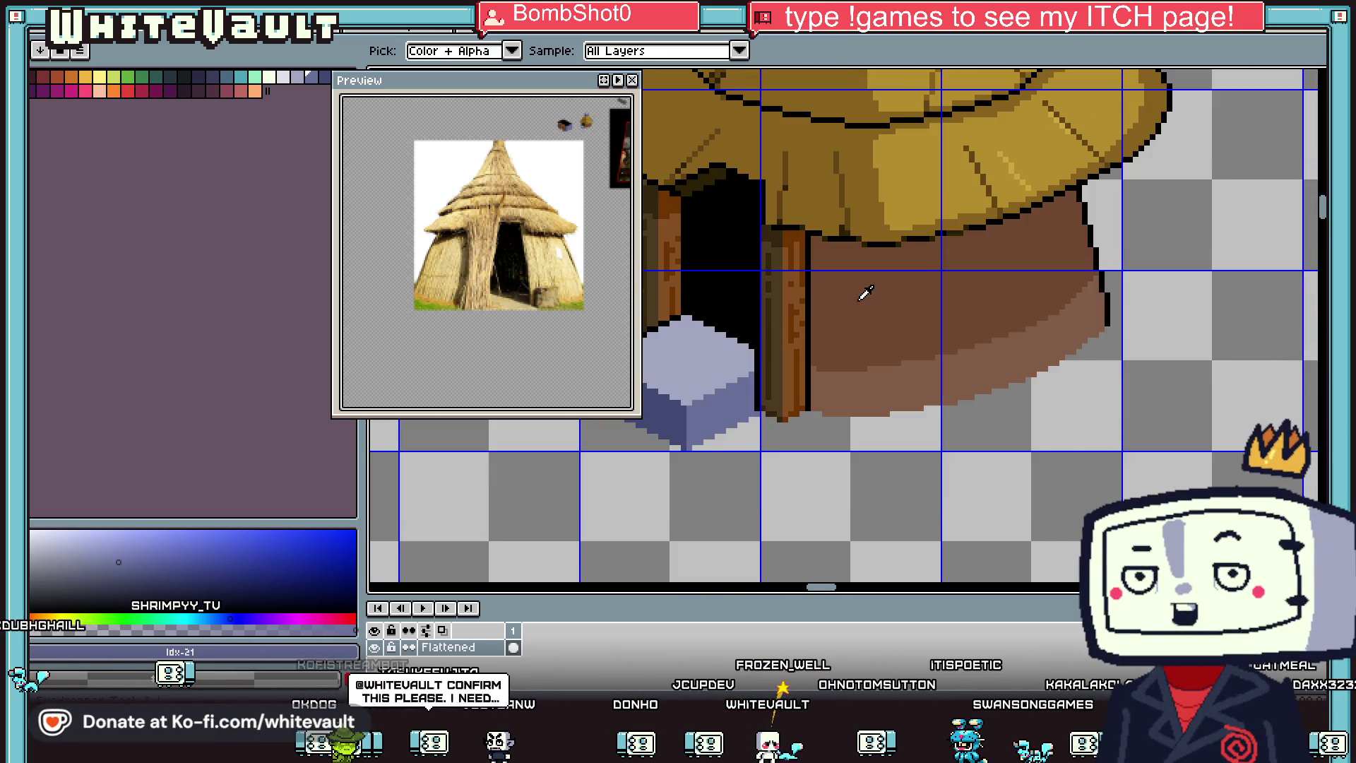
scroll(862, 294, up, 1)
scroll(851, 215, up, 1)
click(840, 415)
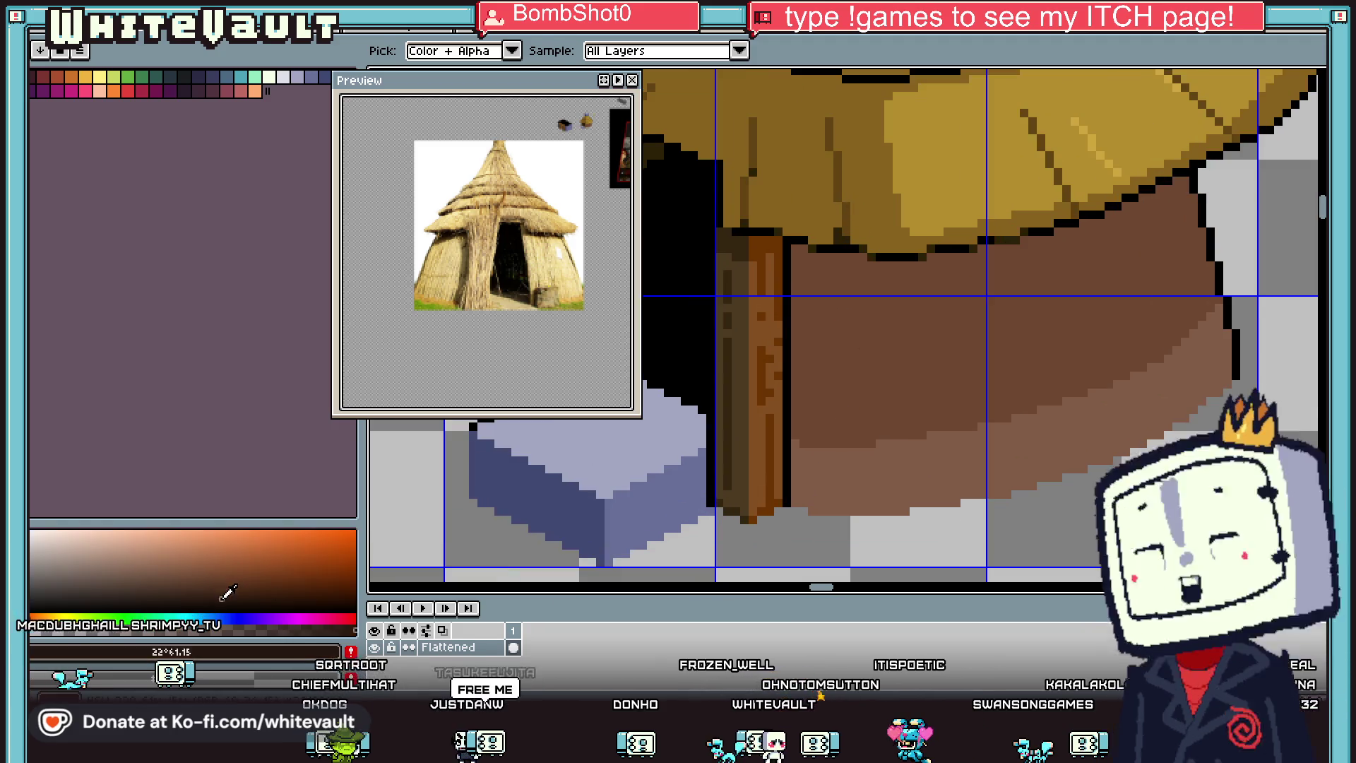
Step: Paint a first dark vertical stroke on the wall, then pick mid brown #6c4831
key(b)
scroll(855, 449, up, 1)
key(i)
key(b)
drag(834, 393, 833, 442)
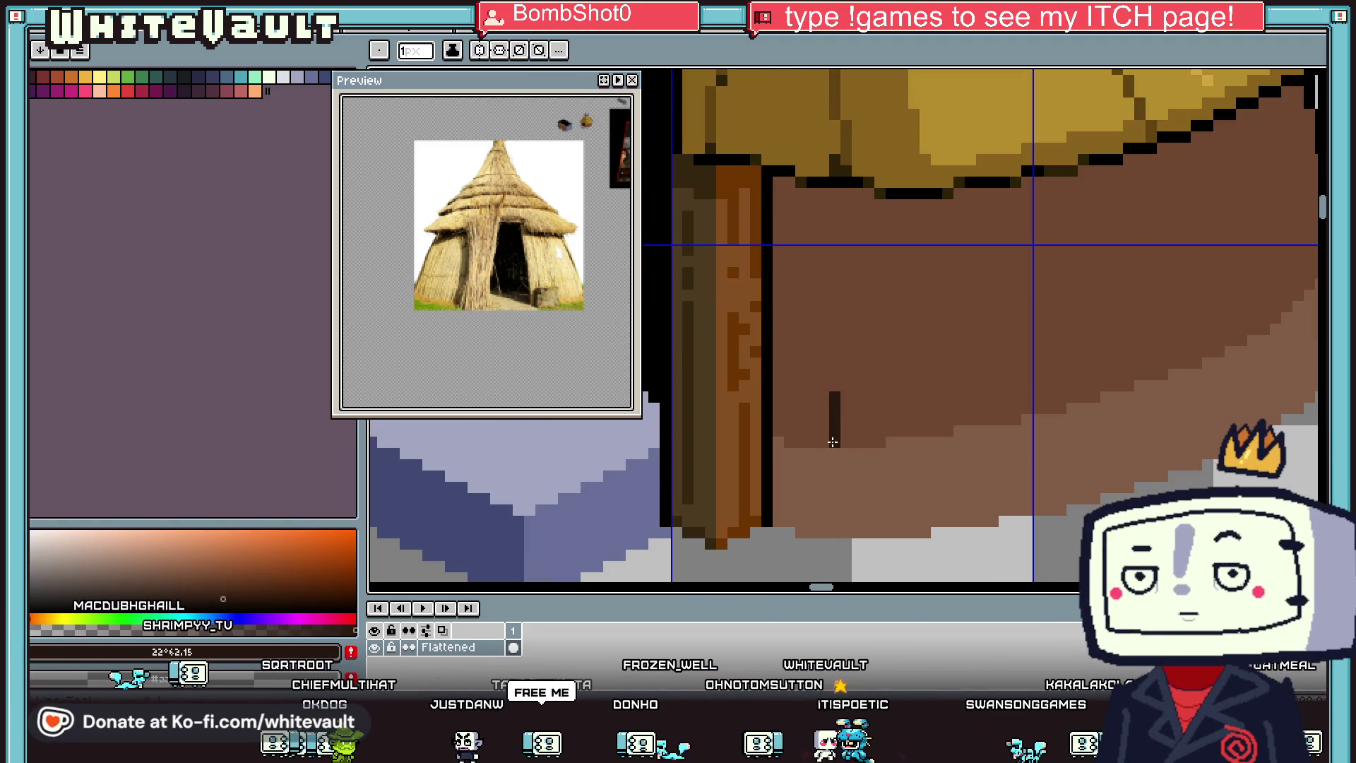
alt+click(834, 453)
Step: Pick dark brown #28180F from the door and draw a vertical crack line on the wall
scroll(832, 476, up, 1)
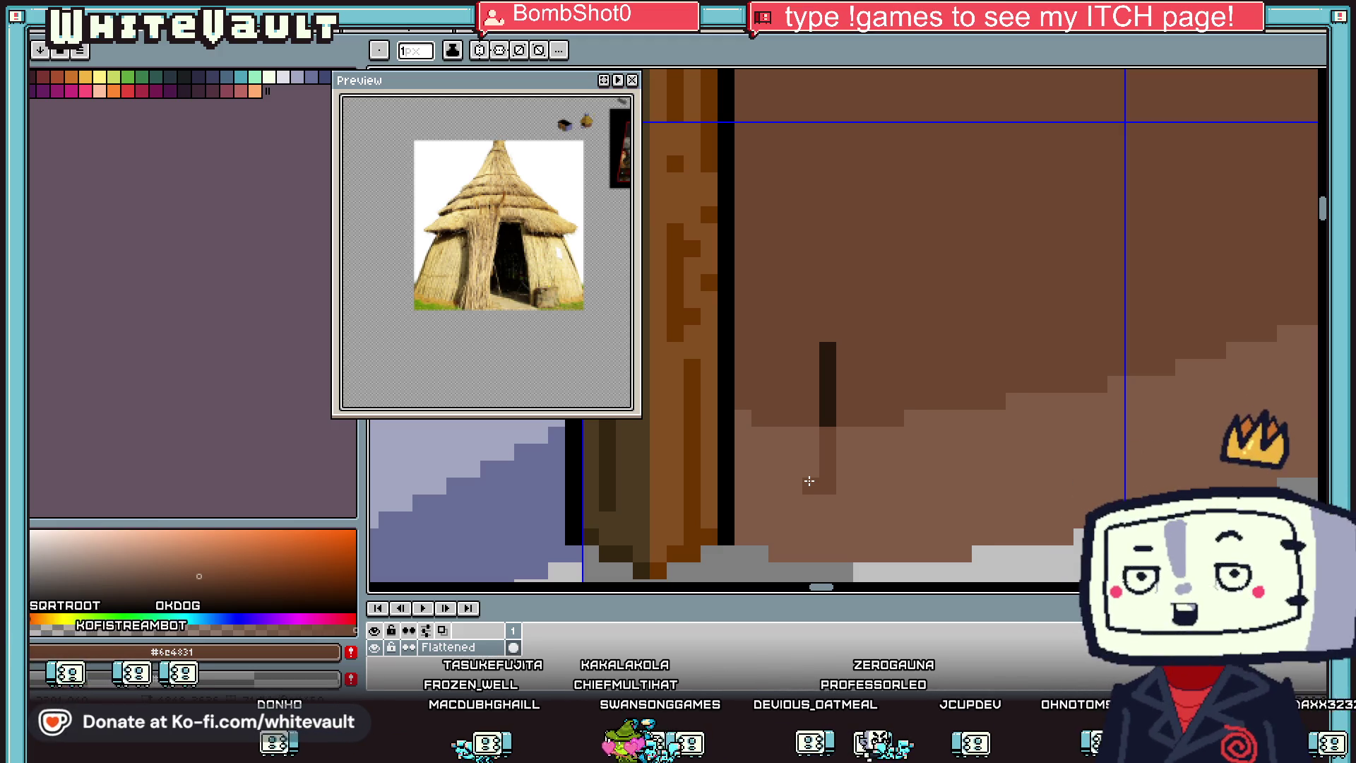
scroll(1153, 291, down, 3)
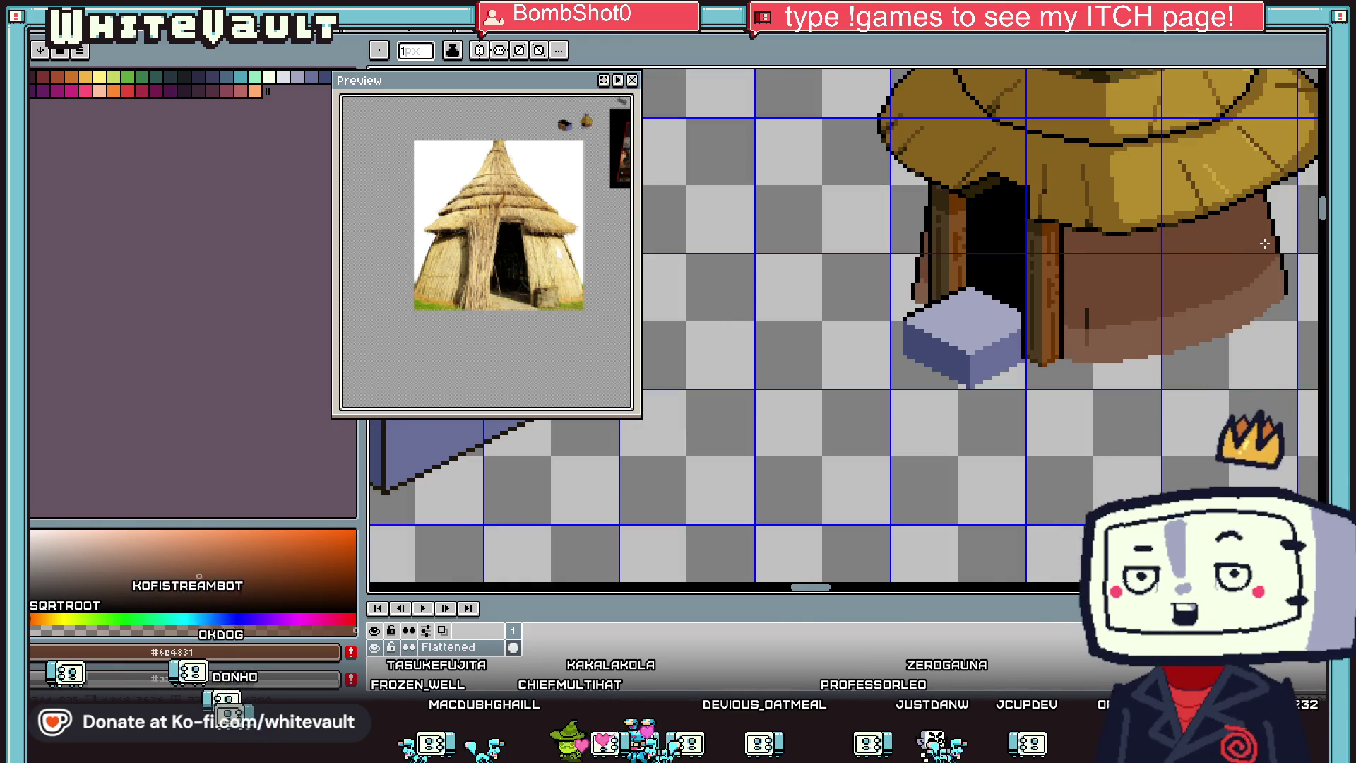
scroll(1154, 291, up, 2)
key(i)
scroll(1042, 329, up, 1)
click(1022, 342)
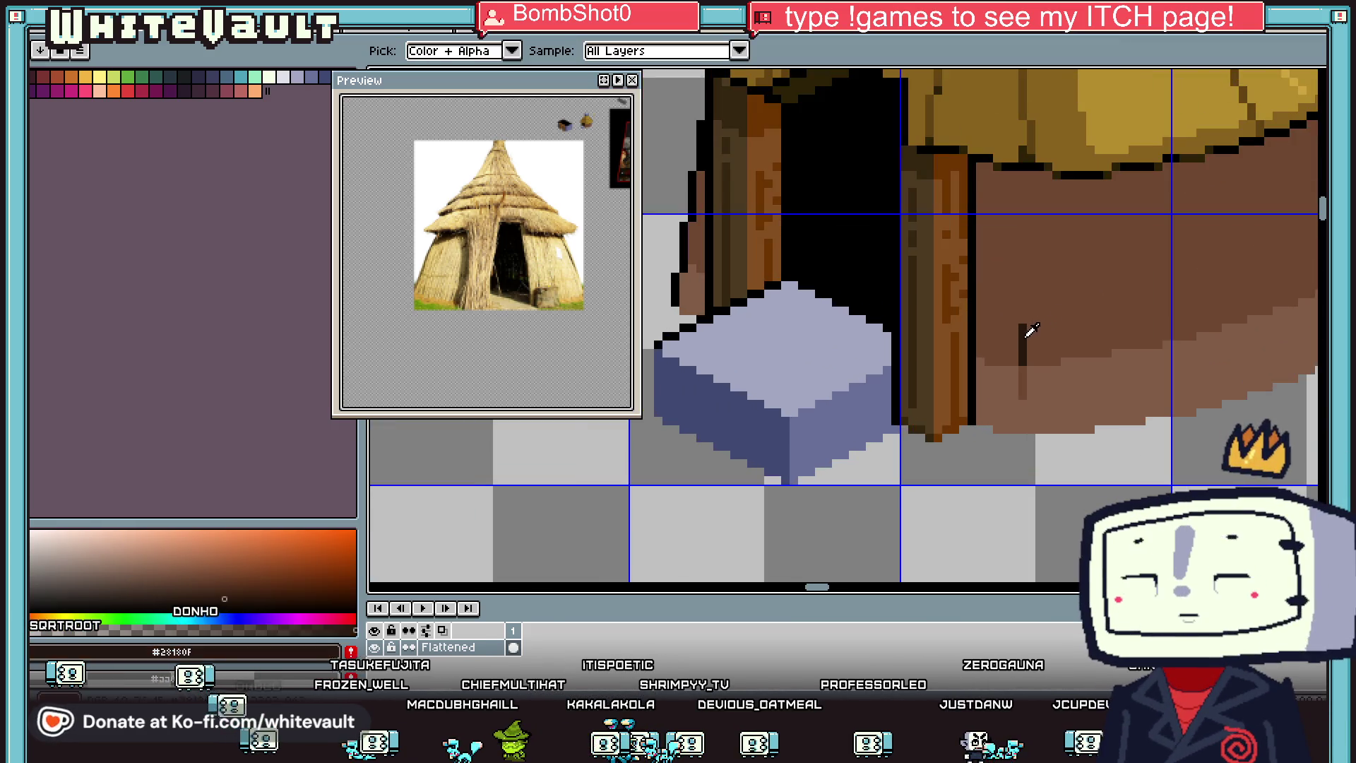
scroll(1022, 343, down, 2)
key(b)
scroll(1181, 283, up, 4)
drag(1181, 283, 1181, 360)
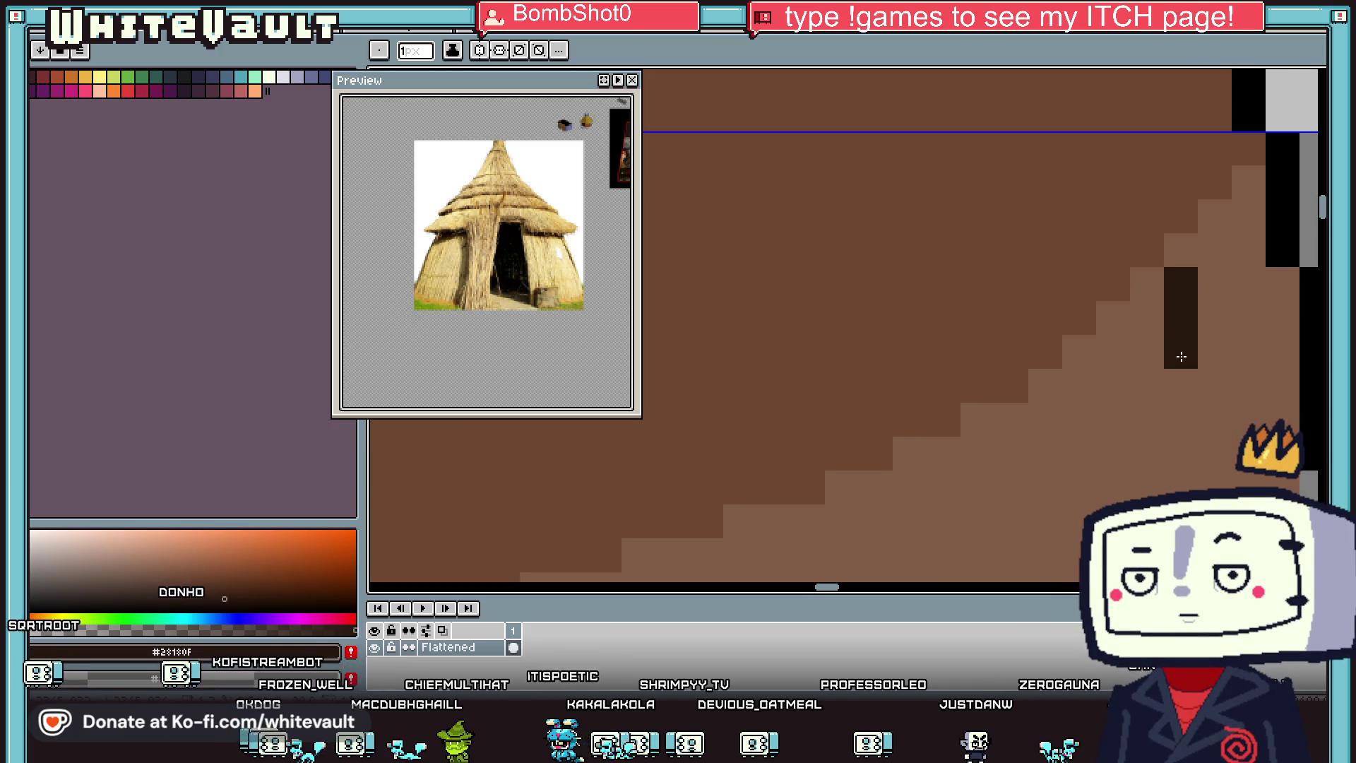
Step: Add a second dark vertical stroke and recolour the line's lower pixels mid brown #6c4831
scroll(1159, 315, down, 3)
key(i)
key(b)
scroll(1141, 299, up, 1)
drag(1160, 308, 1160, 259)
alt+click(1182, 328)
drag(1182, 328, 1179, 359)
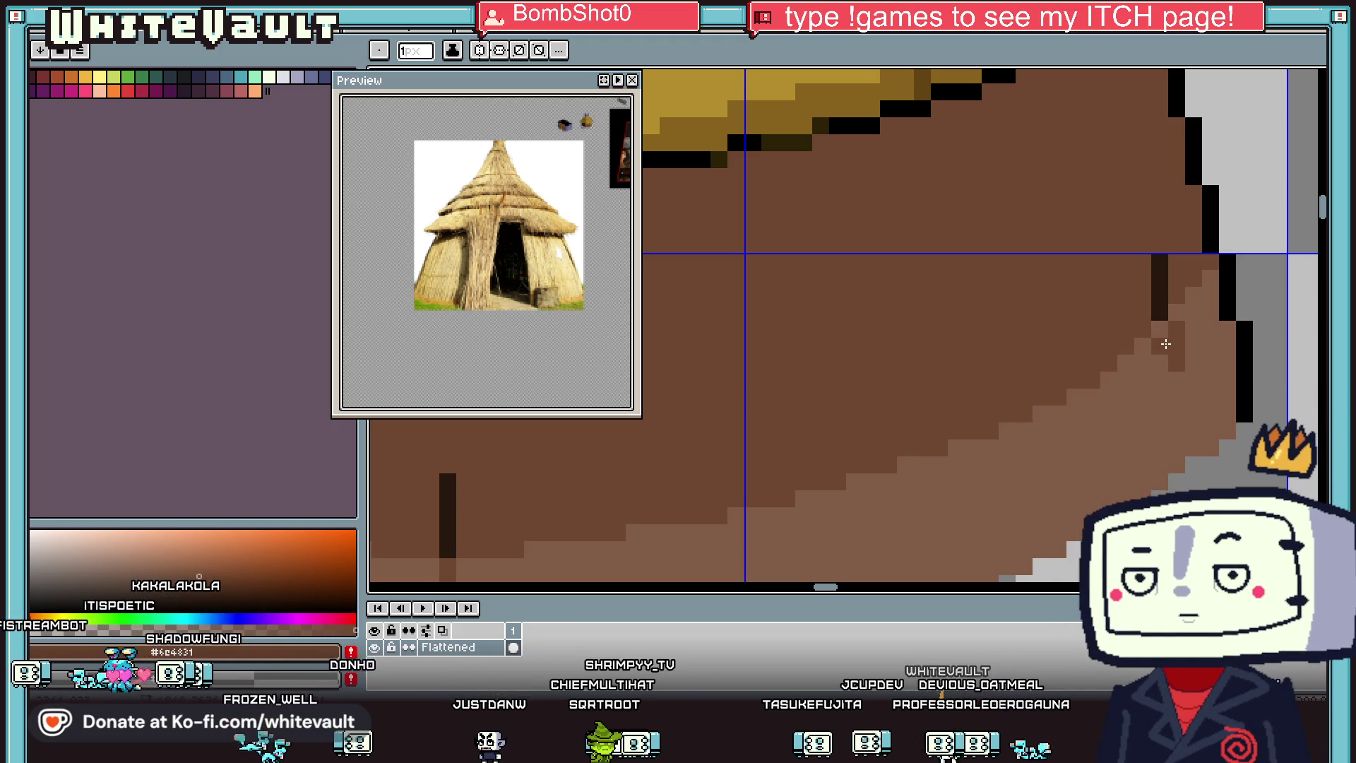
Step: Lighten the pixels below the dark mark and sample a wall brown
scroll(1165, 344, down, 3)
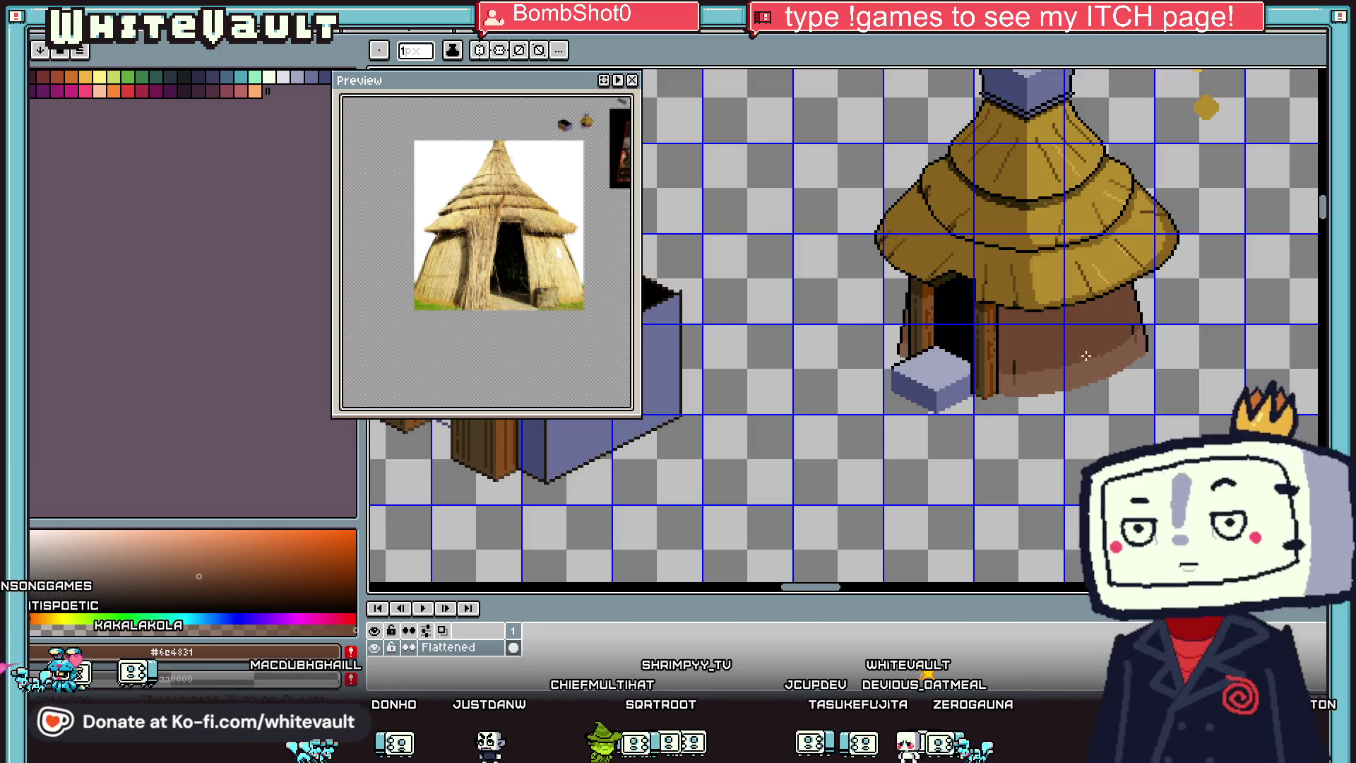
scroll(991, 394, up, 2)
scroll(991, 394, up, 2)
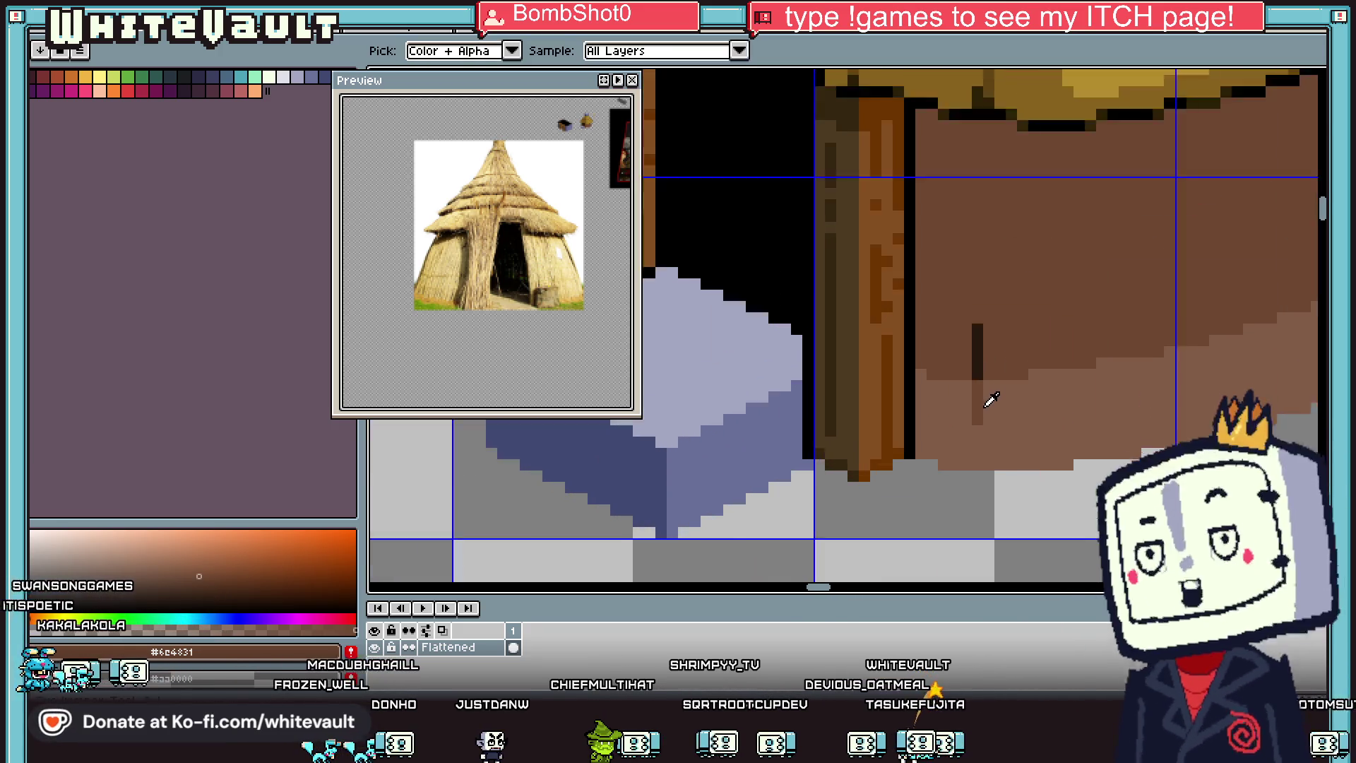
drag(975, 367, 975, 424)
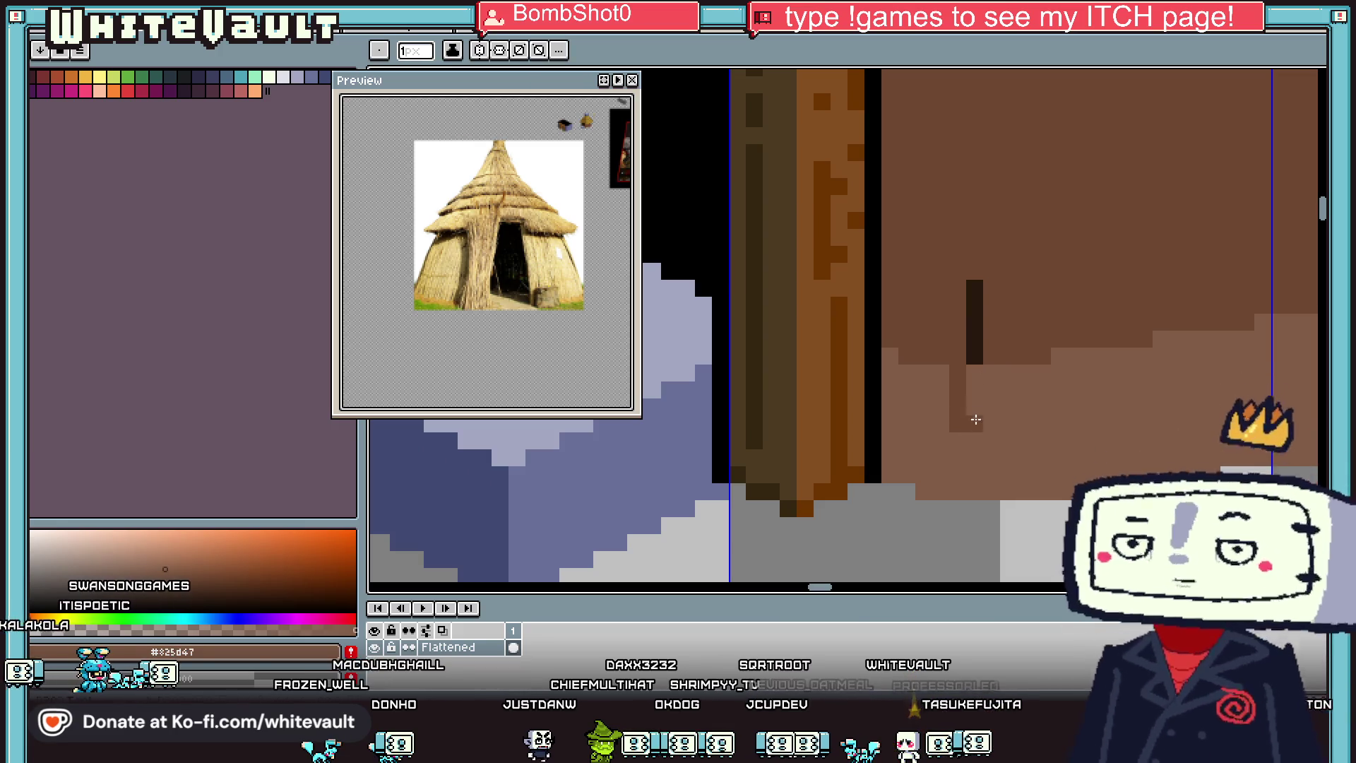
scroll(979, 417, down, 3)
key(i)
scroll(987, 387, up, 5)
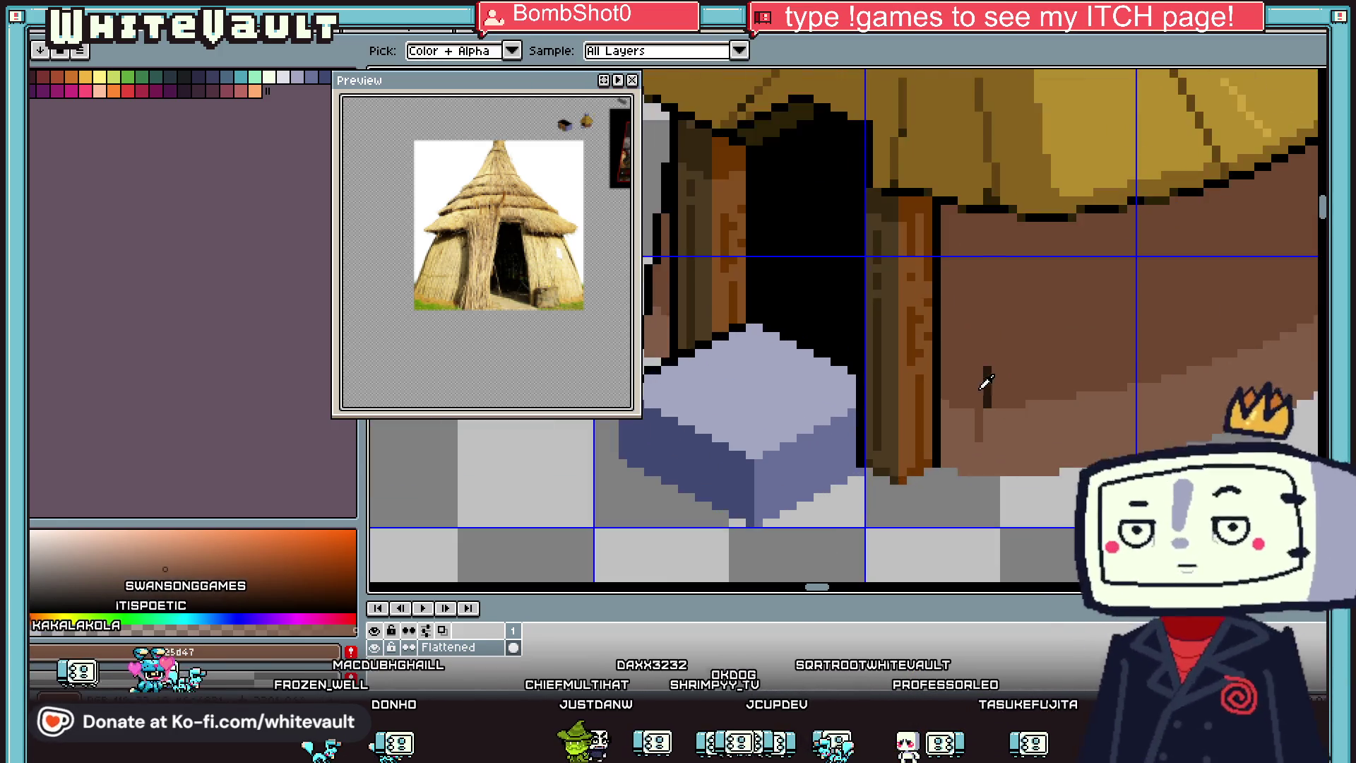
click(965, 405)
Step: Touch up the crack's pixels and base in dark brown #28180f
key(alt)
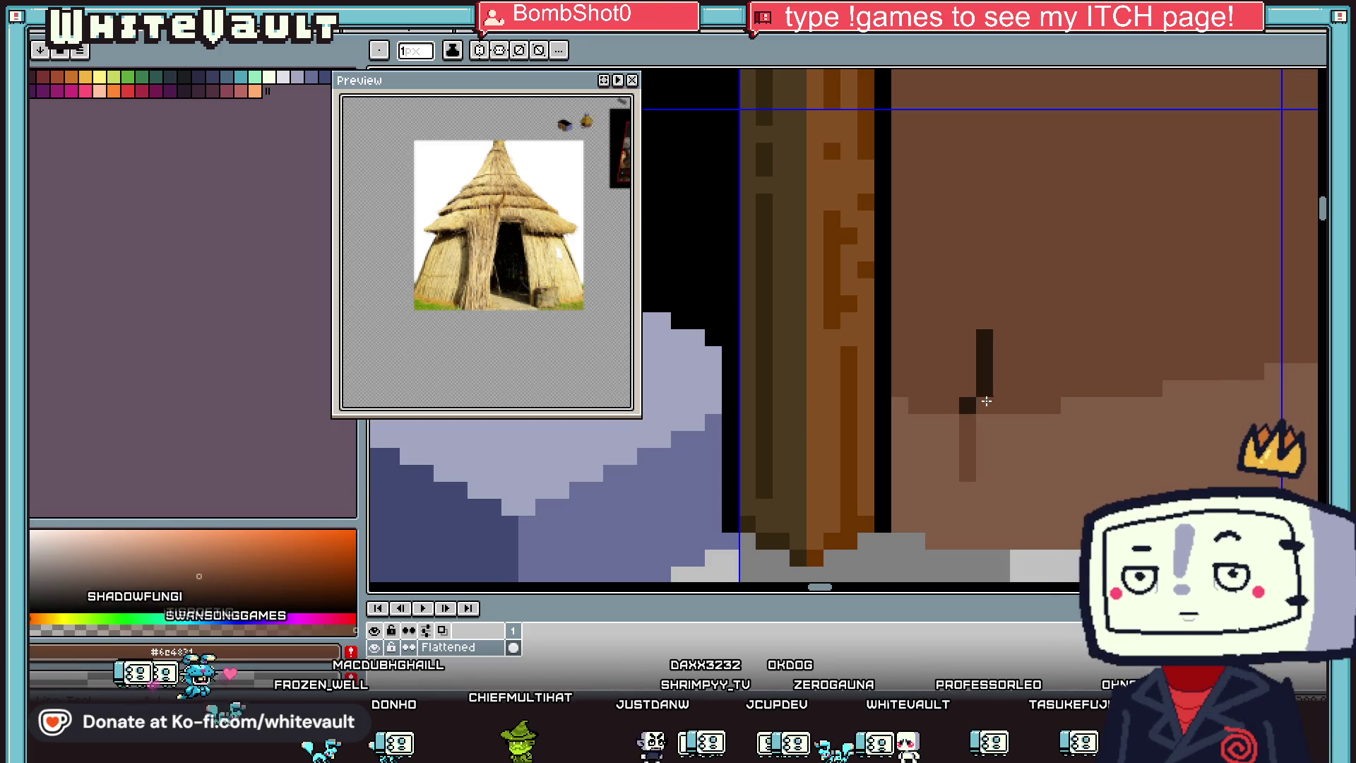
scroll(999, 392, down, 3)
scroll(998, 385, up, 3)
click(975, 392)
alt+click(959, 408)
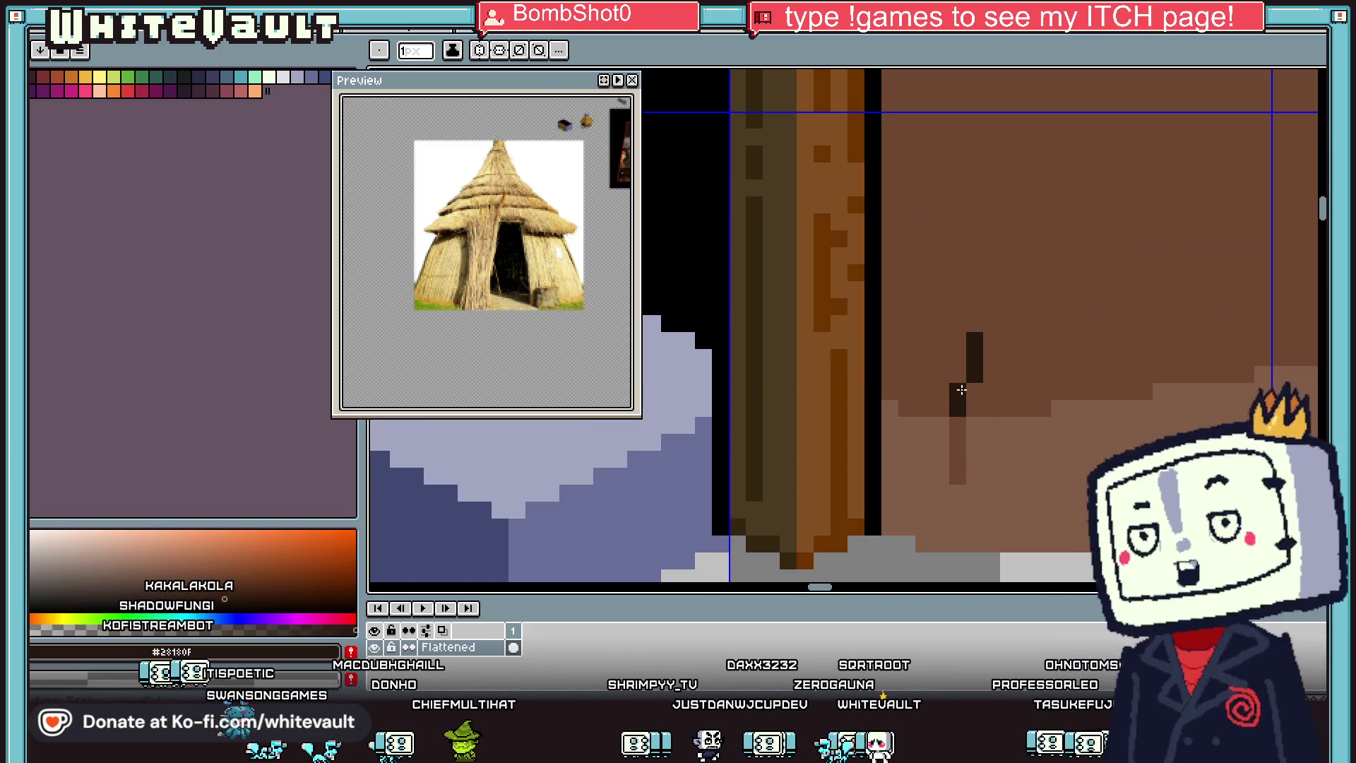
click(962, 390)
scroll(994, 352, down, 3)
scroll(994, 352, down, 1)
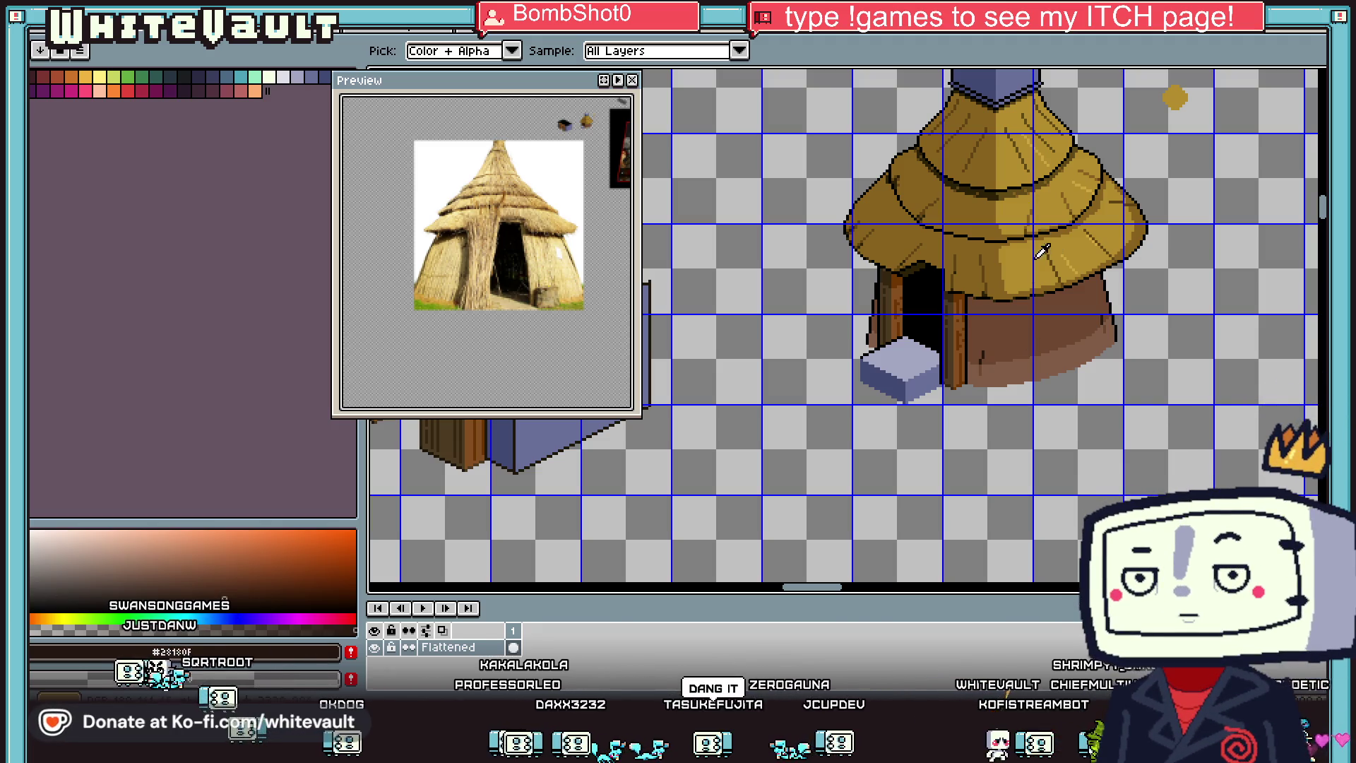
Step: Draw dark brown lines along the roof's lower edge, from the right end down-left across the wall
scroll(1038, 289, up, 1)
scroll(1038, 297, up, 1)
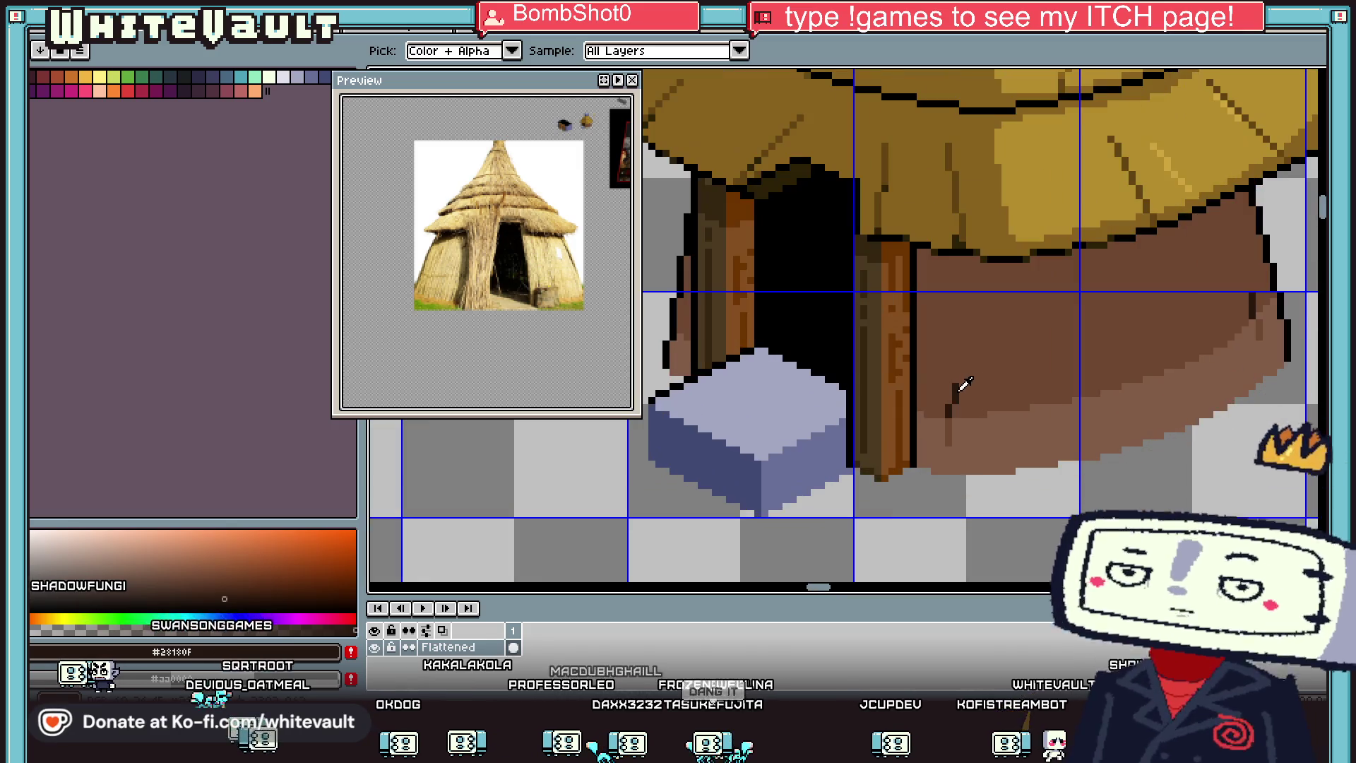
scroll(922, 261, up, 1)
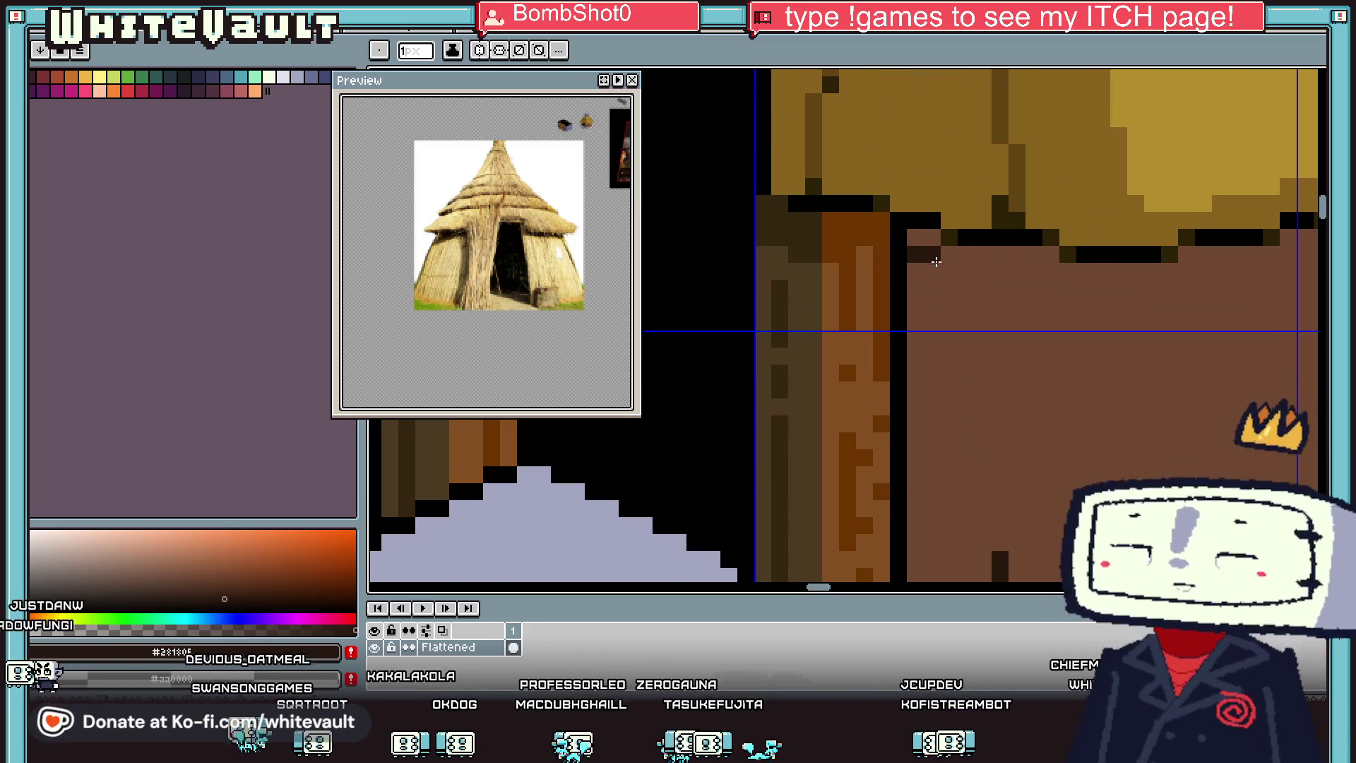
shift+click(1065, 283)
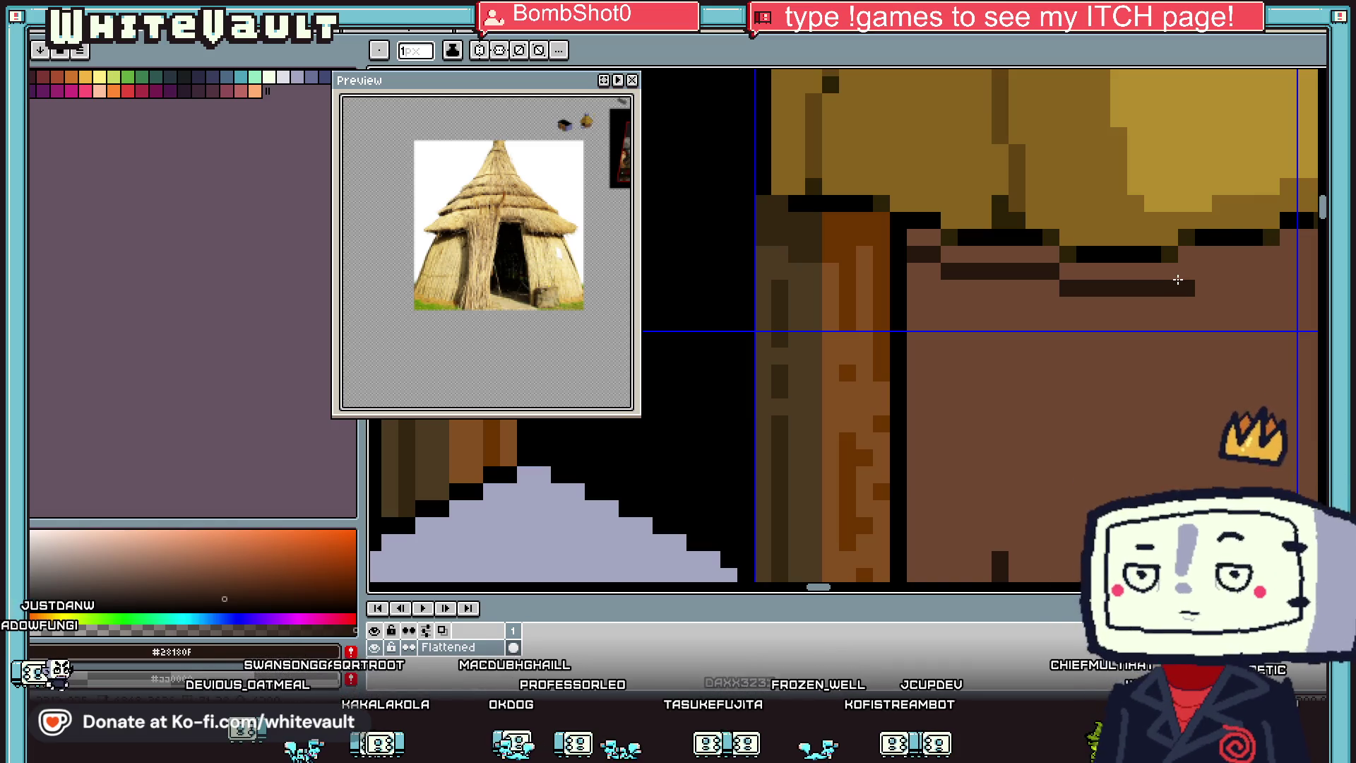
scroll(1256, 286, down, 3)
scroll(1256, 285, up, 2)
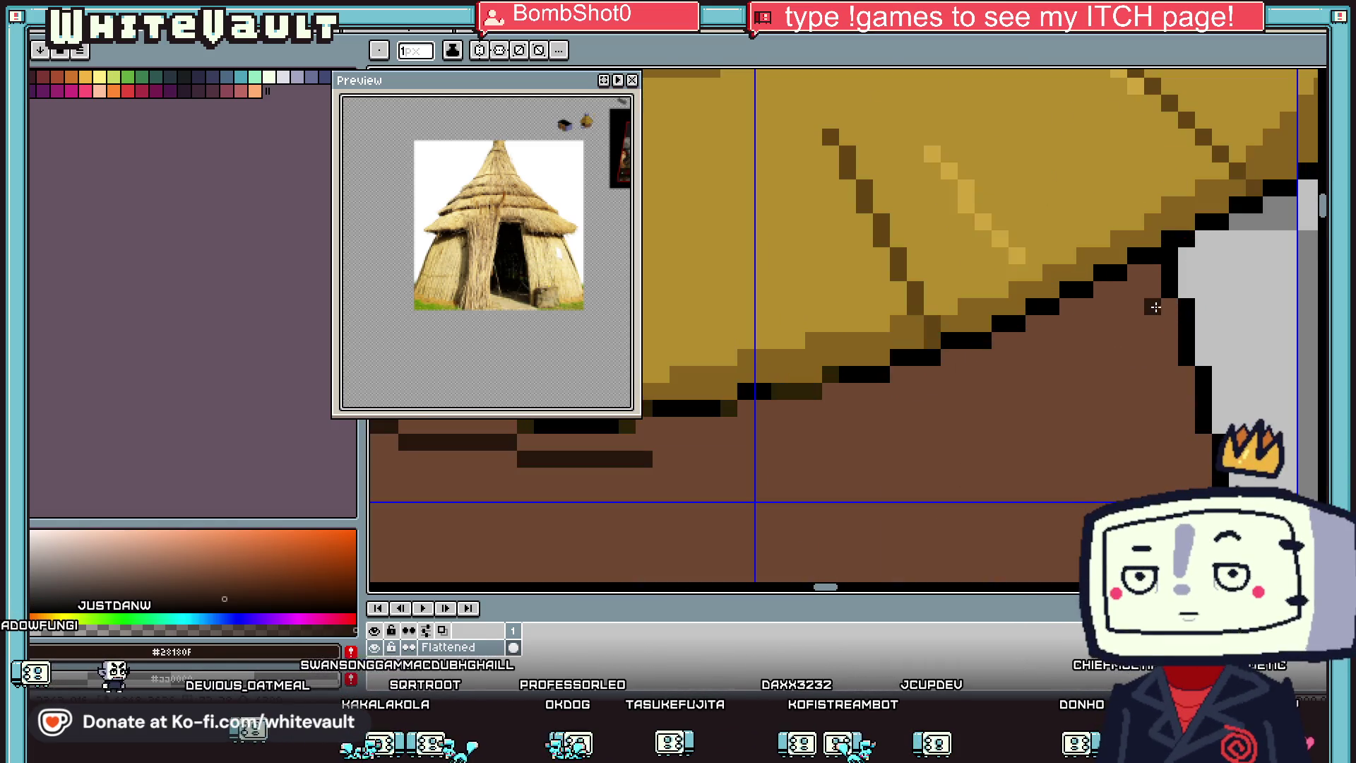
click(1151, 306)
shift+click(1065, 345)
mouse_move(1064, 346)
mouse_down()
mouse_move(872, 417)
mouse_move(839, 454)
mouse_up()
Step: Extend the dark shadow line leftward beneath the roof edge
scroll(838, 455, down, 2)
scroll(671, 543, up, 2)
scroll(671, 544, down, 2)
scroll(803, 458, up, 2)
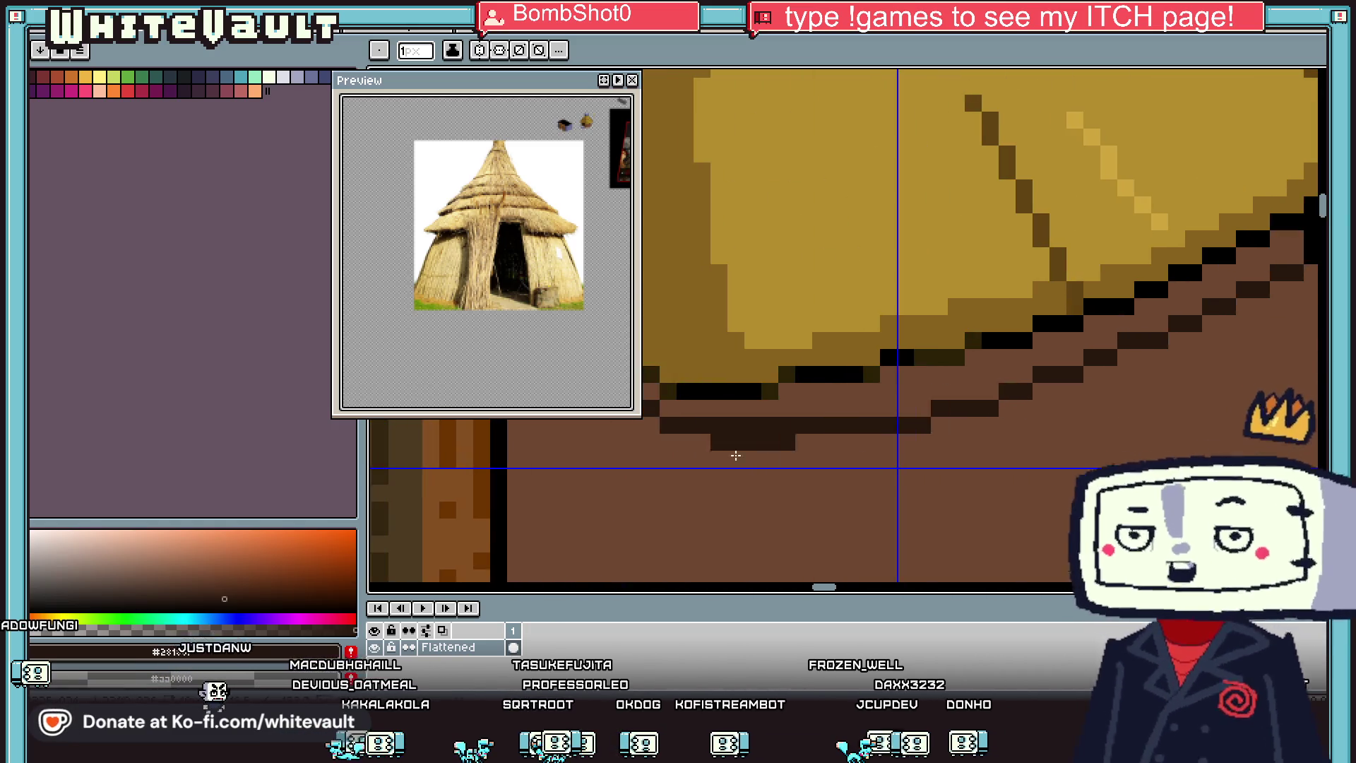
scroll(855, 448, down, 1)
drag(851, 449, 752, 448)
scroll(748, 442, up, 1)
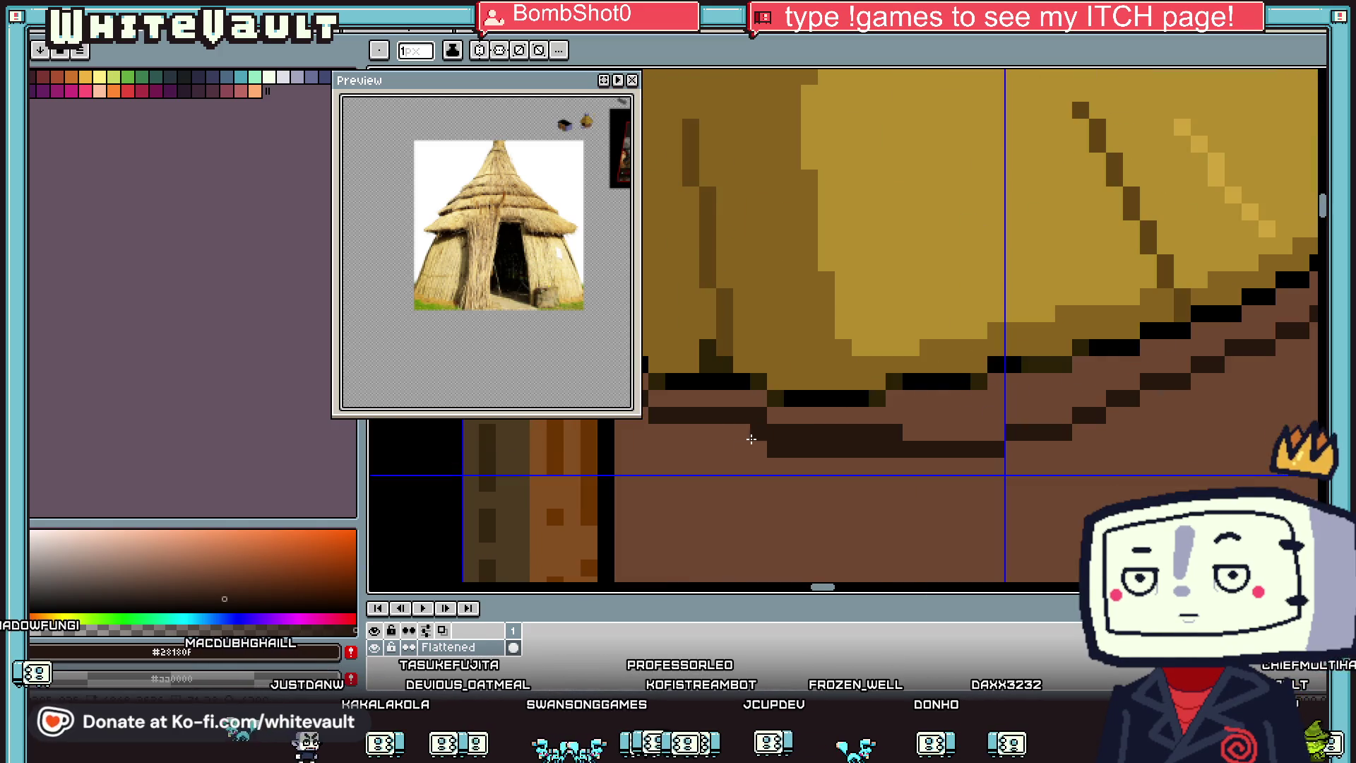
scroll(646, 434, down, 1)
scroll(645, 434, down, 1)
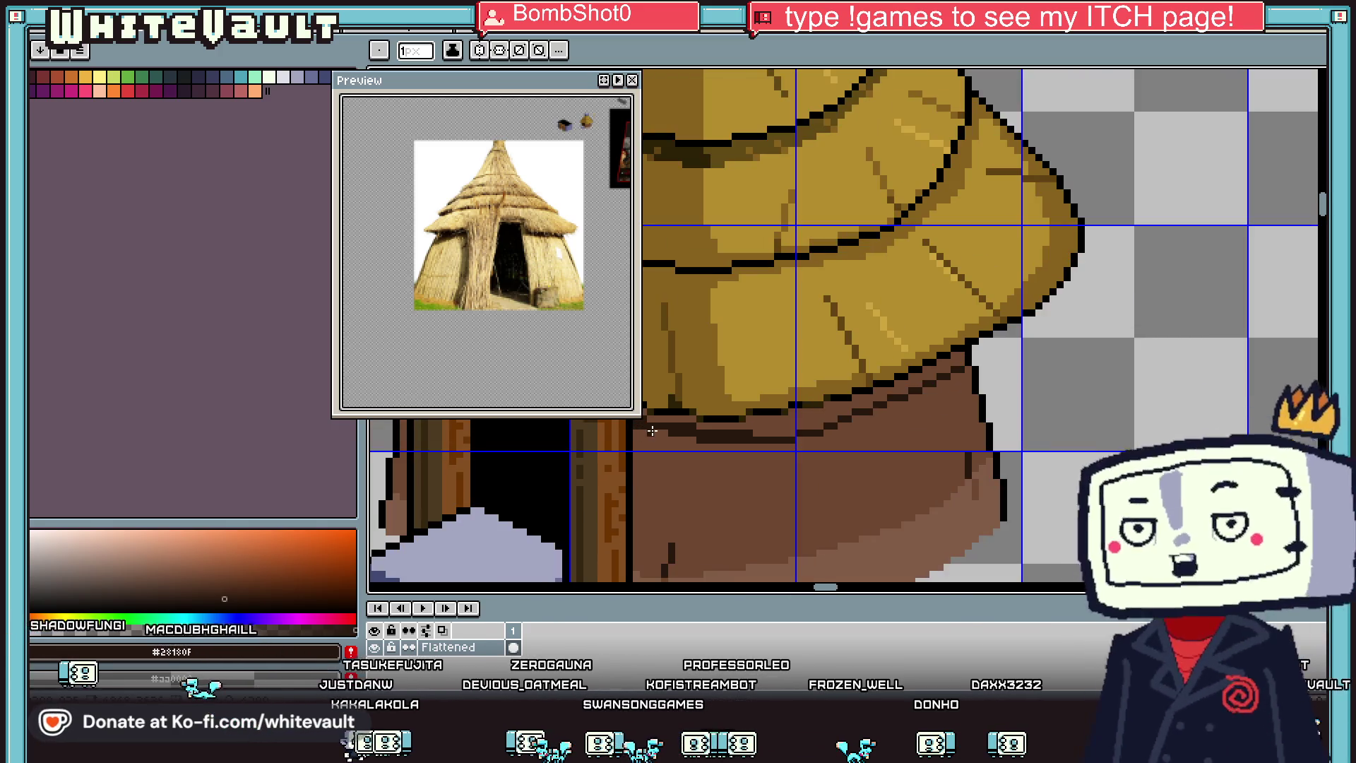
Step: Fill the strip under the roof with dark brown using the Paint Bucket
key(g)
click(766, 424)
scroll(765, 427, down, 3)
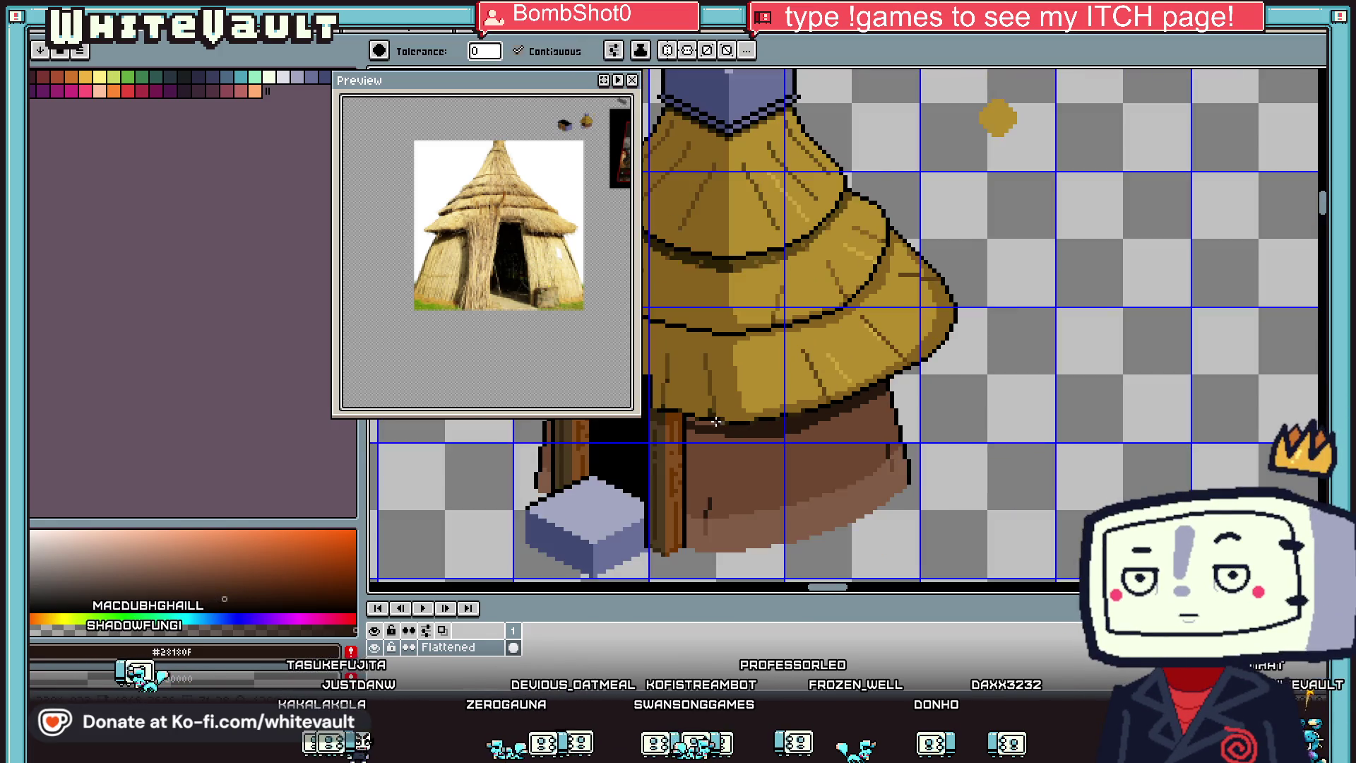
scroll(766, 426, up, 3)
scroll(727, 395, down, 5)
key(ctrl+Tab)
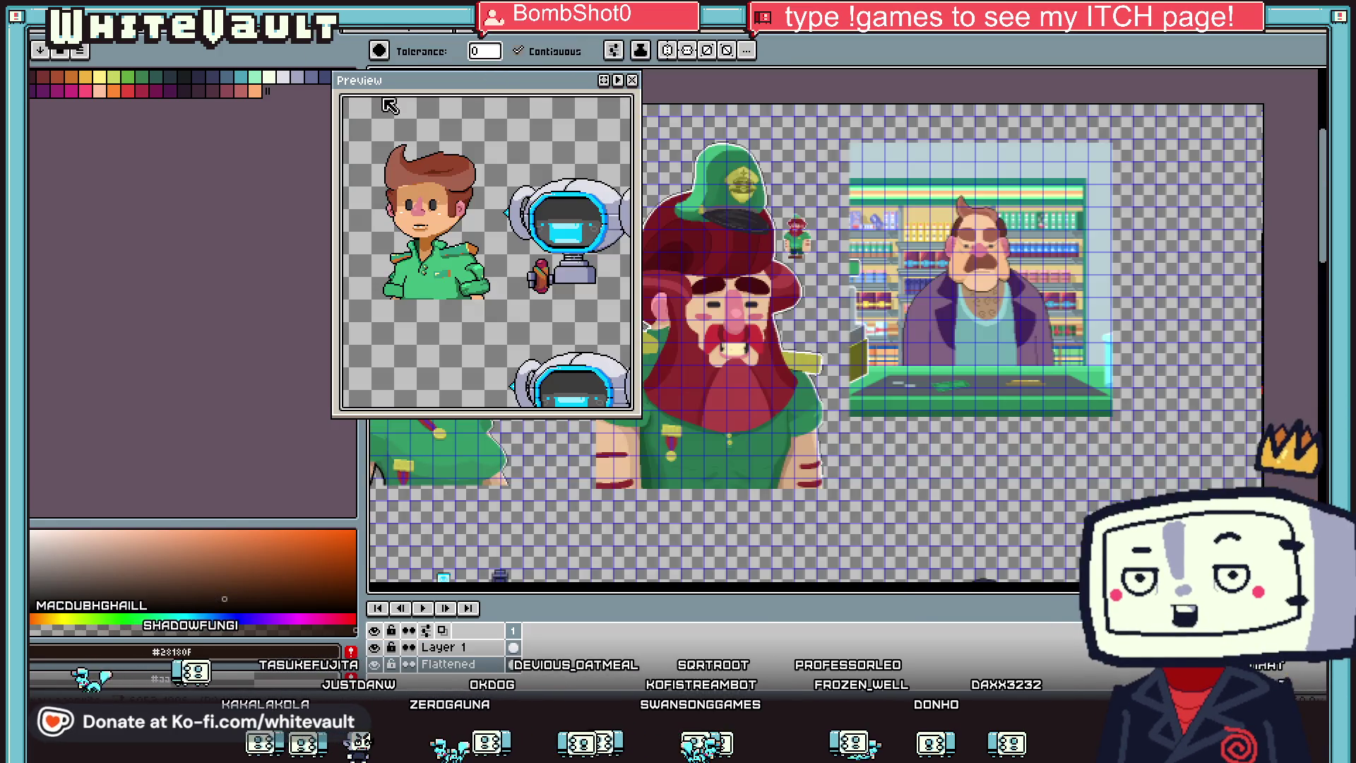
Step: Zoom and pan around the character sprite sheet to view its scenes
scroll(728, 399, down, 2)
scroll(777, 438, up, 3)
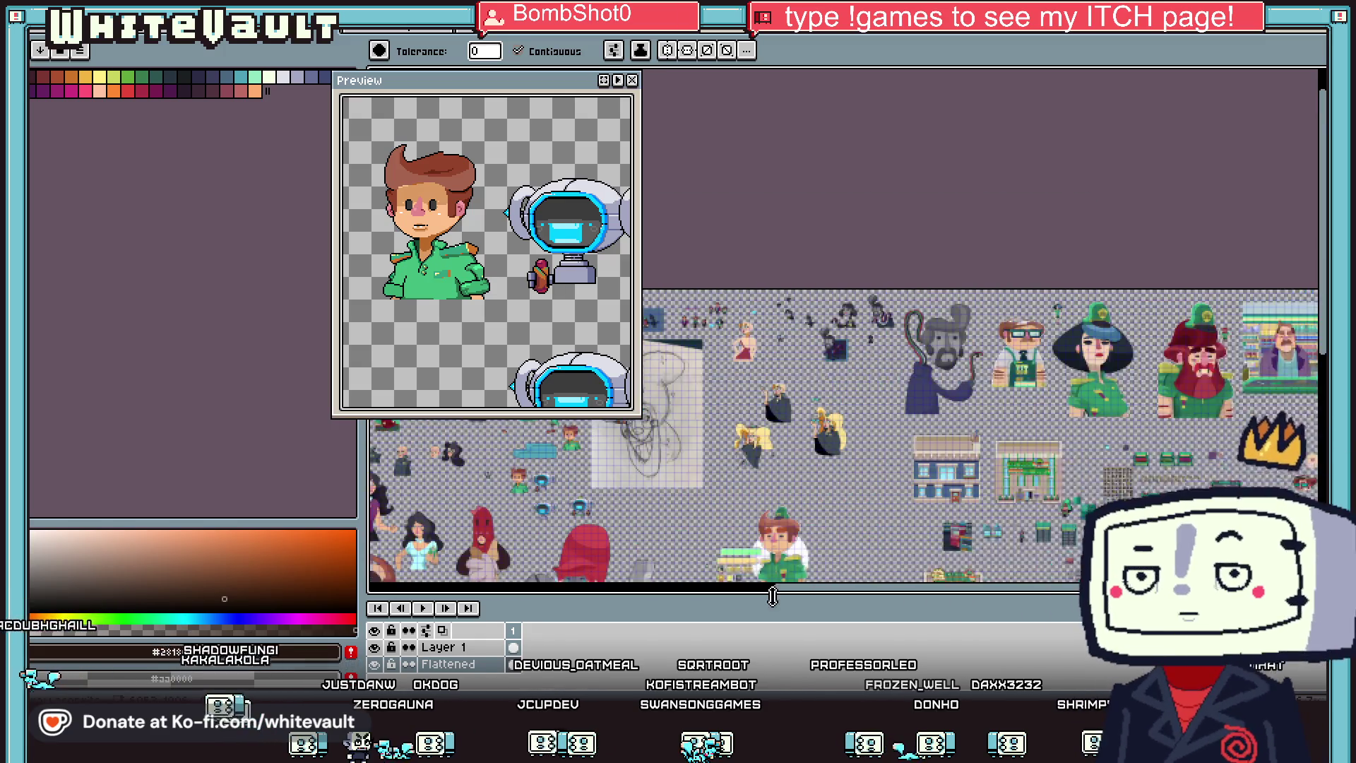
scroll(924, 424, up, 4)
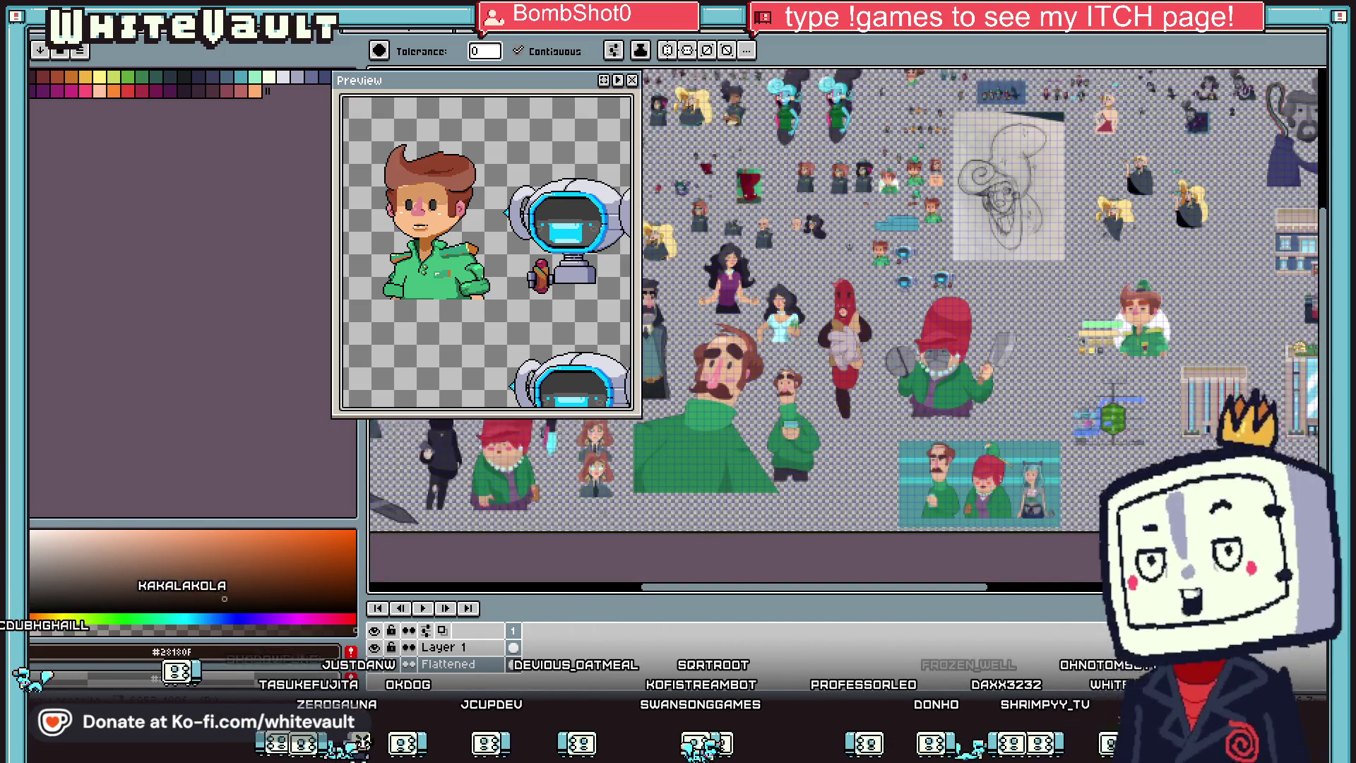
scroll(924, 423, up, 2)
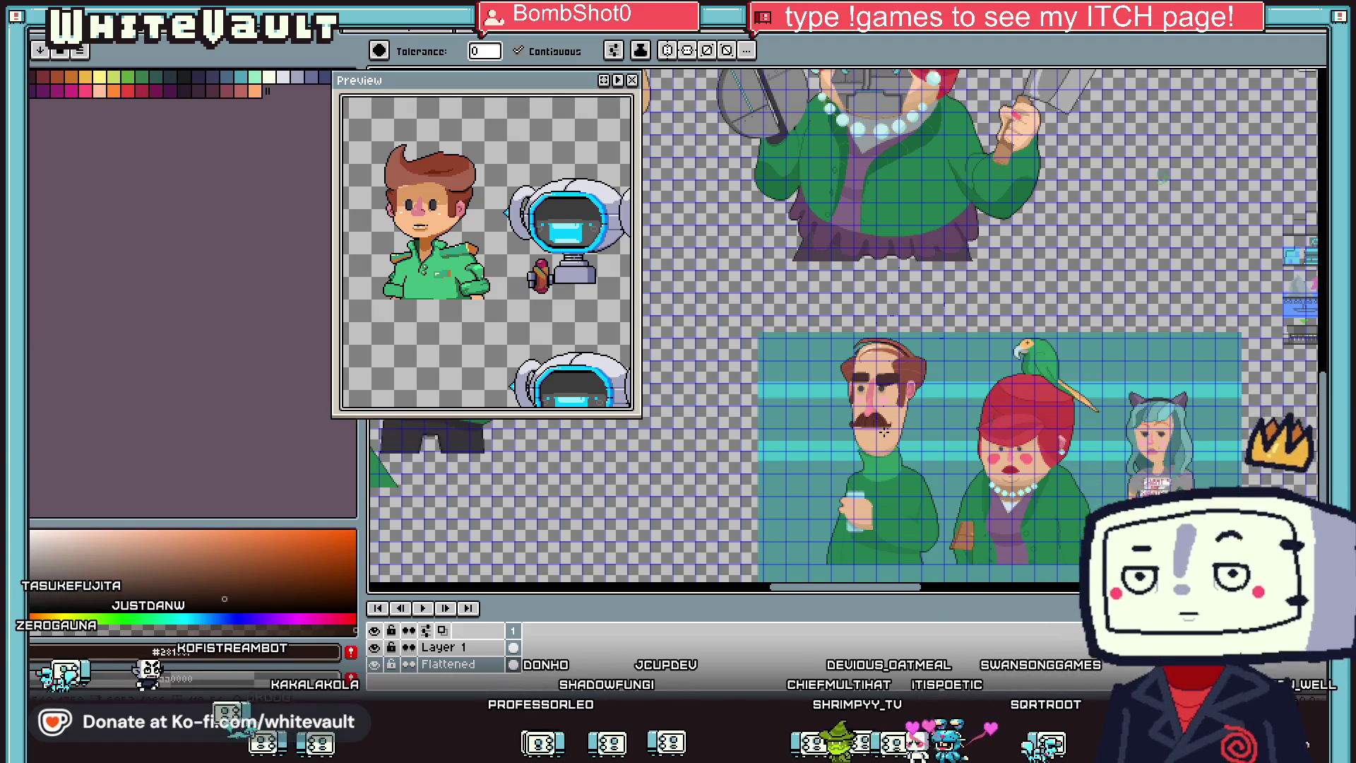
scroll(986, 486, up, 2)
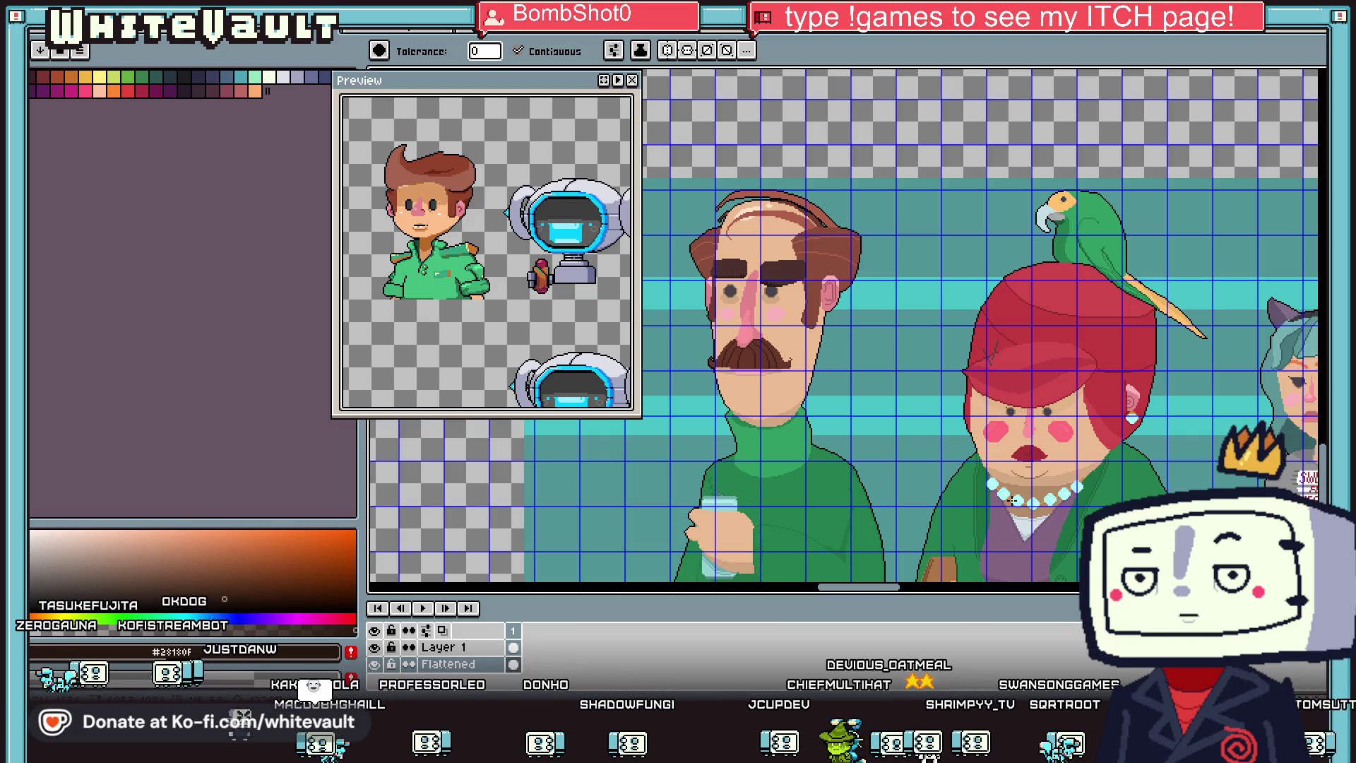
scroll(982, 511, down, 2)
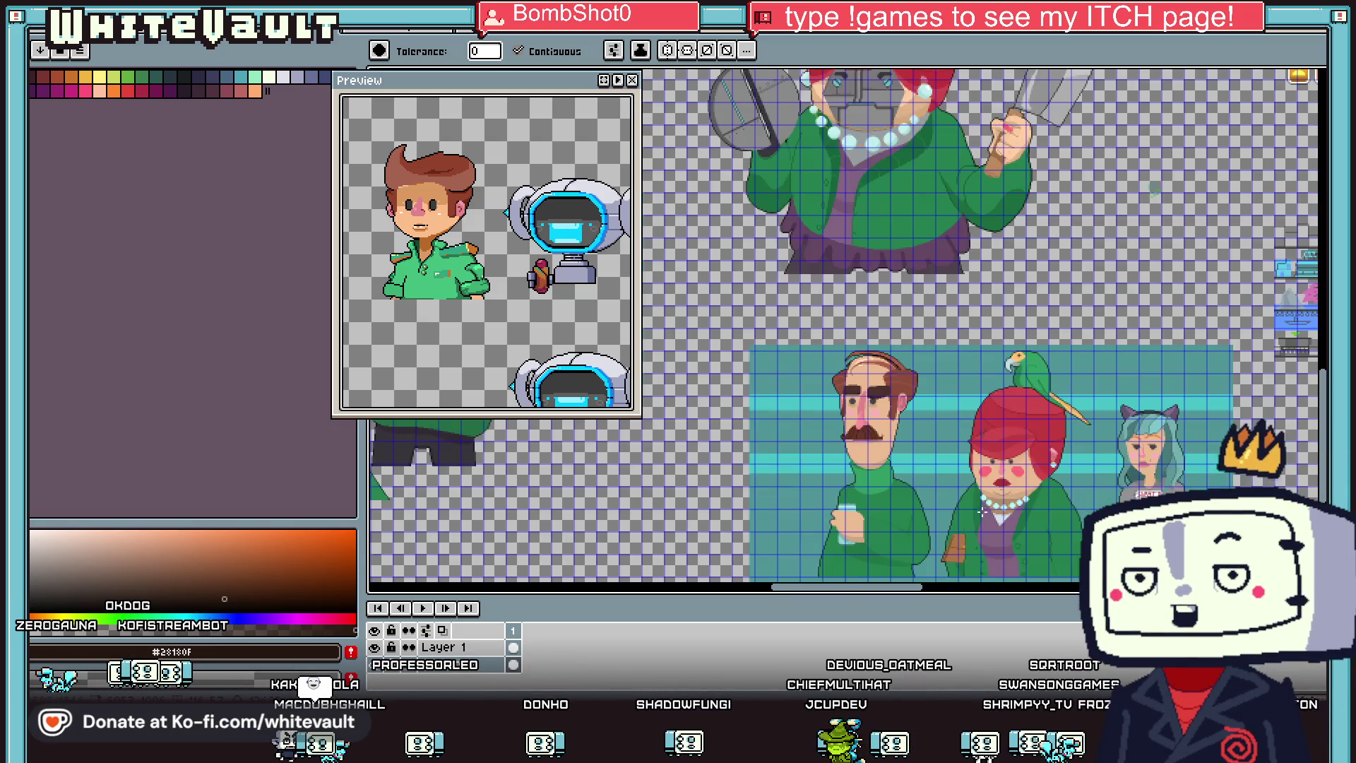
scroll(1224, 452, up, 2)
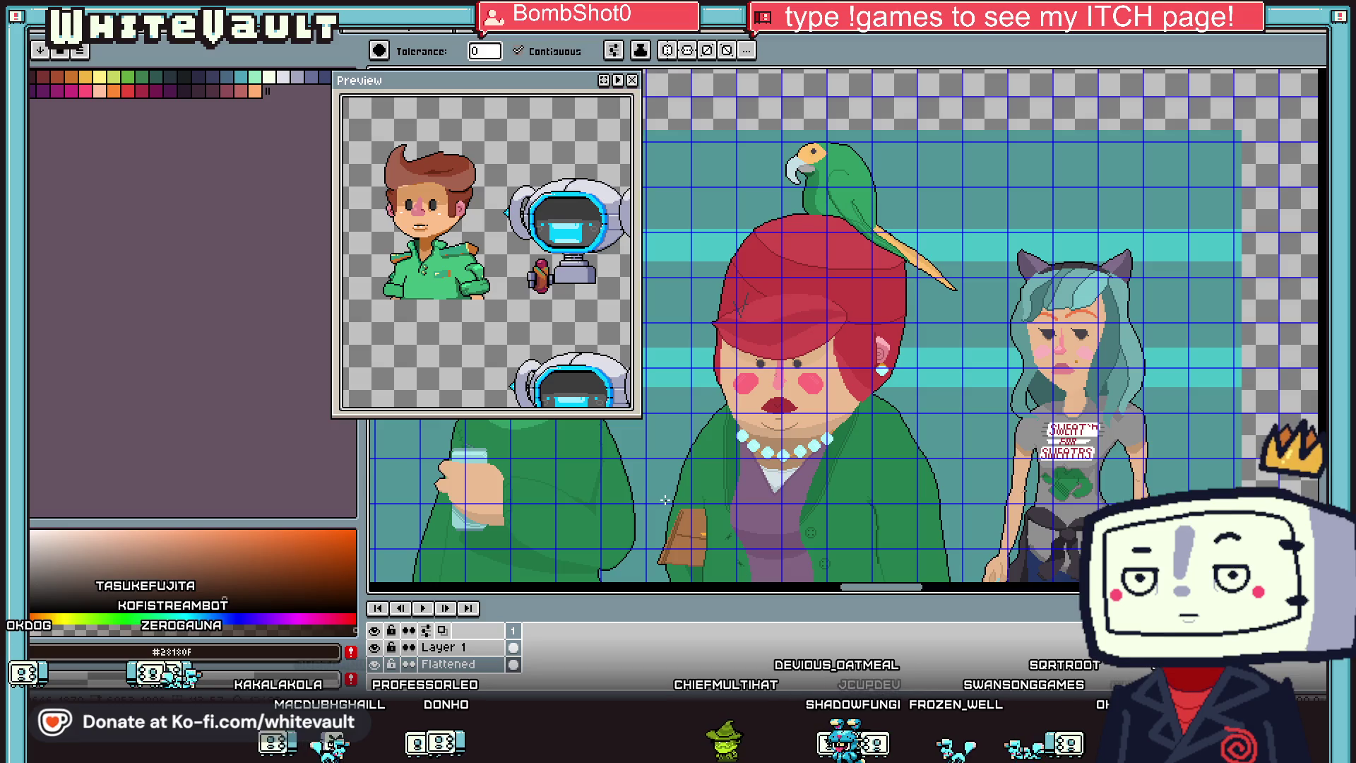
scroll(886, 460, down, 2)
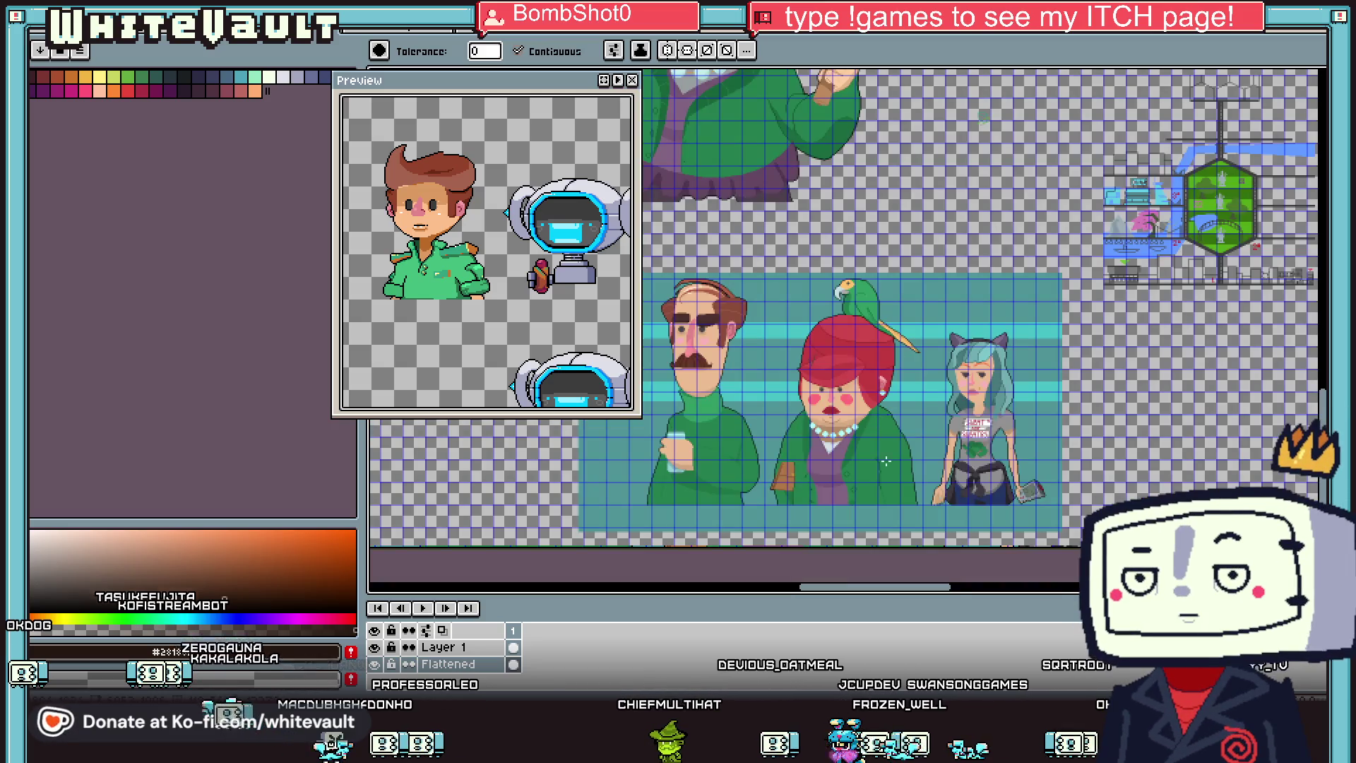
drag(907, 580, 890, 567)
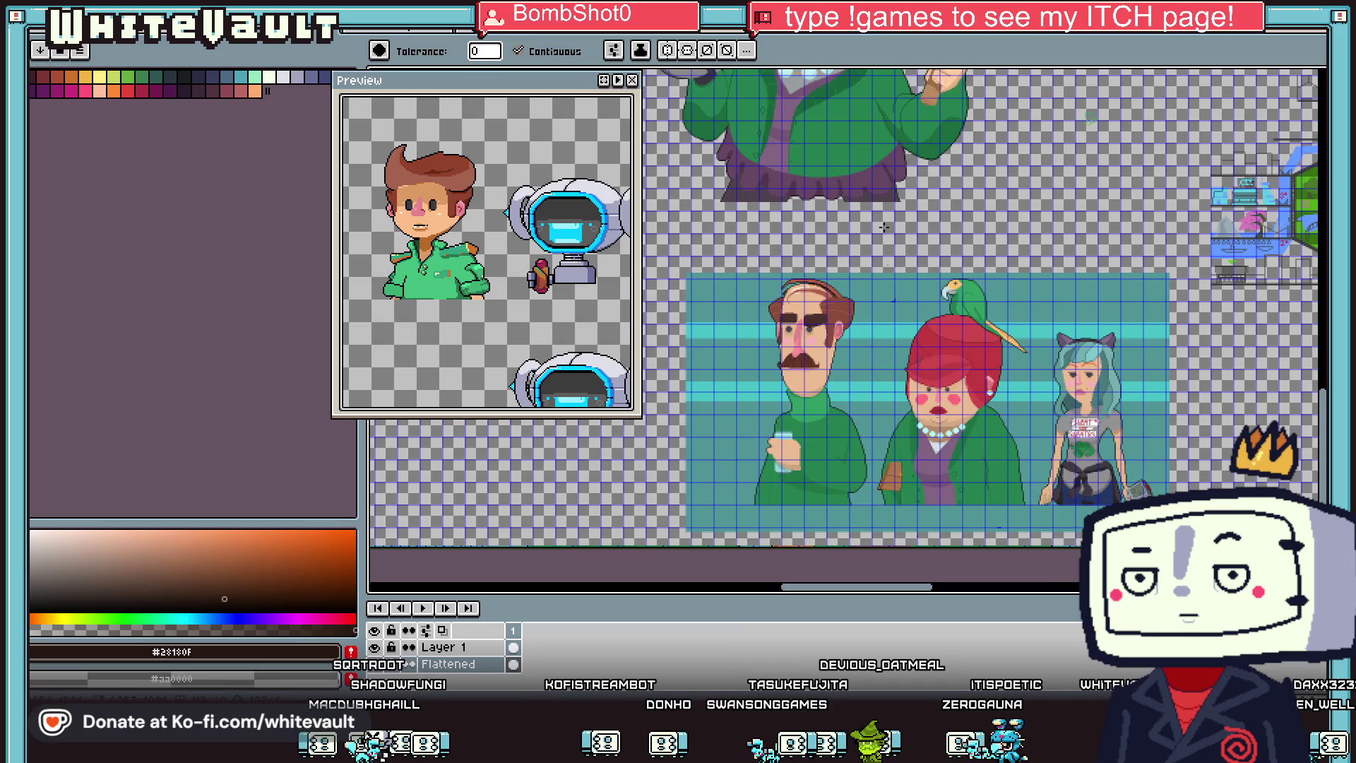
Step: Zoom out on the character sheet while the boy and robot preview stays open
scroll(1115, 224, down, 1)
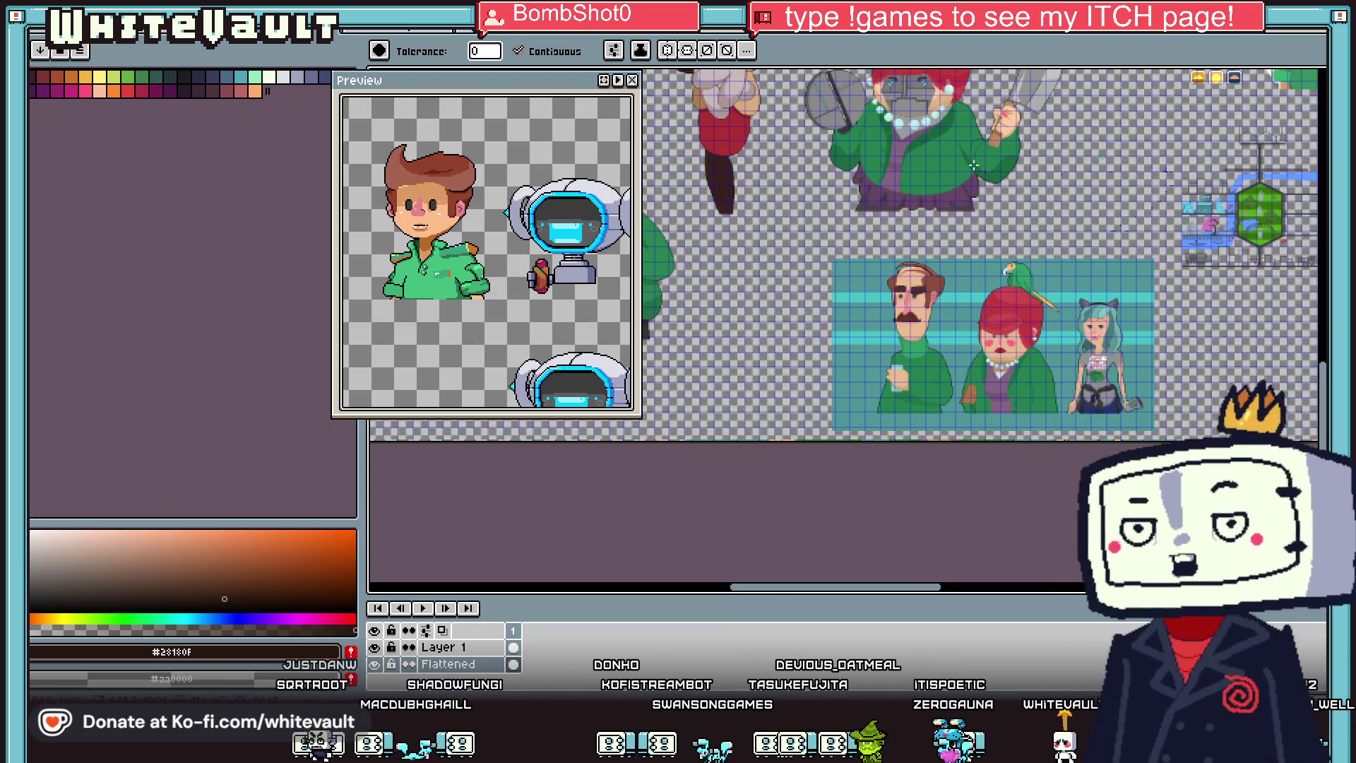
Step: Pan and zoom across the sprite sheet to look over its upper characters
scroll(1307, 311, up, 5)
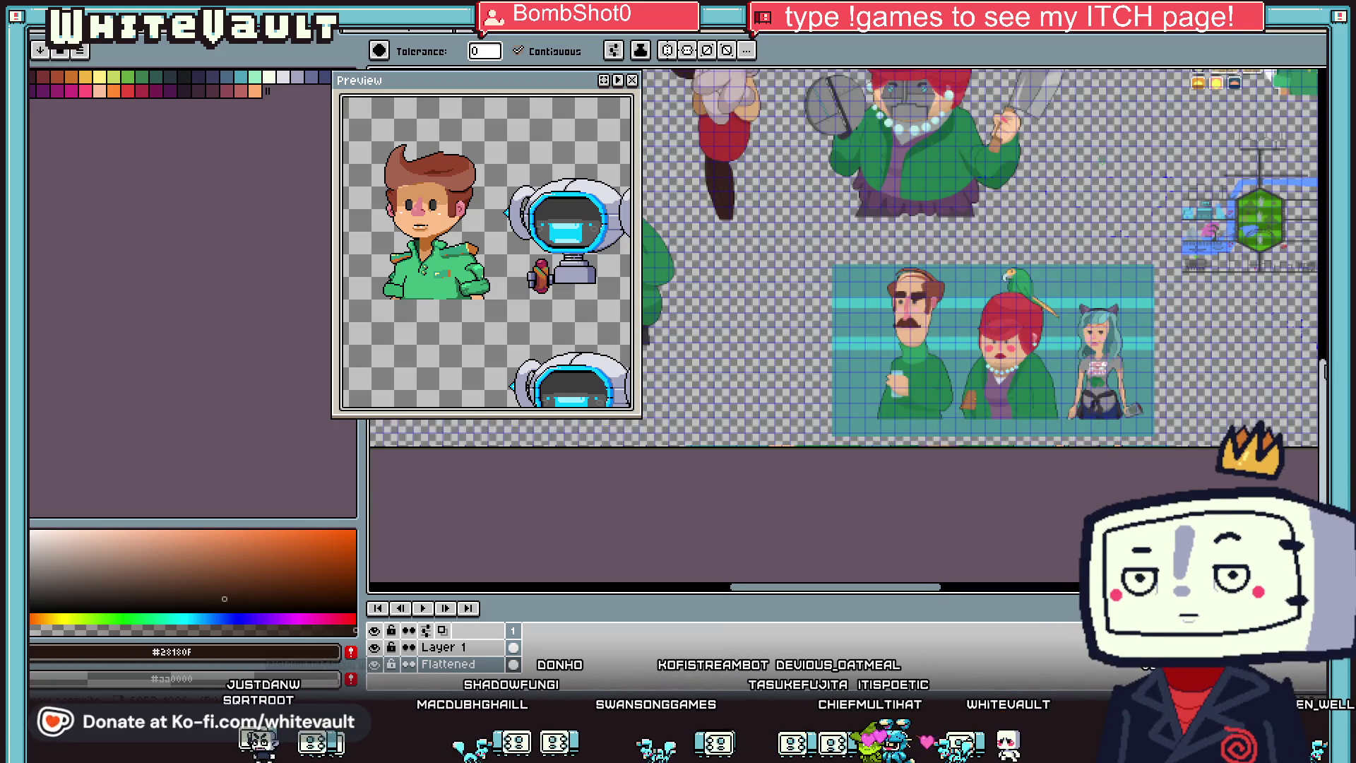
scroll(1320, 292, up, 6)
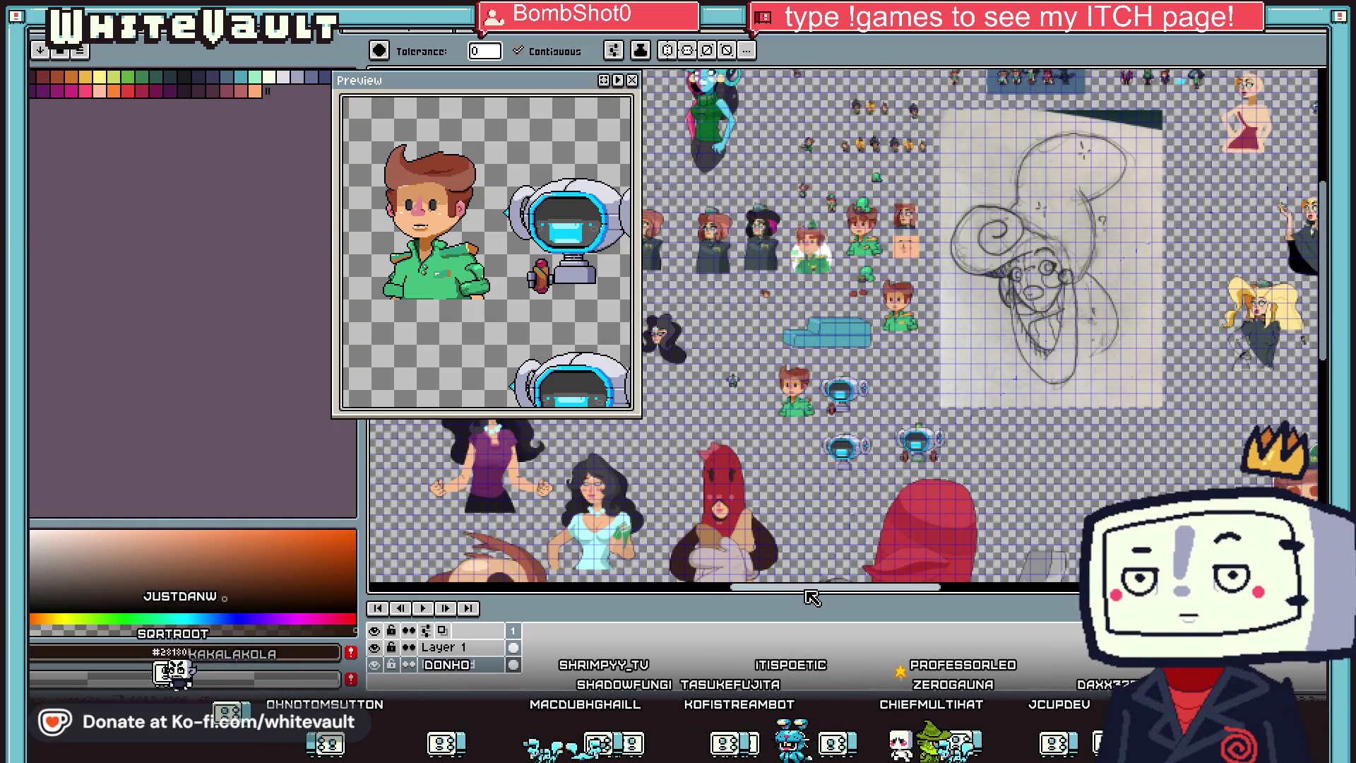
drag(808, 588, 685, 592)
scroll(640, 488, up, 1)
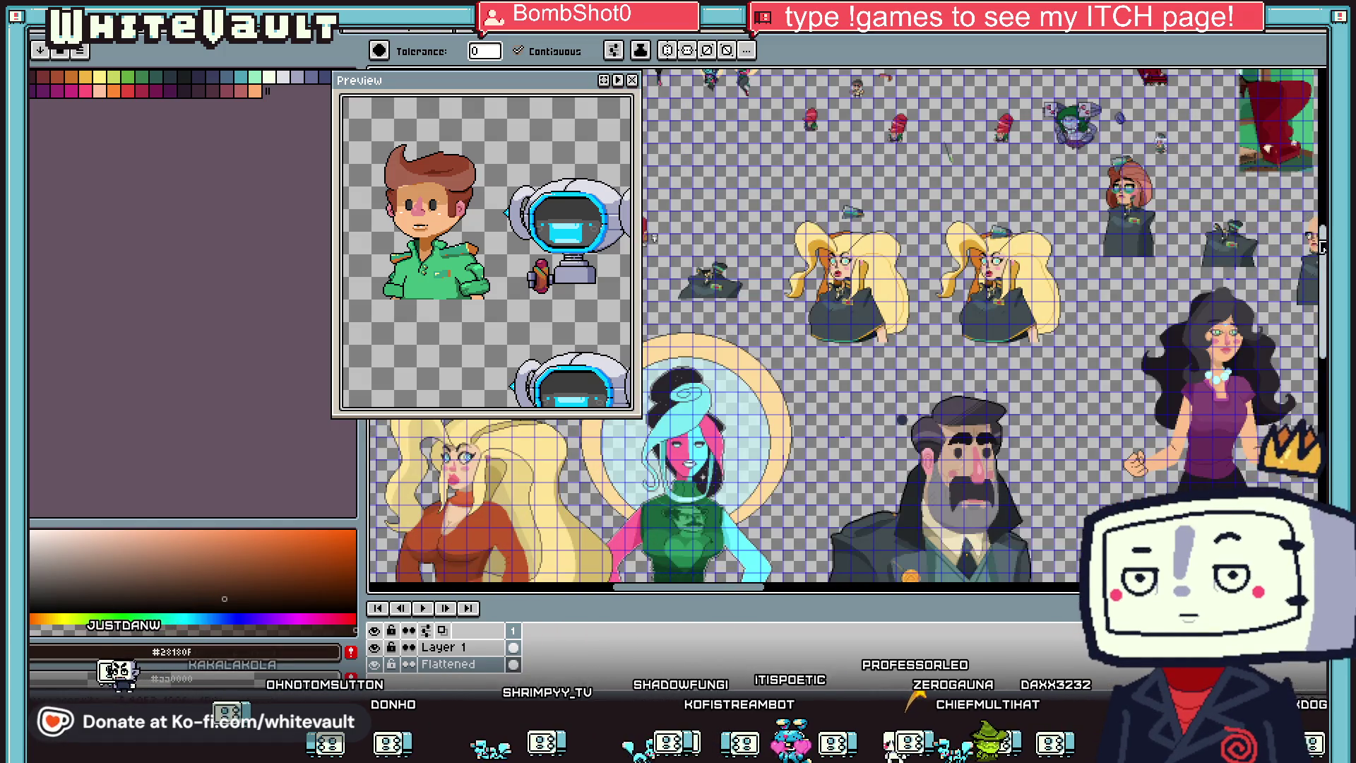
scroll(640, 489, up, 1)
drag(640, 489, 640, 446)
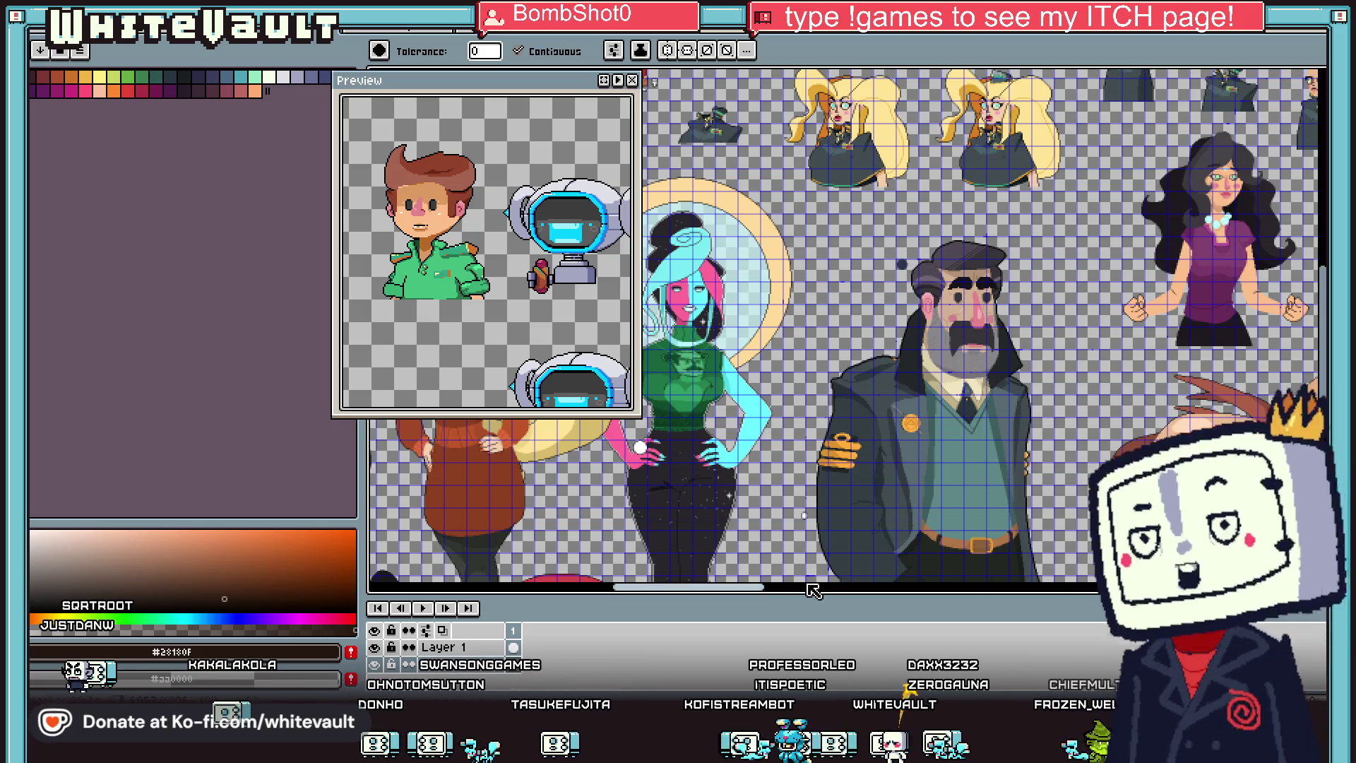
drag(738, 587, 661, 587)
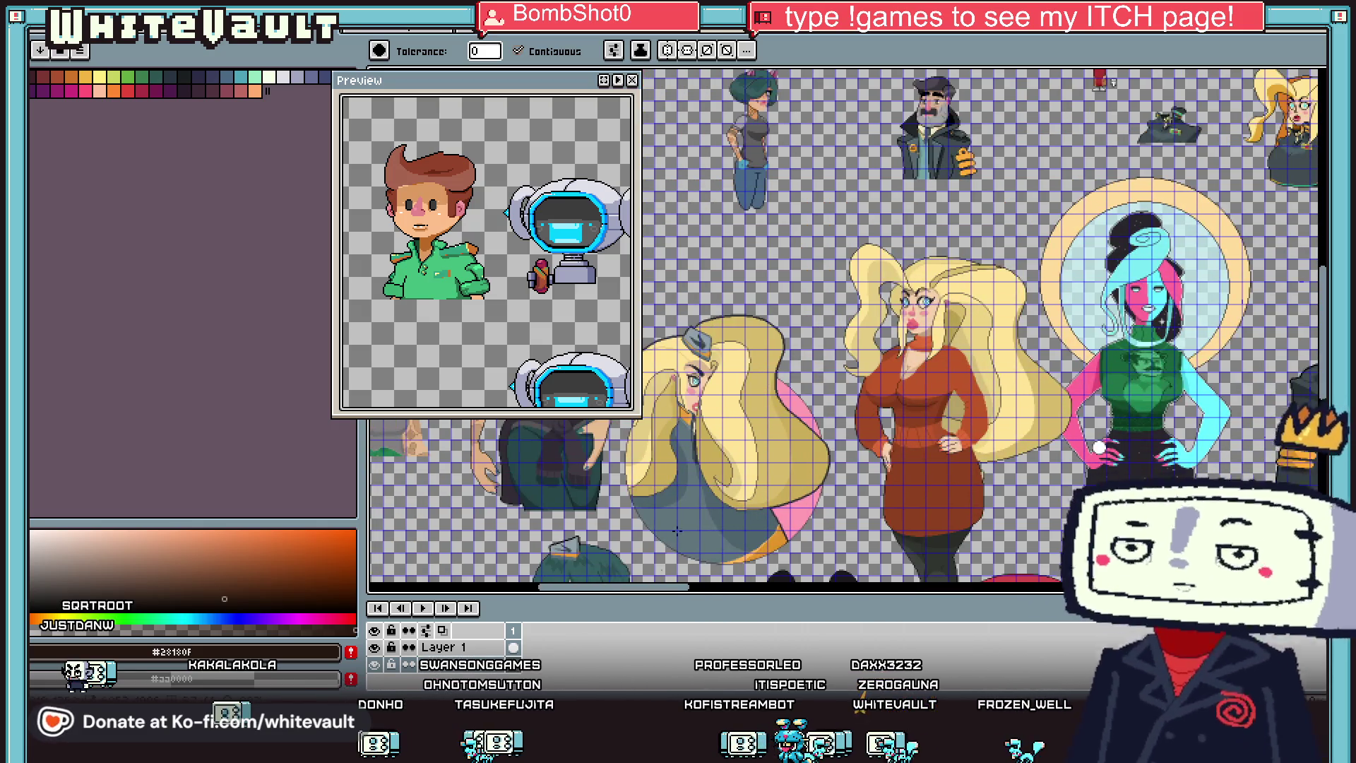
scroll(689, 438, down, 1)
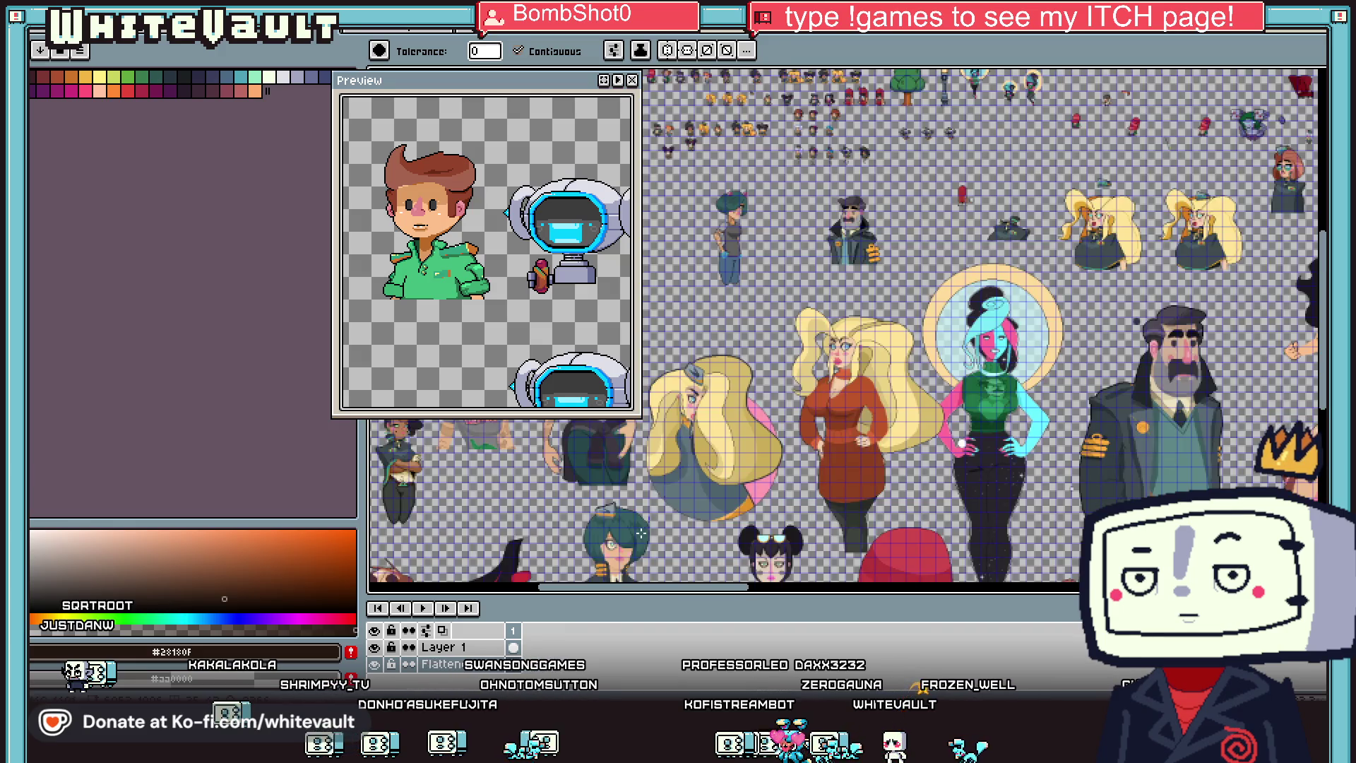
scroll(1273, 291, up, 1)
scroll(786, 478, down, 3)
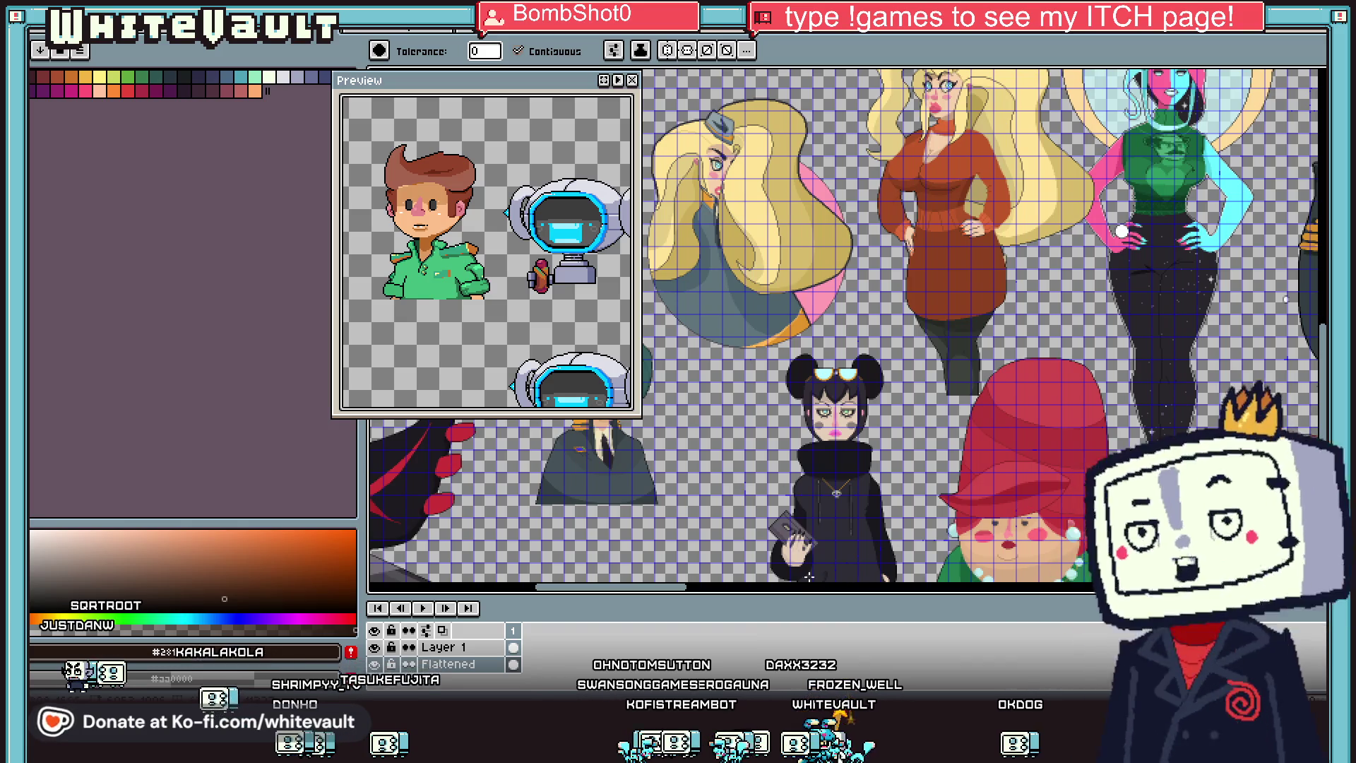
scroll(994, 523, down, 2)
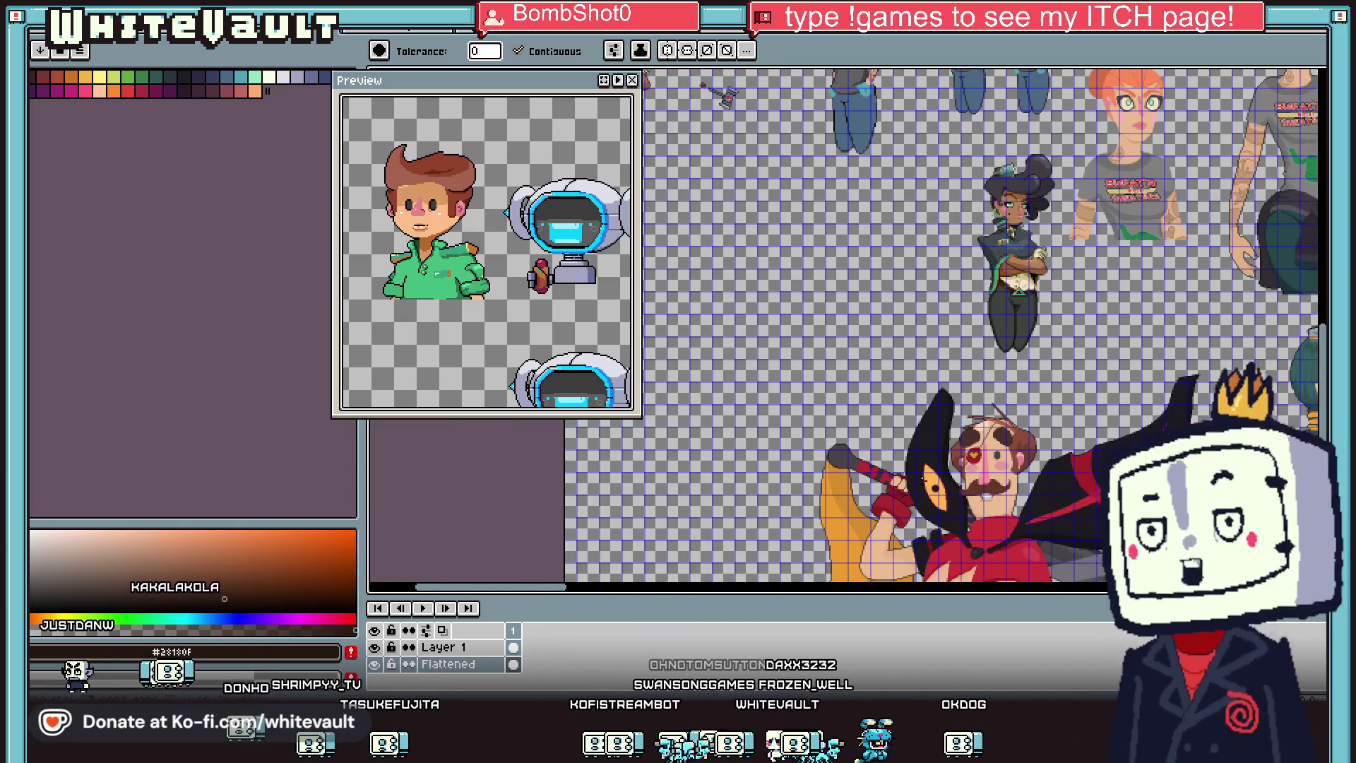
scroll(1085, 341, up, 2)
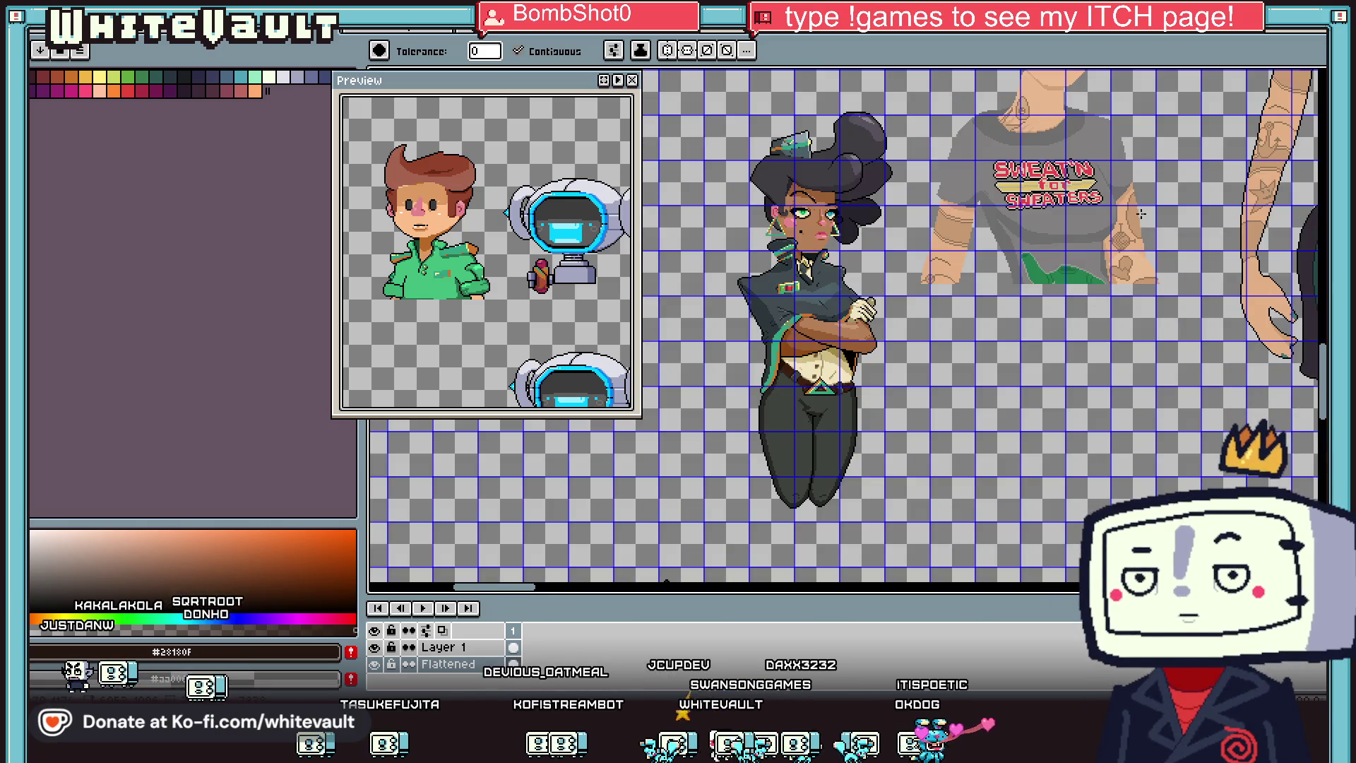
scroll(1038, 89, up, 2)
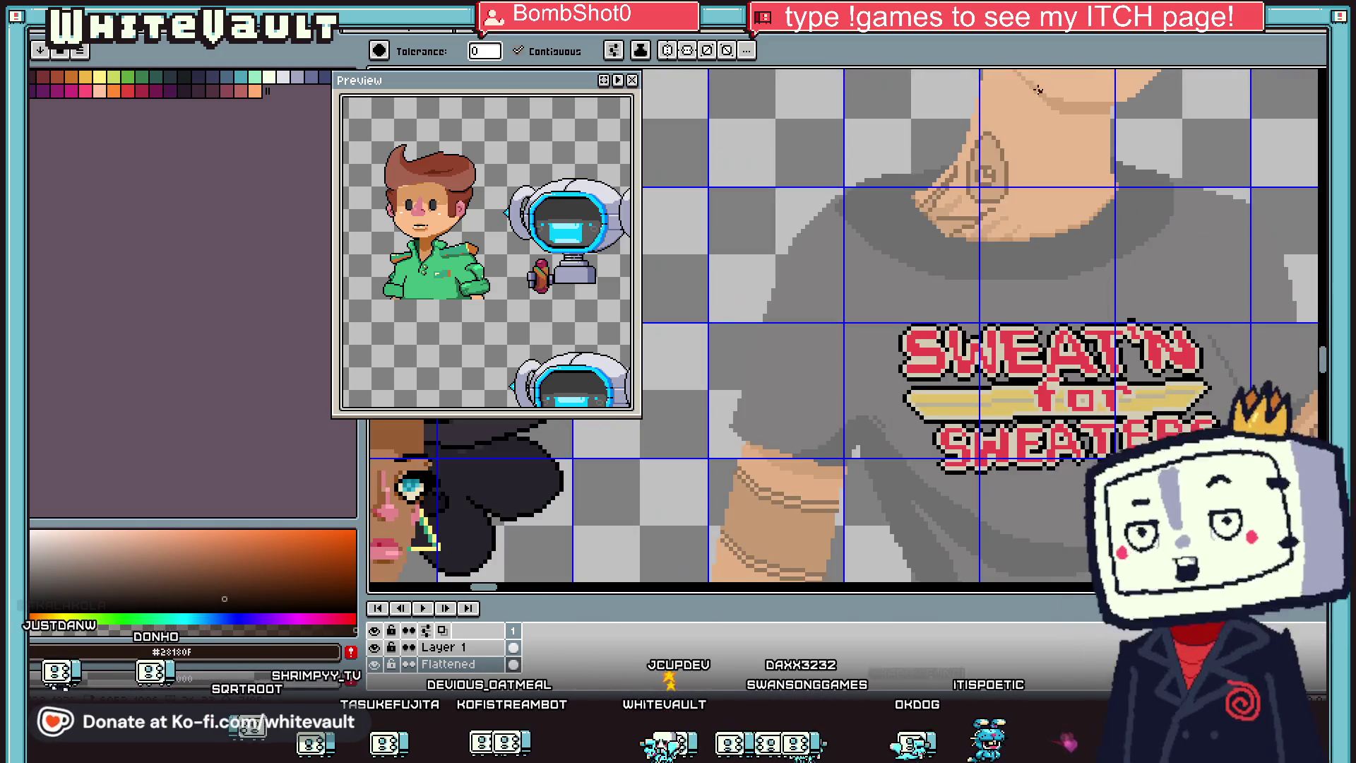
scroll(1025, 110, up, 1)
Step: Draw a rectangular selection around the character with crossed arms
key(m)
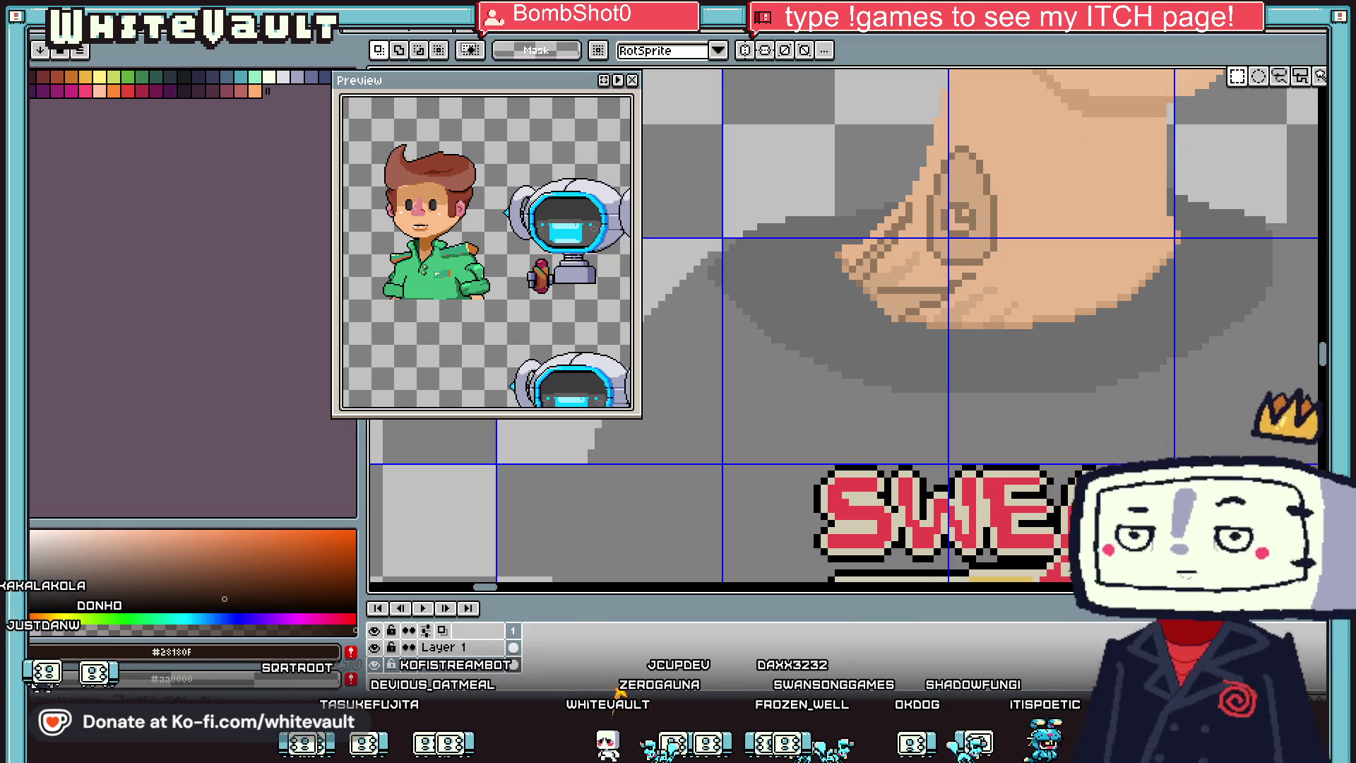
drag(897, 130, 1042, 283)
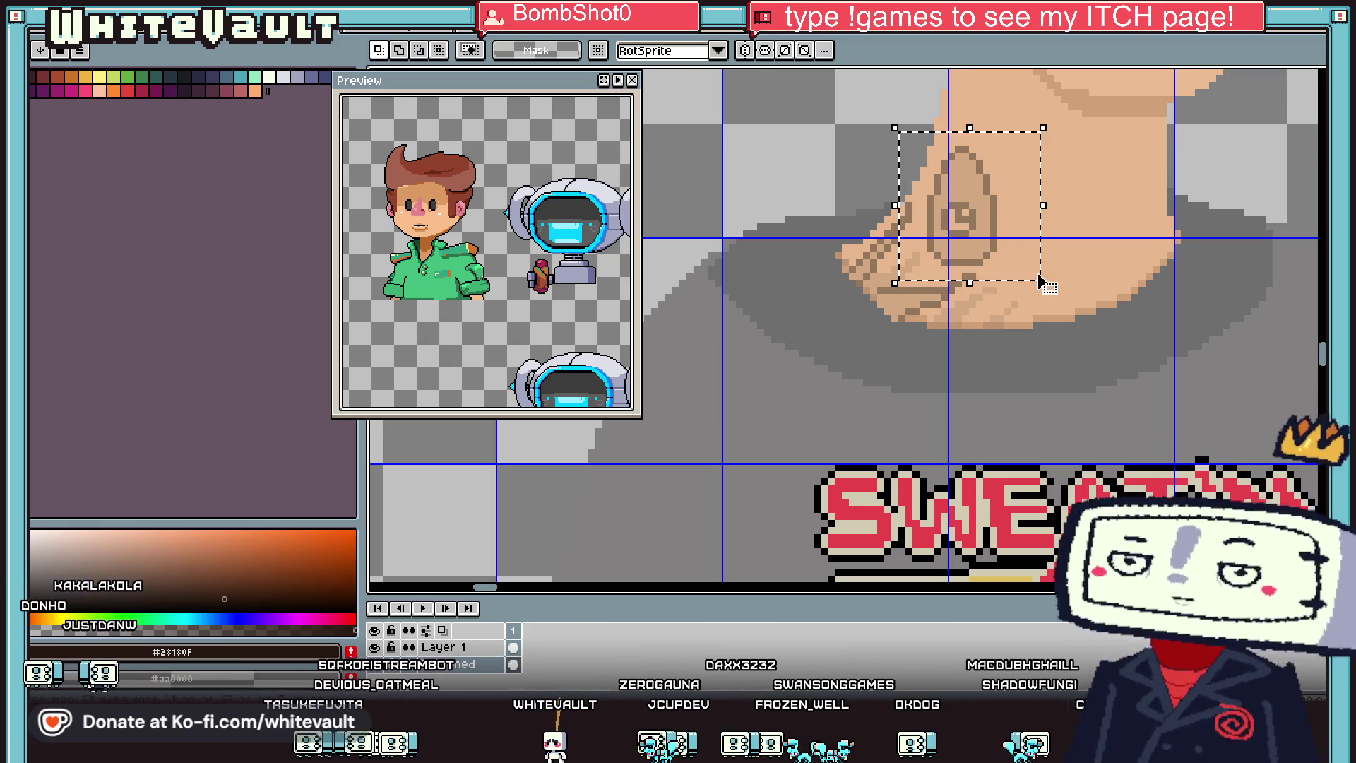
scroll(1039, 275, down, 4)
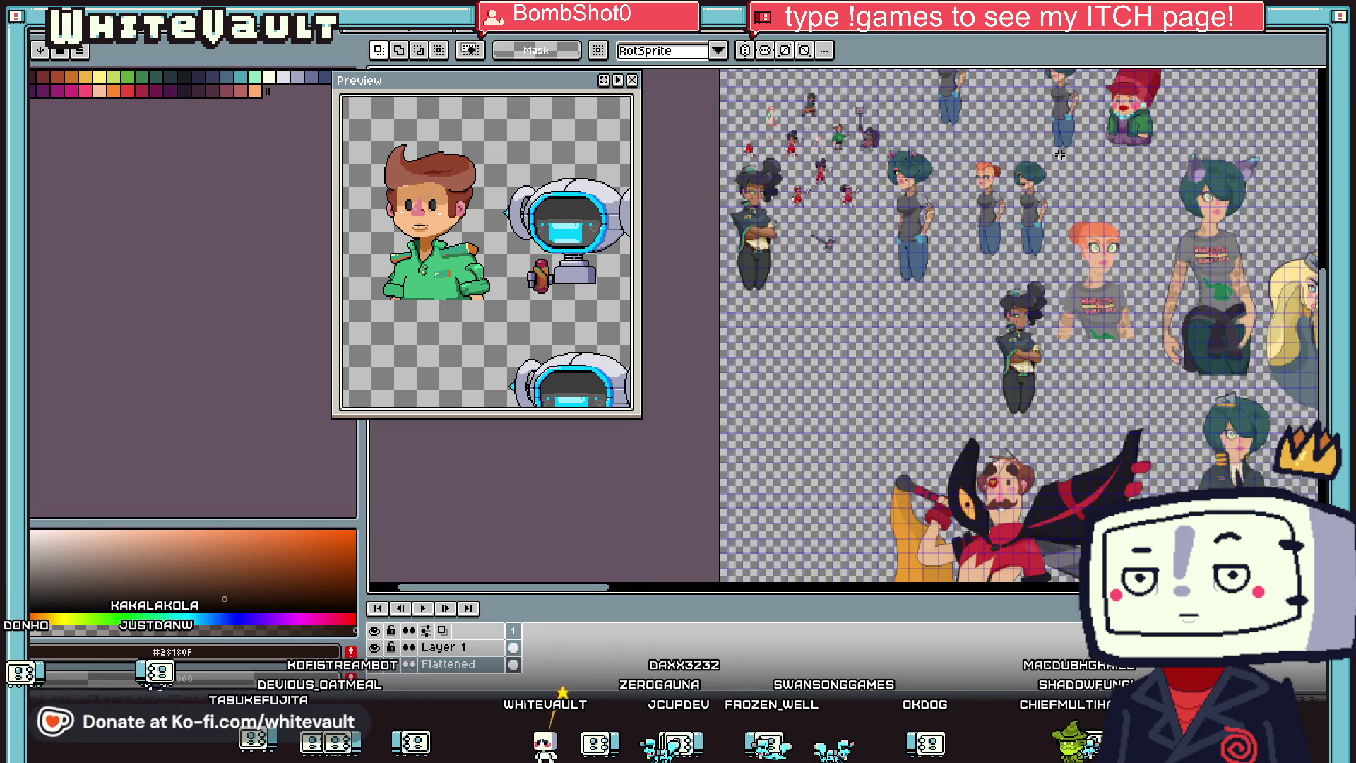
scroll(713, 186, up, 2)
drag(711, 126, 925, 470)
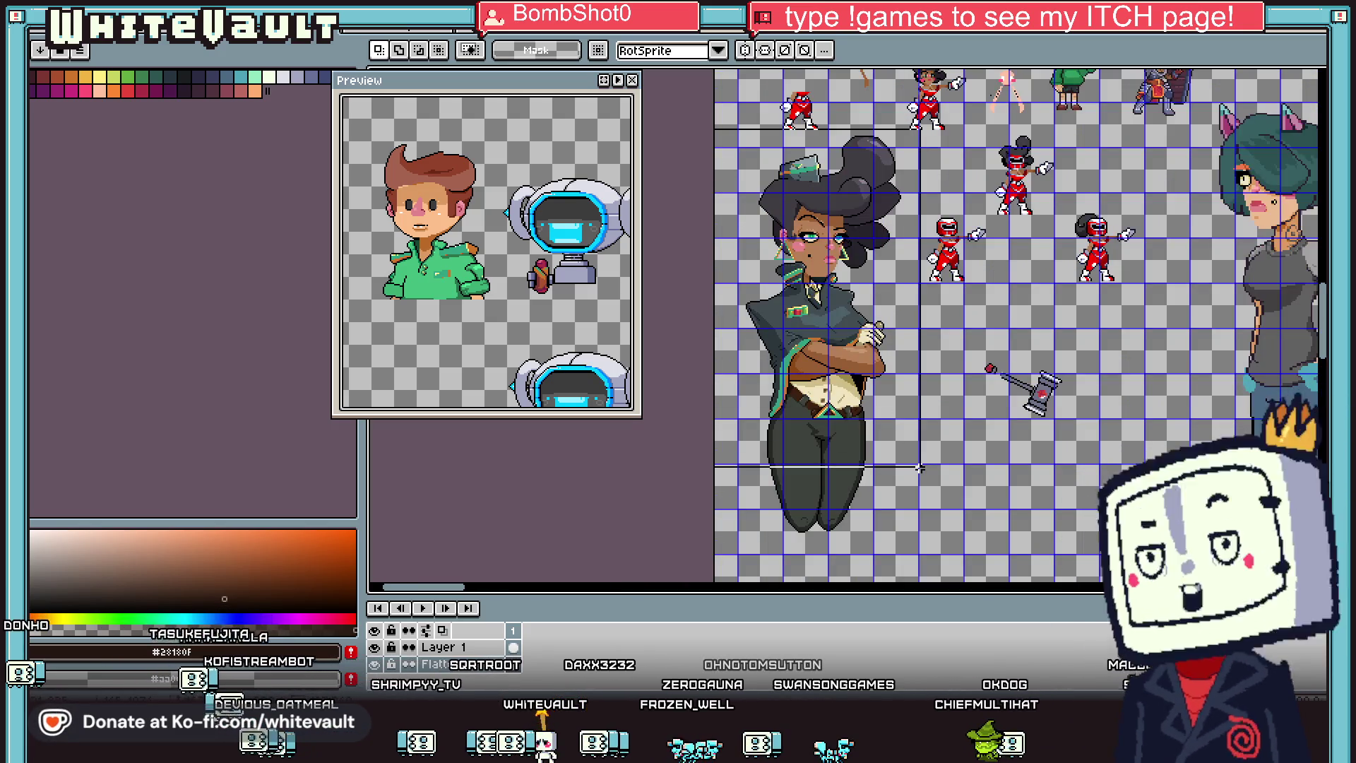
Step: Choose yellow-orange as the paint colour for a Paint Bucket fill
click(86, 76)
key(g)
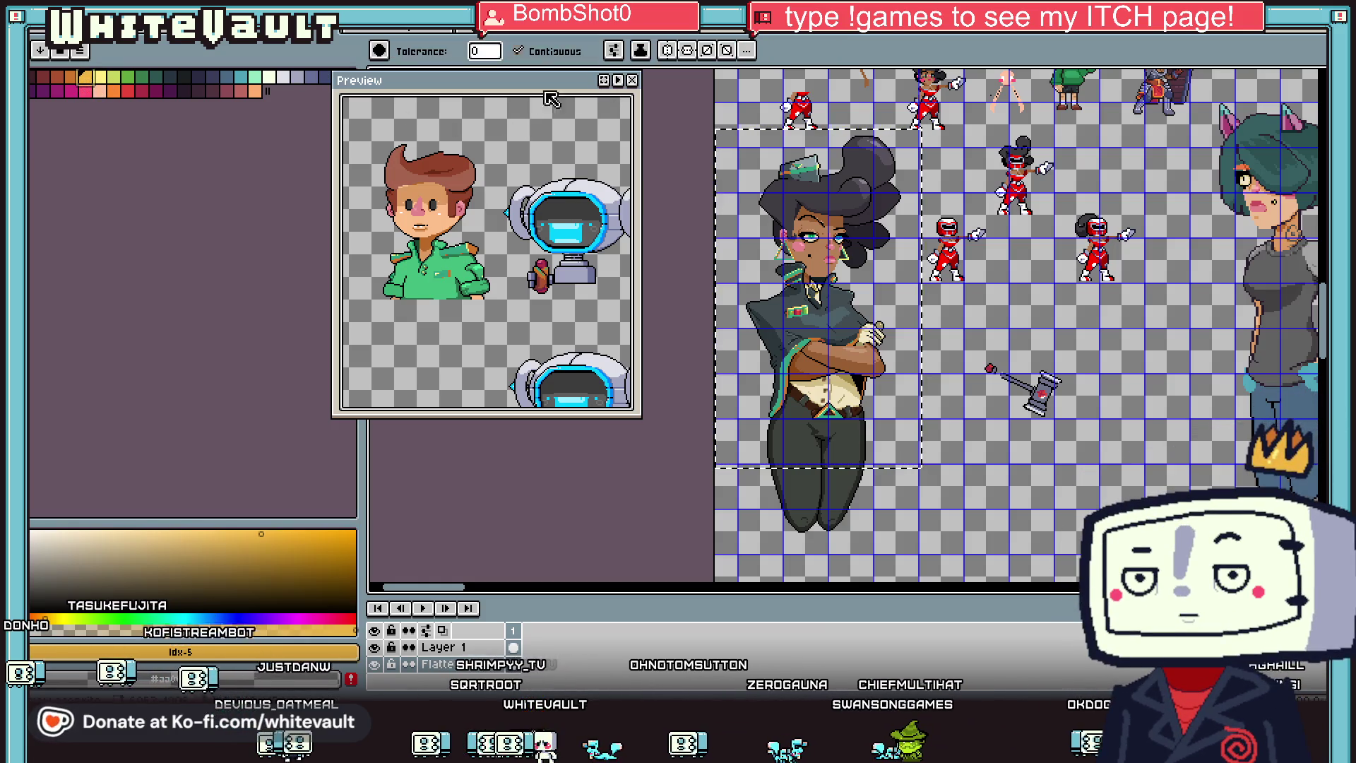
scroll(754, 164, up, 3)
scroll(754, 164, down, 5)
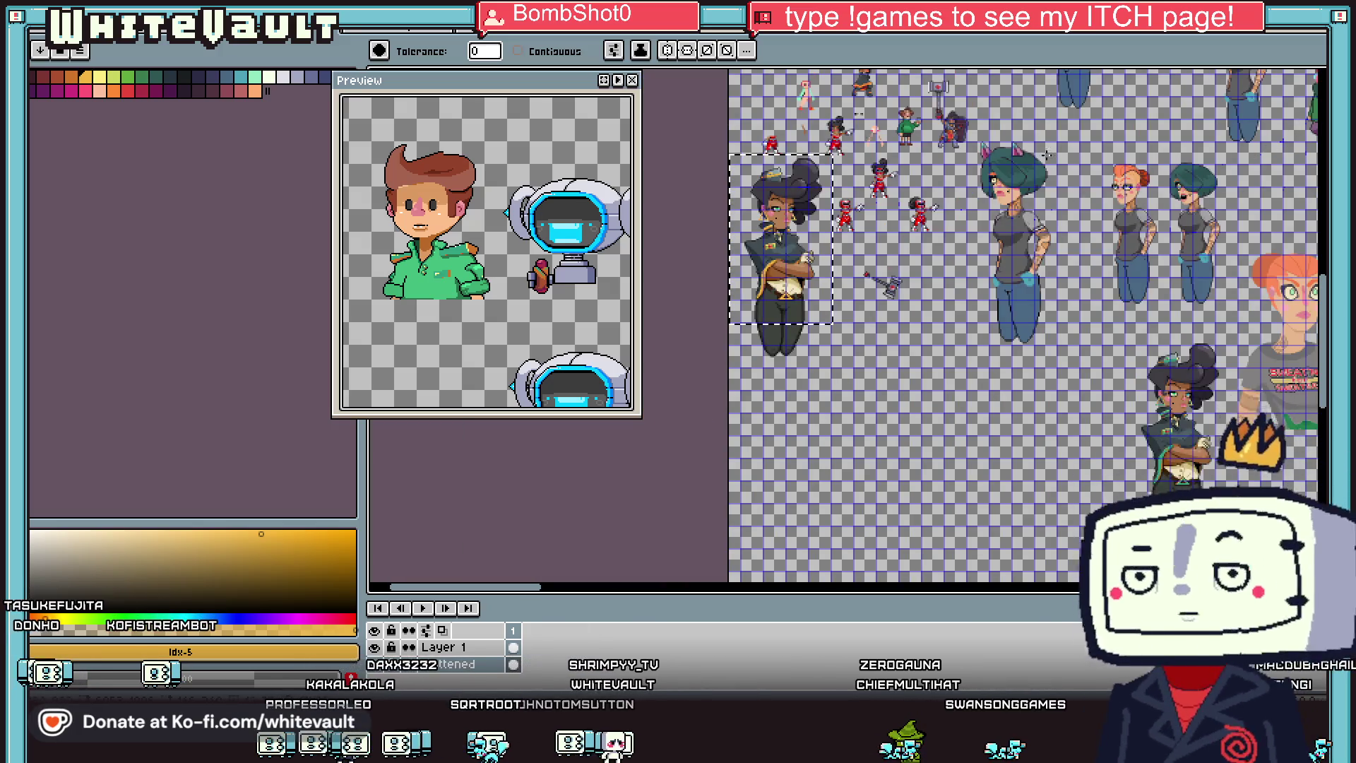
scroll(894, 138, up, 2)
scroll(1047, 222, down, 2)
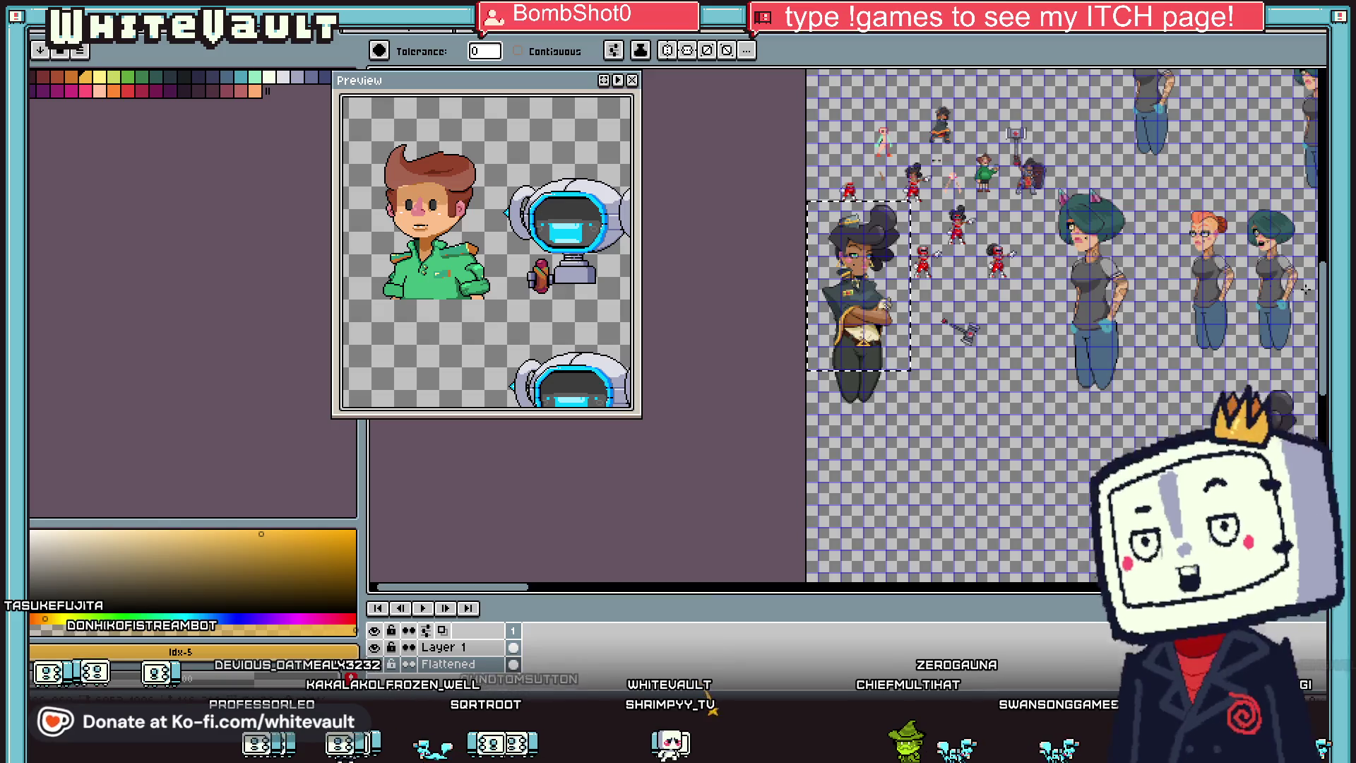
scroll(897, 267, down, 5)
scroll(897, 267, up, 3)
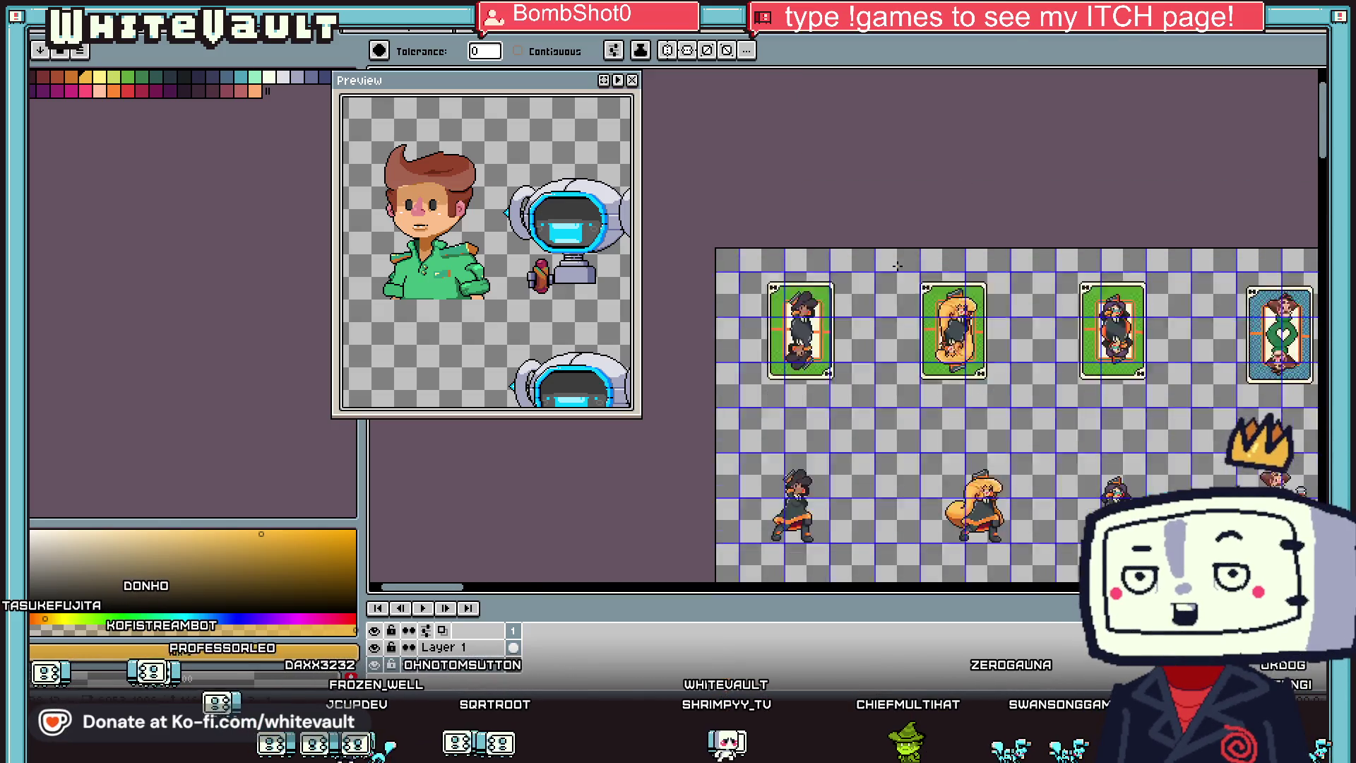
scroll(897, 267, down, 1)
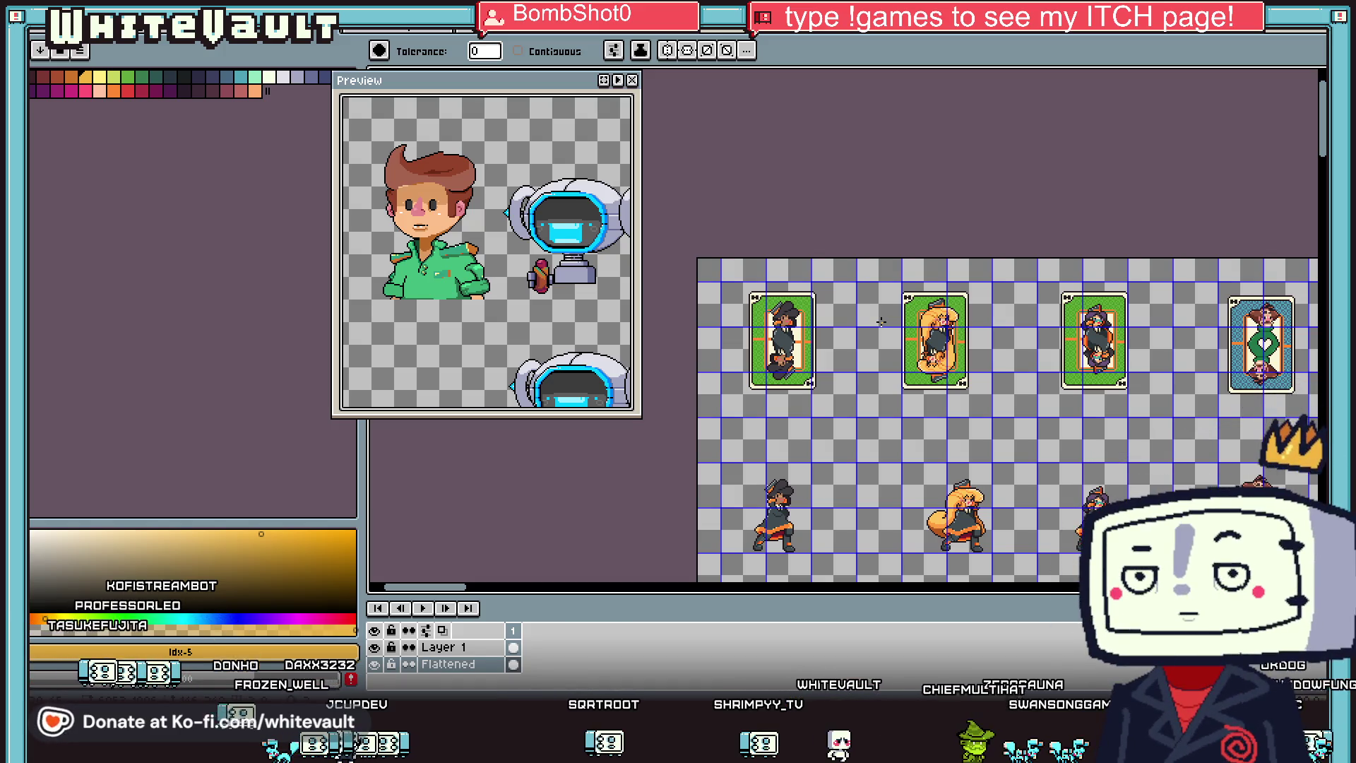
drag(460, 586, 546, 599)
scroll(876, 389, down, 2)
Step: Reselect just the row of card sprites with the rectangle marquee
key(m)
mouse_move(774, 325)
mouse_down()
mouse_move(1097, 488)
mouse_move(1169, 493)
mouse_up()
scroll(887, 367, up, 2)
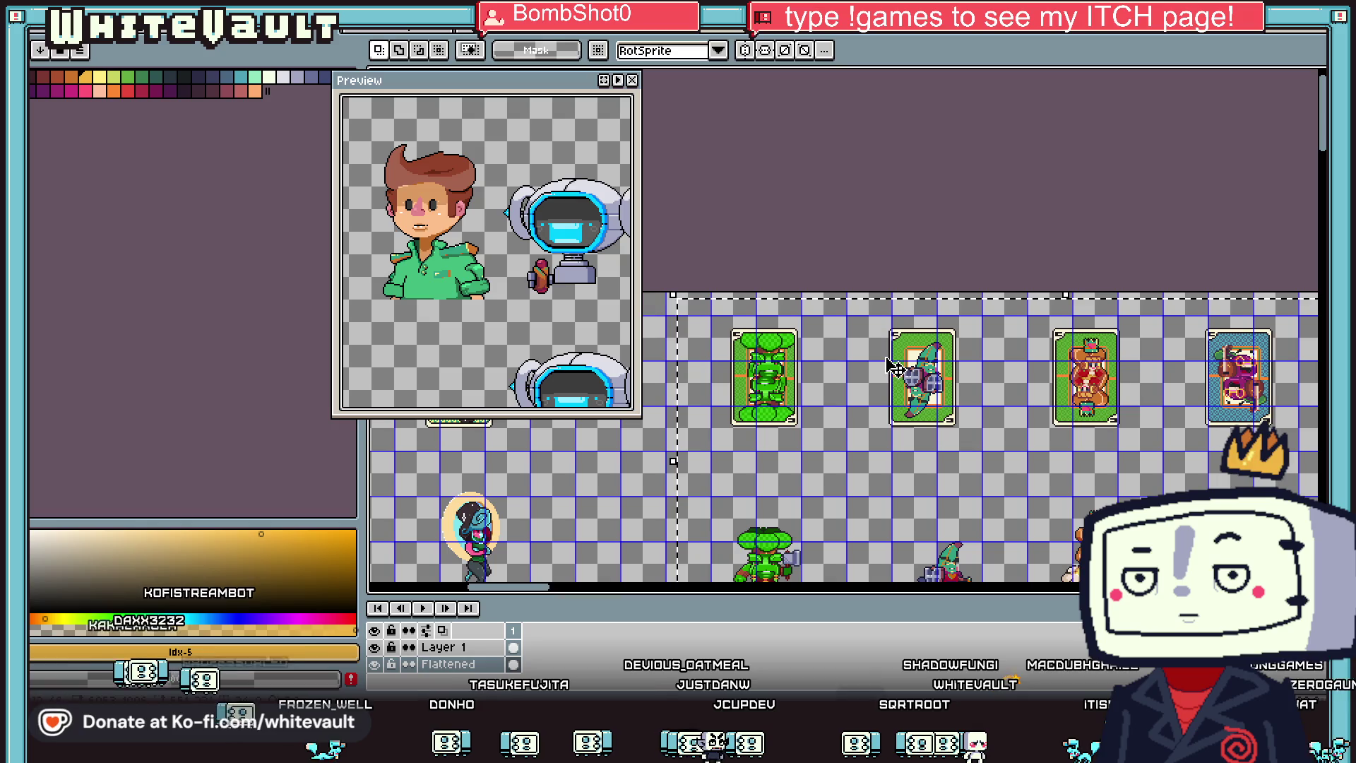
key(g)
scroll(904, 367, up, 2)
Step: Fill the green banana on the card yellow with Contiguous turned off
click(523, 51)
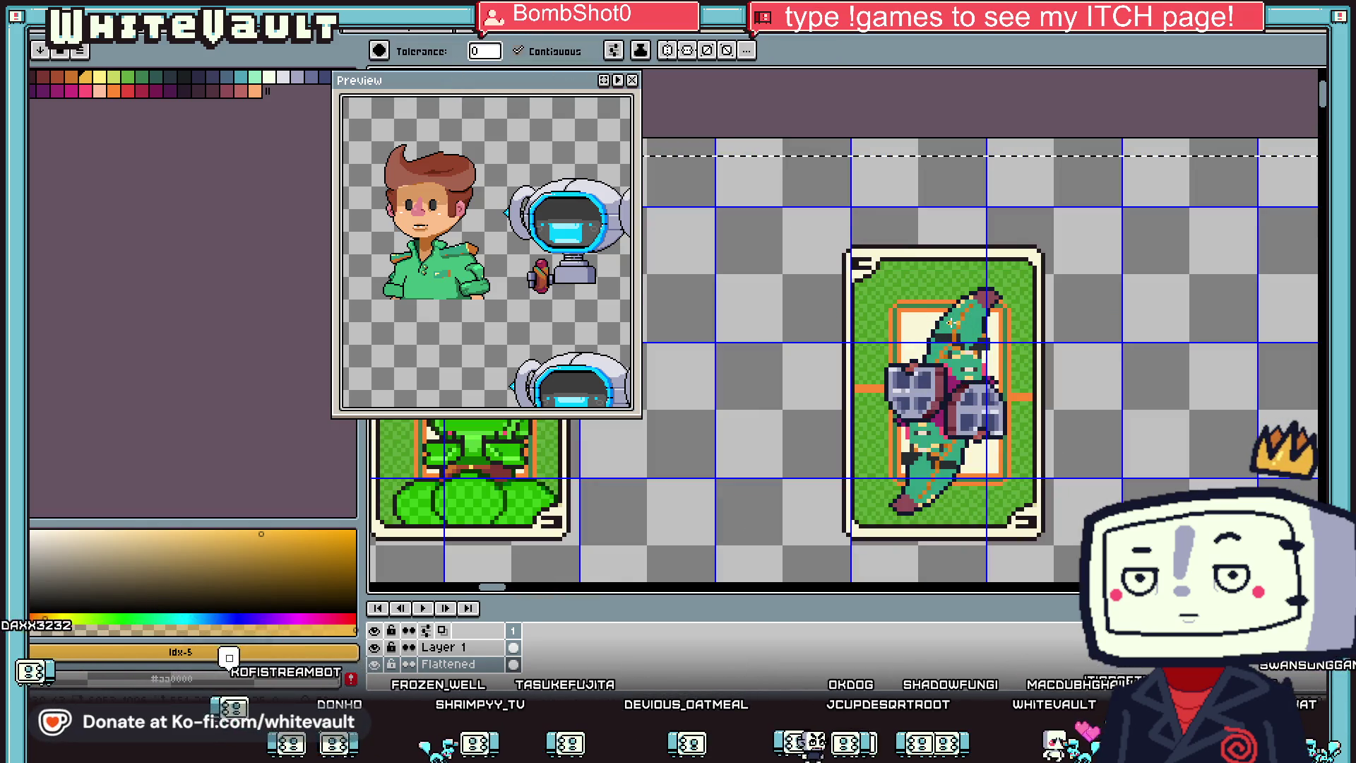
click(519, 51)
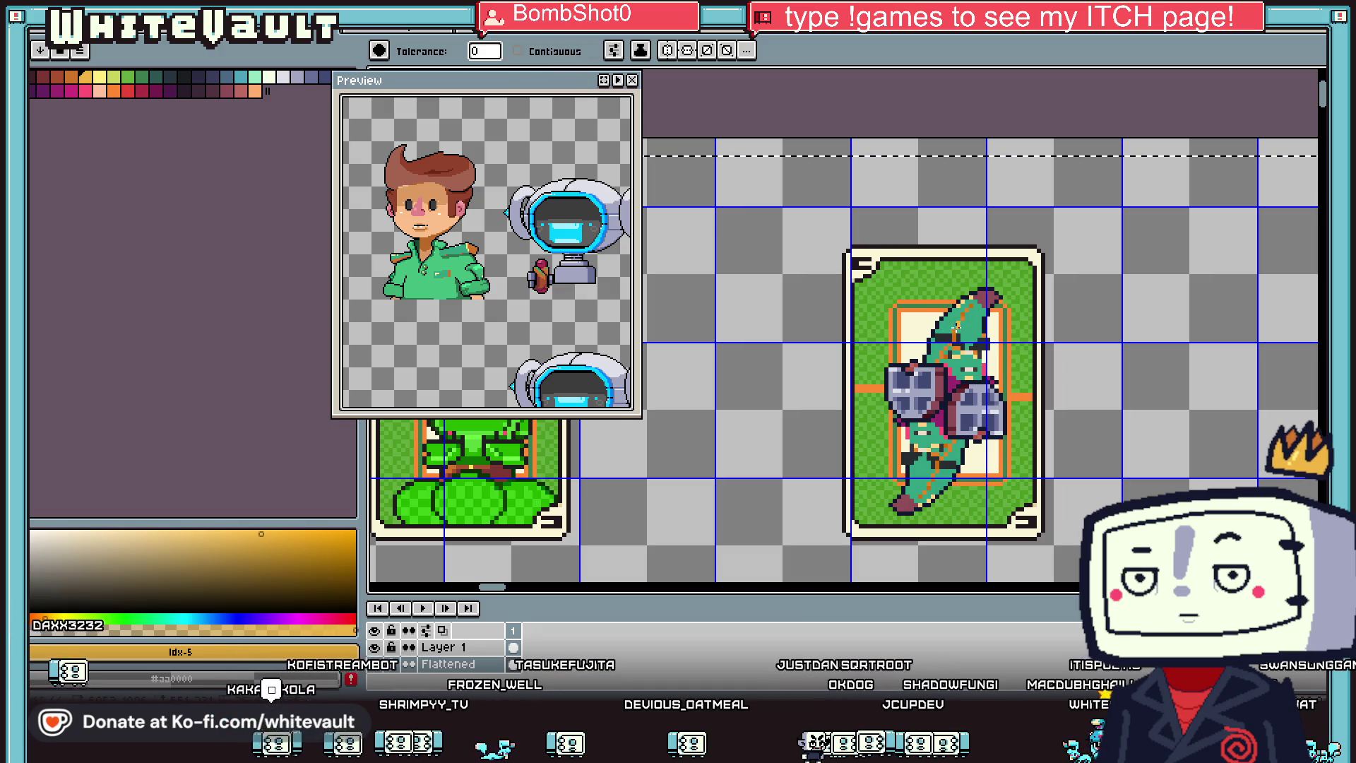
click(957, 327)
key(ctrl+z)
key(ctrl+y)
scroll(951, 392, down, 3)
scroll(957, 371, up, 2)
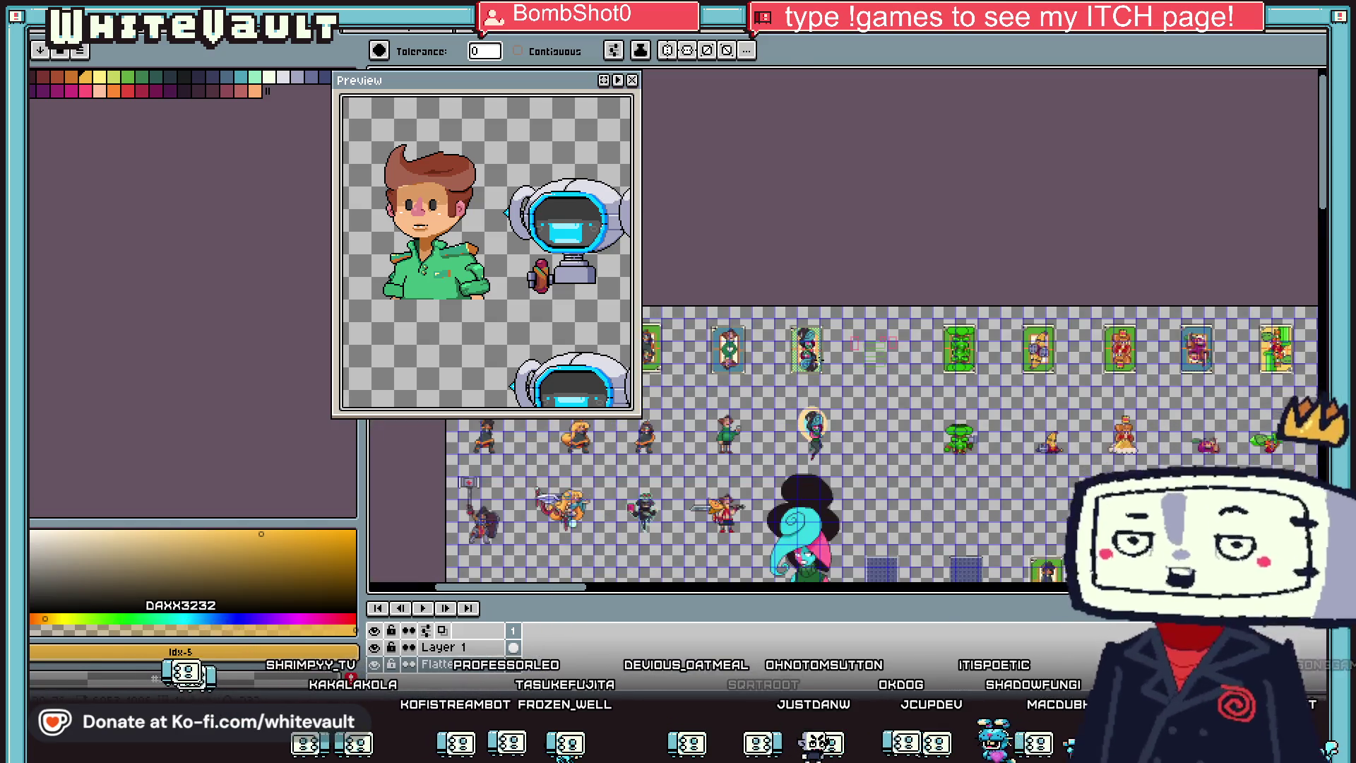
scroll(957, 370, up, 2)
mouse_move(547, 592)
mouse_down()
mouse_move(659, 593)
mouse_move(666, 609)
mouse_move(623, 599)
mouse_up()
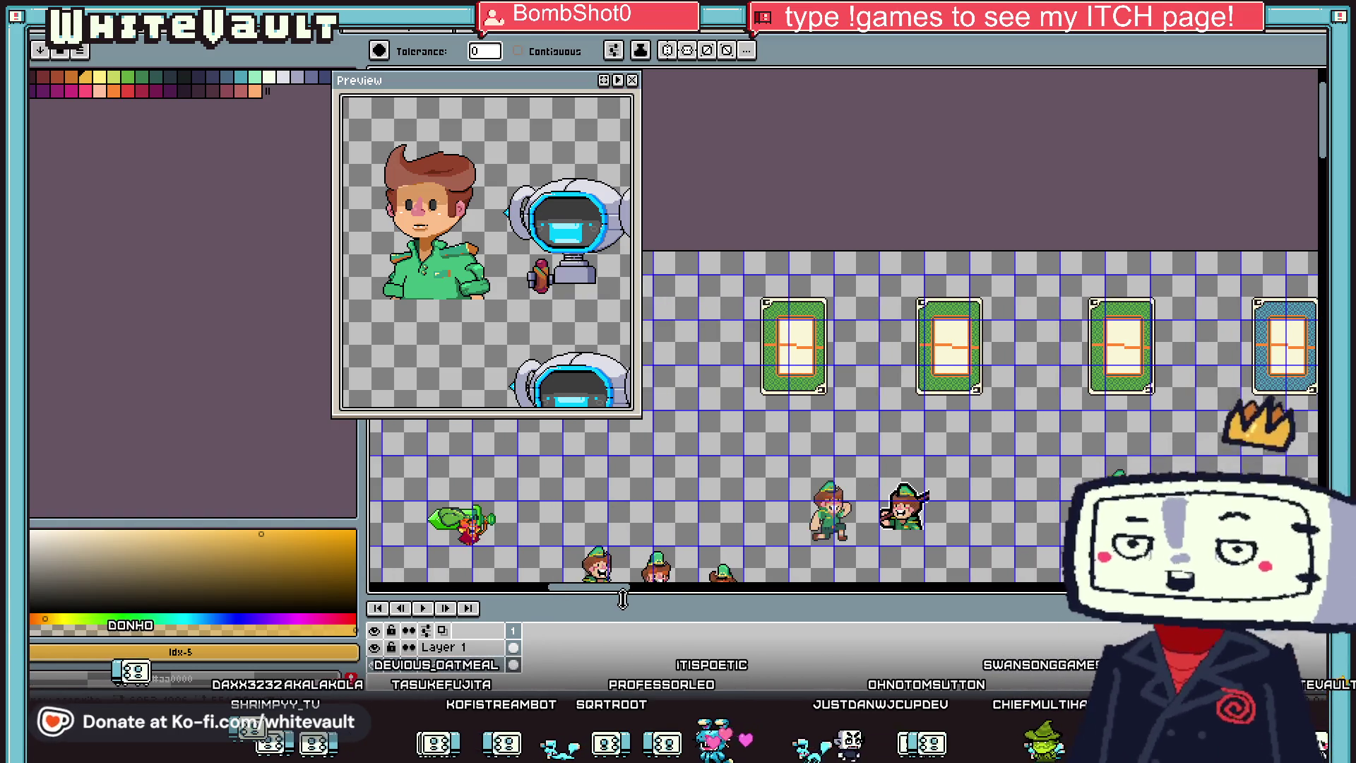
Step: Select the row of character portraits with a rectangle marquee
scroll(925, 423, down, 2)
scroll(941, 486, up, 2)
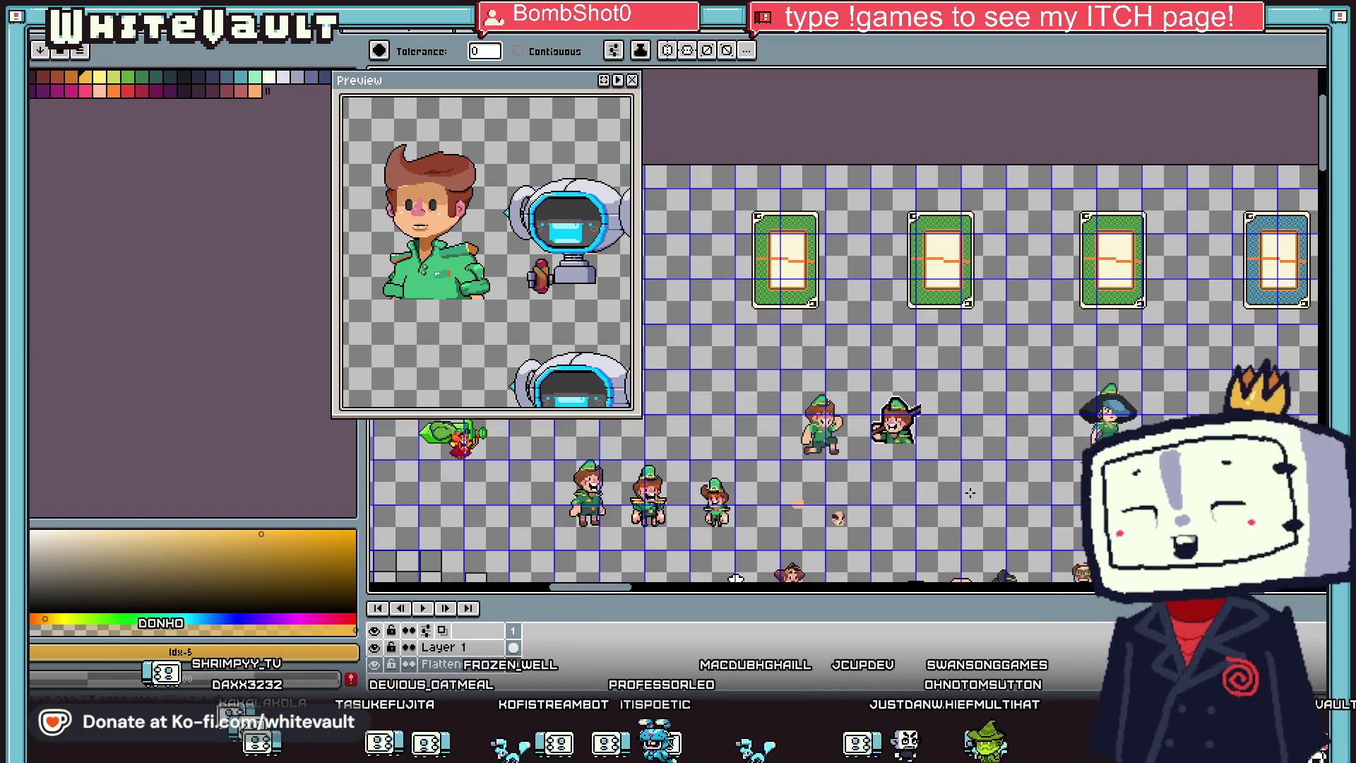
scroll(970, 493, down, 3)
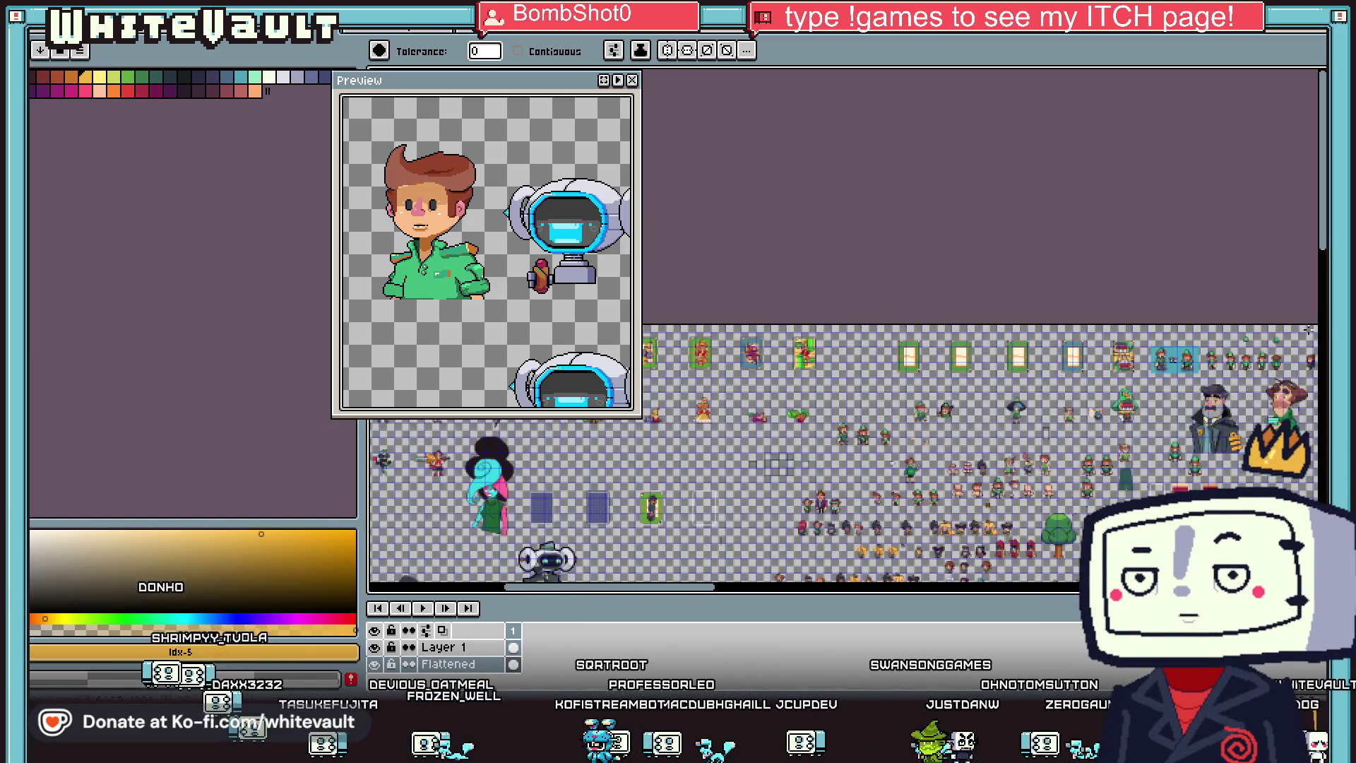
scroll(1308, 330, up, 1)
drag(579, 588, 676, 609)
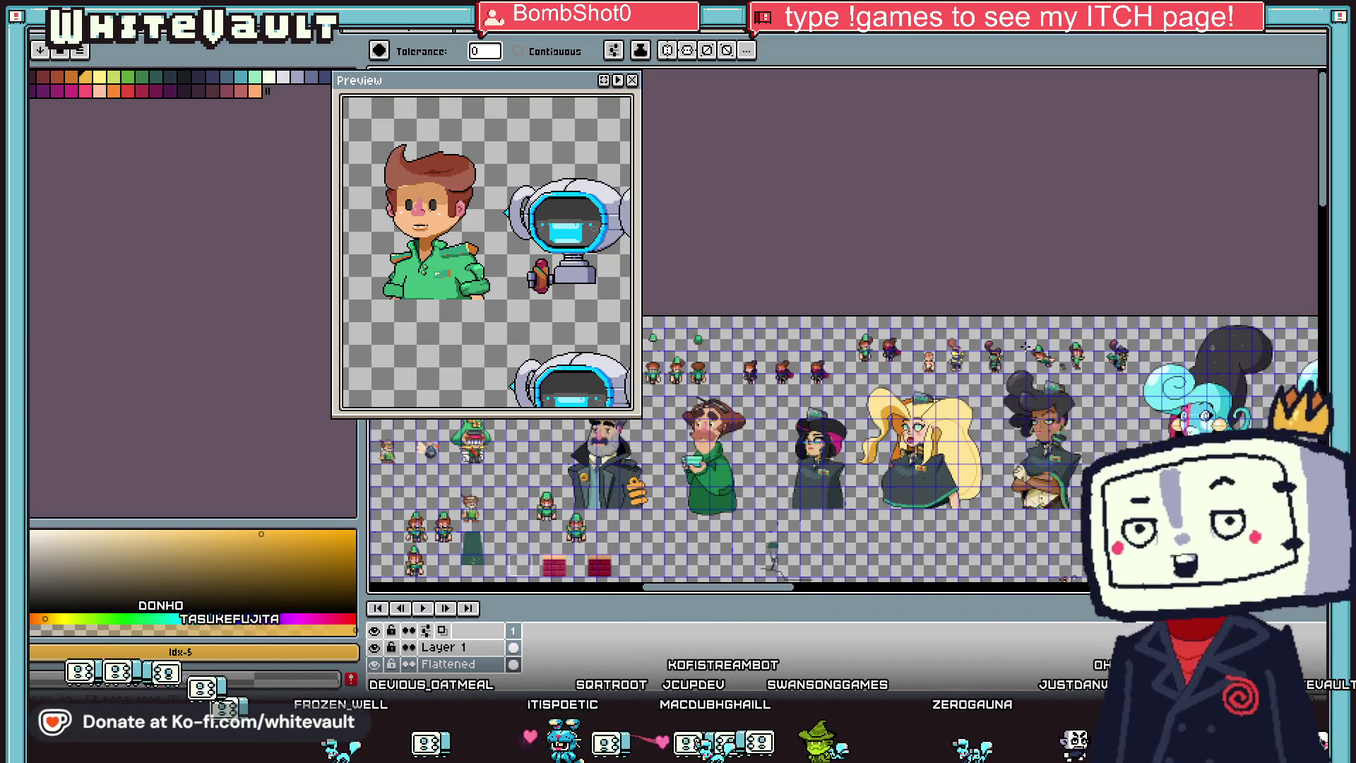
key(m)
mouse_move(1100, 534)
mouse_down()
mouse_move(642, 375)
mouse_move(562, 327)
mouse_up()
scroll(1000, 477, up, 3)
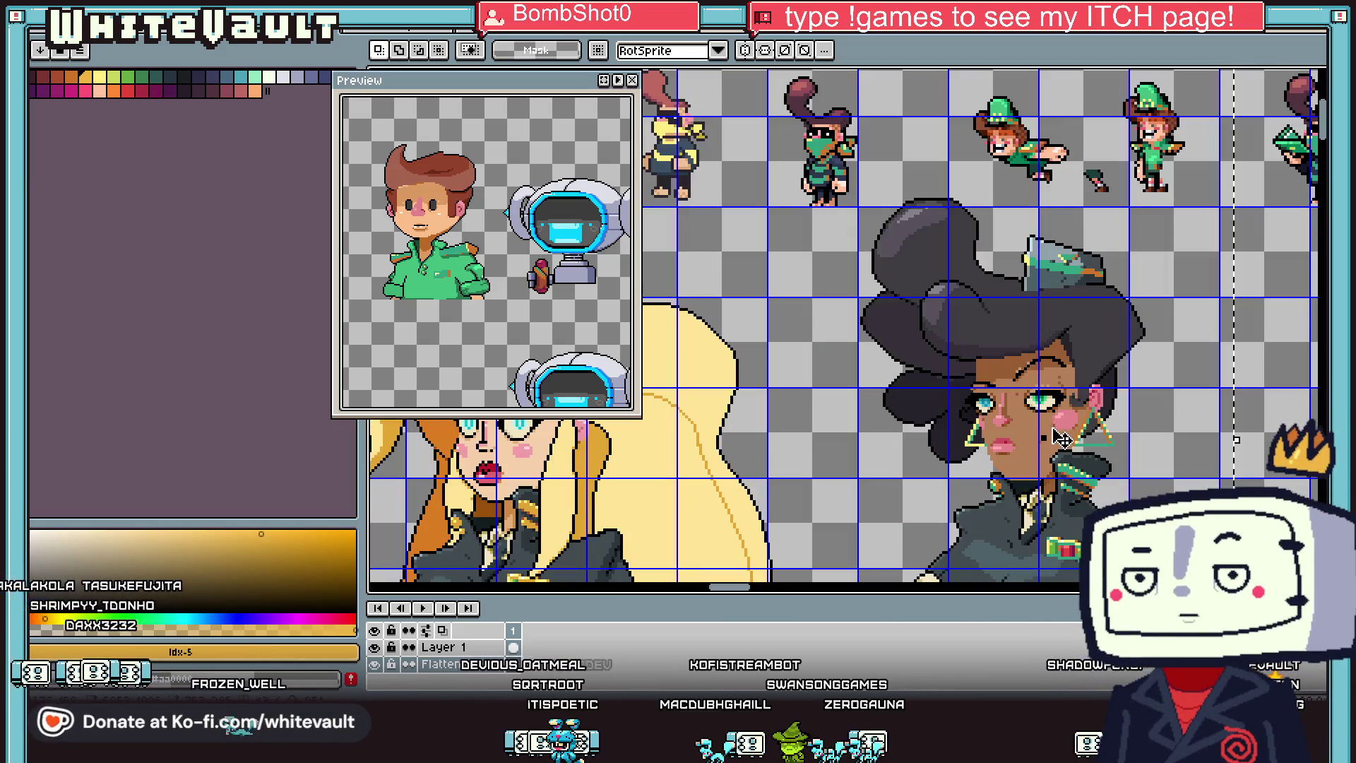
key(f)
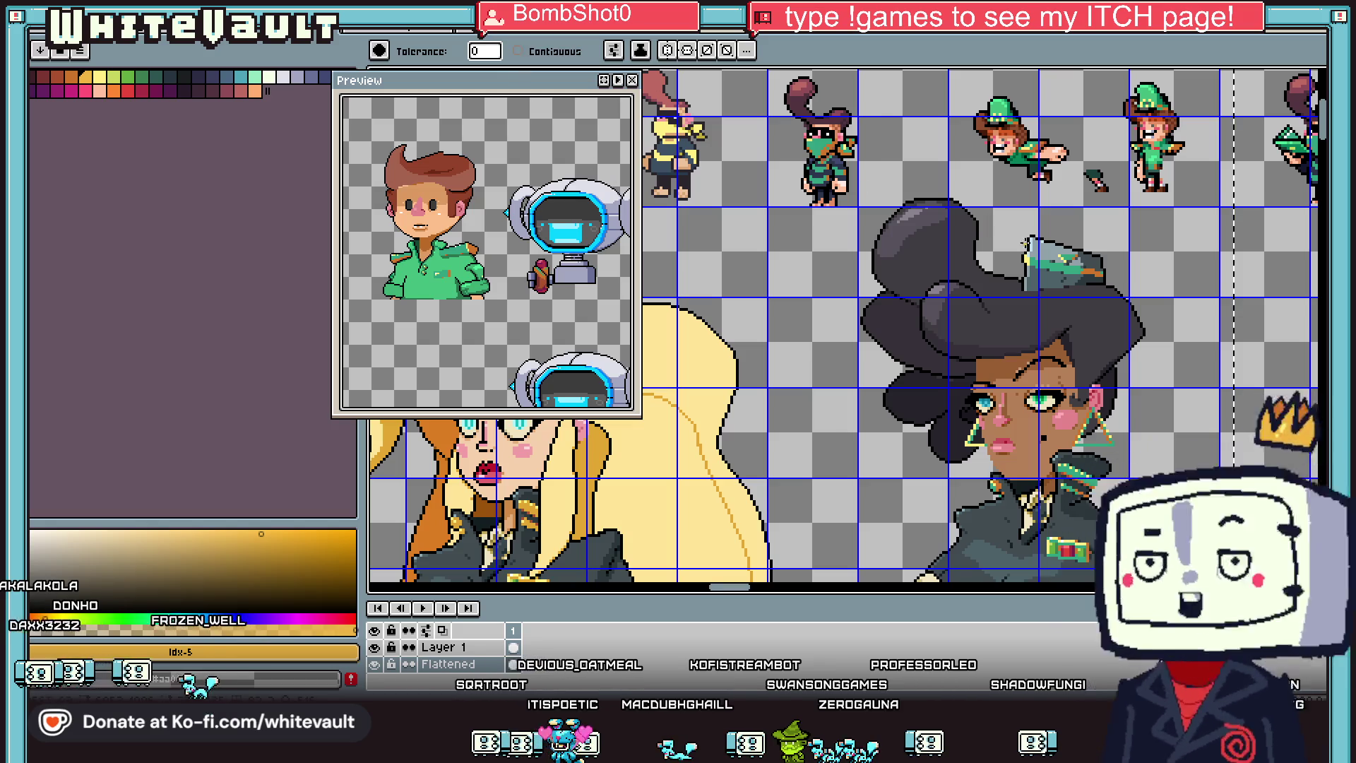
Step: Switch to the other open sprite showing the shopkeeper behind the store counter
scroll(1084, 381, down, 3)
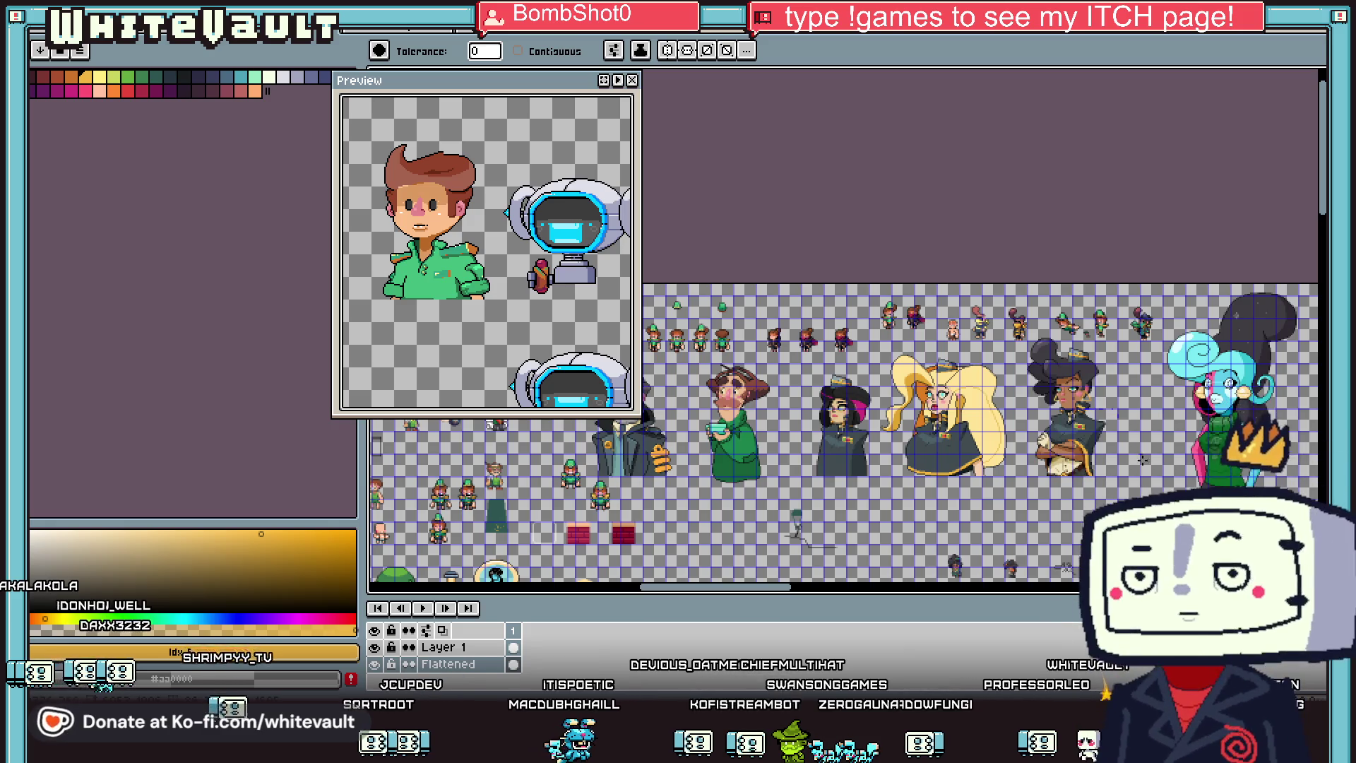
scroll(1154, 388, down, 2)
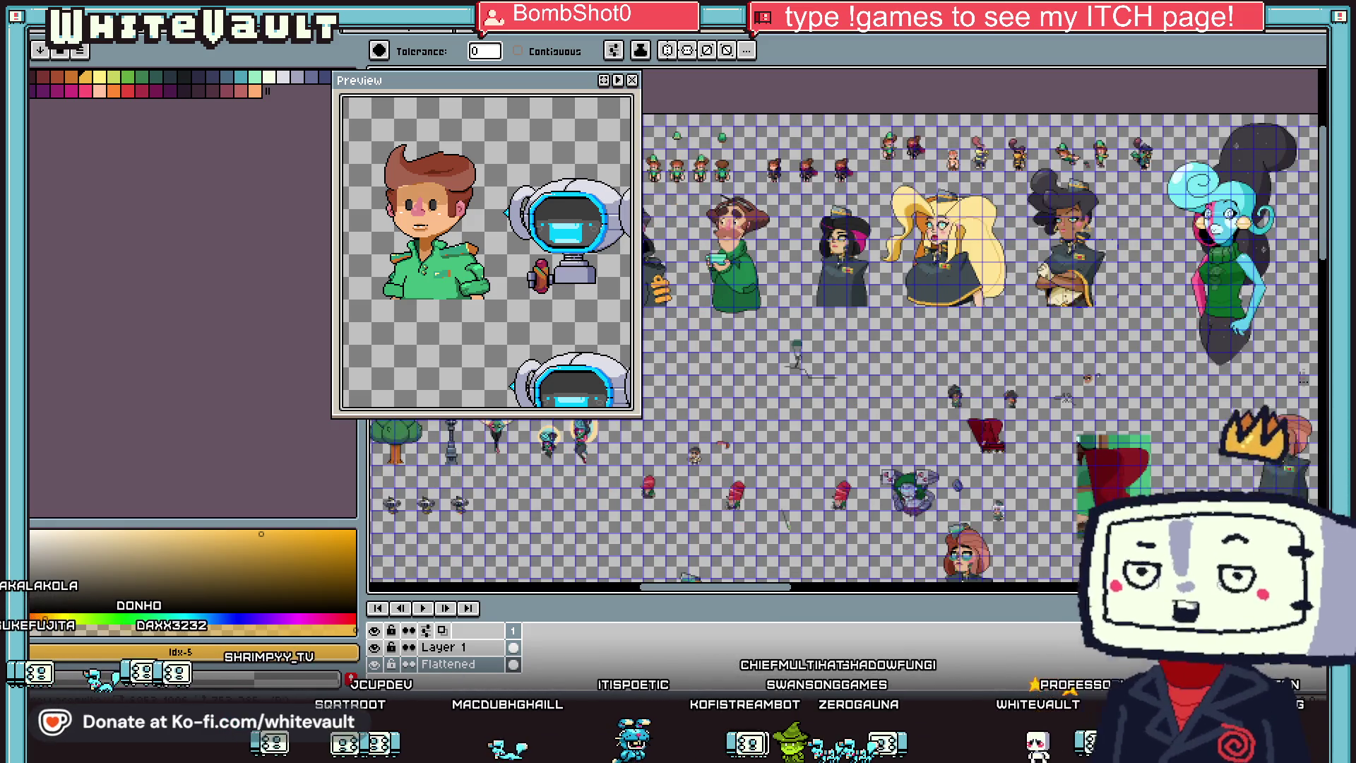
scroll(1051, 465, up, 1)
mouse_move(761, 585)
mouse_down()
mouse_move(792, 599)
mouse_move(1130, 611)
mouse_up()
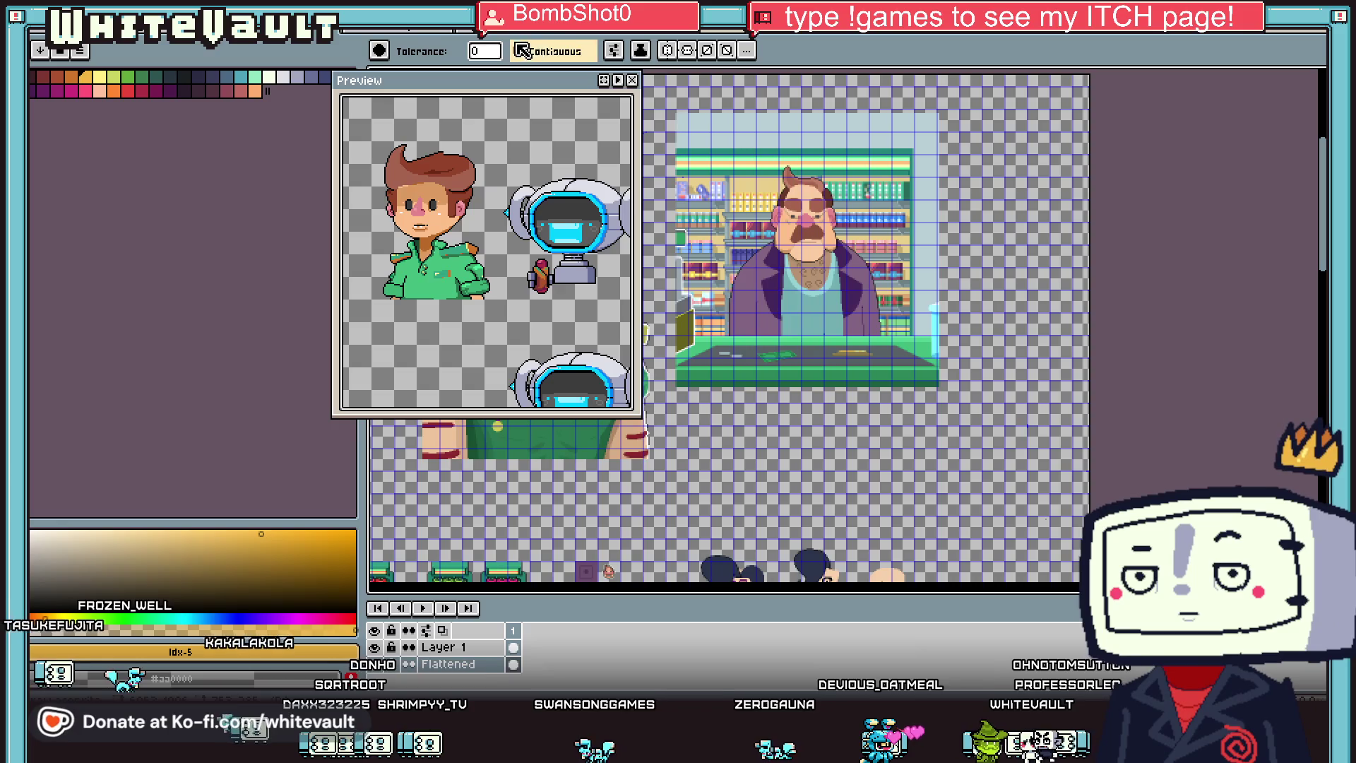
click(391, 36)
Step: Switch back to the thatched hut document with Ctrl+Tab and zoom in to frame the hut
key(ctrl+Tab)
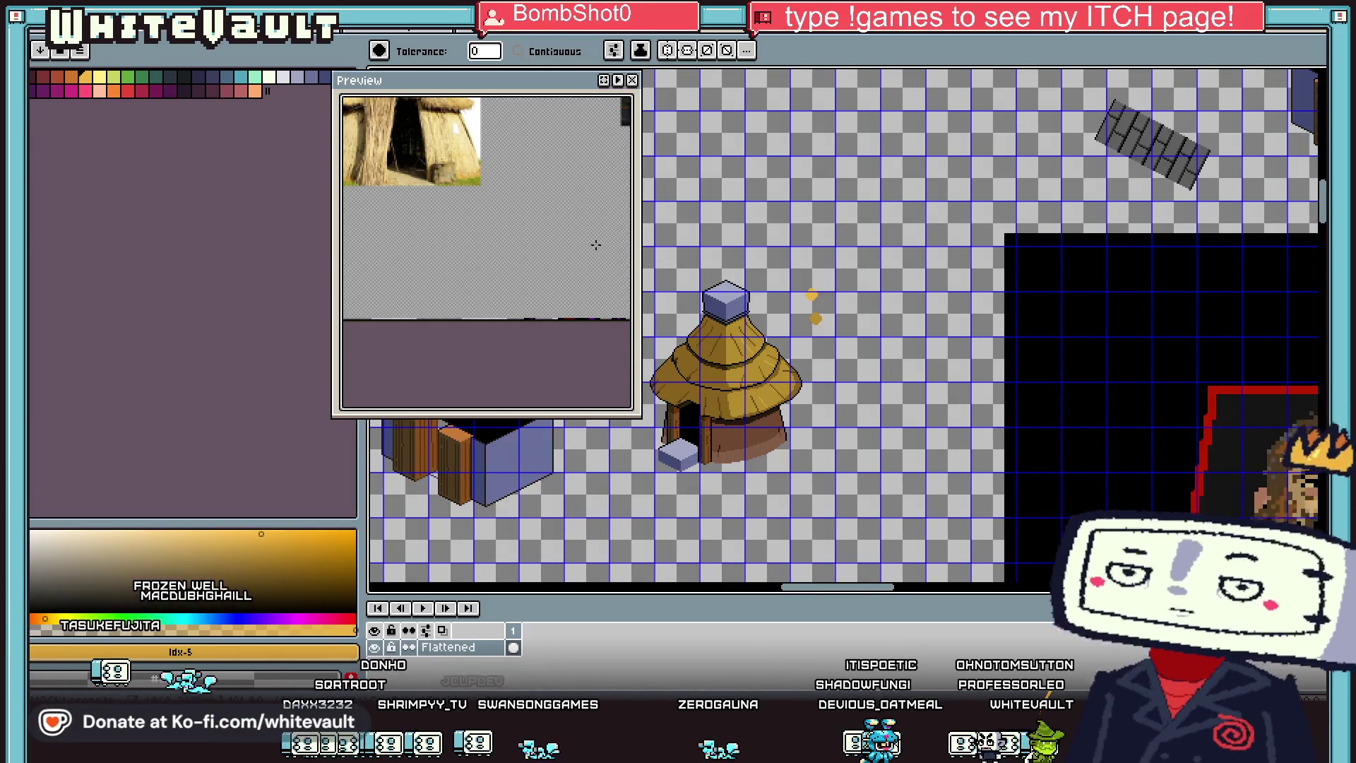
scroll(651, 441, up, 1)
drag(828, 587, 815, 589)
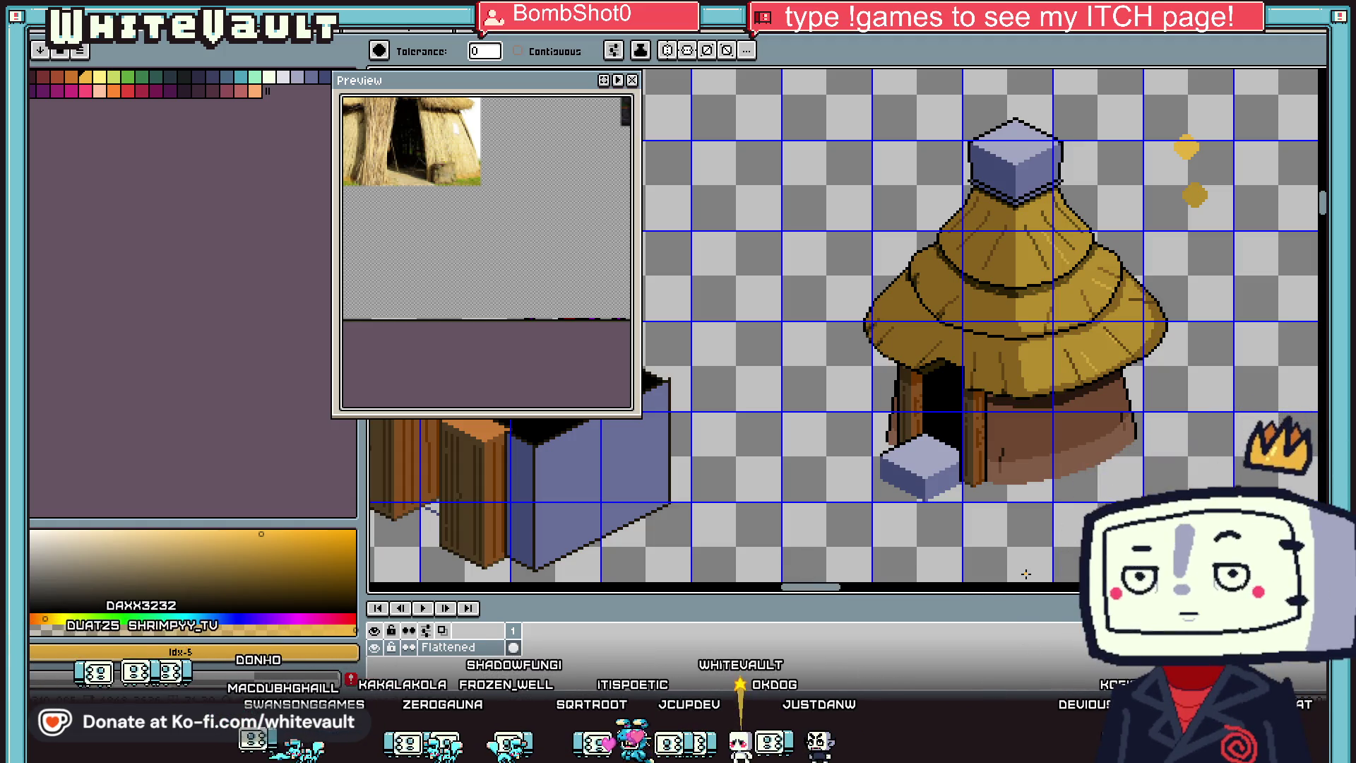
scroll(993, 395, up, 5)
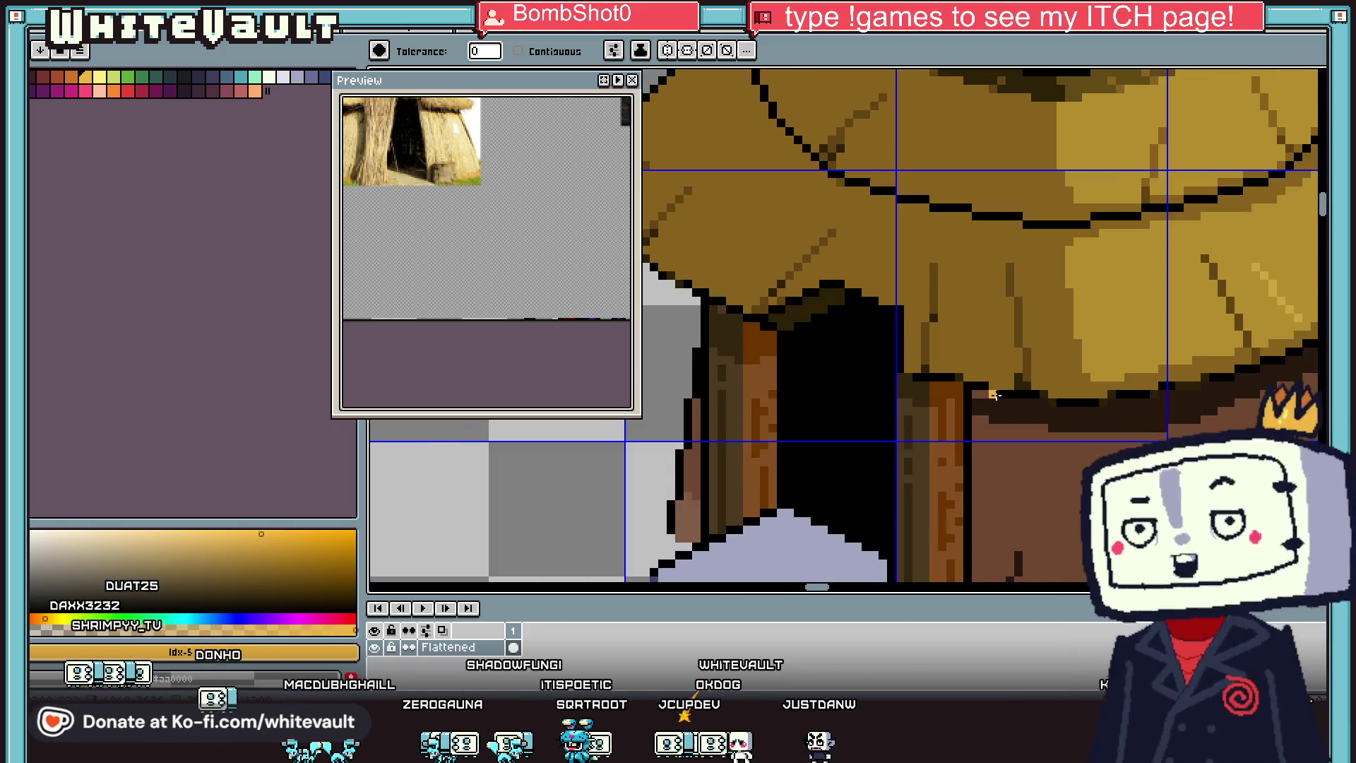
Step: Eyedrop the darker brown from under the roof edge for the pencil
key(i)
click(999, 382)
key(b)
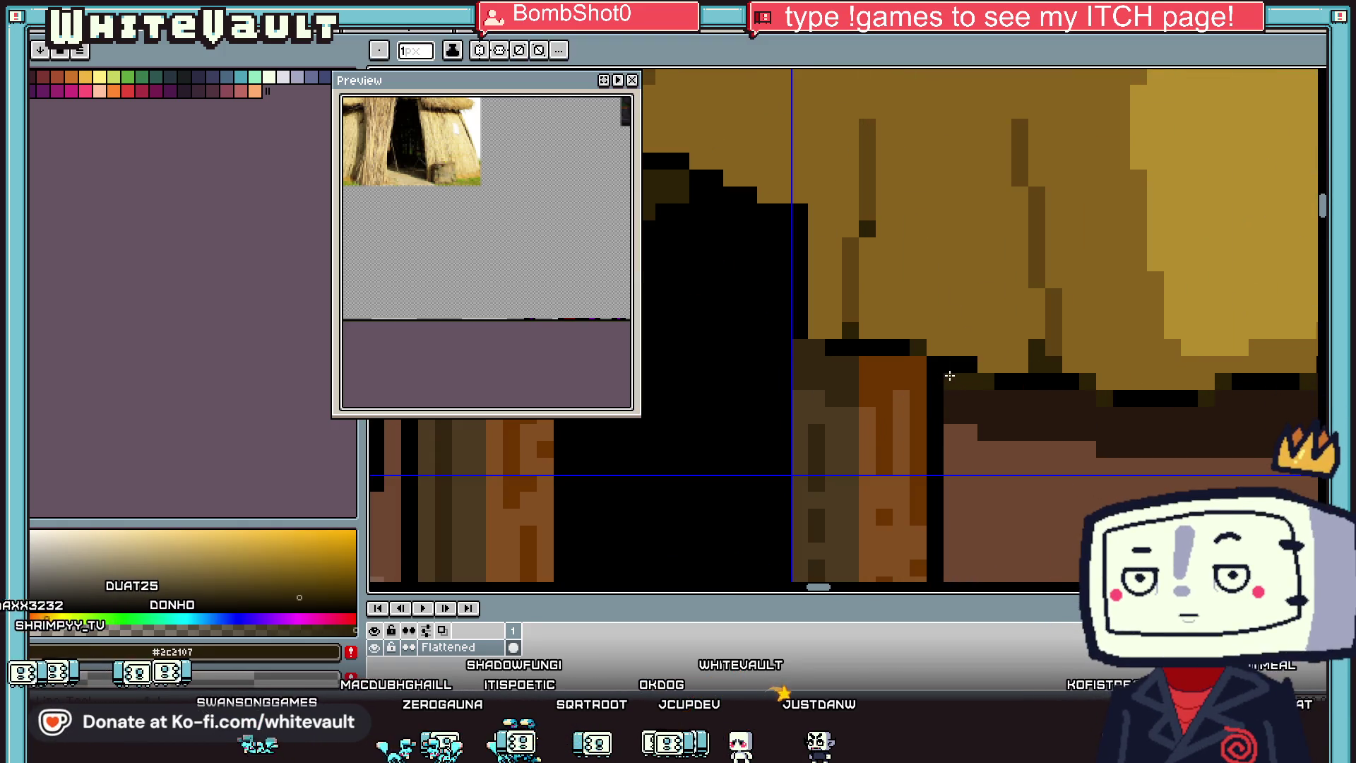
scroll(1024, 396, down, 5)
scroll(1089, 404, up, 5)
key(i)
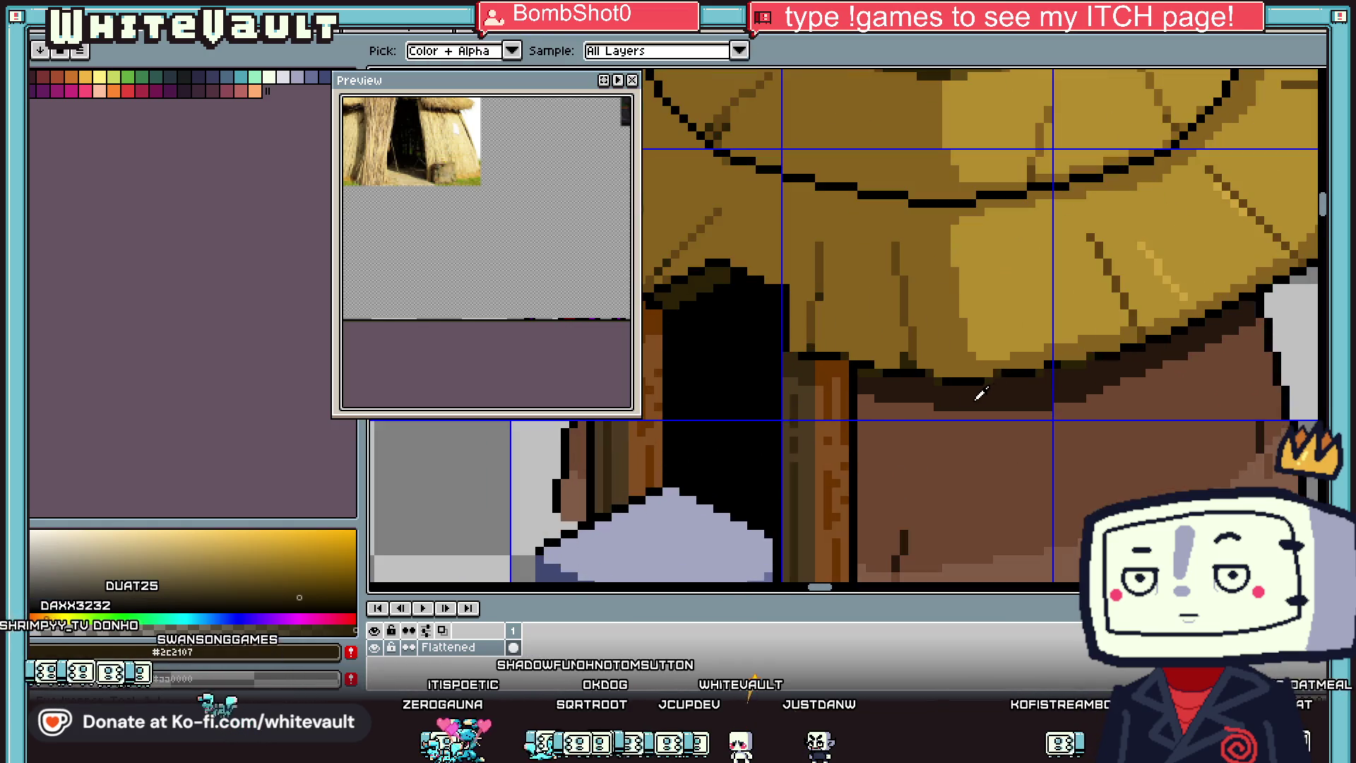
click(869, 400)
key(b)
scroll(874, 401, up, 2)
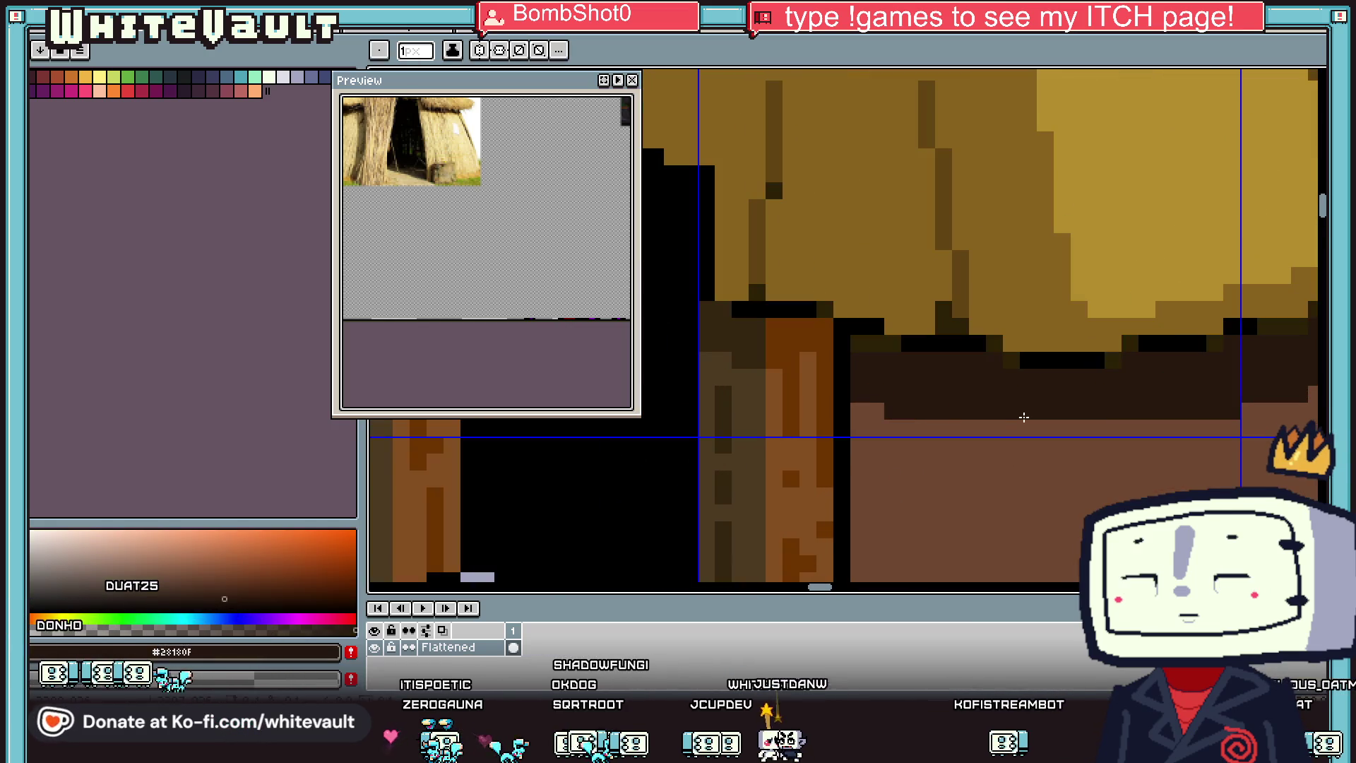
scroll(1031, 424, down, 3)
scroll(1026, 424, up, 1)
Step: Darken pixels along the roof's underside shadow band with the pencil
drag(1024, 422, 1099, 421)
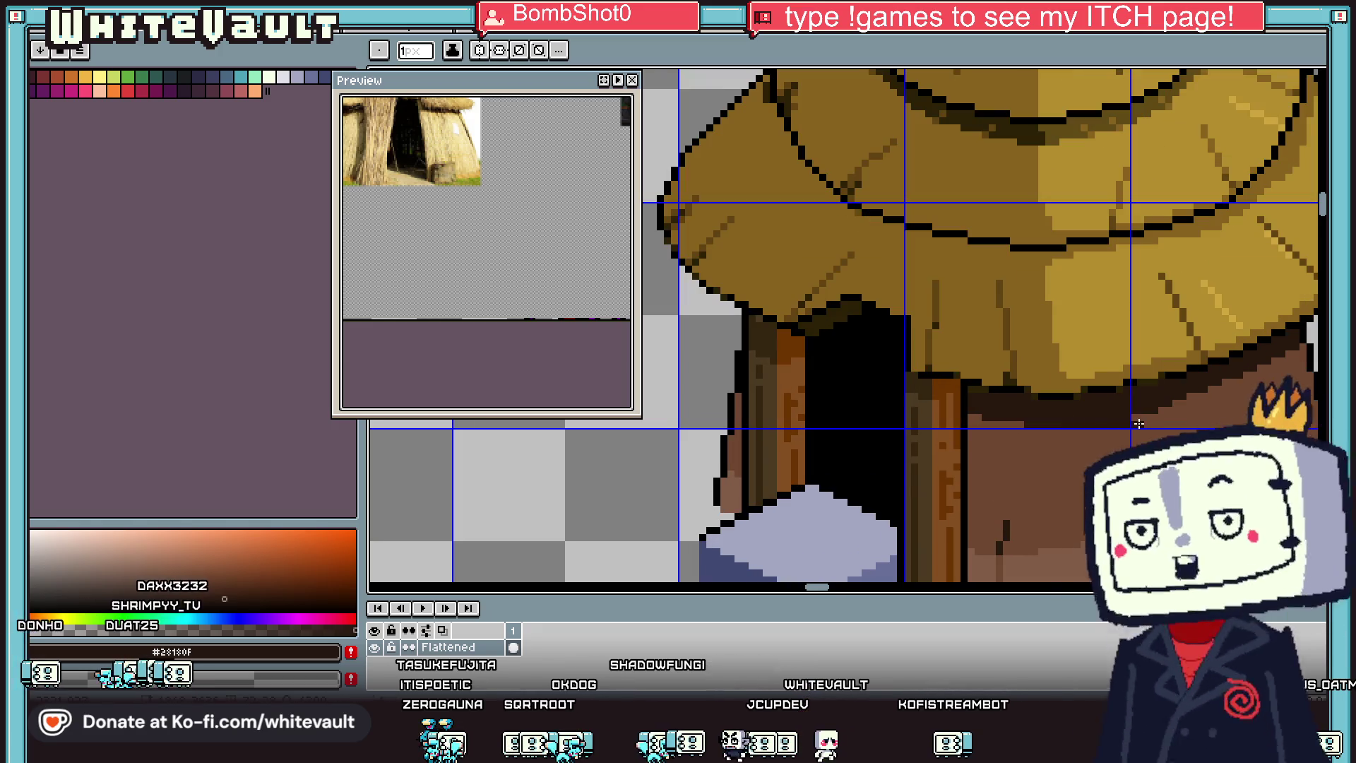
scroll(1138, 424, up, 2)
drag(1199, 405, 927, 401)
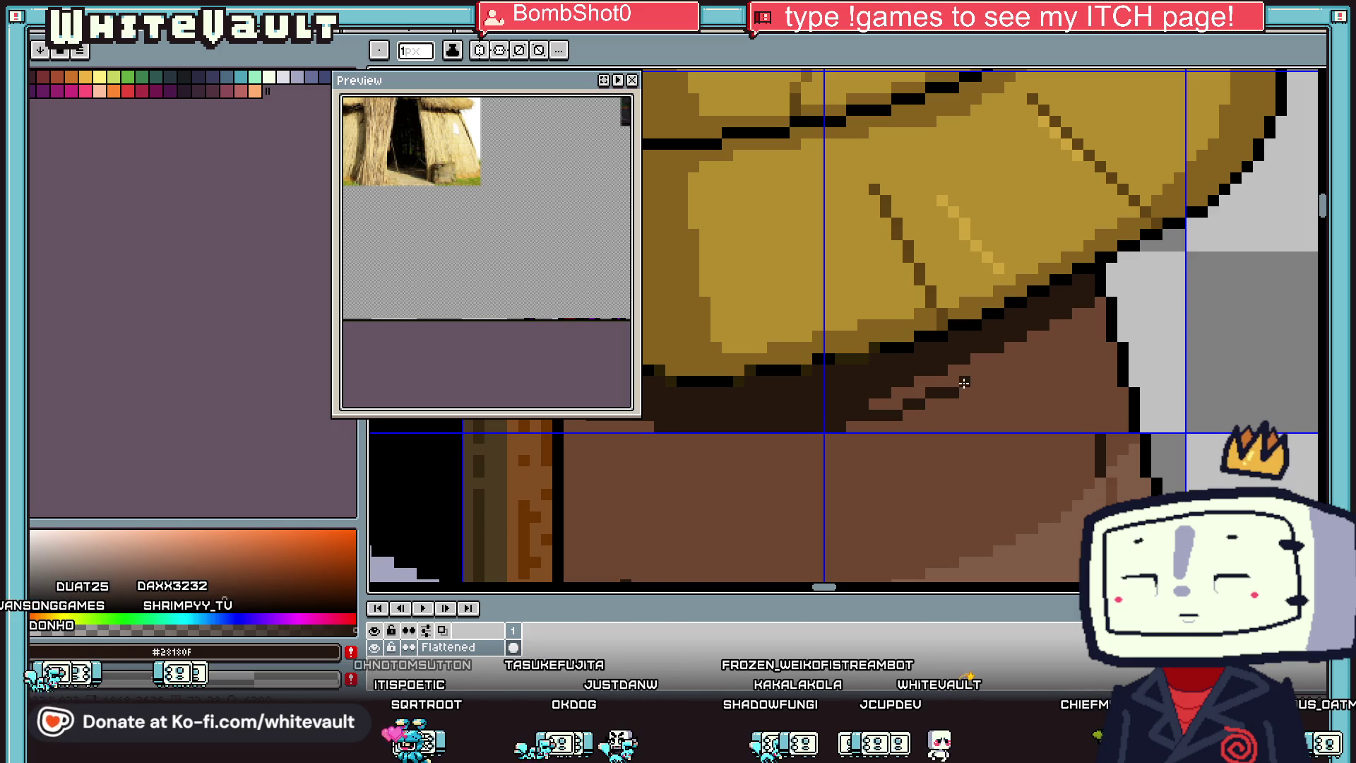
scroll(964, 382, up, 2)
scroll(1052, 339, down, 2)
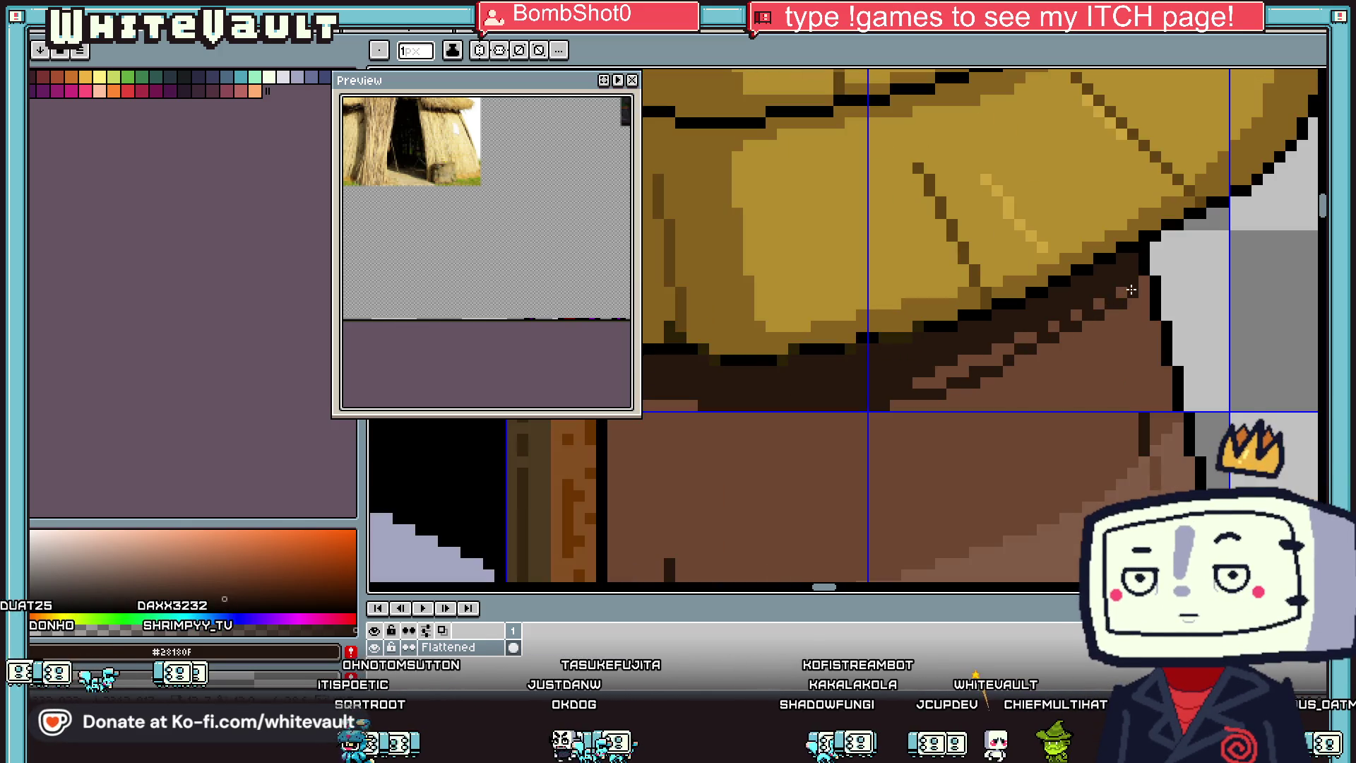
drag(1100, 309, 1077, 321)
Step: Try a dark brown bucket fill on the wall, then undo it
key(g)
click(995, 348)
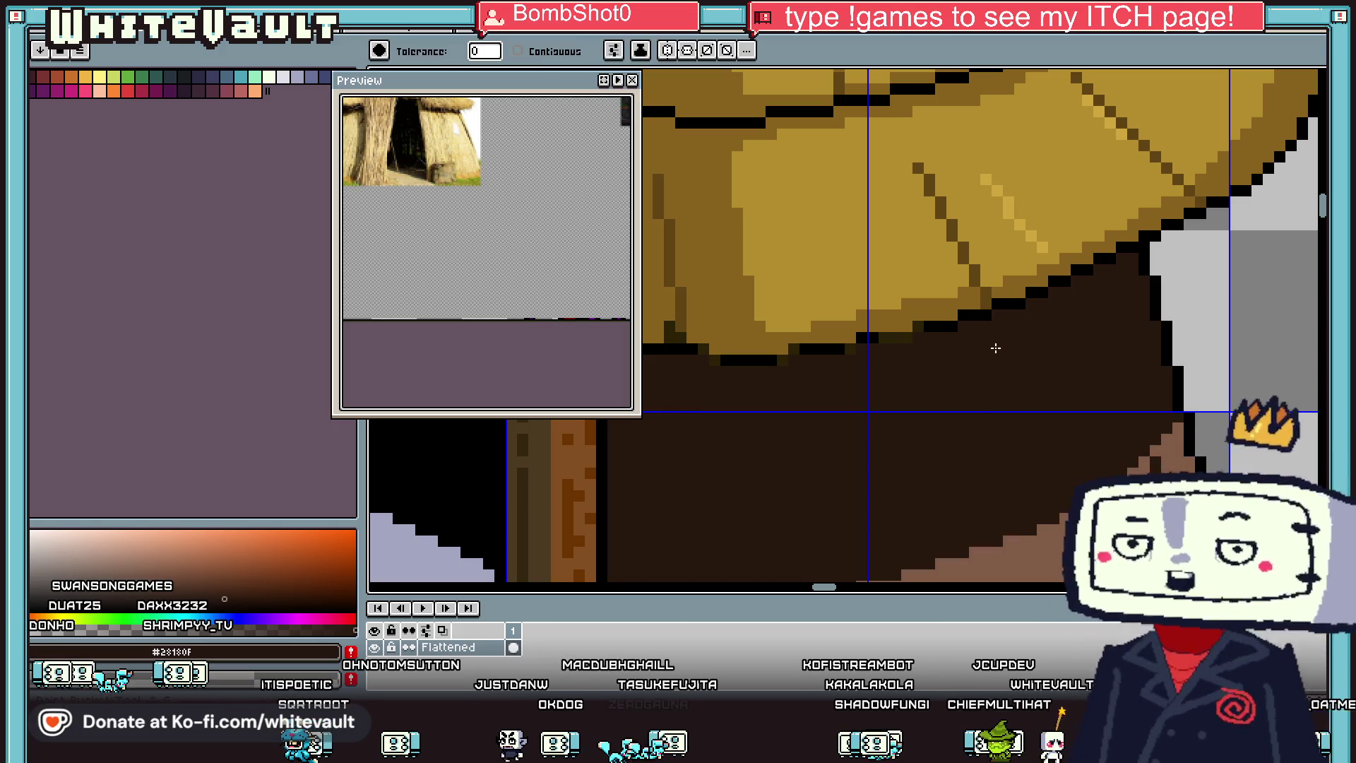
click(518, 51)
key(ctrl+z)
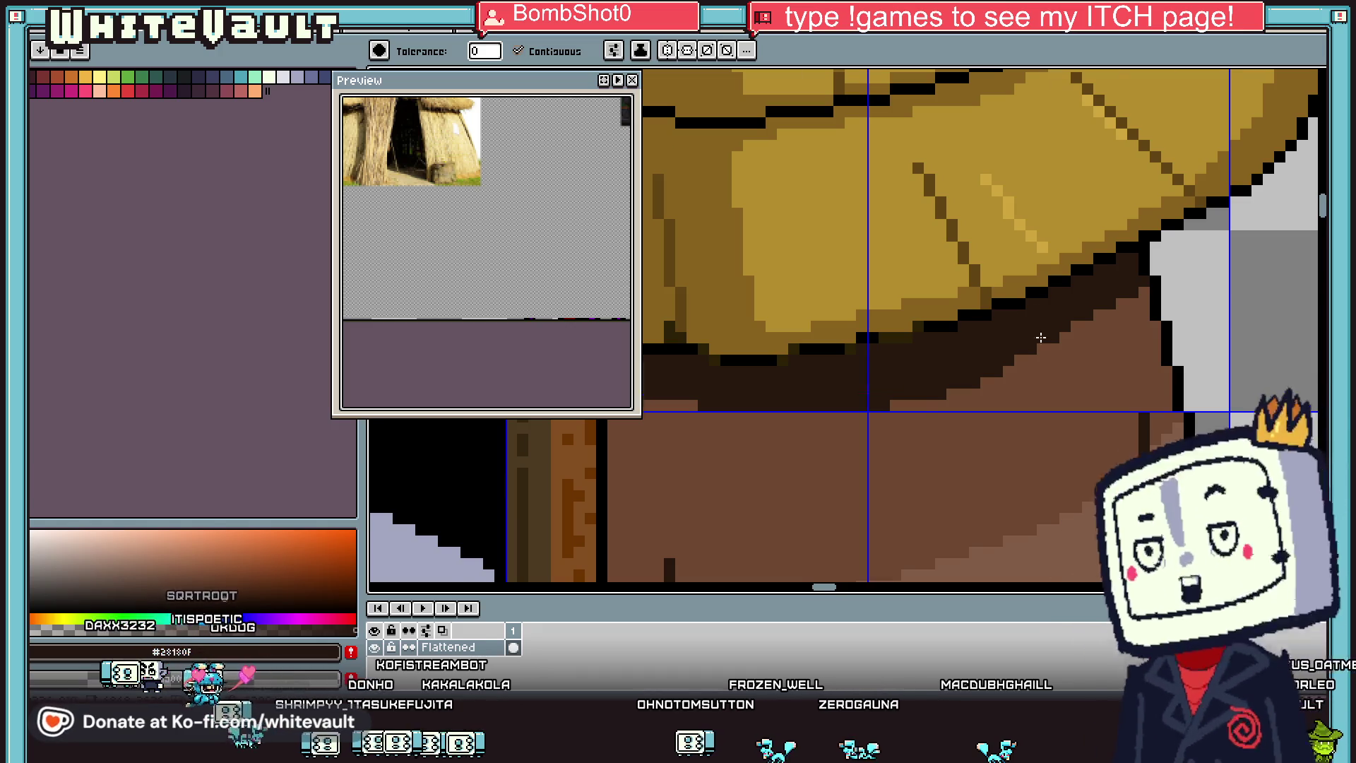
scroll(1015, 344, down, 3)
scroll(903, 394, up, 2)
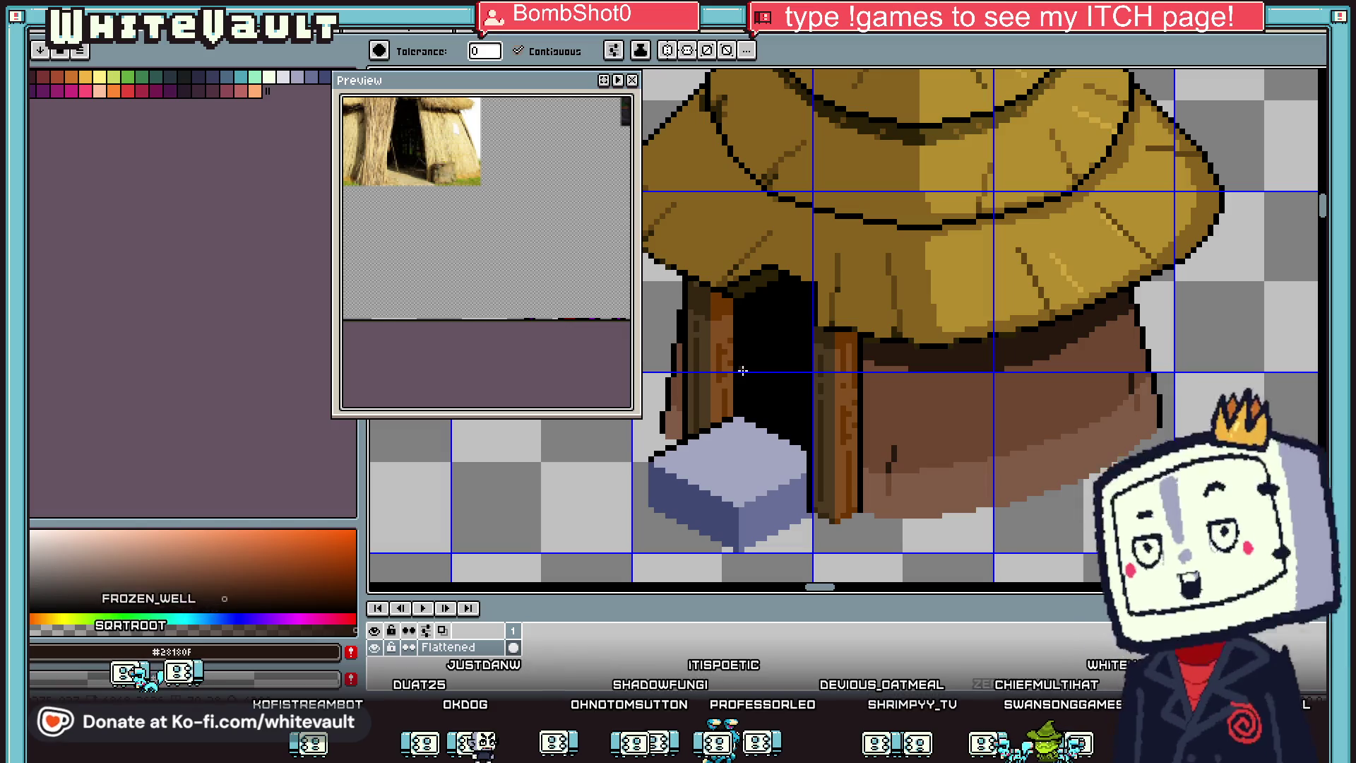
scroll(743, 370, down, 2)
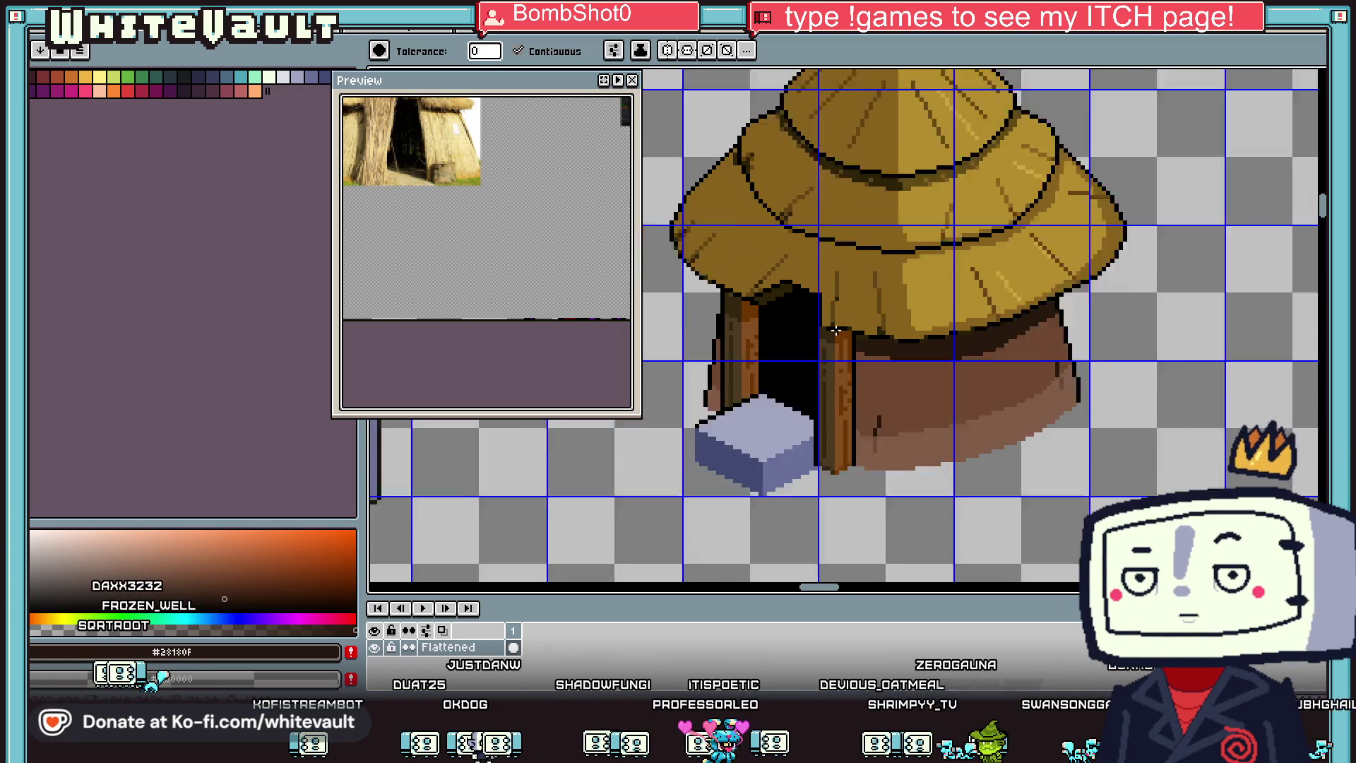
Step: Repaint light door-frame pixels in dark orange sampled from the frame
scroll(841, 347, up, 3)
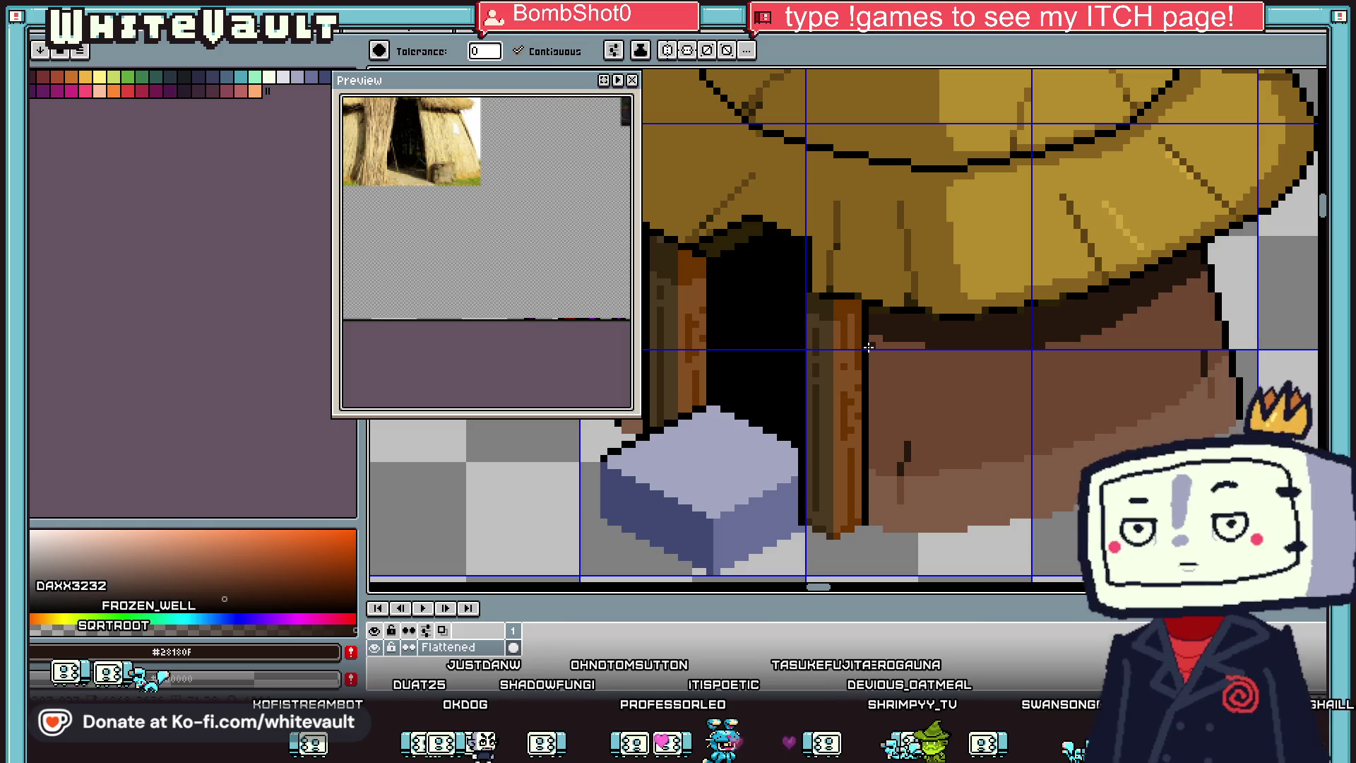
scroll(840, 346, up, 2)
alt+click(826, 349)
key(b)
scroll(826, 349, up, 1)
mouse_move(796, 345)
mouse_down()
mouse_move(796, 263)
mouse_move(833, 352)
mouse_up()
Step: Fill a patch of the left door post with dark brown #352611
alt+click(763, 312)
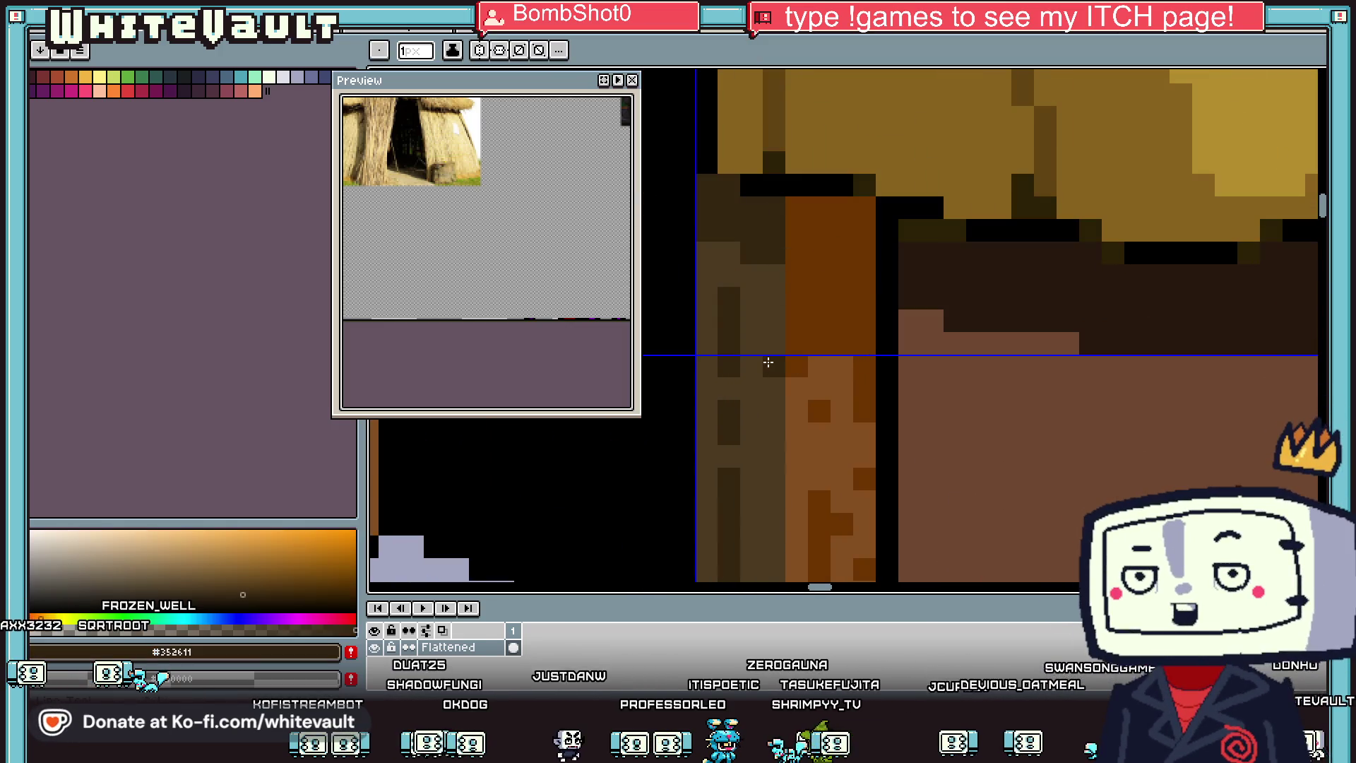
key(g)
click(714, 311)
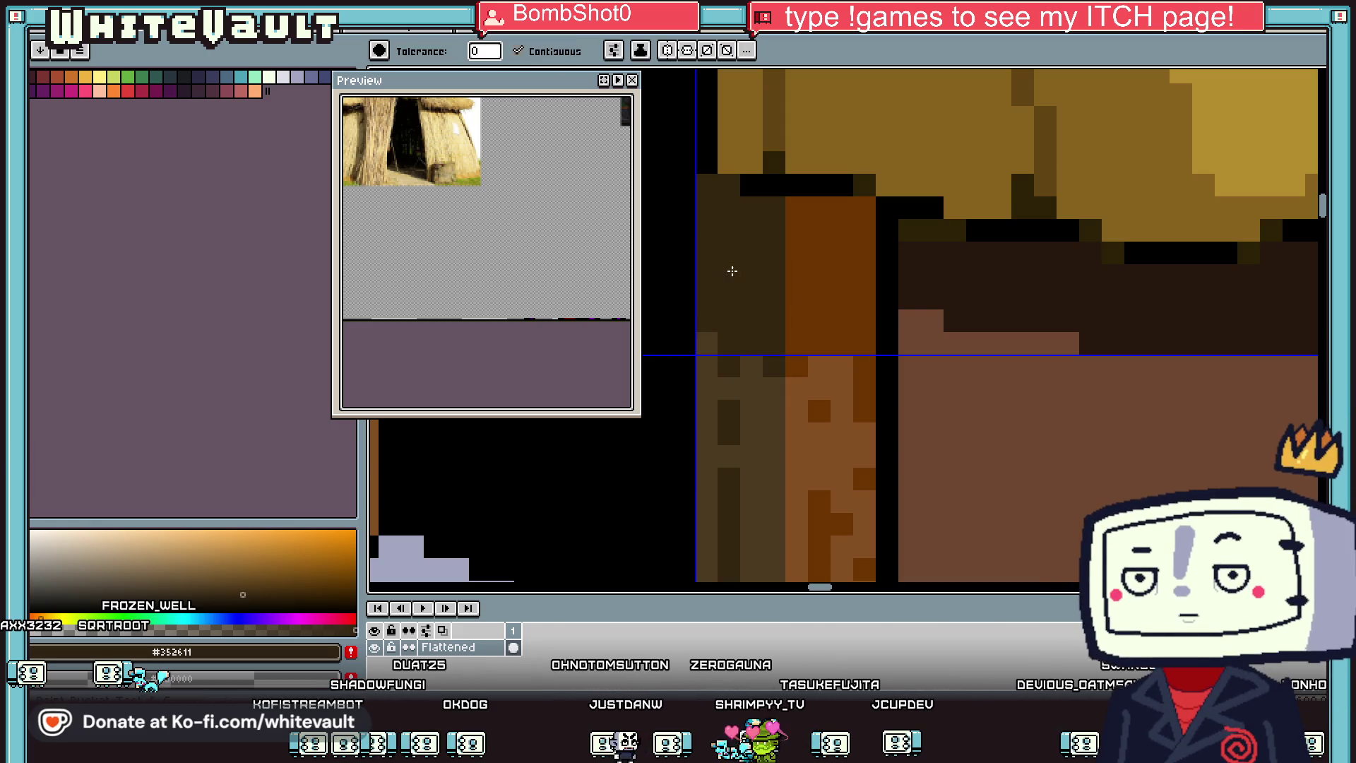
scroll(727, 269, down, 3)
scroll(848, 361, up, 3)
scroll(846, 363, up, 1)
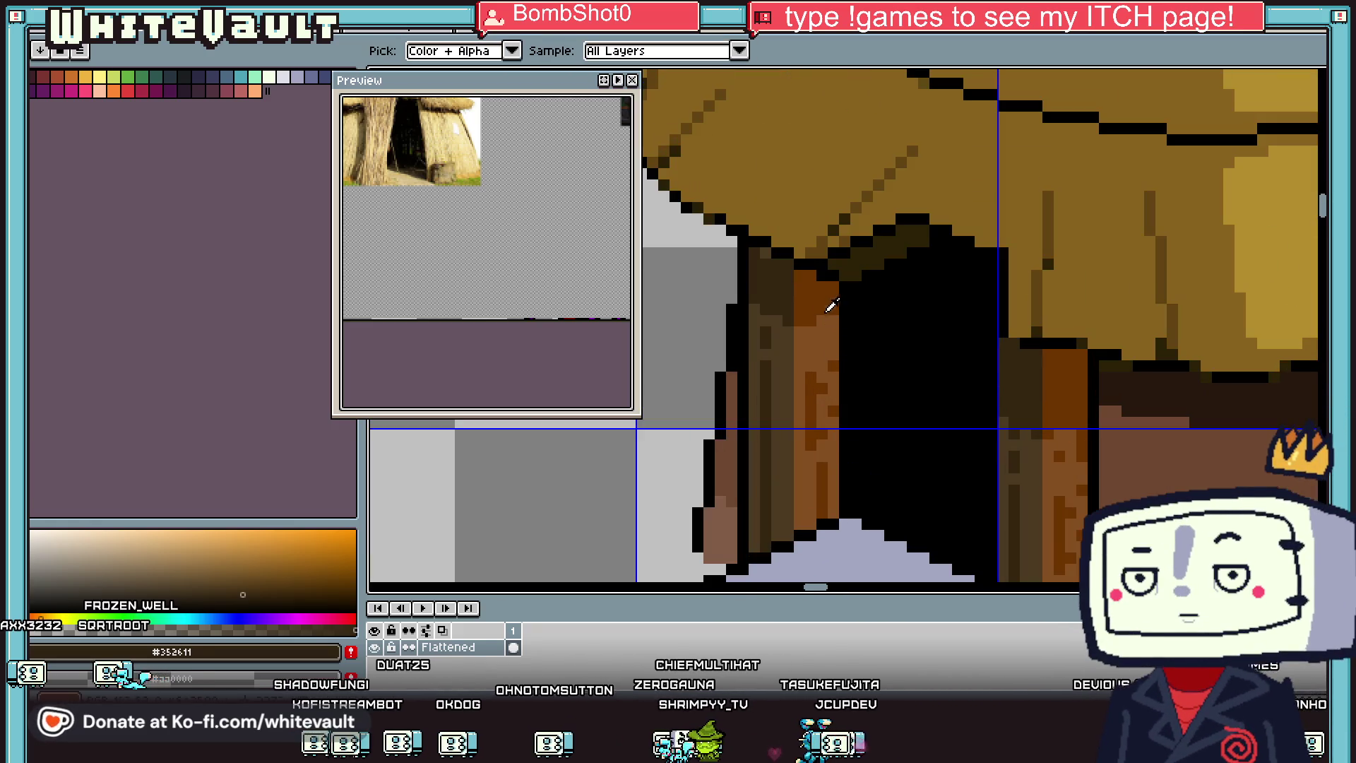
Step: Paint more door-frame pixels dark orange and door-post pixels dark brown
alt+click(830, 304)
scroll(830, 332, up, 1)
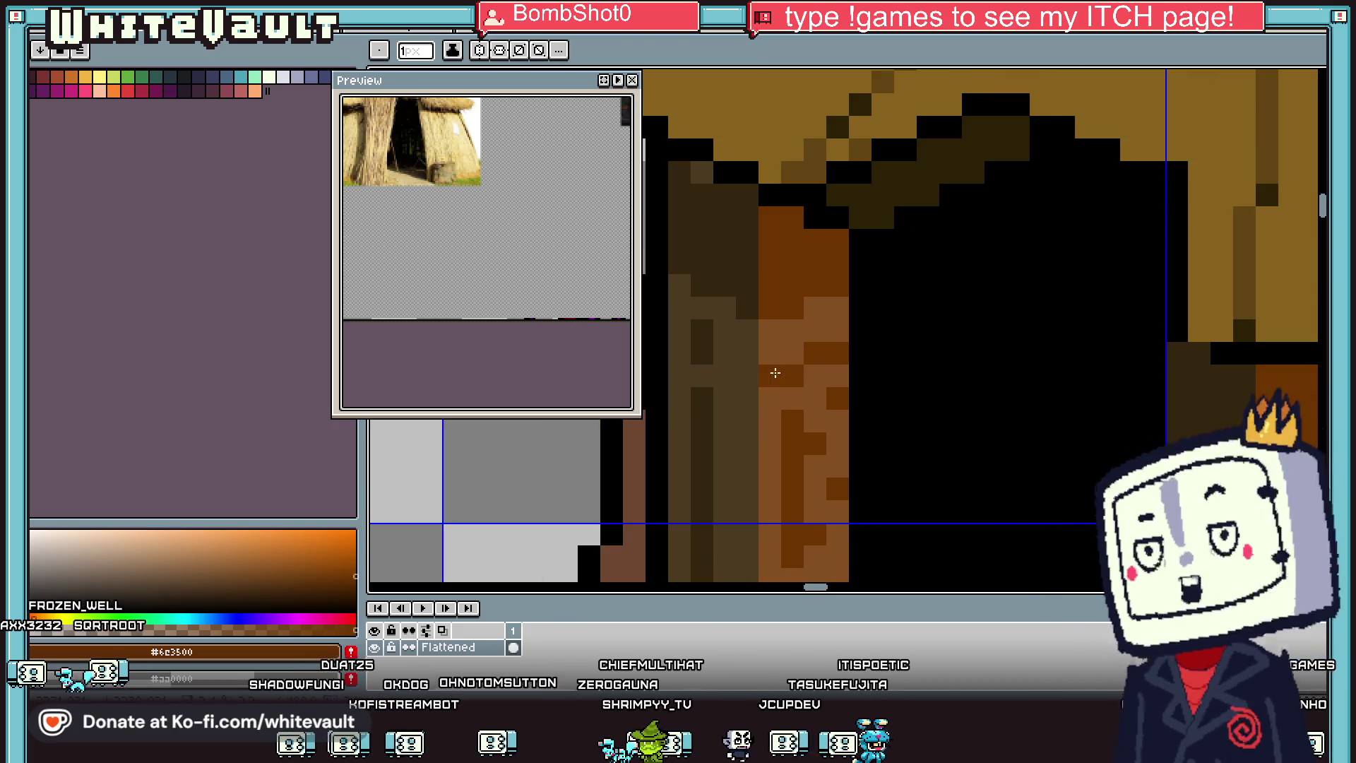
drag(775, 373, 826, 305)
alt+click(754, 334)
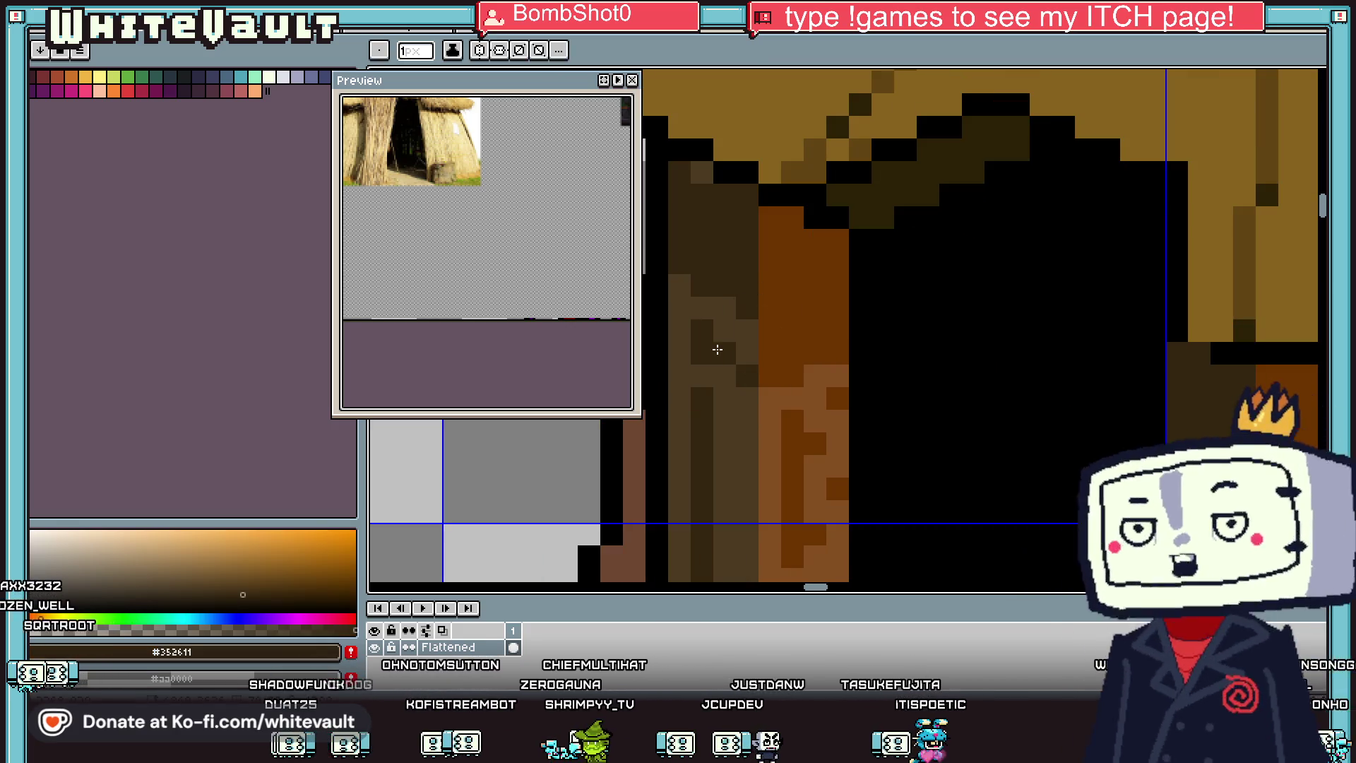
click(679, 346)
Step: Darken the remaining lighter patches on the door post using mid brown #4d3b21
key(g)
click(723, 315)
alt+click(695, 364)
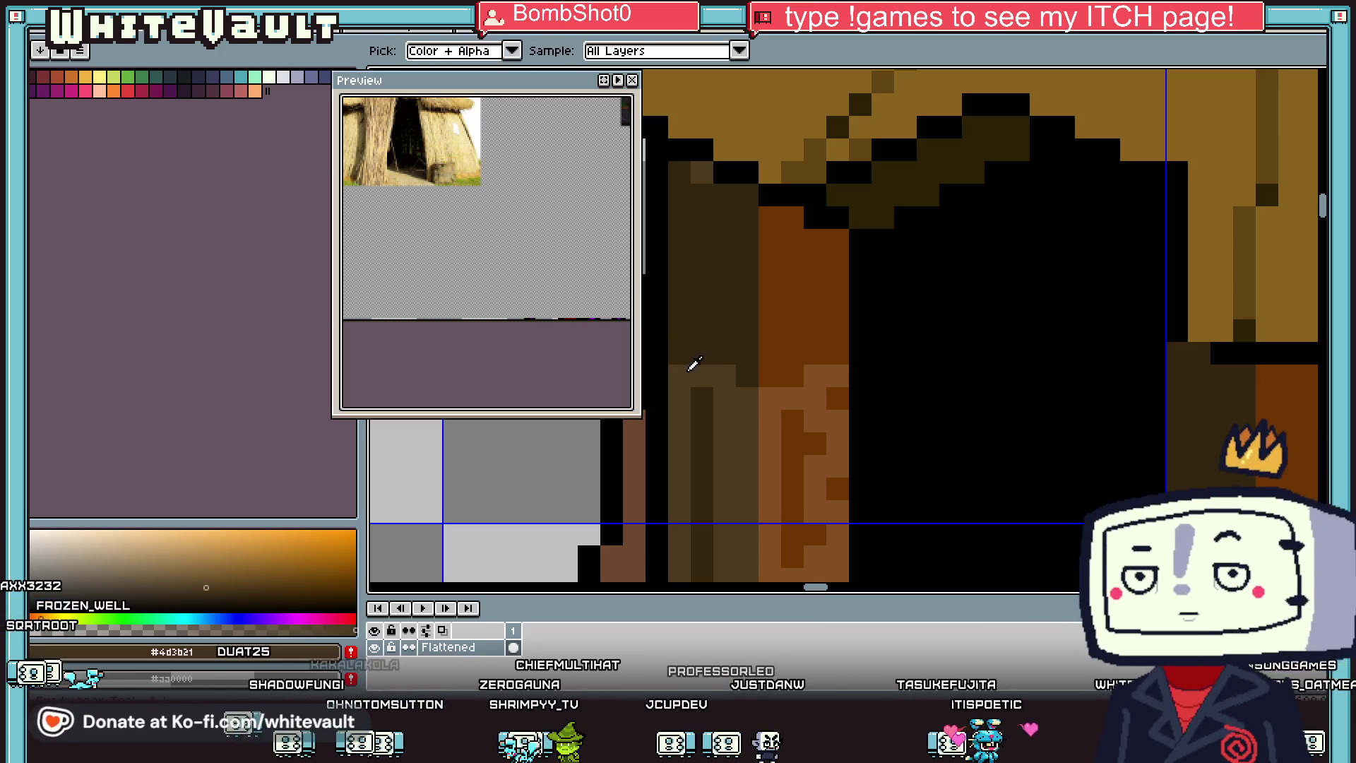
click(815, 398)
alt+click(827, 360)
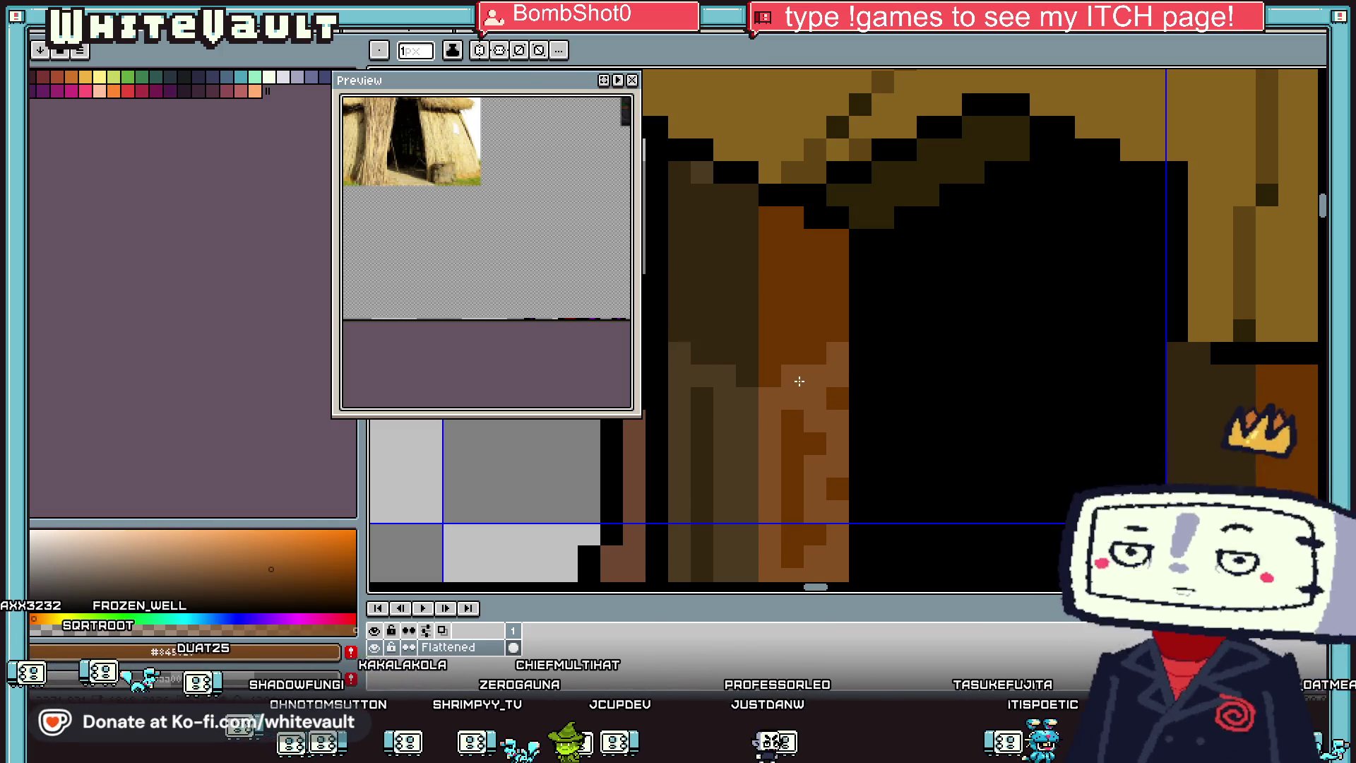
scroll(799, 382, down, 5)
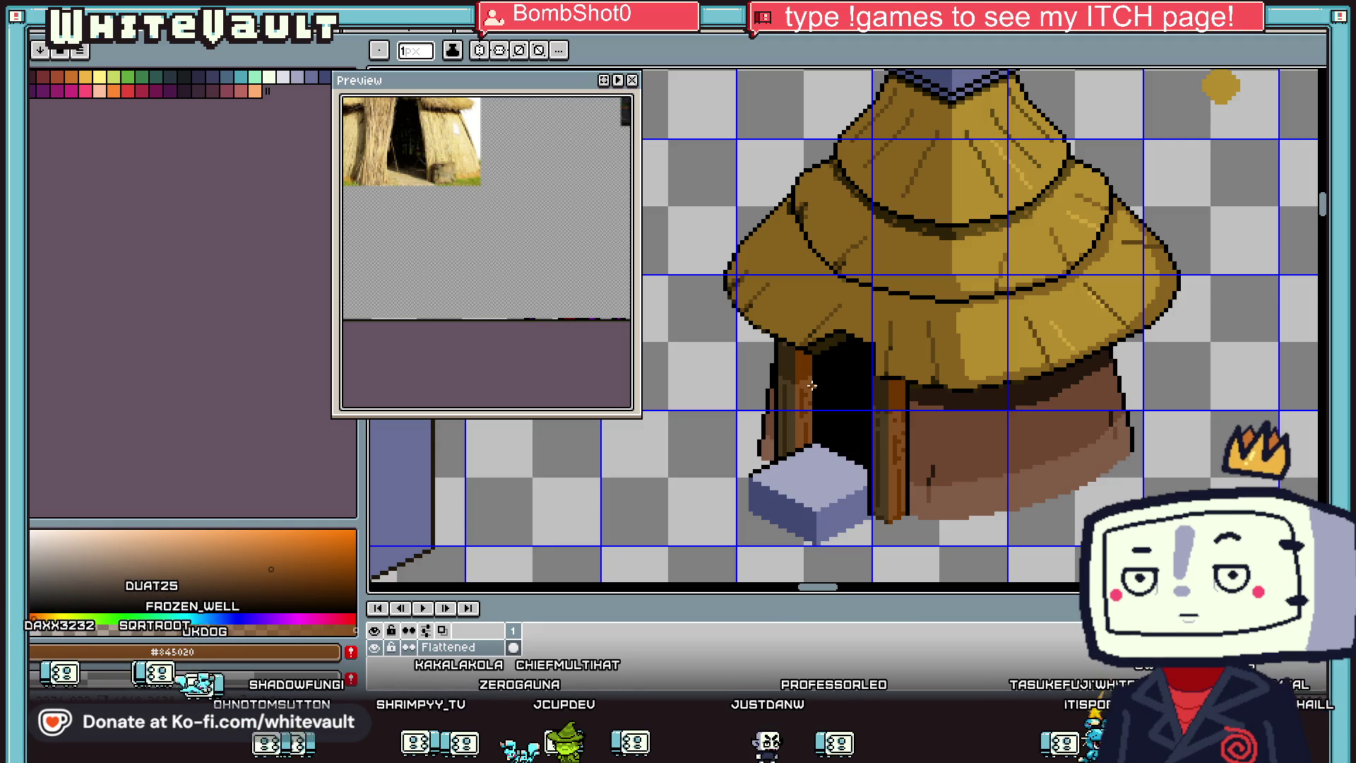
key(alt)
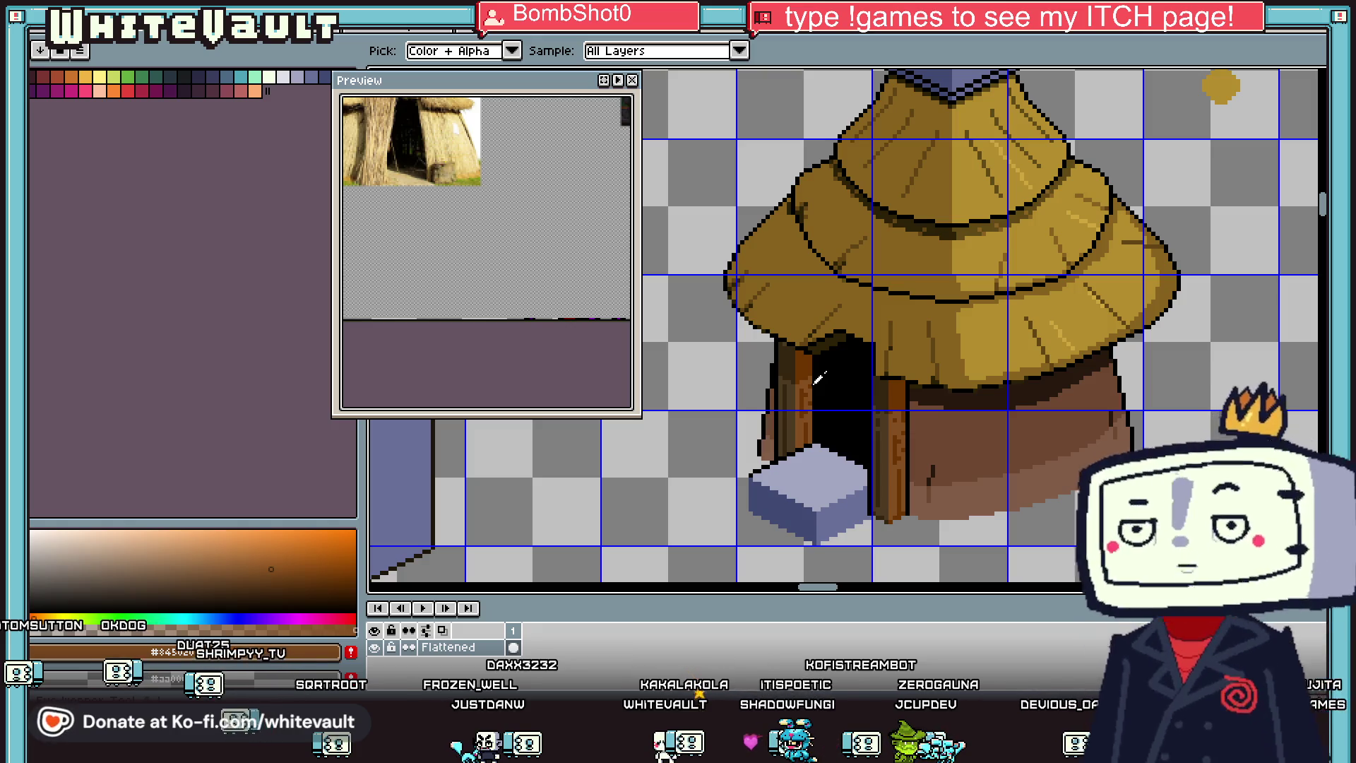
scroll(974, 369, down, 1)
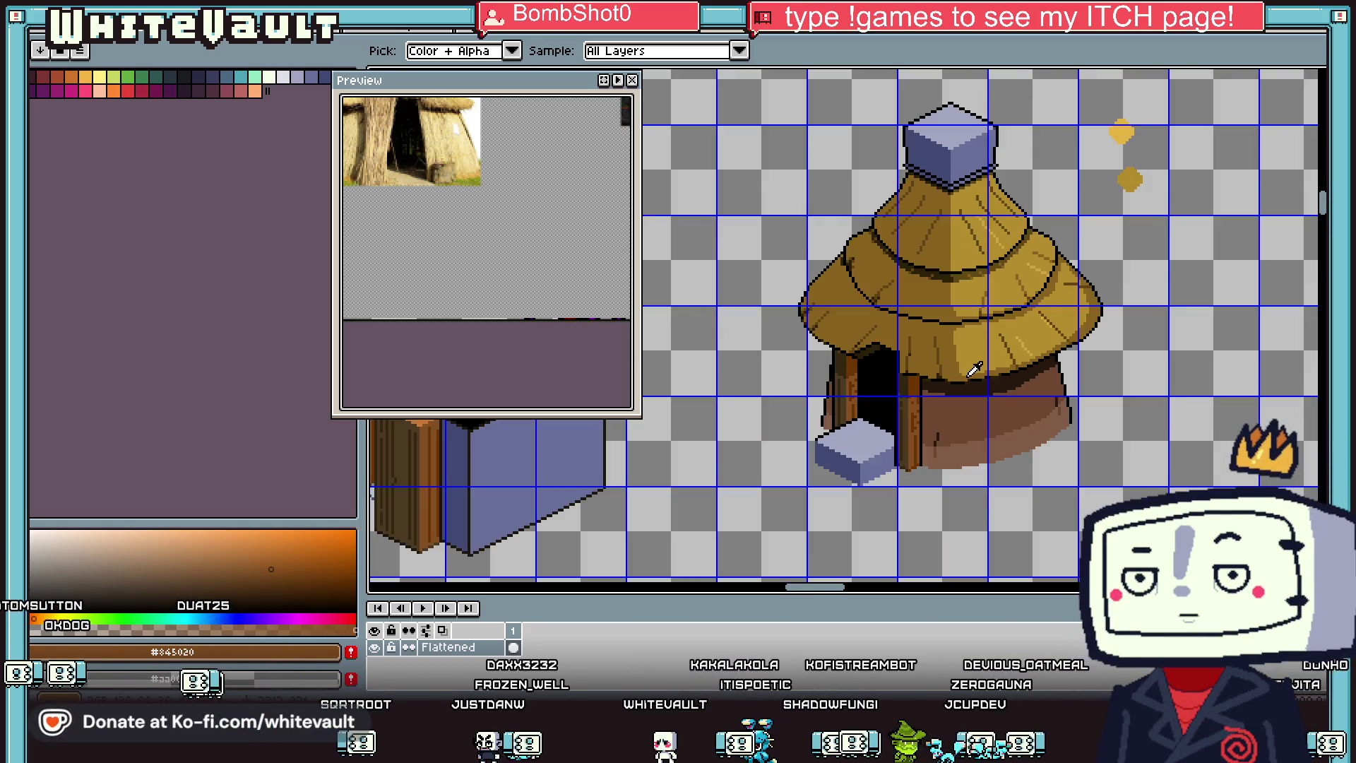
scroll(974, 369, down, 1)
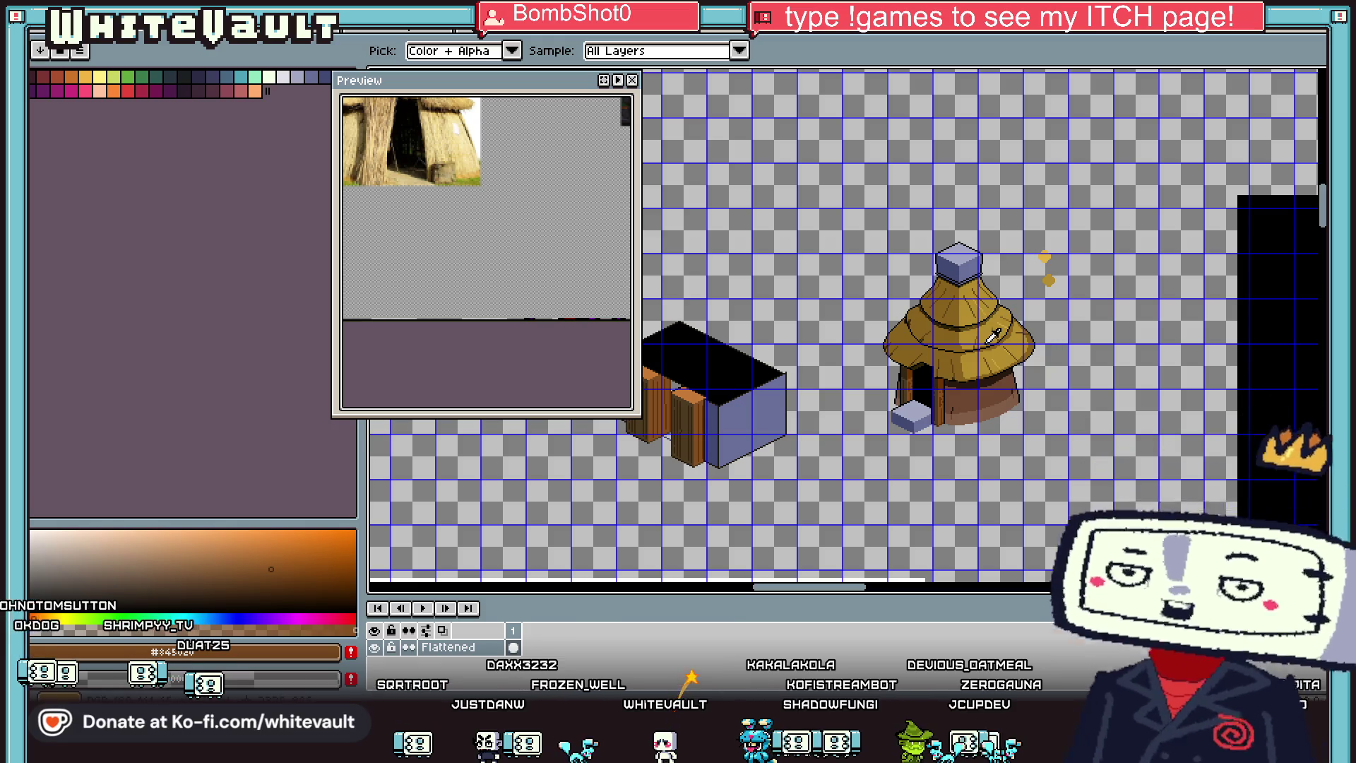
Step: Select and delete the two yellow blobs to the right of the hut
key(m)
scroll(1032, 260, up, 1)
drag(1025, 219, 1112, 339)
key(Delete)
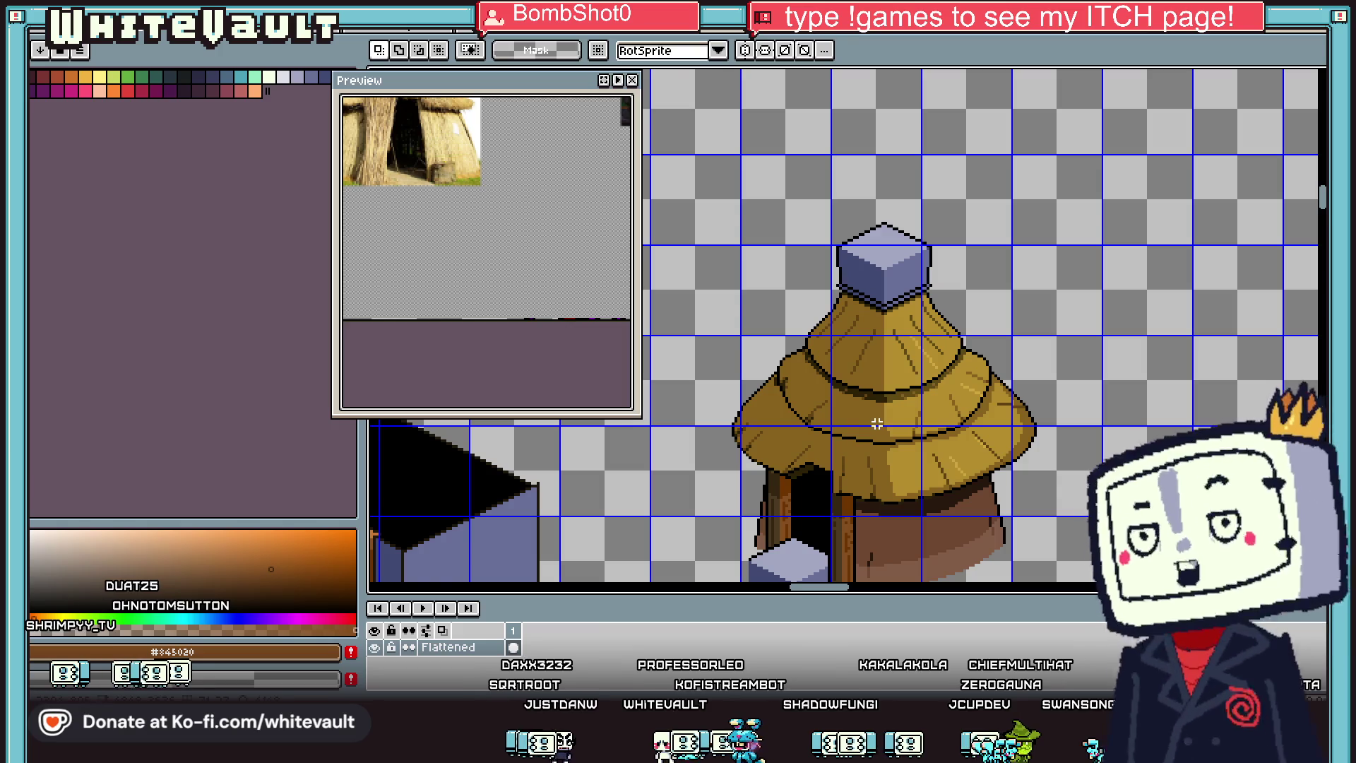
scroll(876, 423, down, 2)
scroll(848, 459, up, 2)
scroll(827, 487, up, 1)
scroll(821, 497, up, 1)
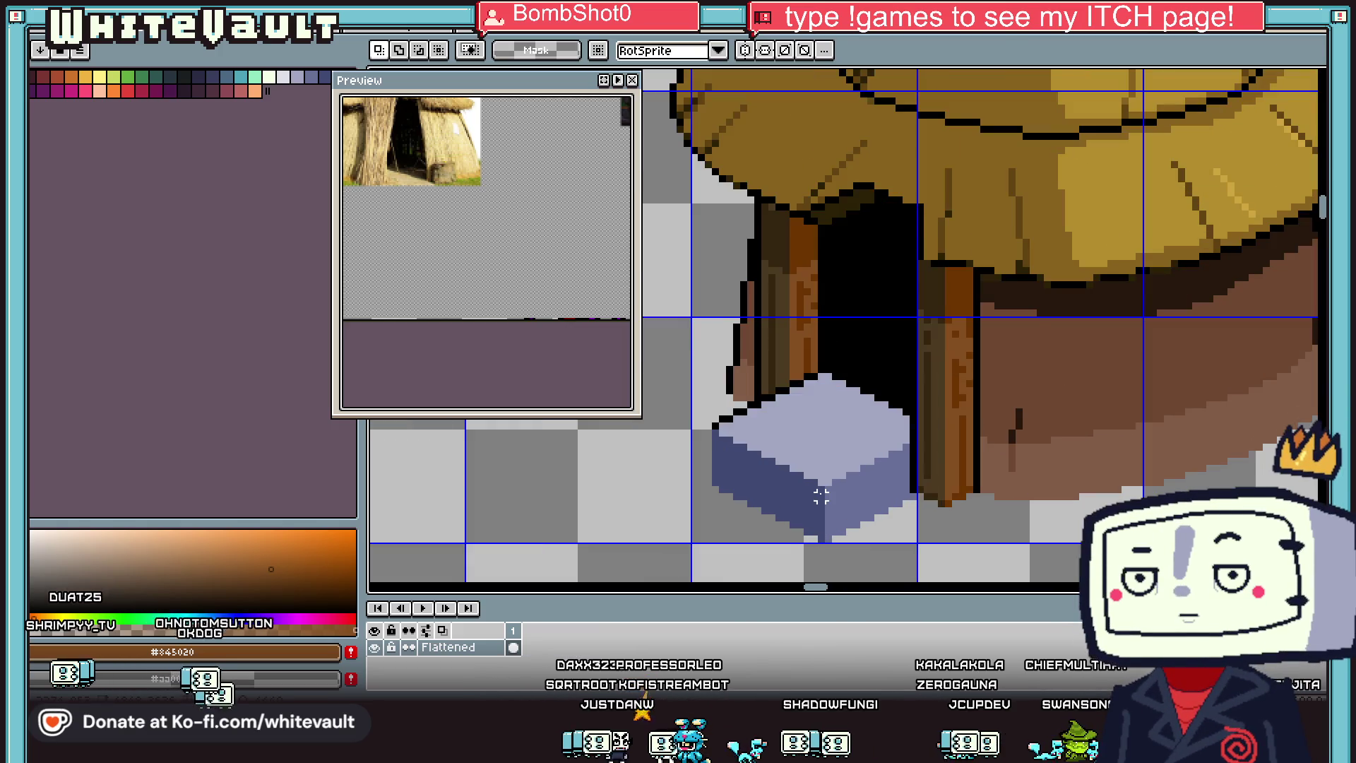
Step: Sample black and draw a stepped line along the doorstep's lower-left edge
key(i)
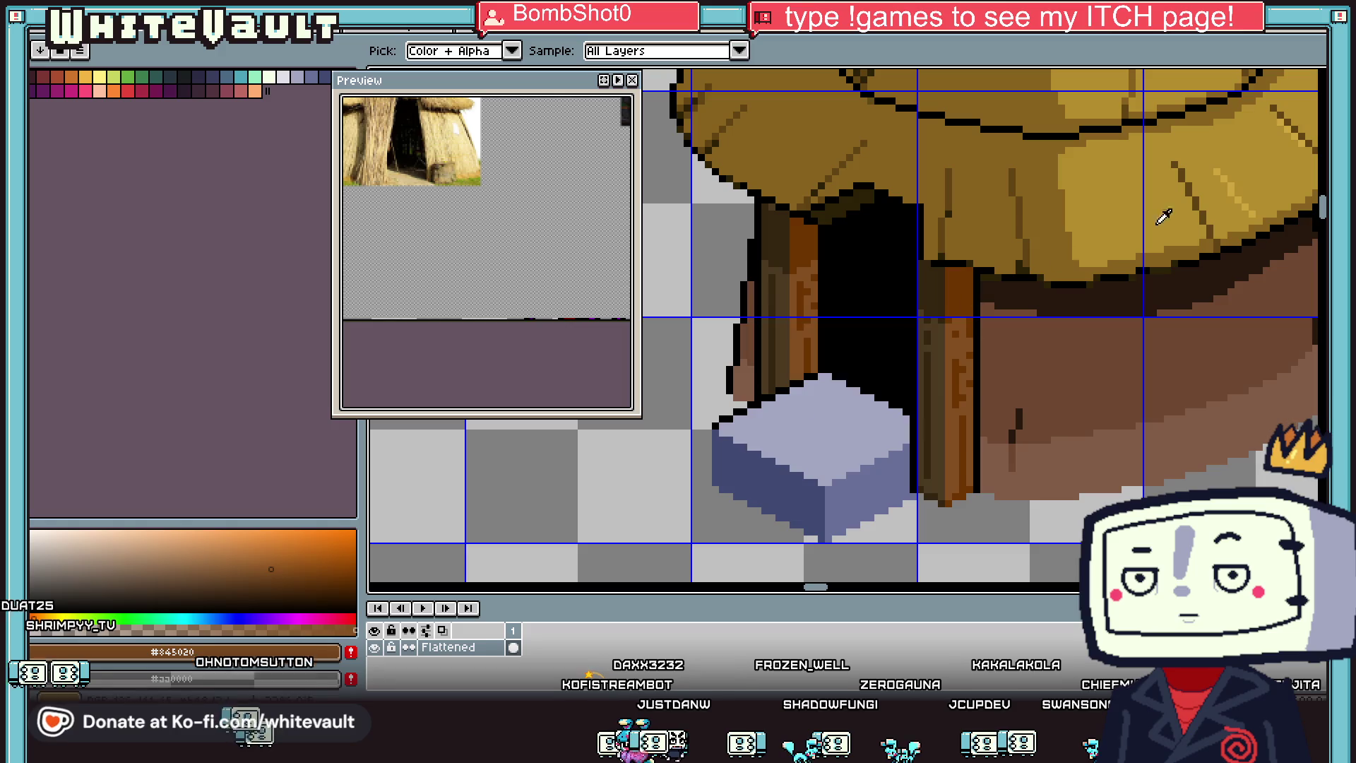
alt+click(719, 433)
scroll(724, 438, up, 1)
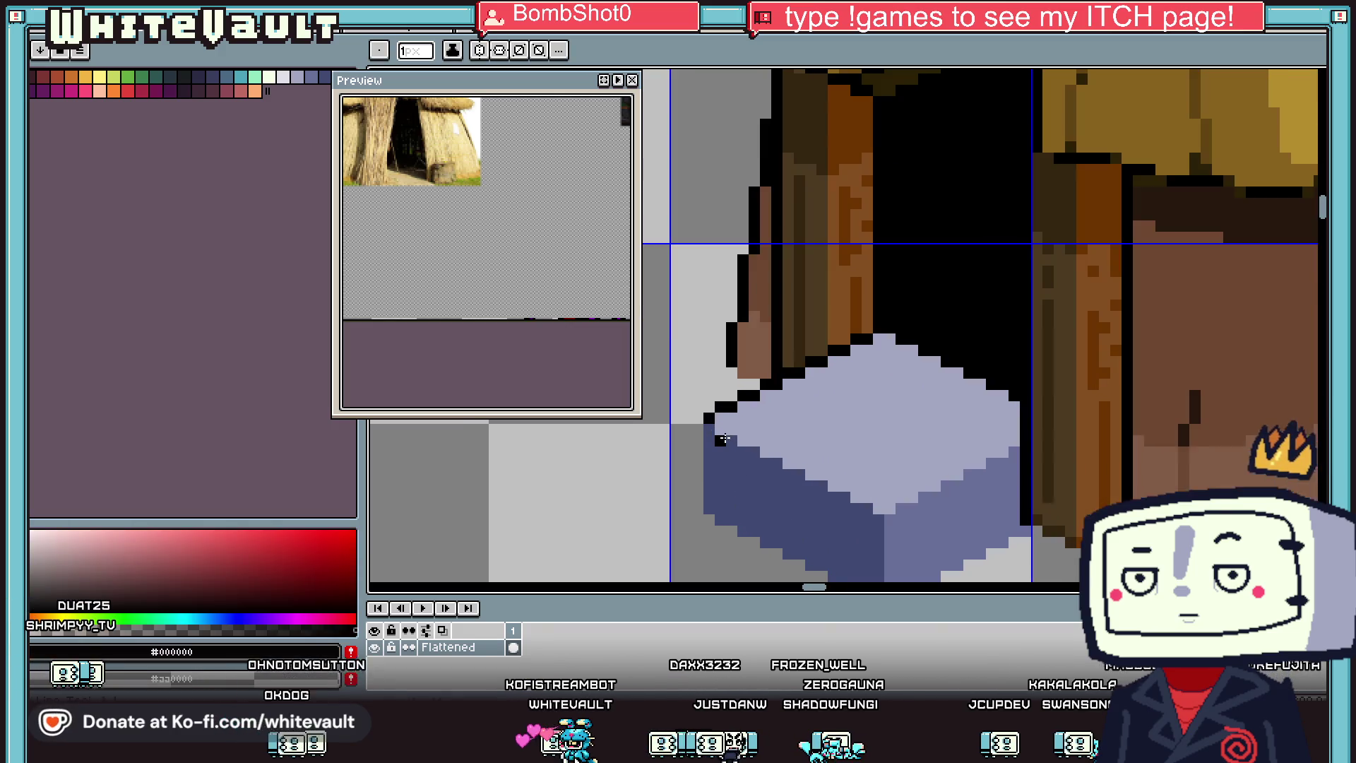
shift+click(878, 511)
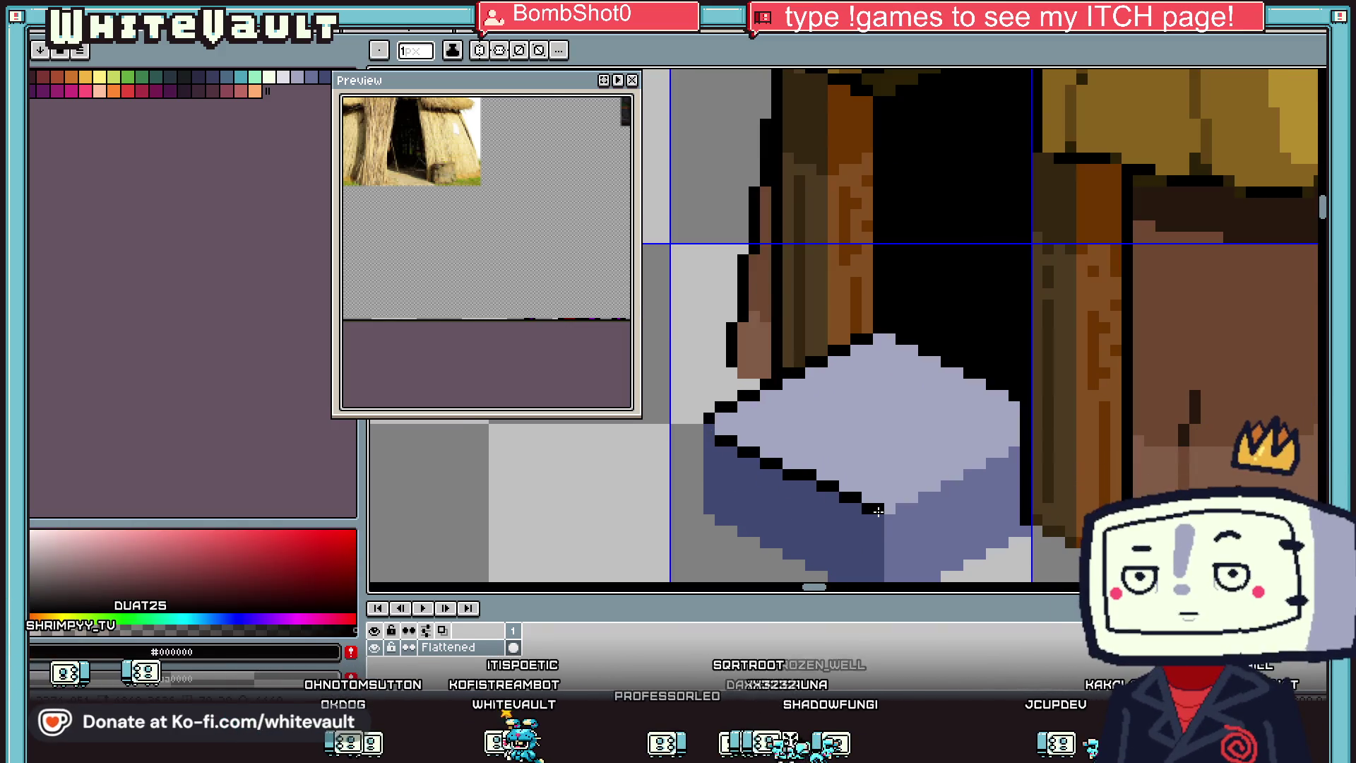
scroll(878, 510, down, 1)
key(ctrl+z)
scroll(873, 505, up, 1)
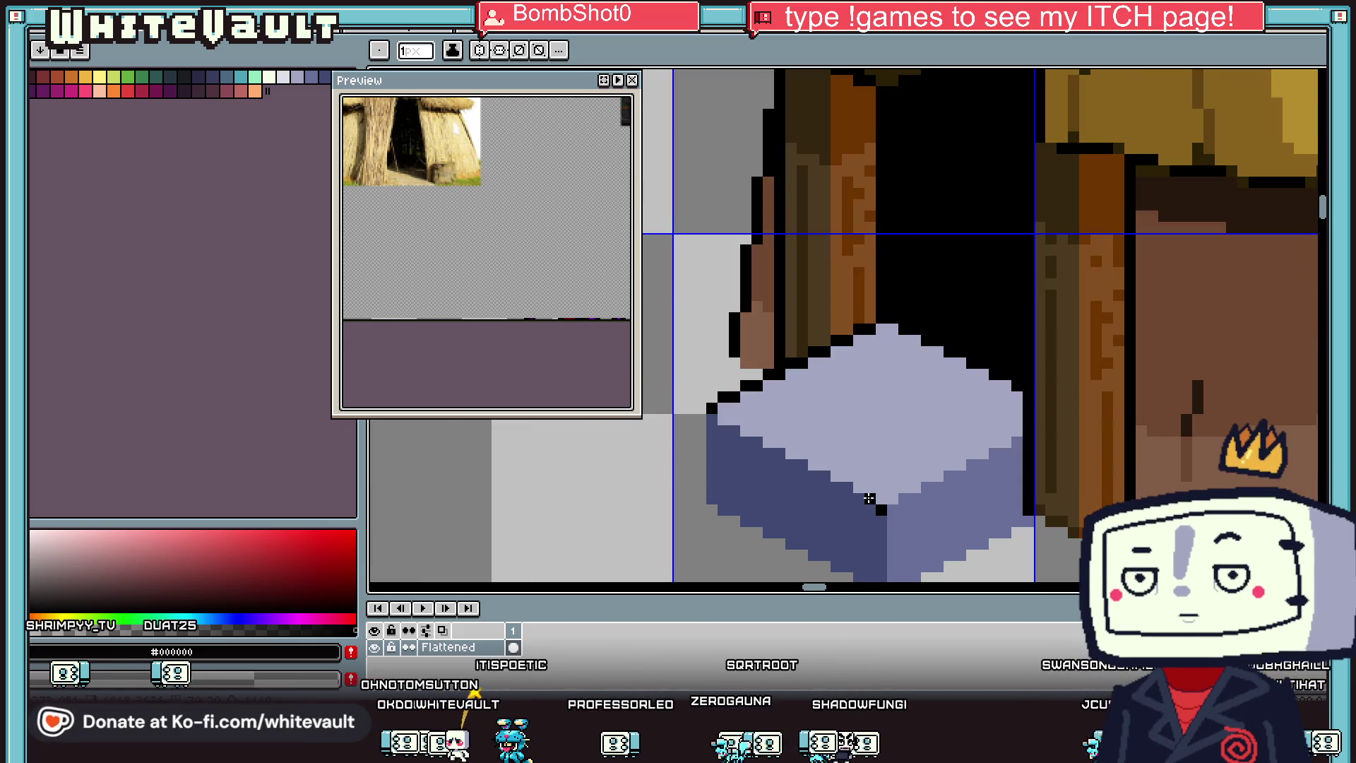
shift+click(740, 428)
Step: Draw black outlines along the block's top-right edge and lower-left side
scroll(840, 489, down, 2)
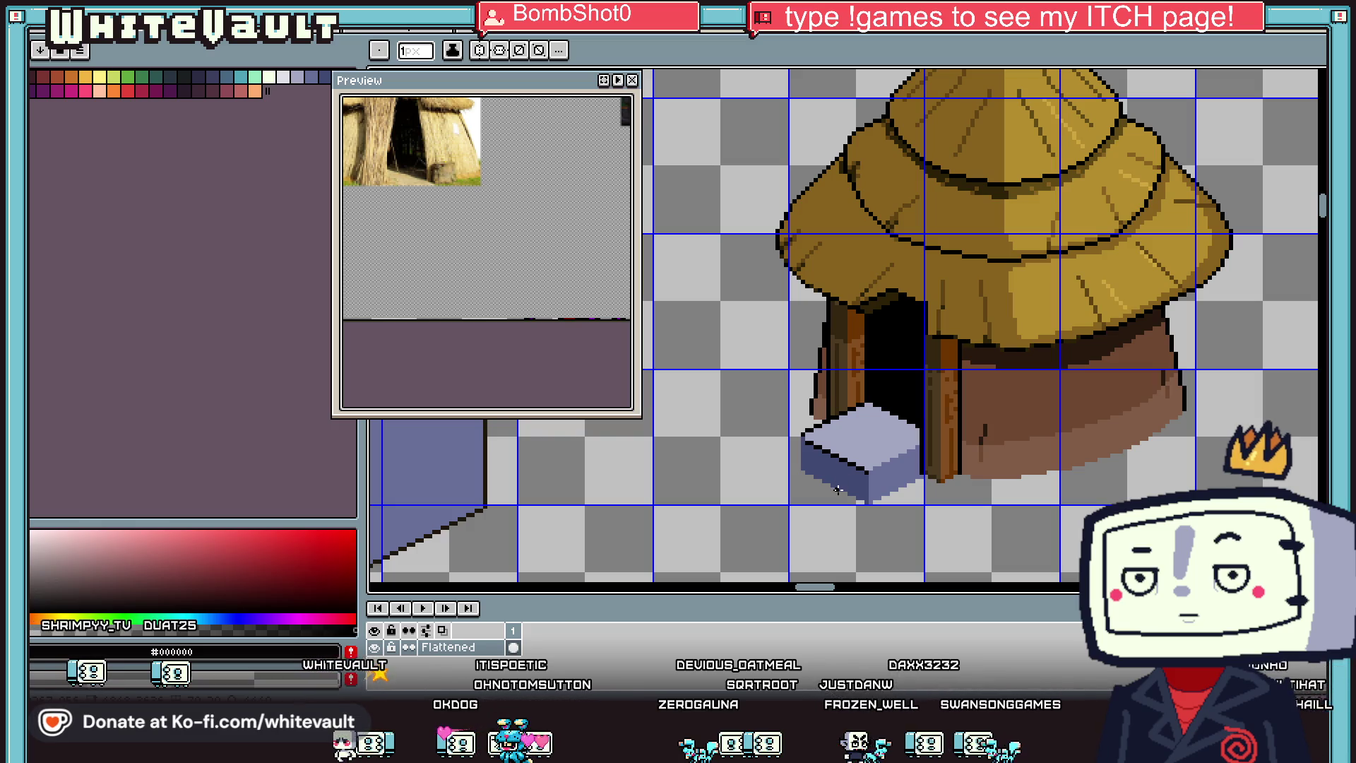
scroll(836, 489, up, 2)
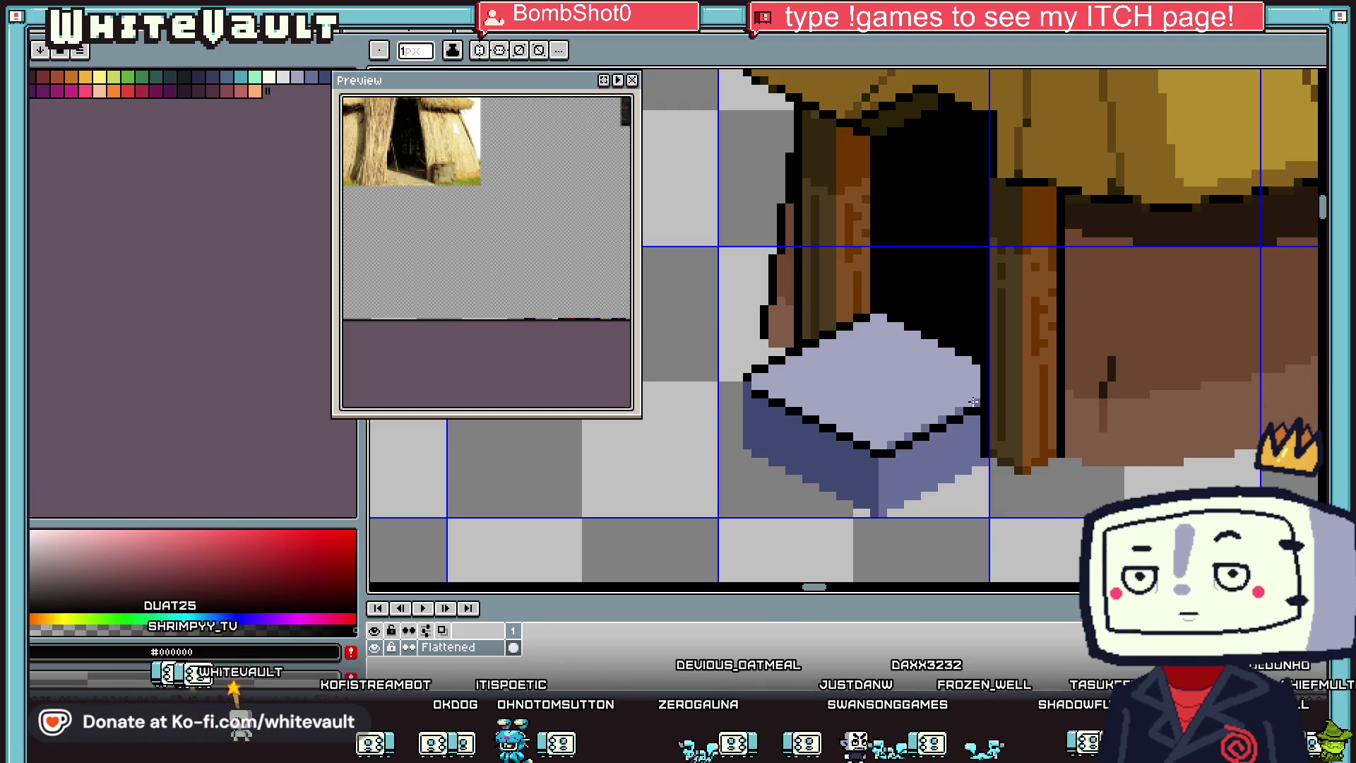
drag(978, 402, 875, 451)
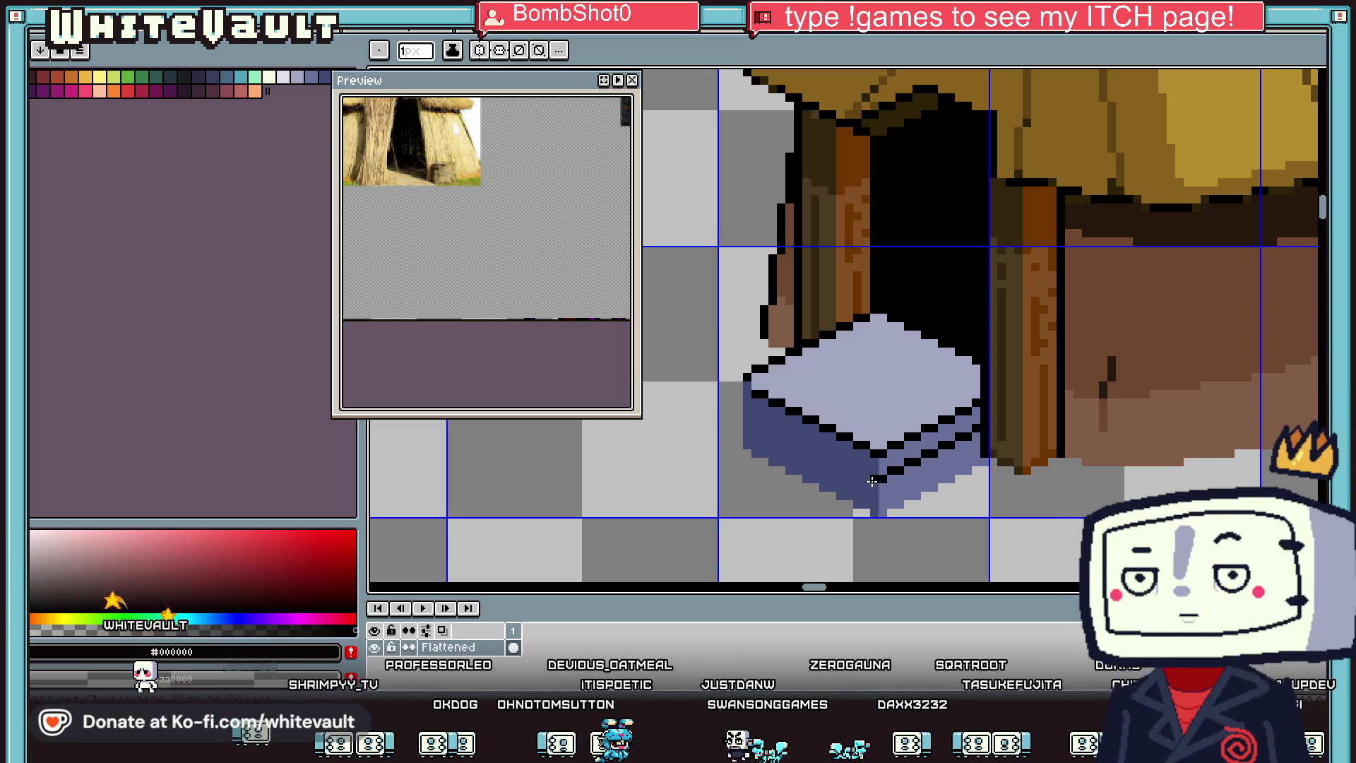
drag(873, 481, 742, 411)
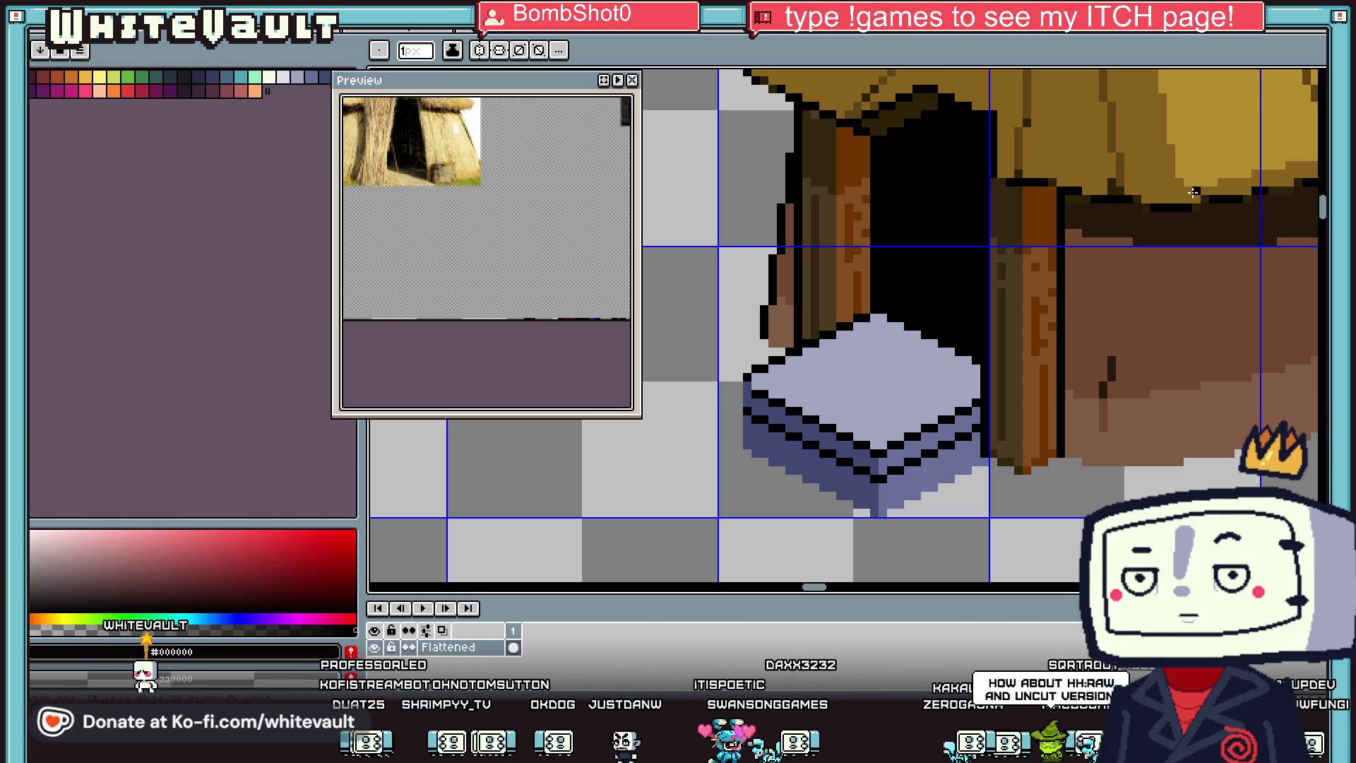
Step: Marquee-select parts of the doorstep block, shifting its left corner pixels upward
key(m)
scroll(733, 405, up, 2)
mouse_move(768, 305)
mouse_down()
mouse_move(896, 424)
mouse_move(914, 417)
mouse_up()
mouse_move(828, 381)
mouse_down()
mouse_move(828, 331)
mouse_move(862, 280)
mouse_up()
drag(1030, 349, 788, 454)
mouse_move(1031, 349)
mouse_down()
mouse_move(868, 452)
mouse_move(894, 426)
mouse_up()
drag(1051, 399, 997, 486)
drag(883, 449, 962, 469)
scroll(962, 472, up, 1)
drag(1028, 392, 908, 482)
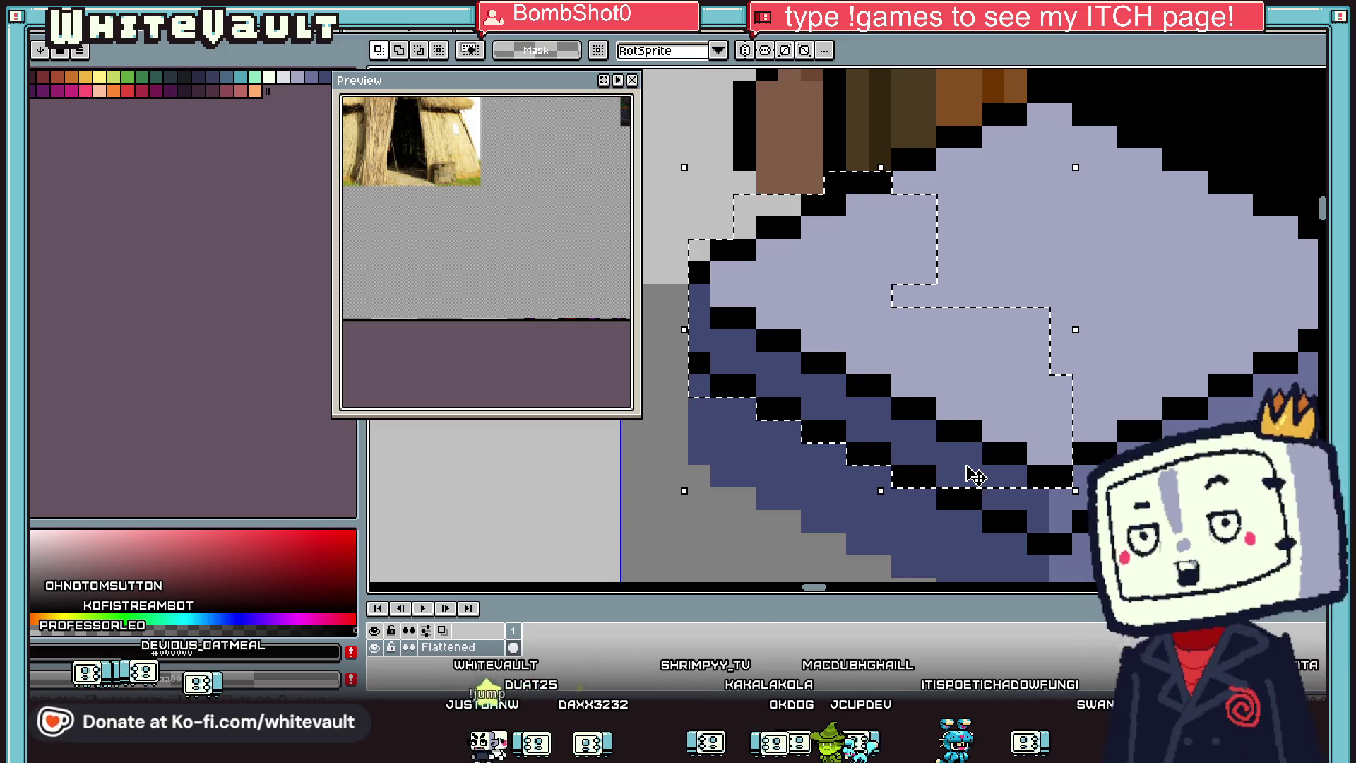
Step: Select the doorstep block's bottom and right edges and move that piece off to the left
scroll(1039, 484, up, 1)
drag(1038, 483, 844, 505)
scroll(1048, 467, down, 1)
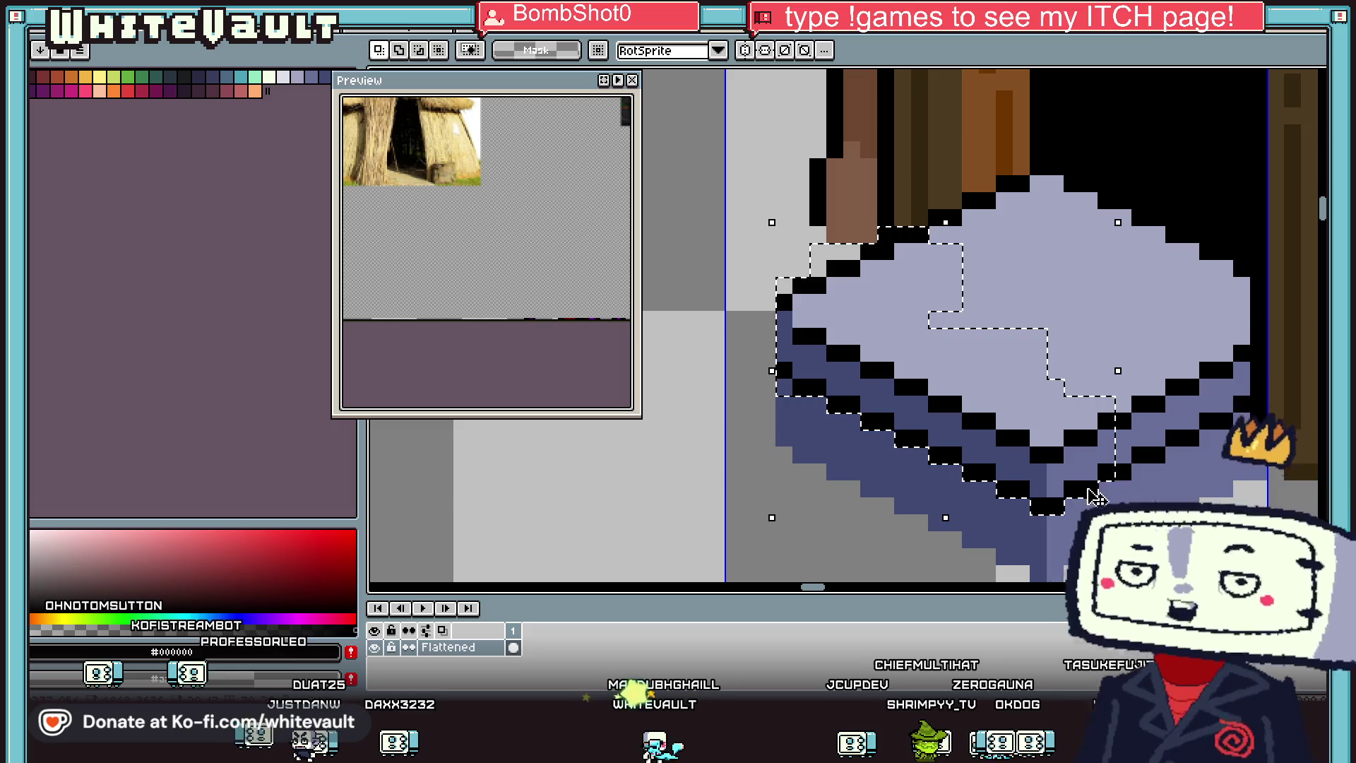
drag(1099, 362, 1166, 463)
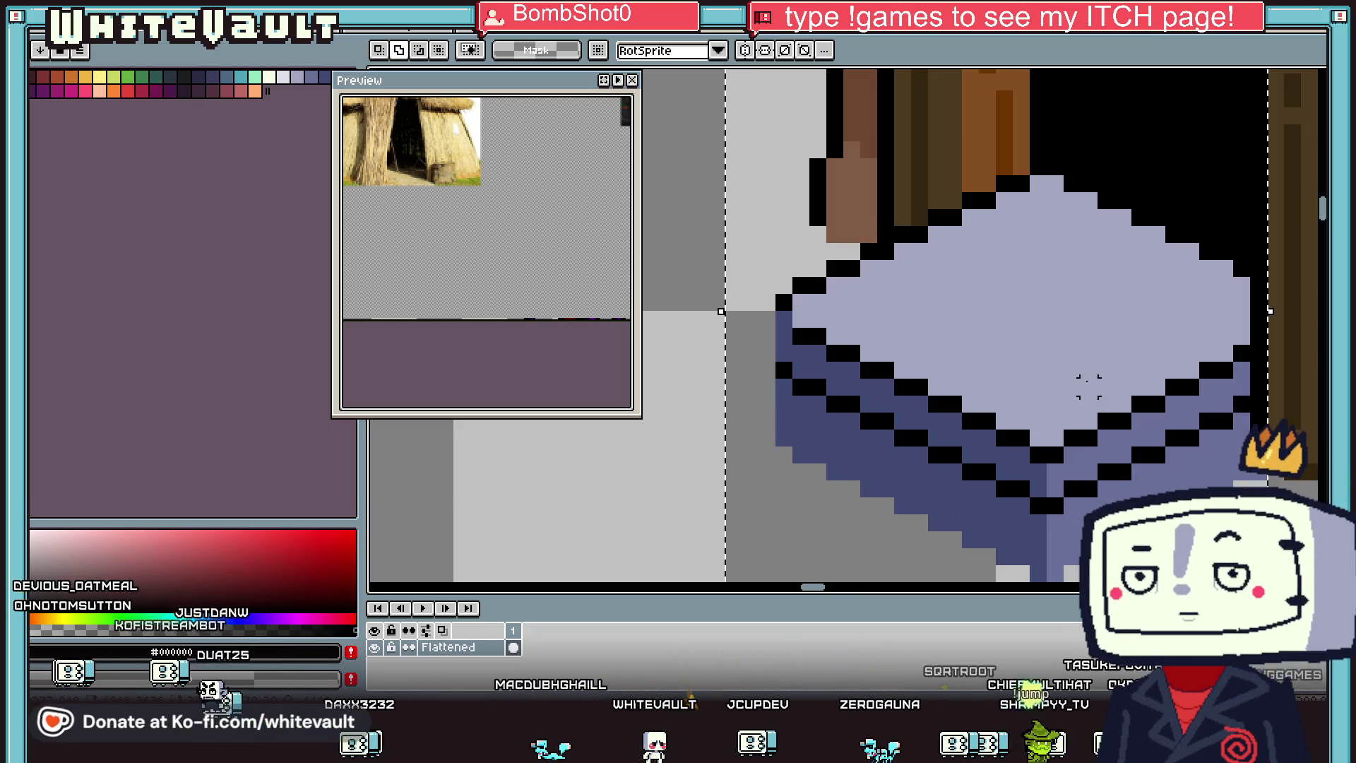
scroll(1123, 469, down, 3)
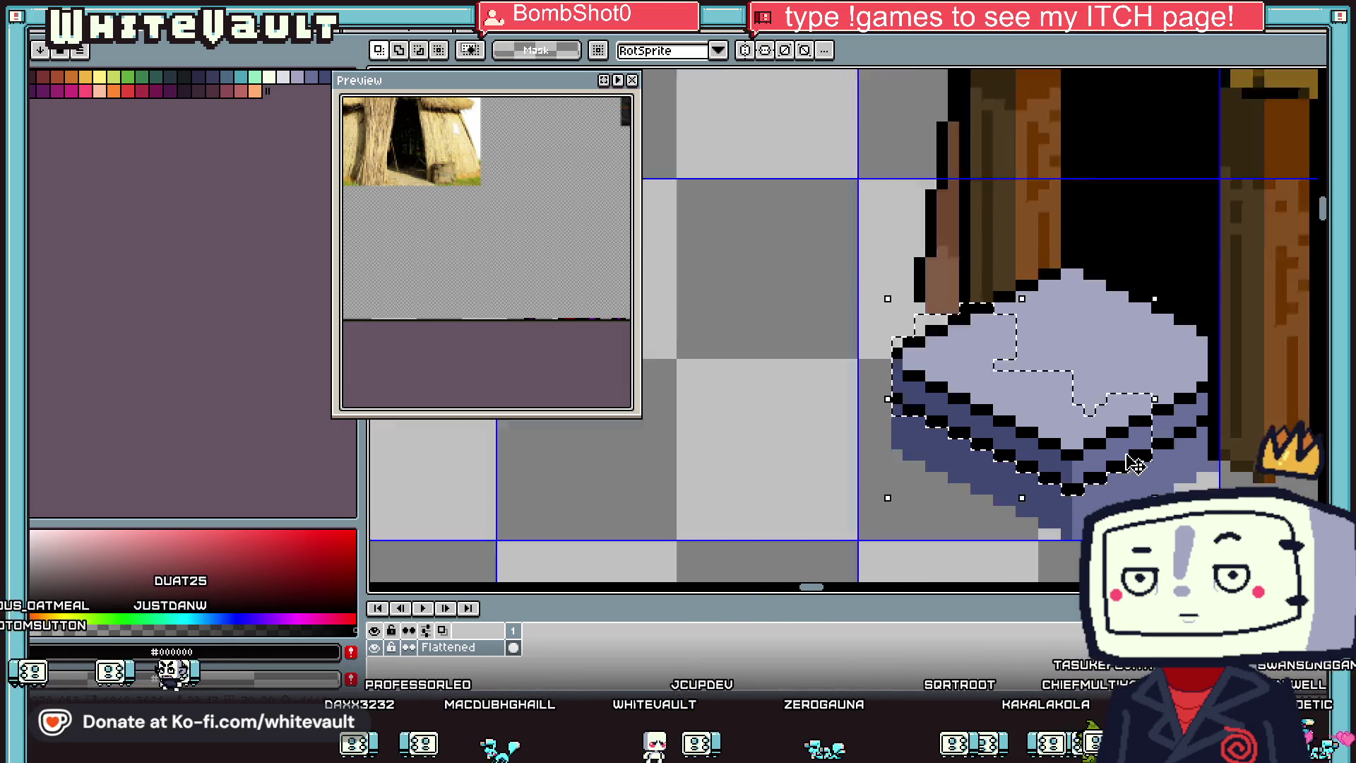
click(1101, 445)
mouse_move(1102, 445)
mouse_down()
mouse_move(781, 490)
mouse_move(808, 461)
mouse_up()
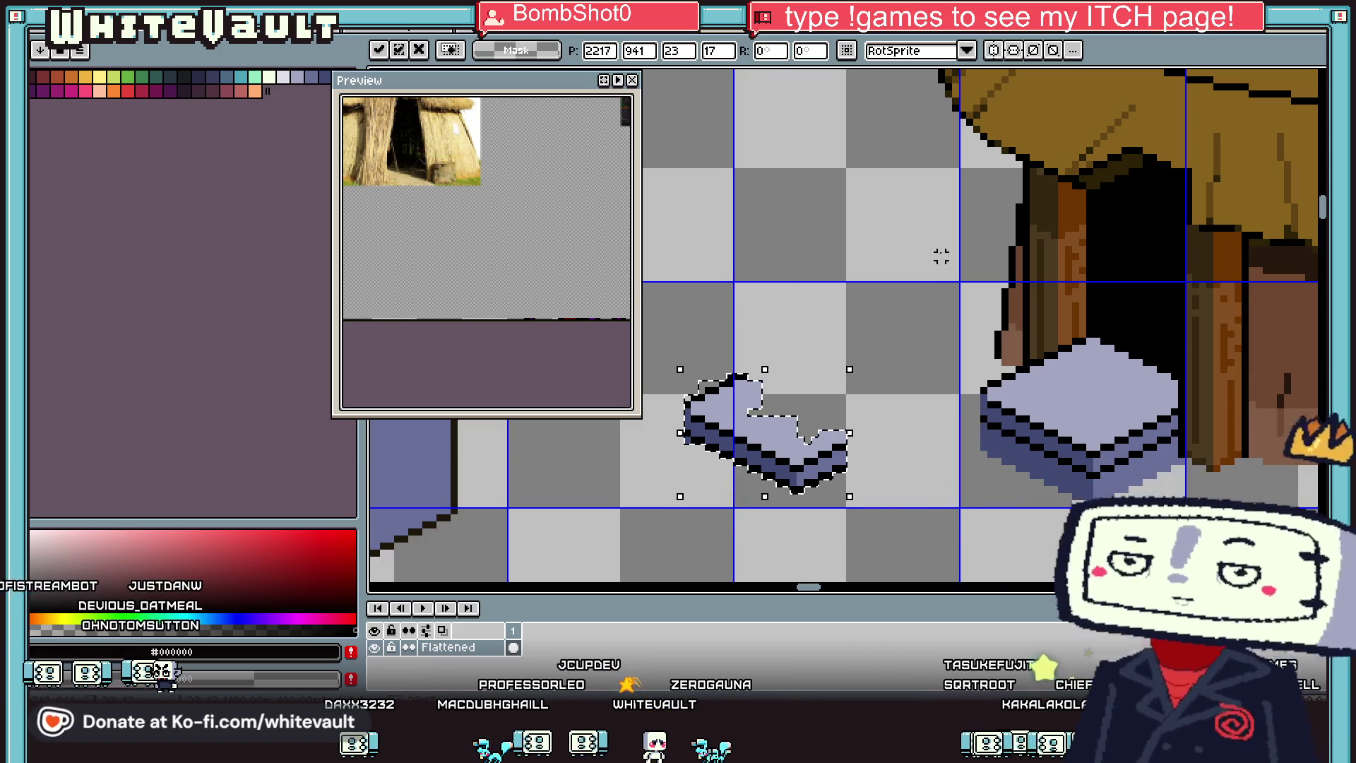
key(Return)
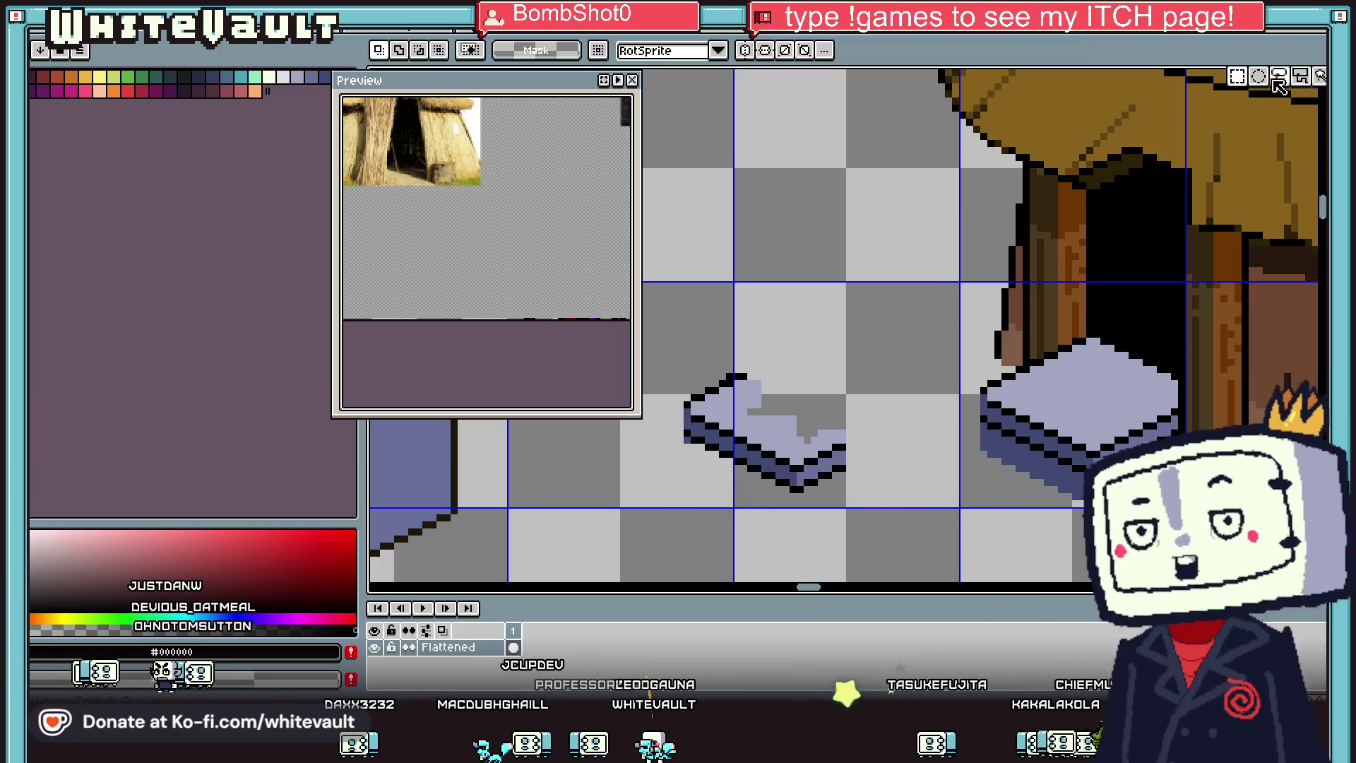
Step: Repaint the detached piece as a solid purple slab, move it to open floor, and darken its top edge
mouse_move(679, 383)
mouse_down()
mouse_move(833, 459)
mouse_move(845, 490)
mouse_move(864, 488)
mouse_up()
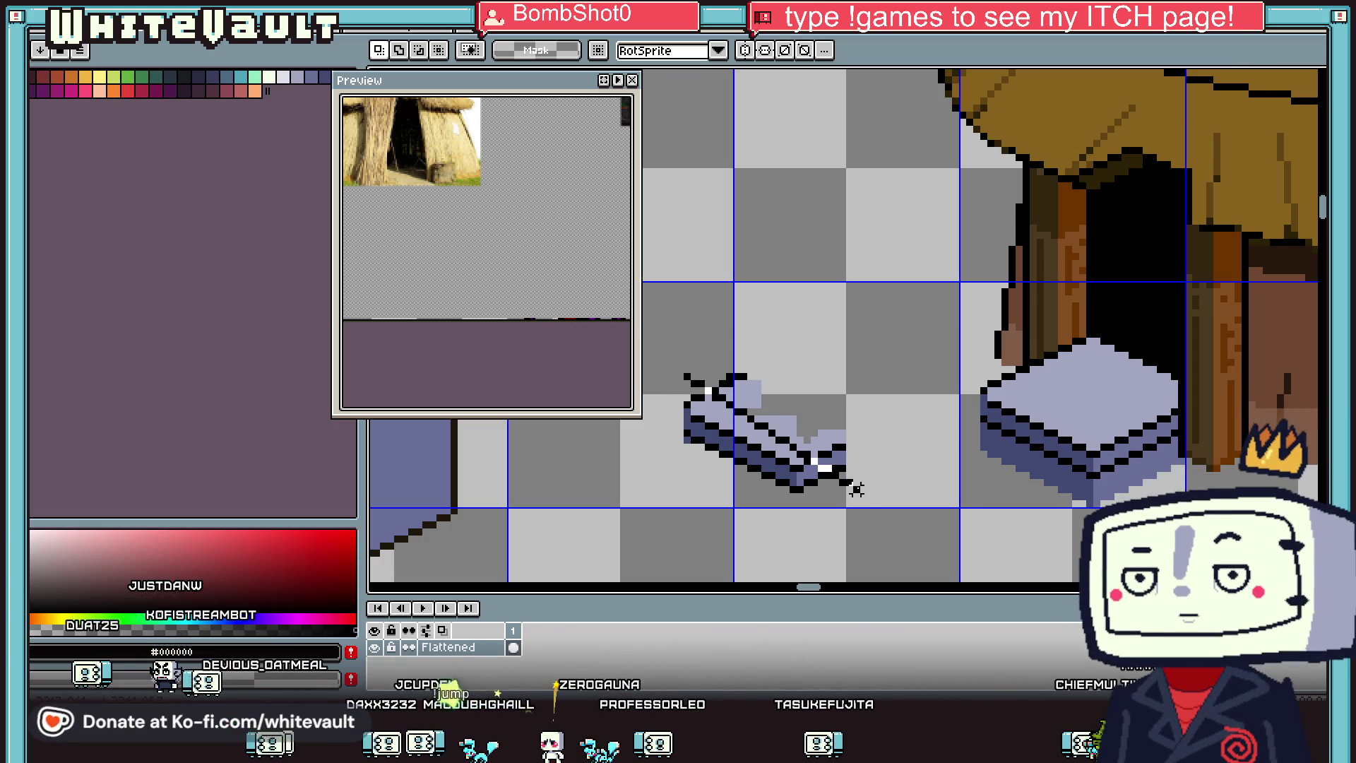
mouse_move(688, 376)
mouse_down()
mouse_move(734, 531)
mouse_move(615, 428)
mouse_move(636, 423)
mouse_up()
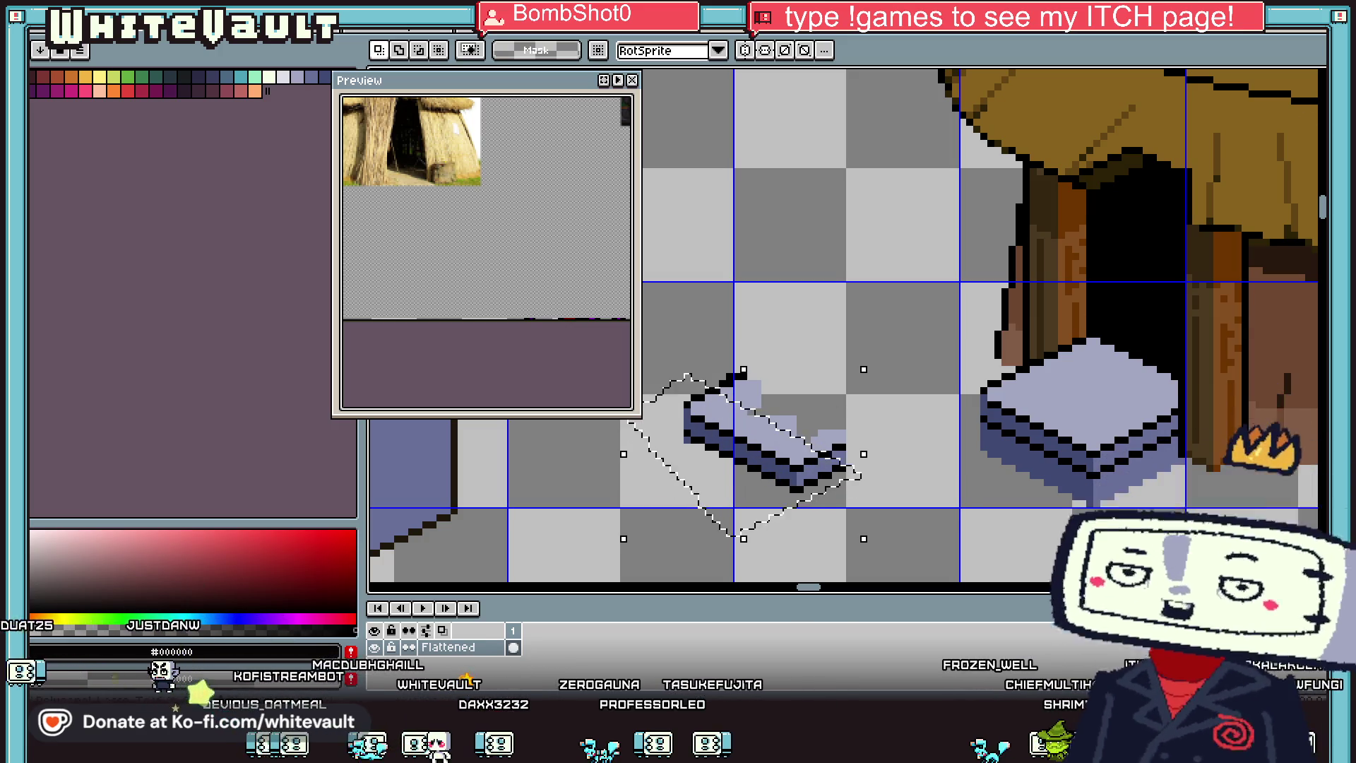
mouse_move(1203, 87)
mouse_move(743, 493)
mouse_down()
mouse_move(956, 536)
mouse_move(1012, 529)
mouse_move(818, 303)
mouse_up()
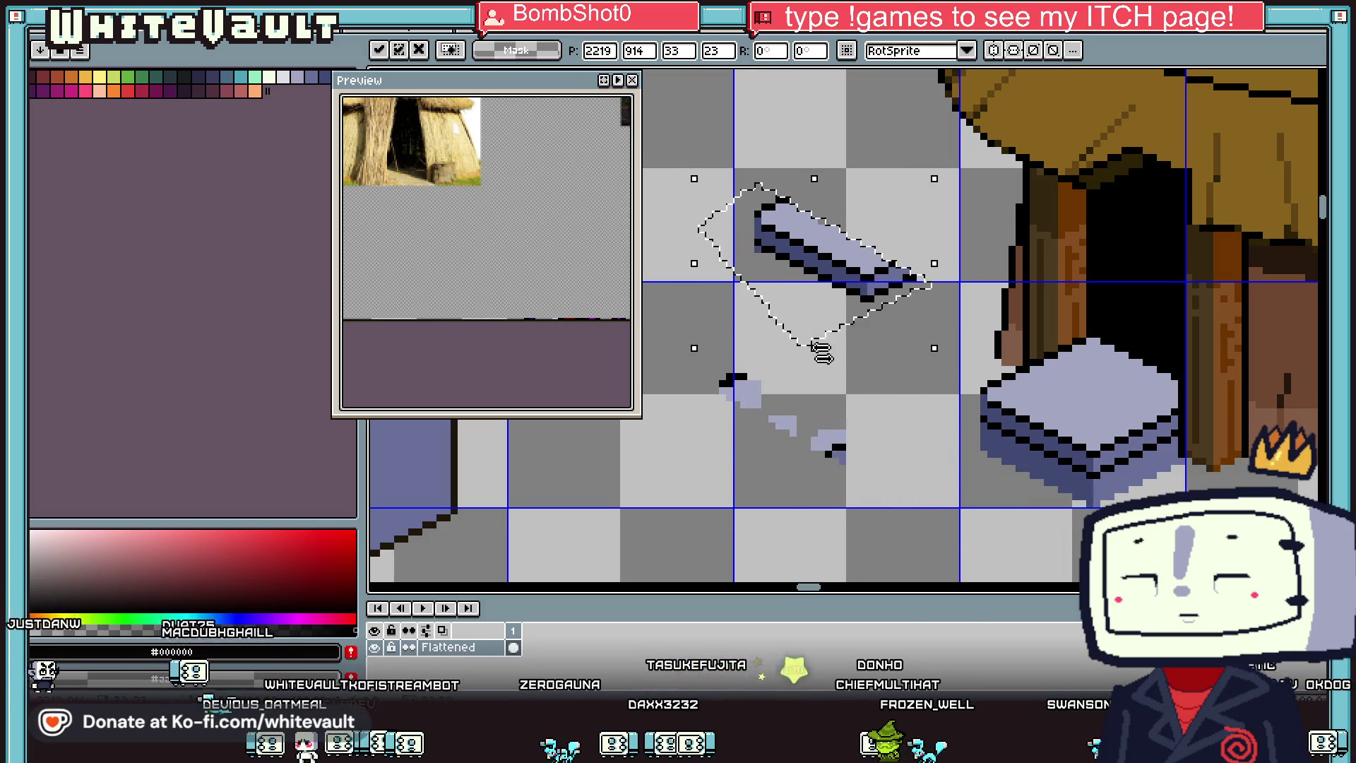
scroll(799, 226, up, 1)
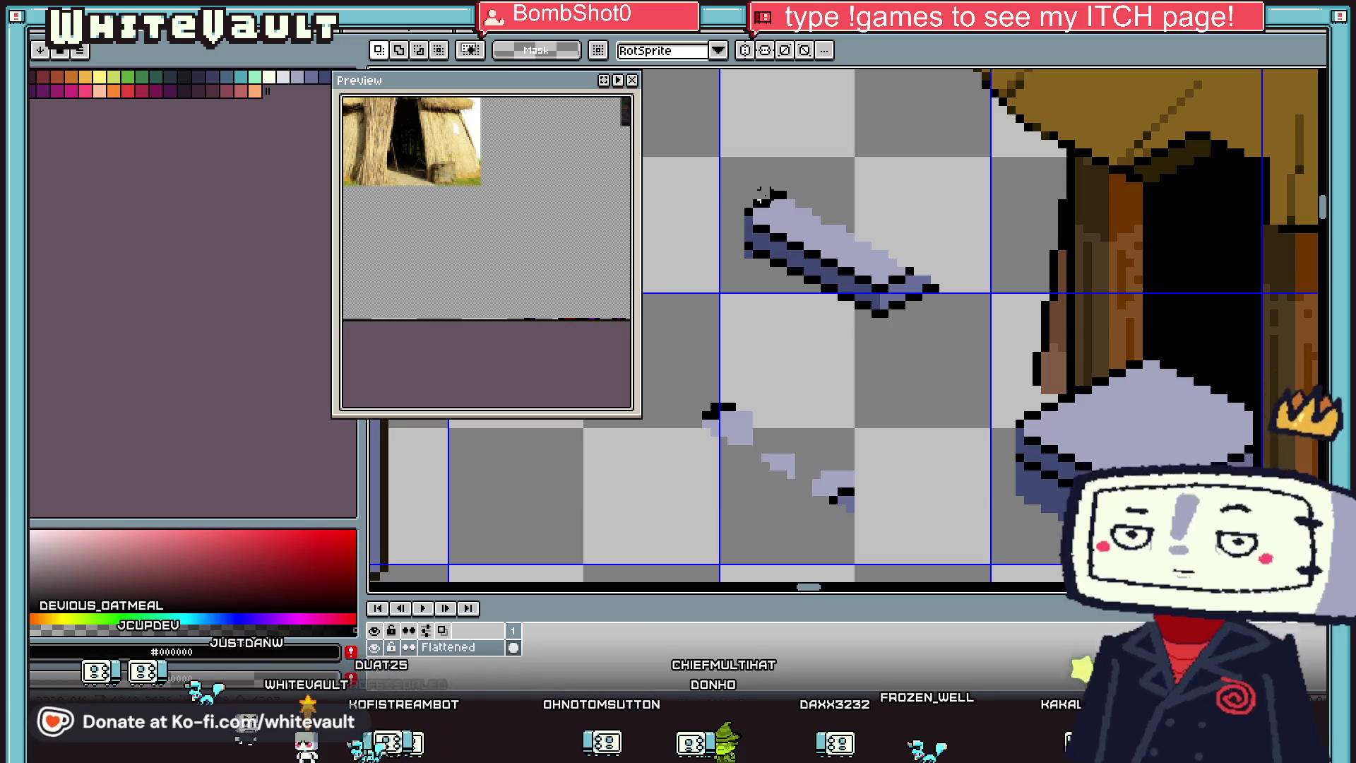
mouse_move(760, 201)
mouse_down()
mouse_move(911, 286)
mouse_move(857, 358)
mouse_move(706, 240)
mouse_move(766, 192)
mouse_up()
Step: Place the slab under the doorstep as a lower tier and commit it
drag(818, 305, 1063, 546)
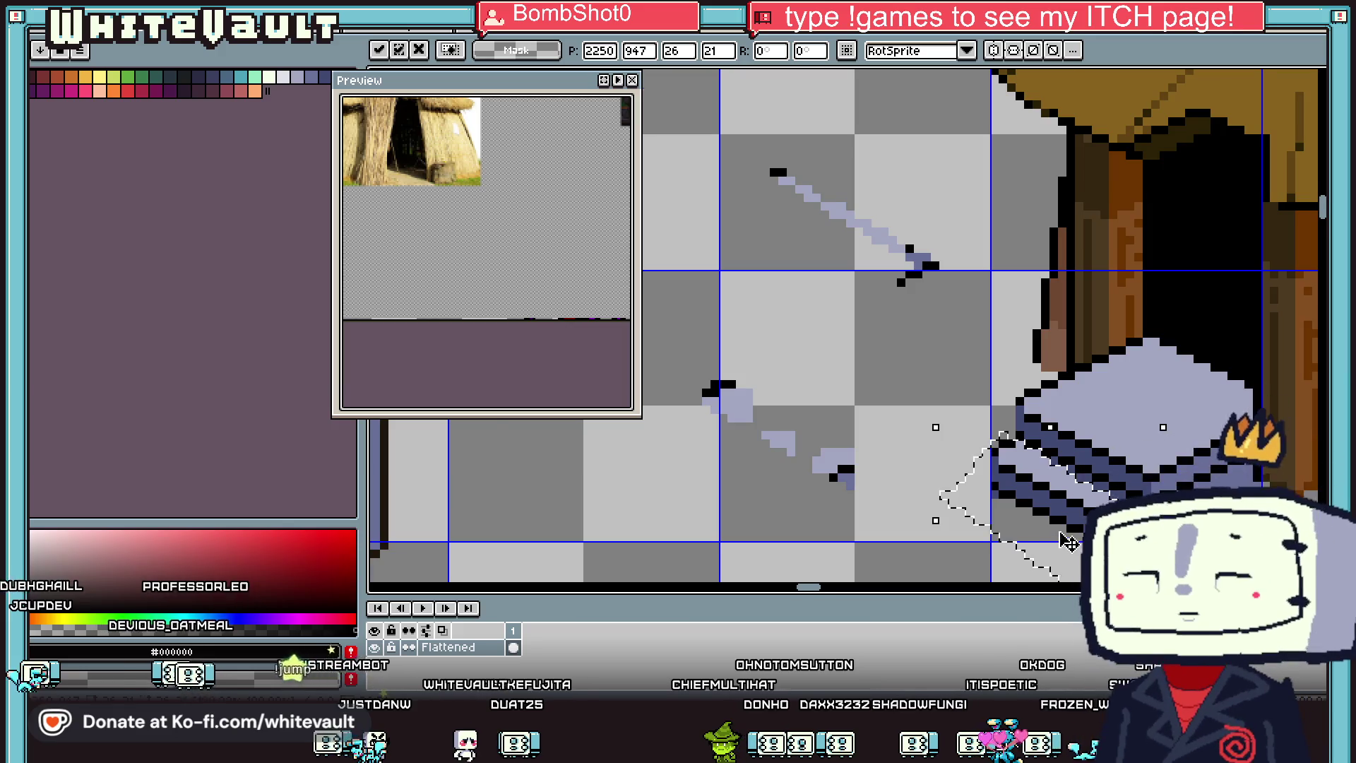
scroll(1063, 546, down, 1)
key(Return)
scroll(1159, 559, up, 1)
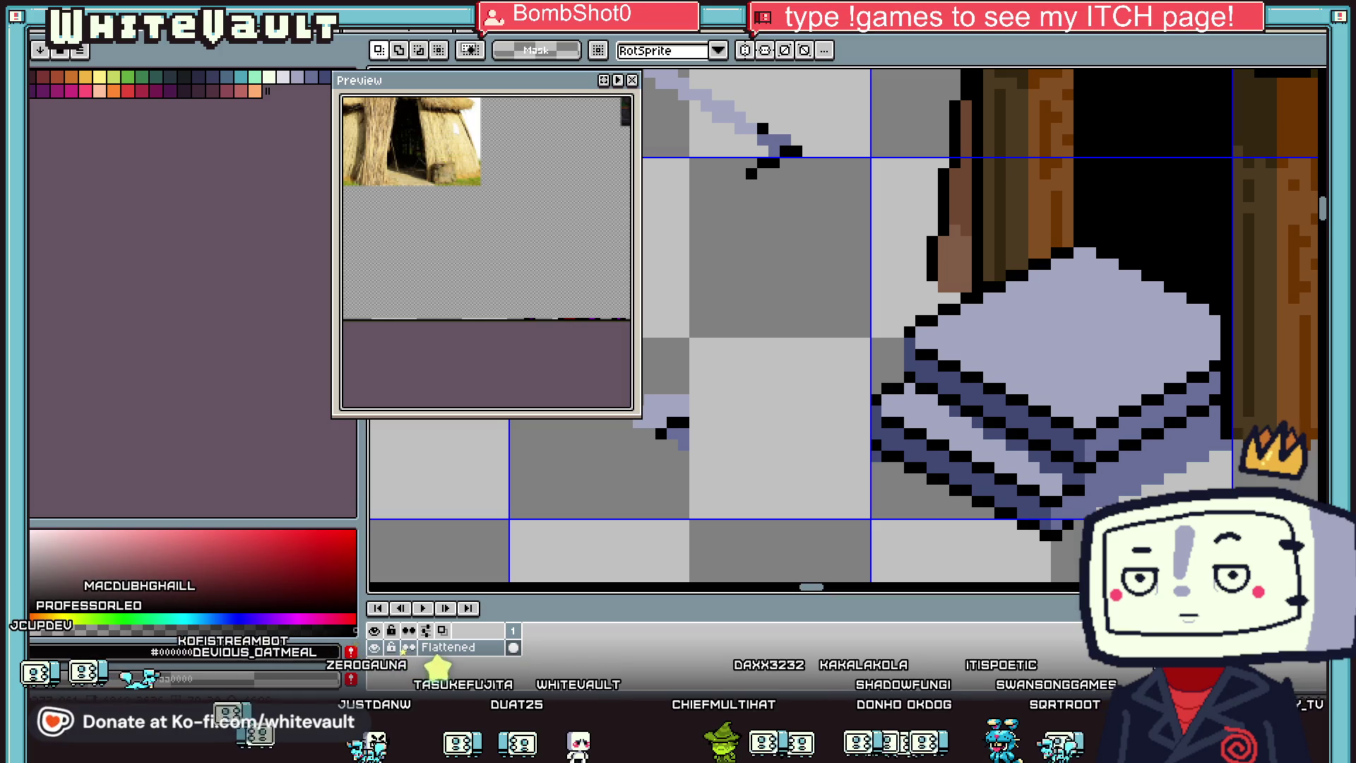
scroll(1116, 522, down, 3)
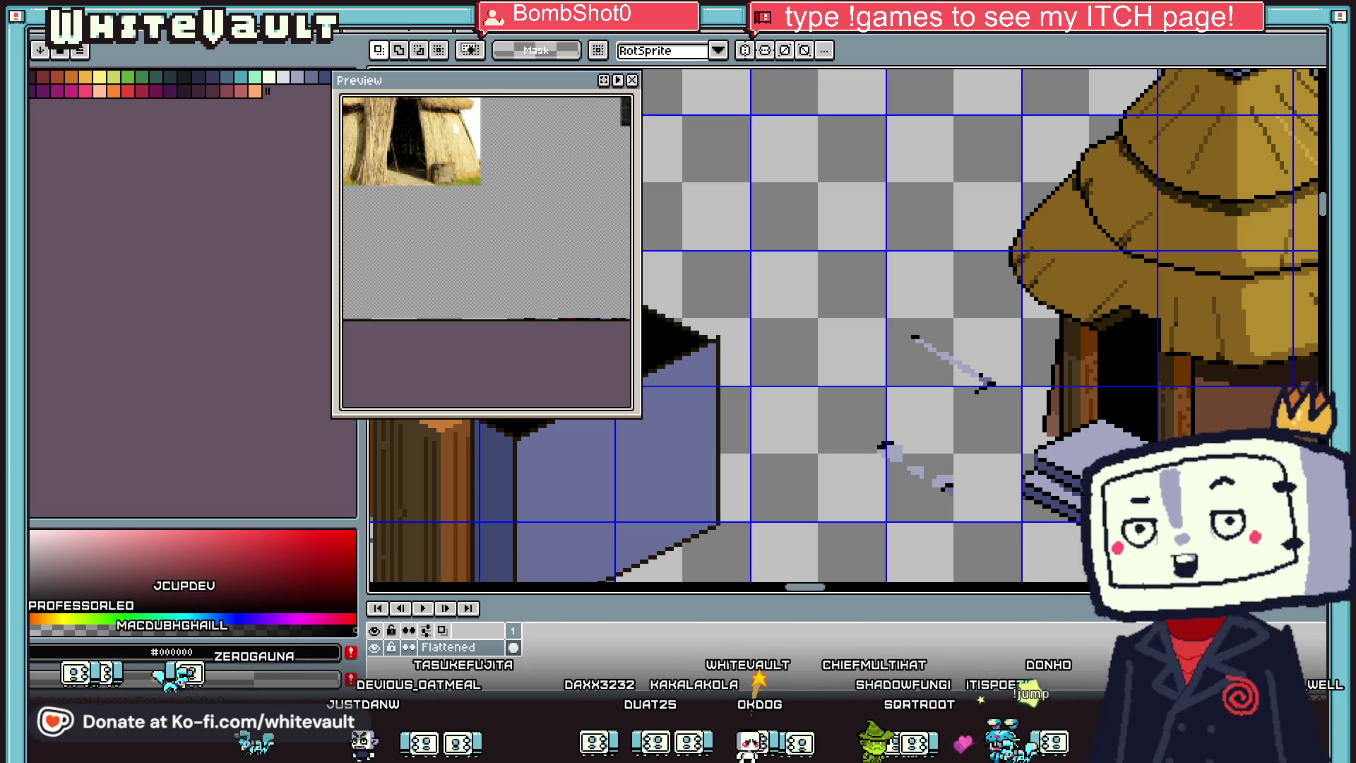
Step: Delete the leftover floor scraps and nudge the lower slab one pixel right and up
scroll(914, 328, up, 1)
mouse_move(883, 327)
mouse_down()
mouse_move(1045, 339)
mouse_move(1049, 438)
mouse_move(936, 572)
mouse_move(787, 457)
mouse_up()
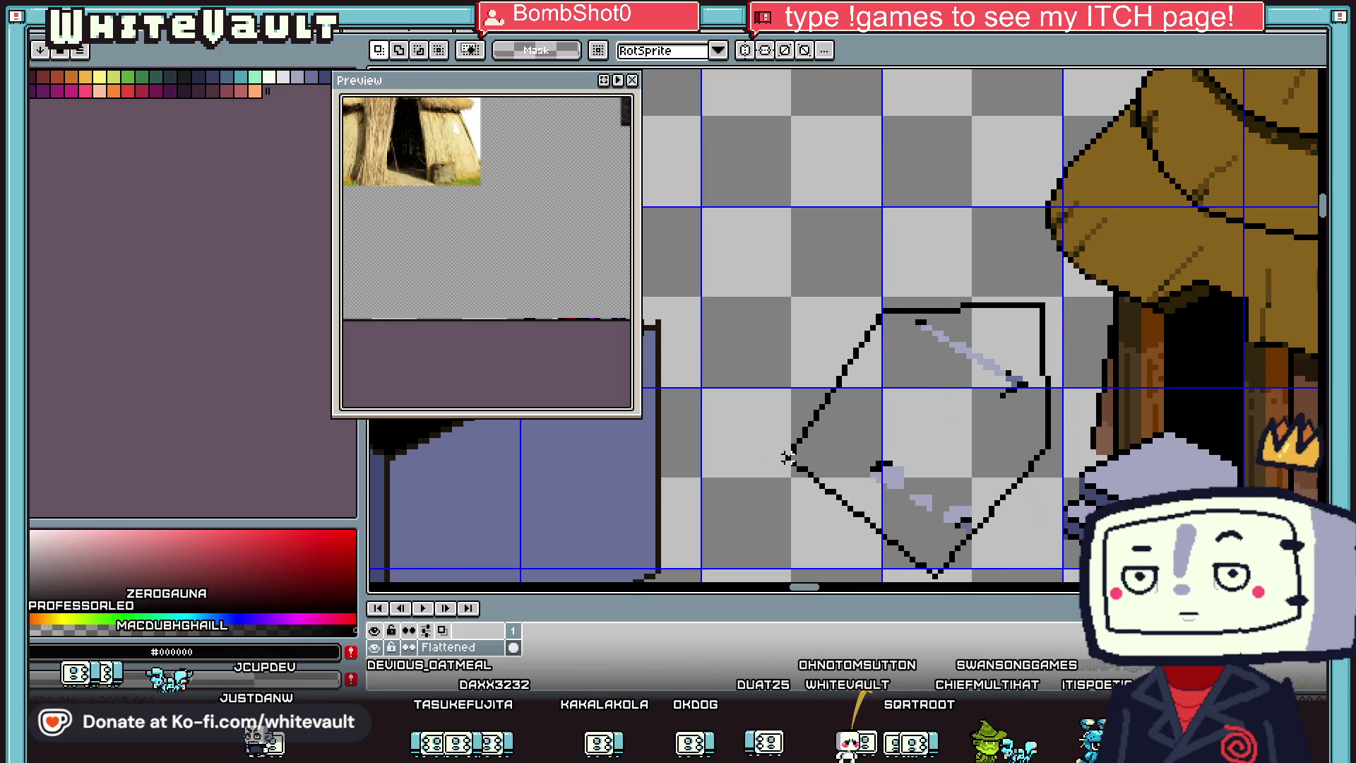
key(Delete)
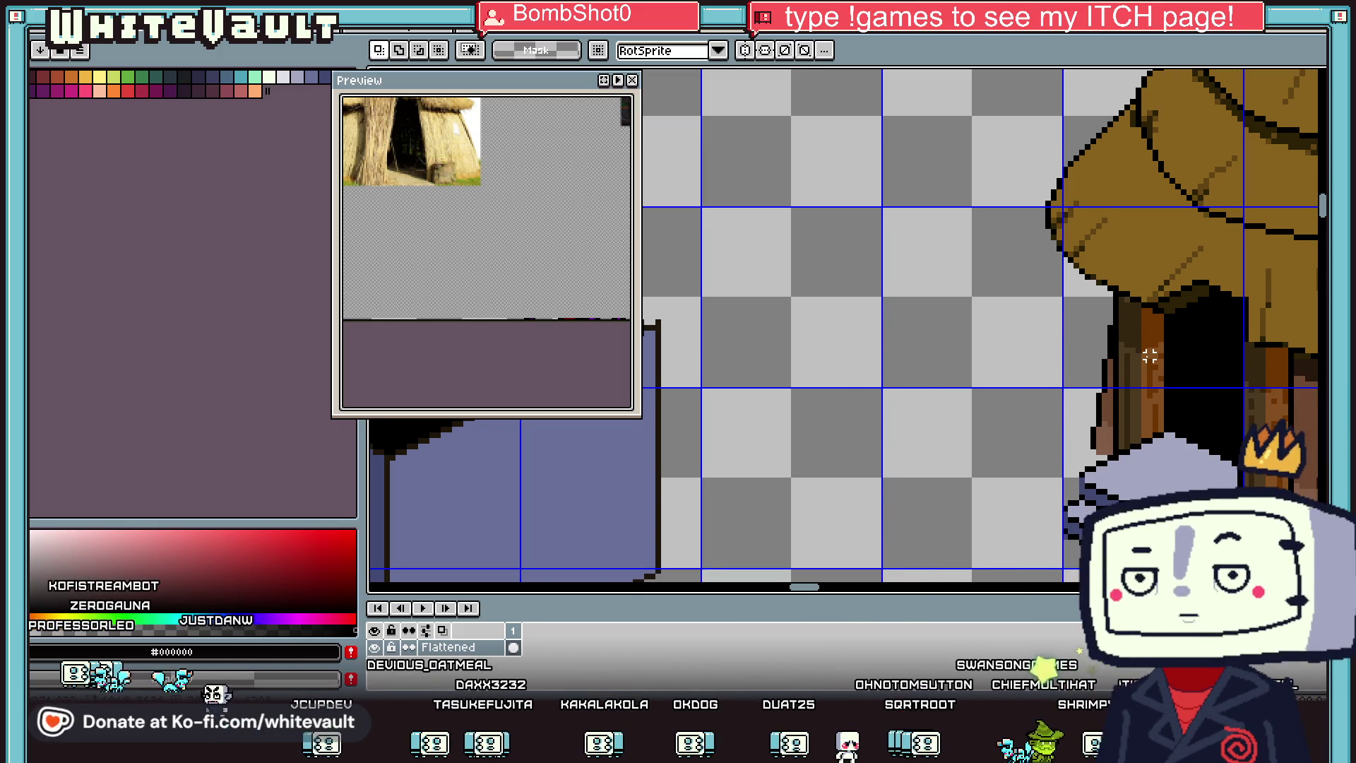
scroll(1151, 357, down, 2)
scroll(1211, 360, up, 2)
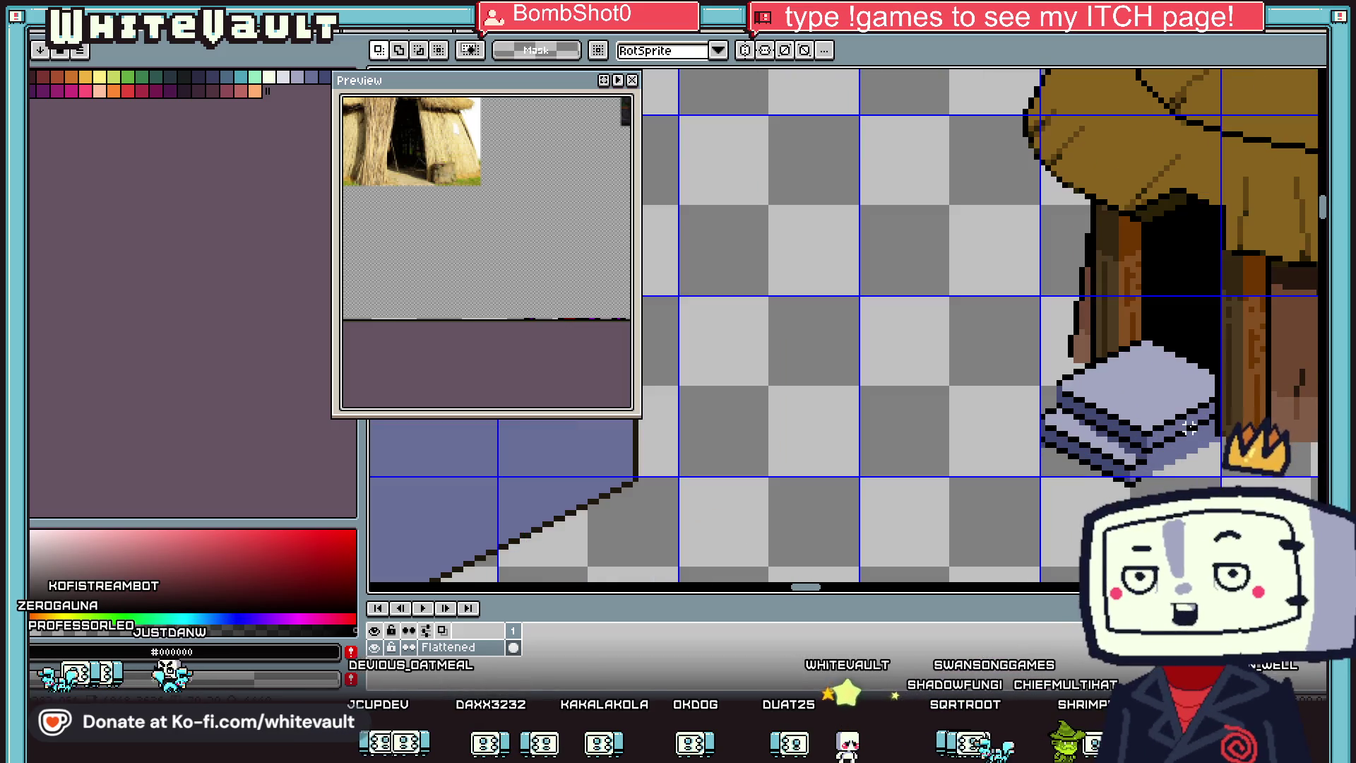
mouse_move(1236, 81)
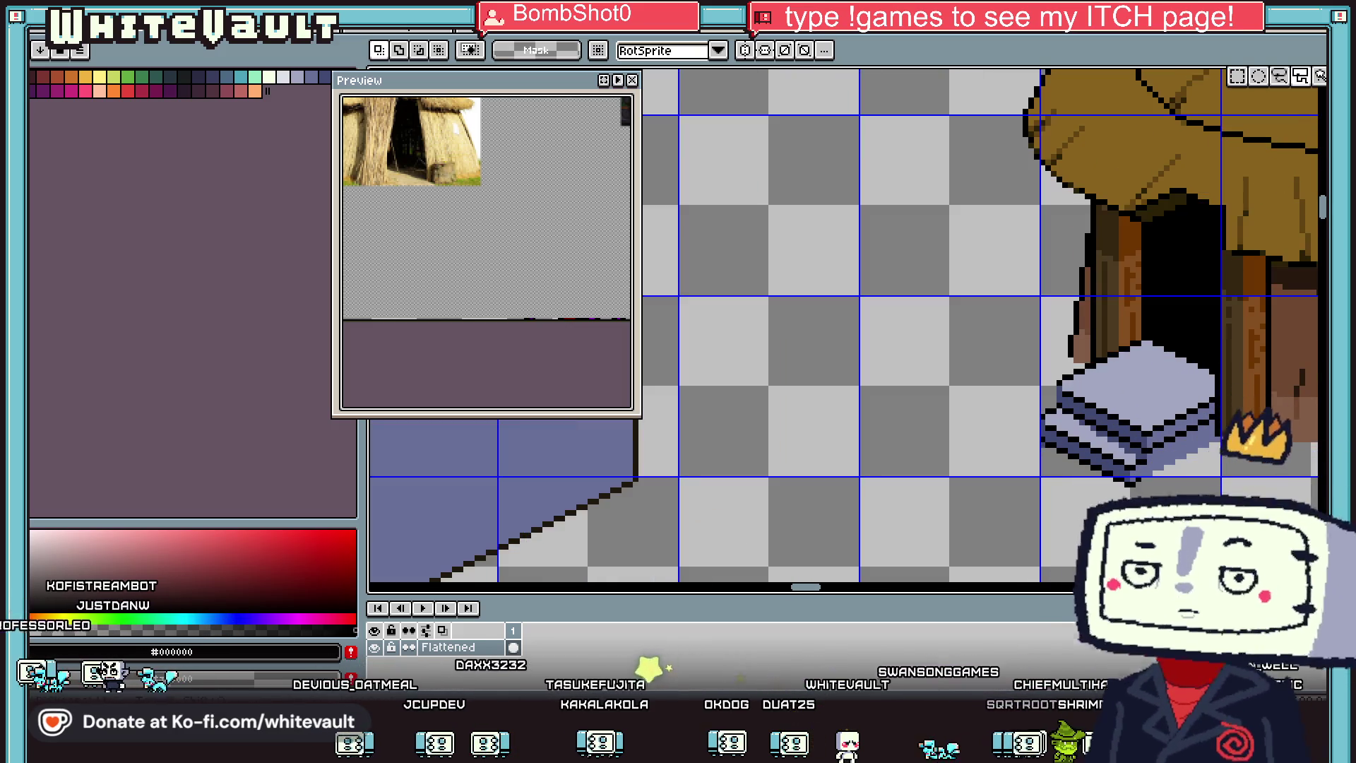
scroll(1074, 346, up, 2)
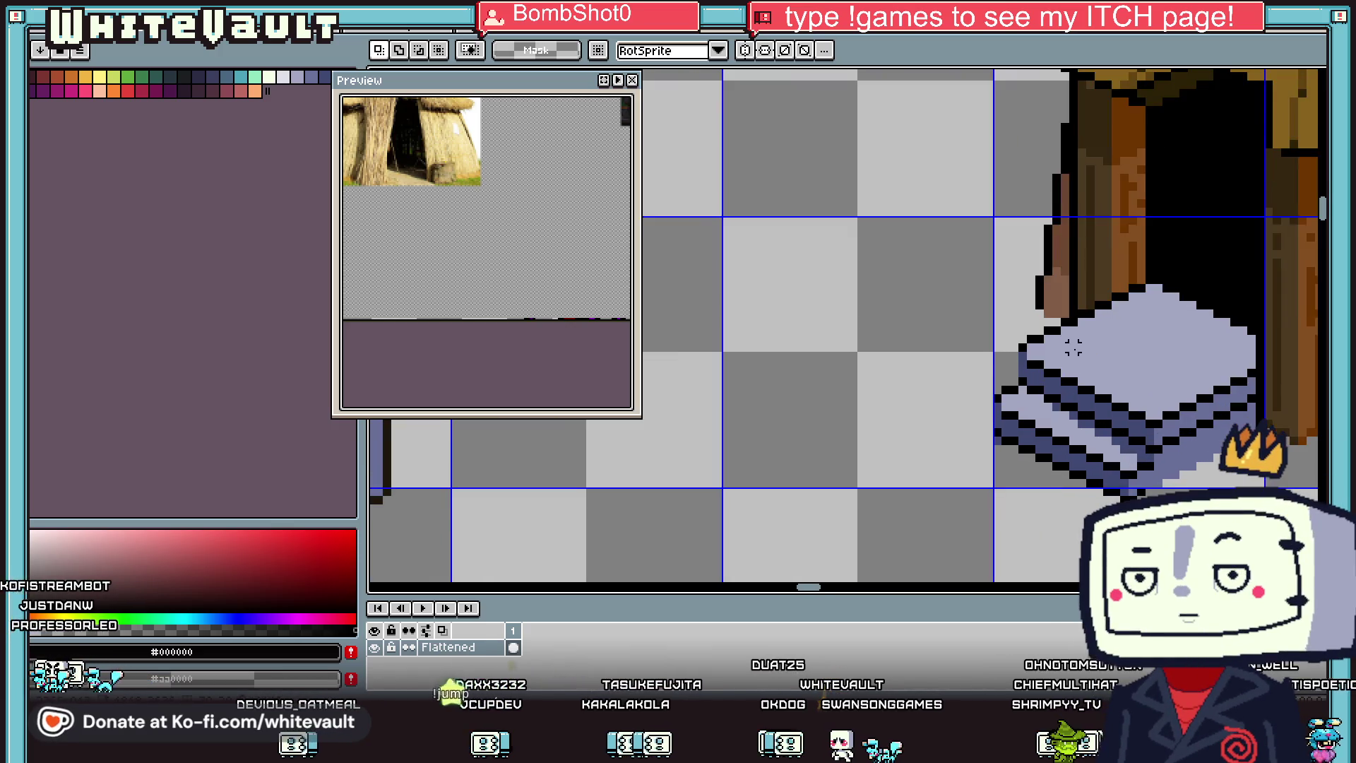
mouse_move(1081, 329)
mouse_down()
mouse_move(968, 454)
mouse_move(1173, 452)
mouse_move(1191, 439)
mouse_up()
key(Right)
key(Right)
key(Right)
key(Up)
key(Up)
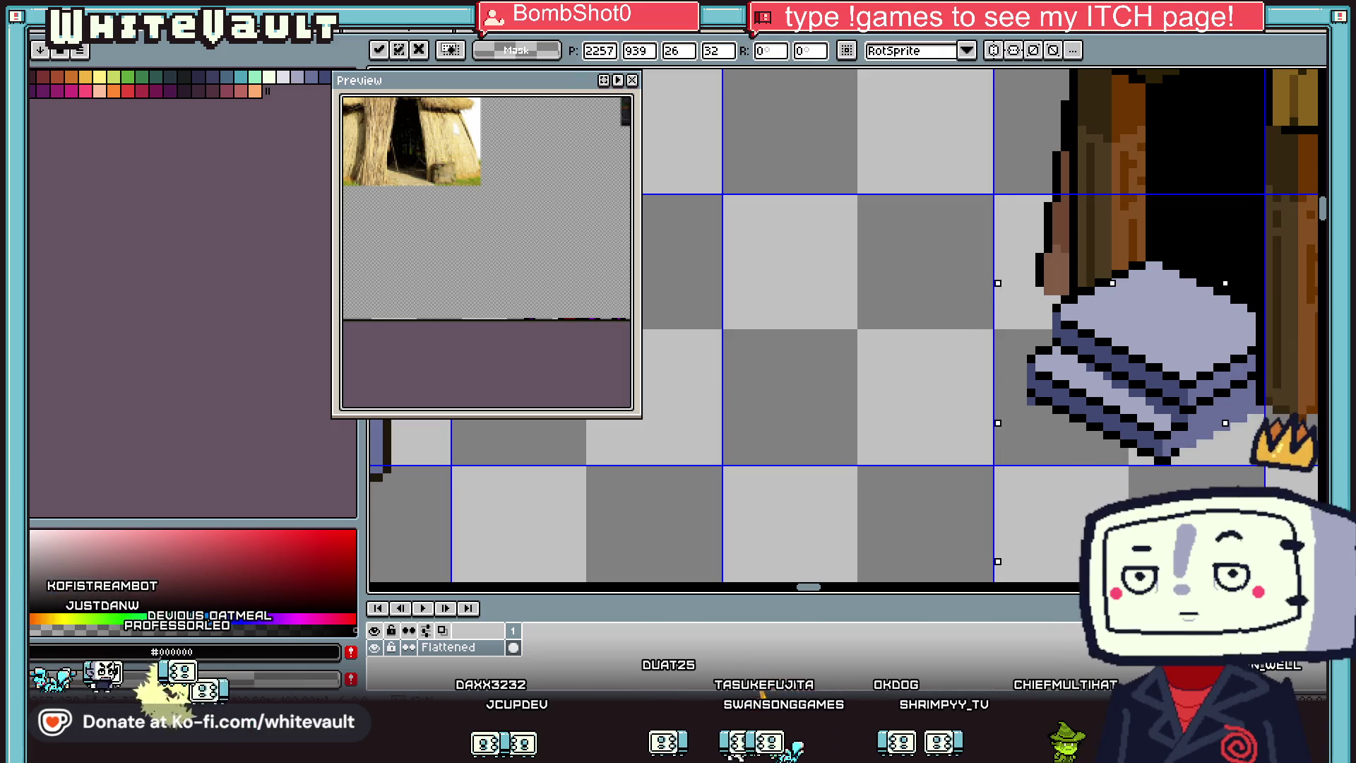
key(Return)
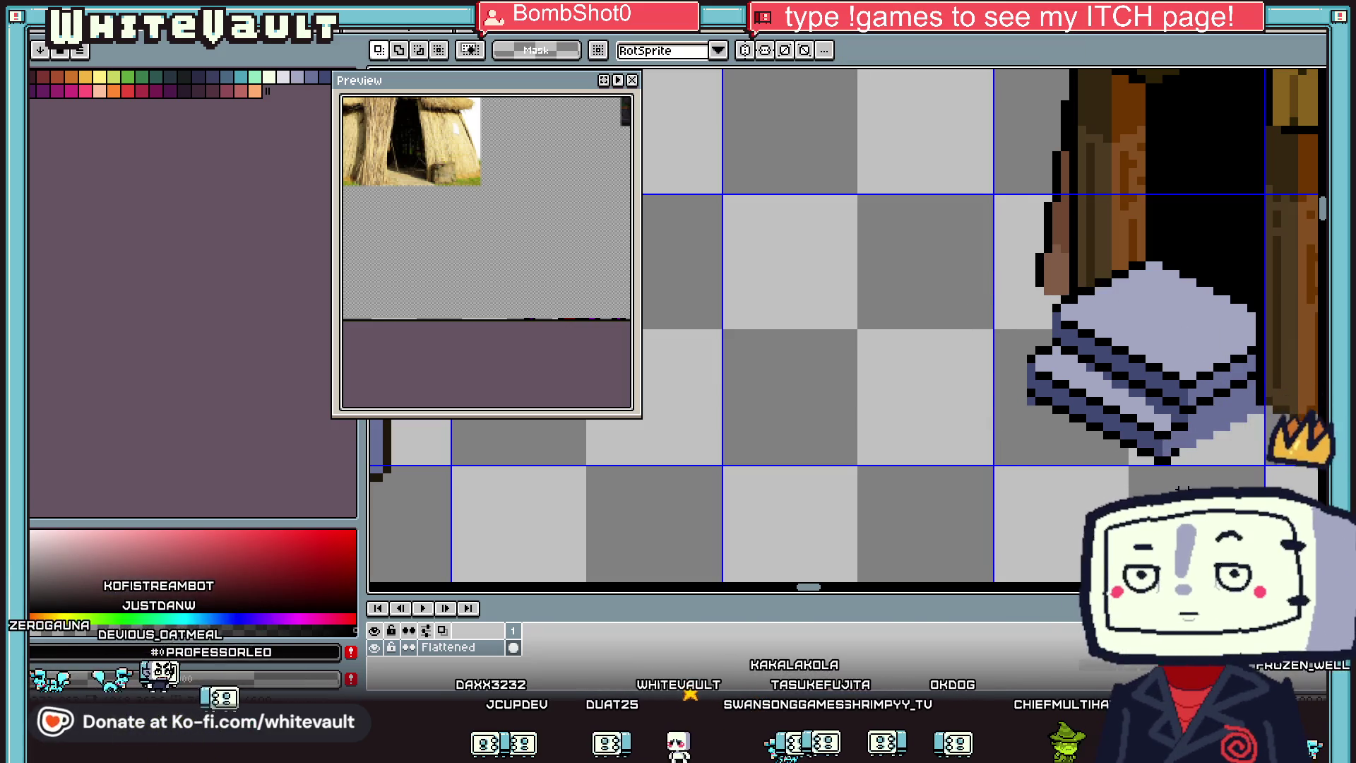
Step: Sample the slab's dark blue and recolour its diagonal black outline dark blue
scroll(1044, 413, up, 1)
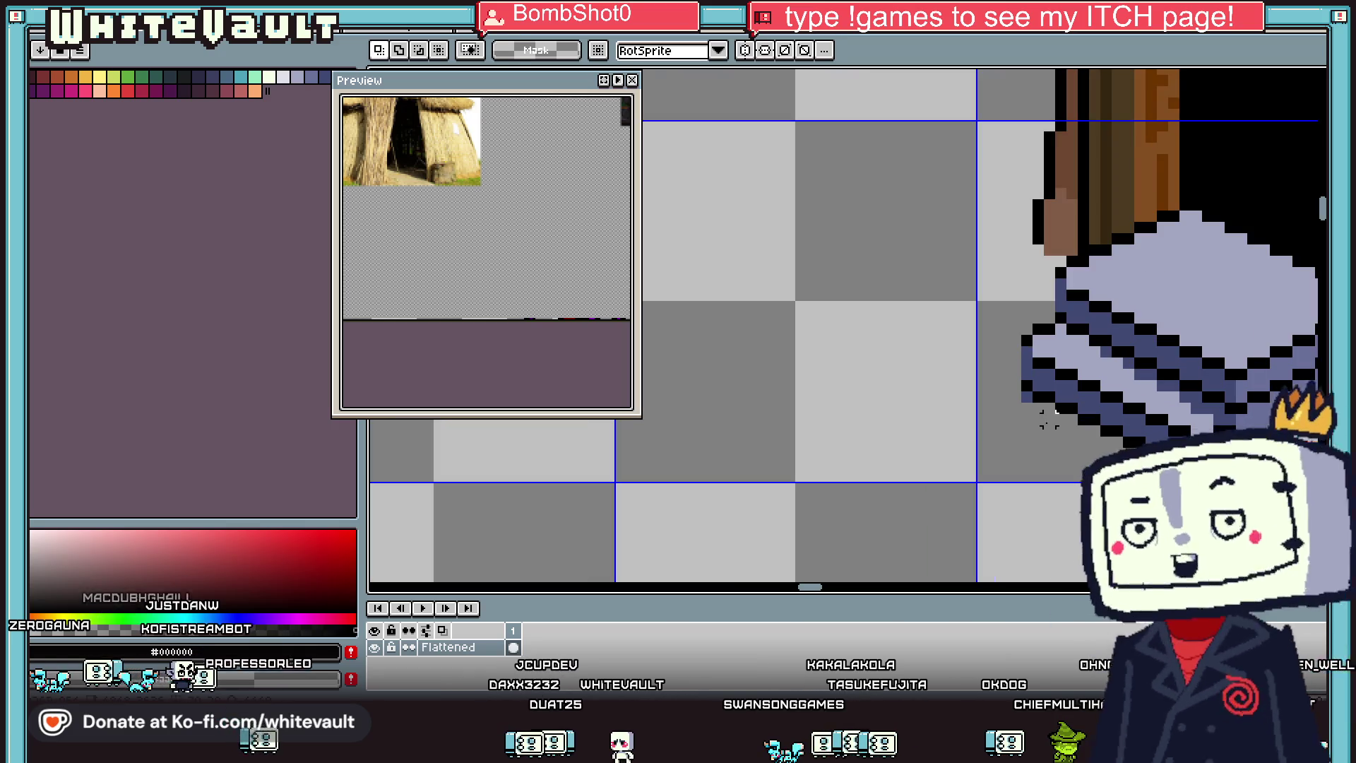
key(b)
key(i)
scroll(1063, 437, down, 3)
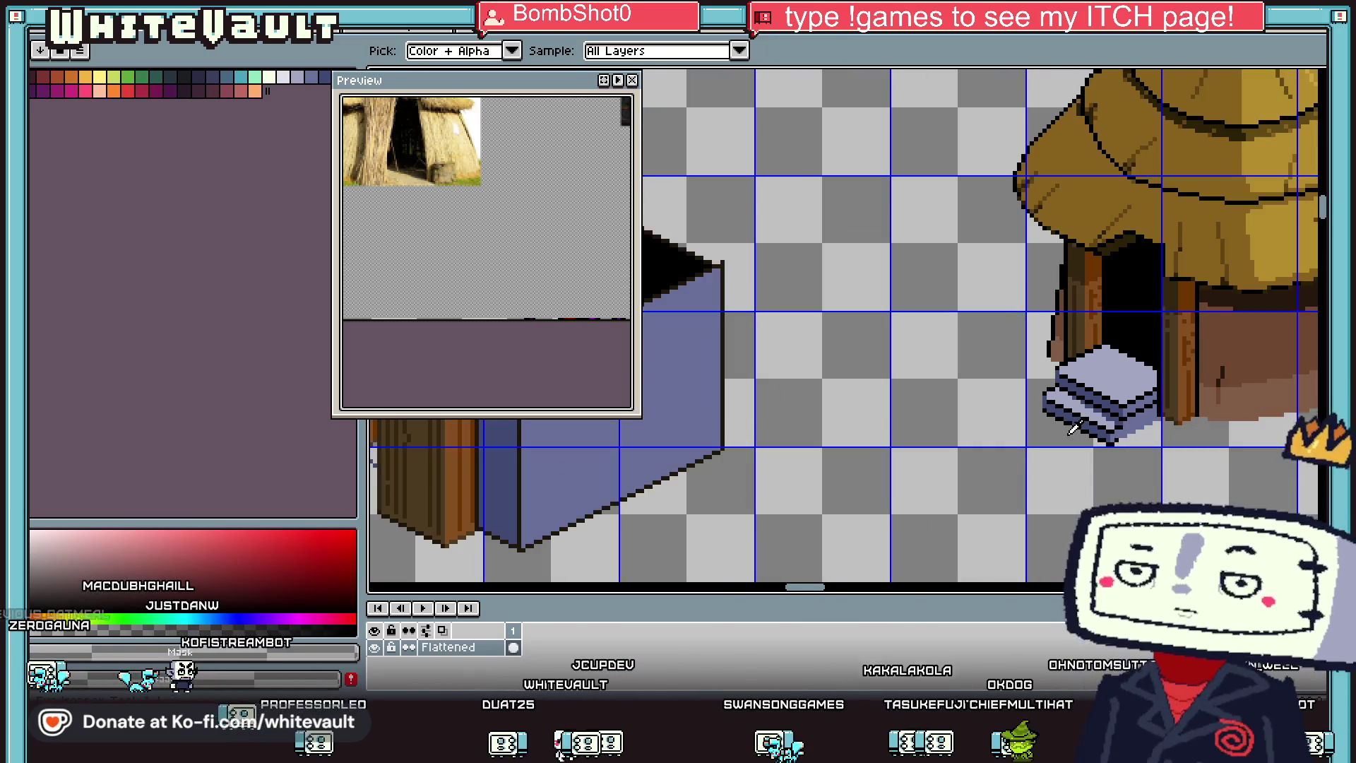
scroll(1068, 439, up, 3)
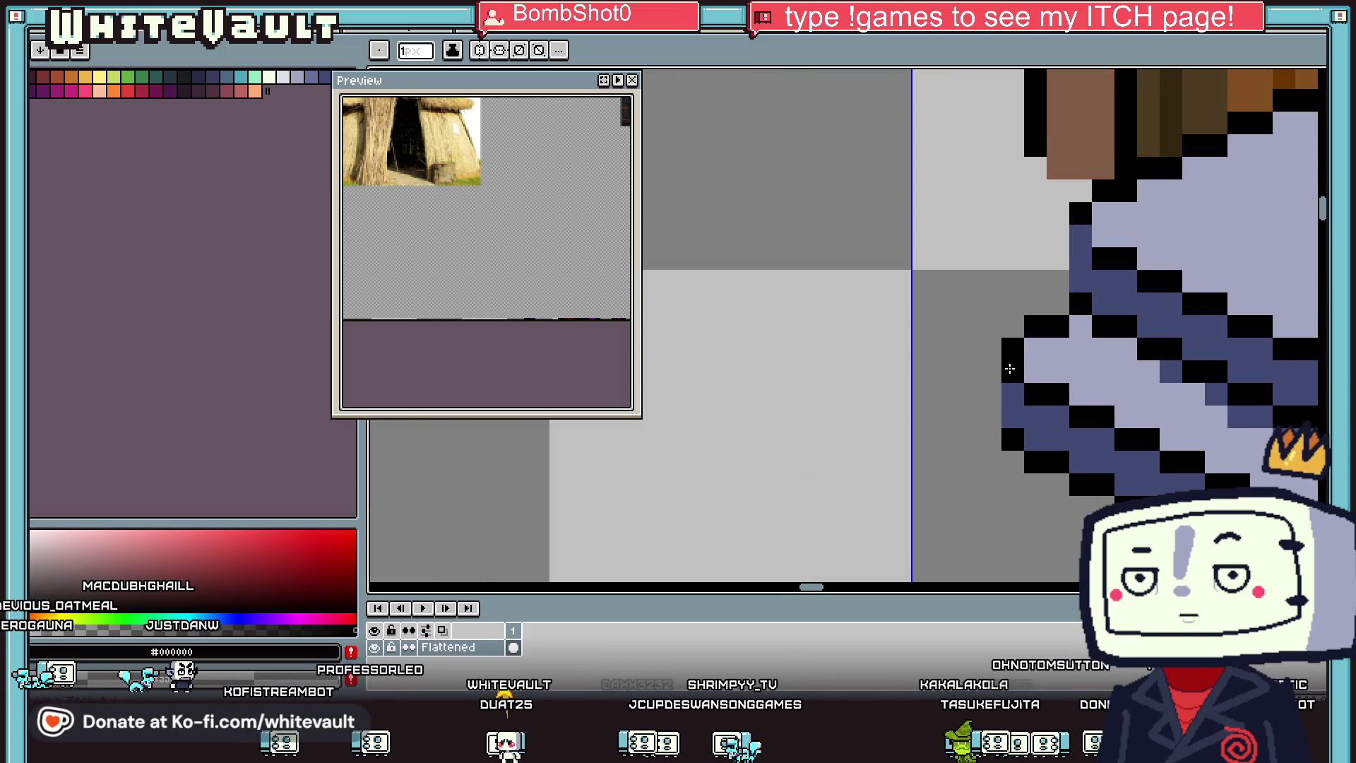
scroll(1041, 363, down, 3)
scroll(1102, 381, up, 5)
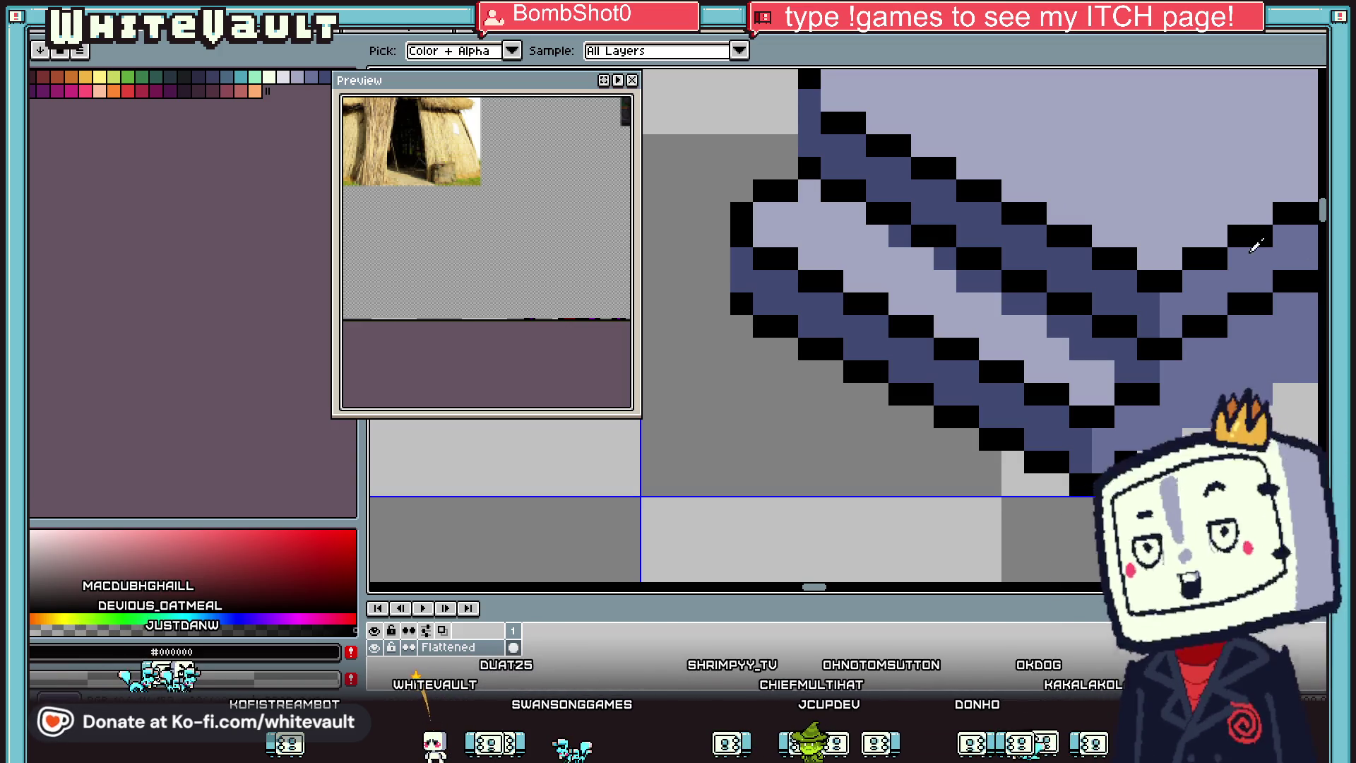
scroll(1229, 286, down, 2)
scroll(1201, 297, up, 3)
click(1077, 323)
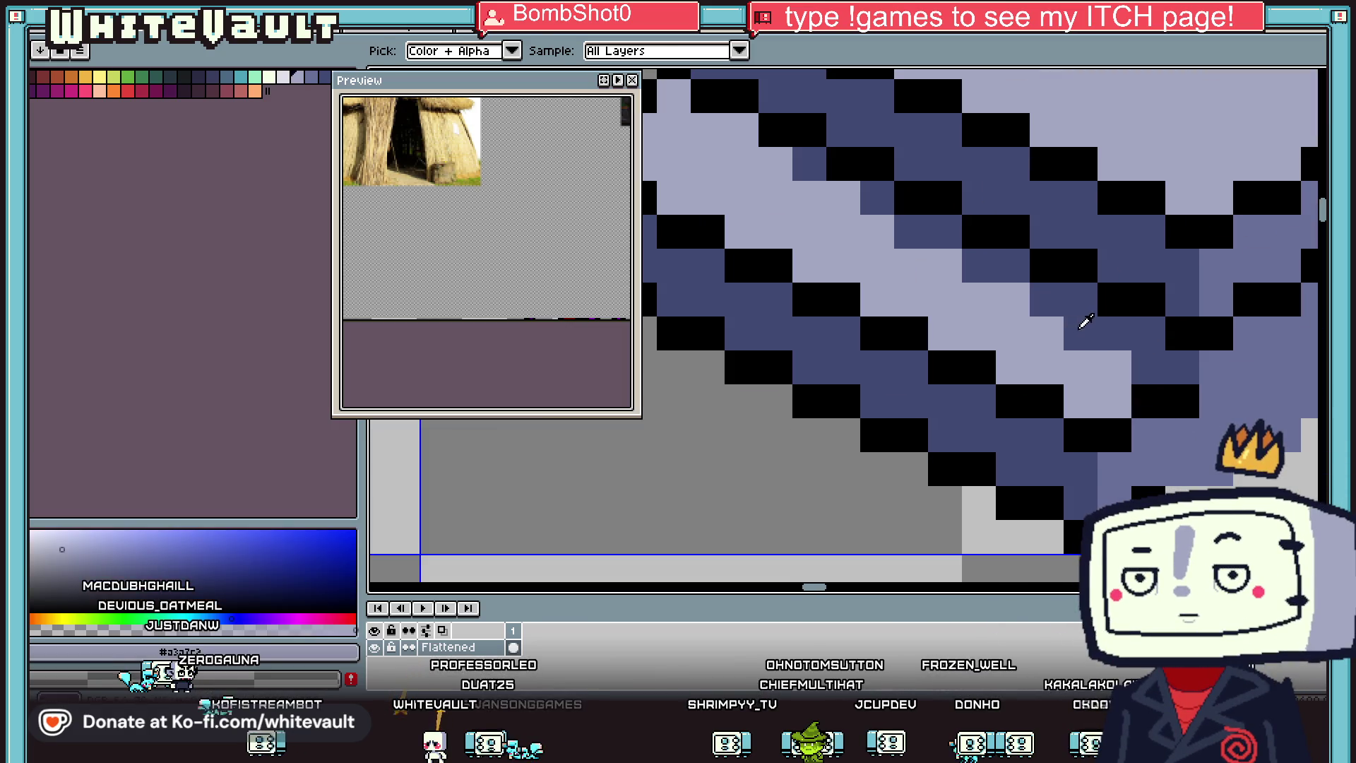
scroll(1184, 326, down, 2)
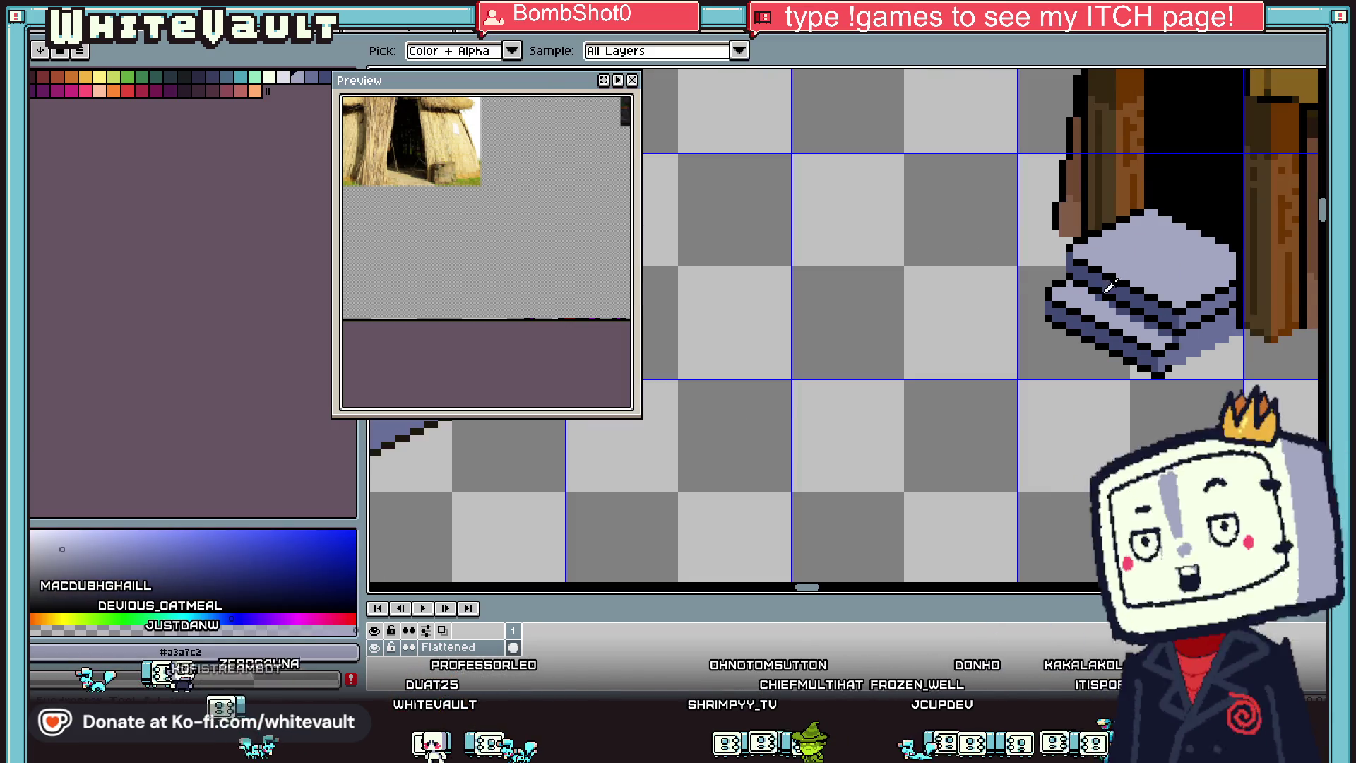
scroll(1184, 325, up, 3)
alt+click(1105, 293)
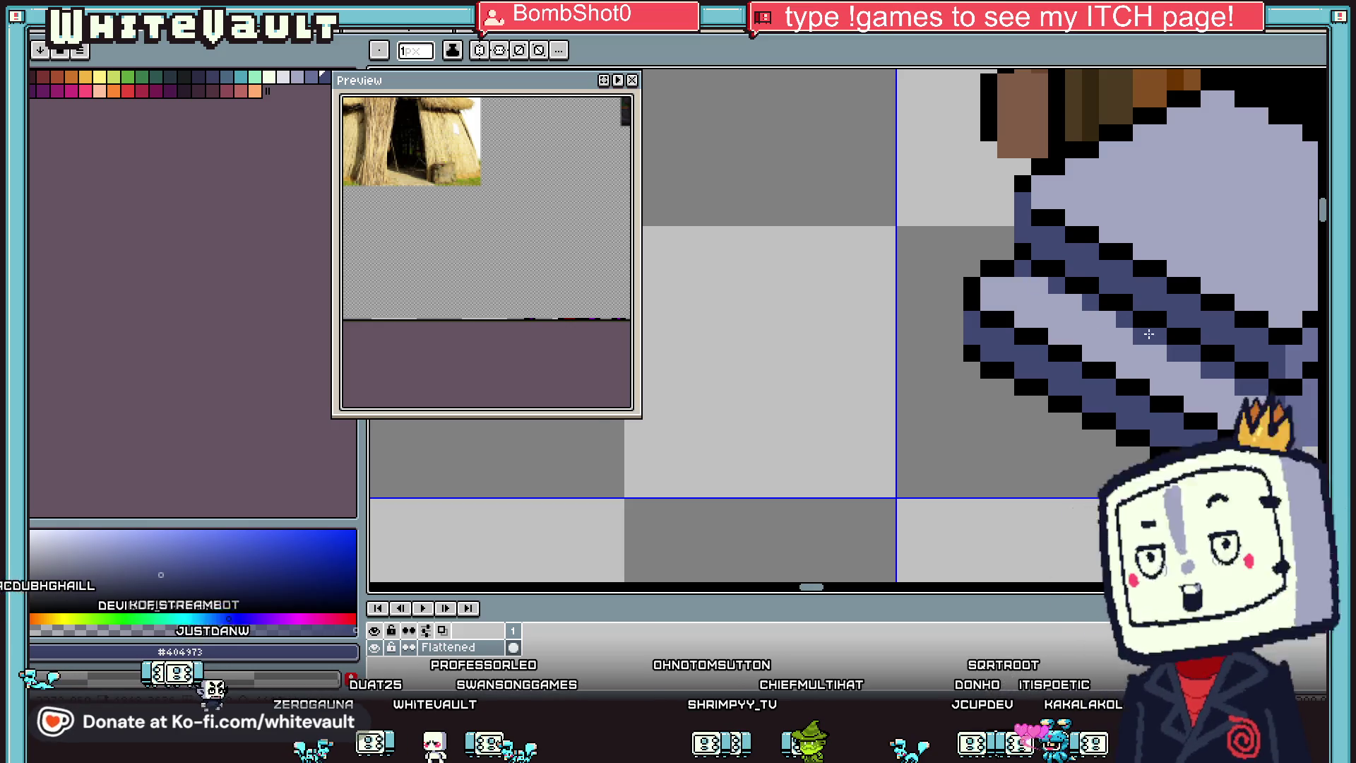
scroll(1121, 333, down, 2)
alt+click(1121, 333)
scroll(1121, 333, up, 3)
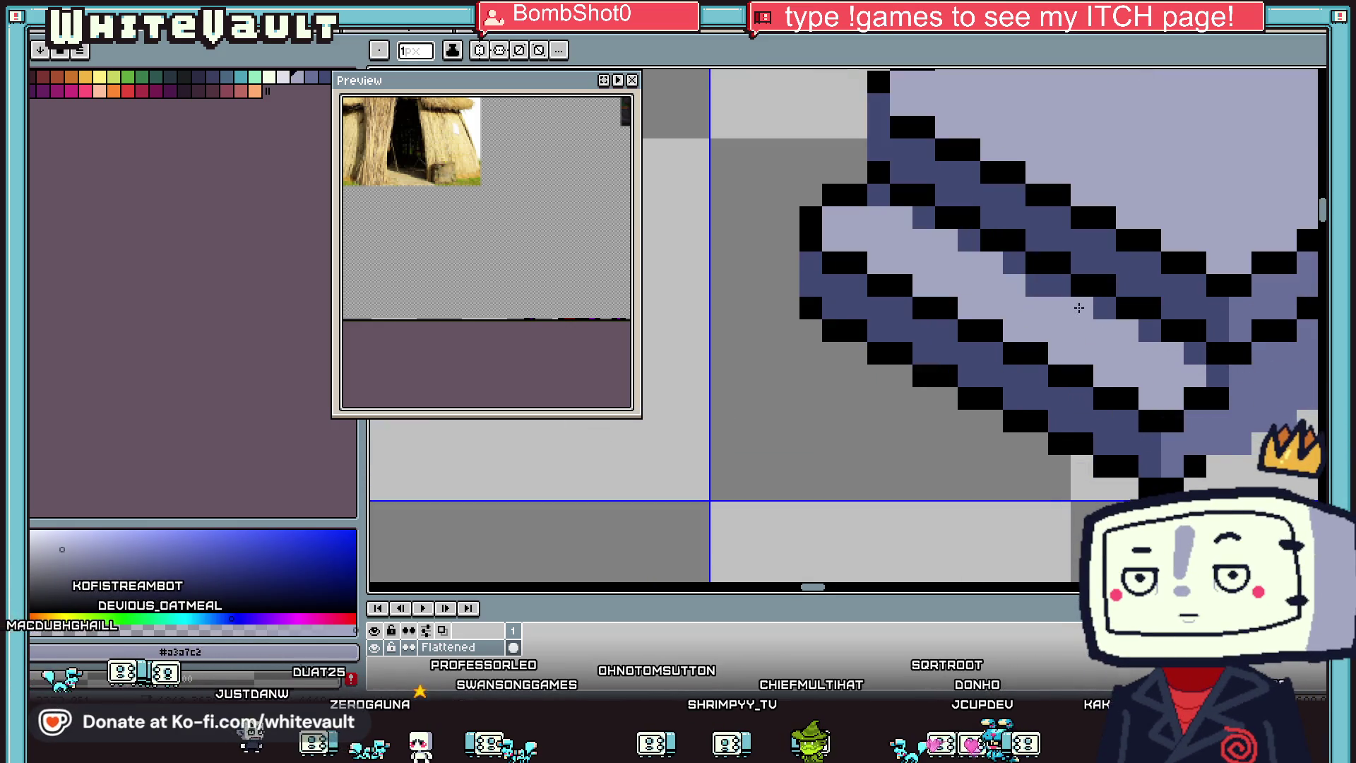
scroll(1156, 327, down, 3)
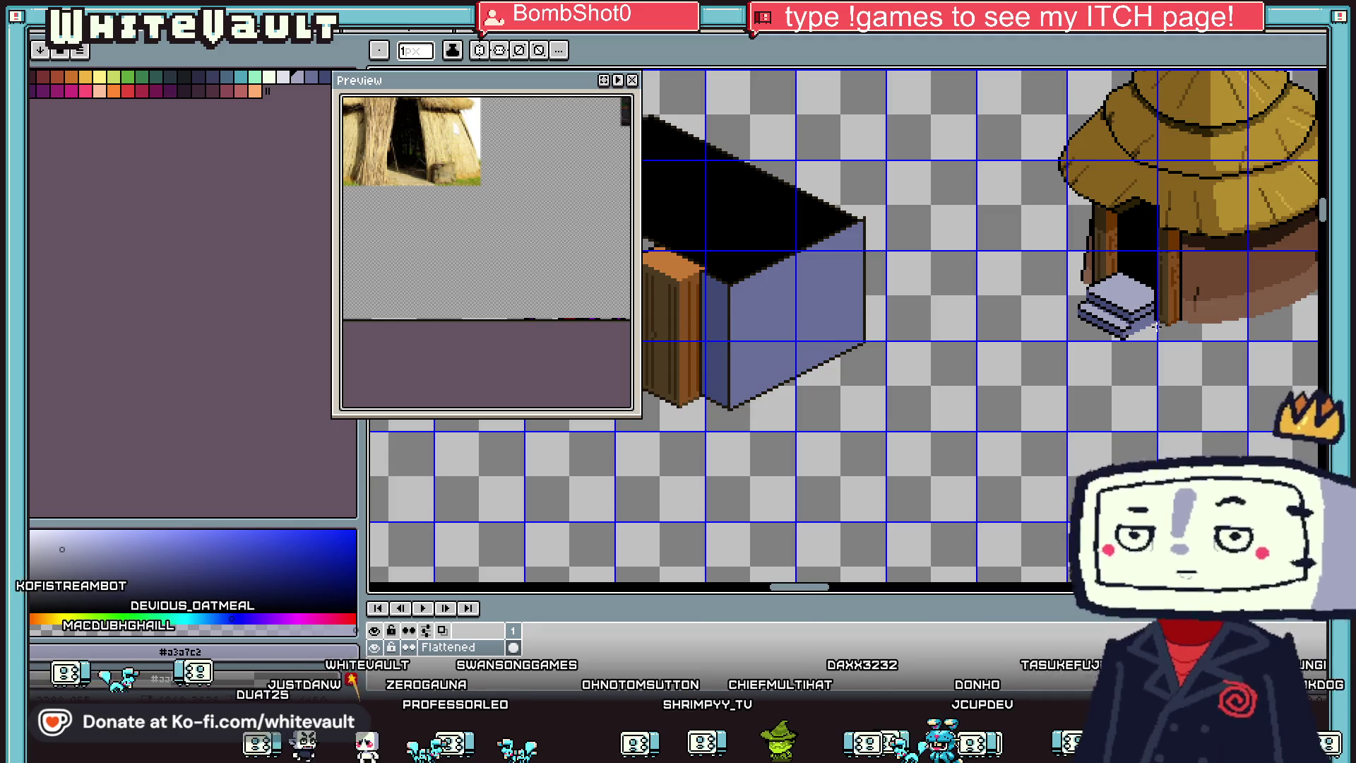
key(alt)
scroll(1131, 336, up, 4)
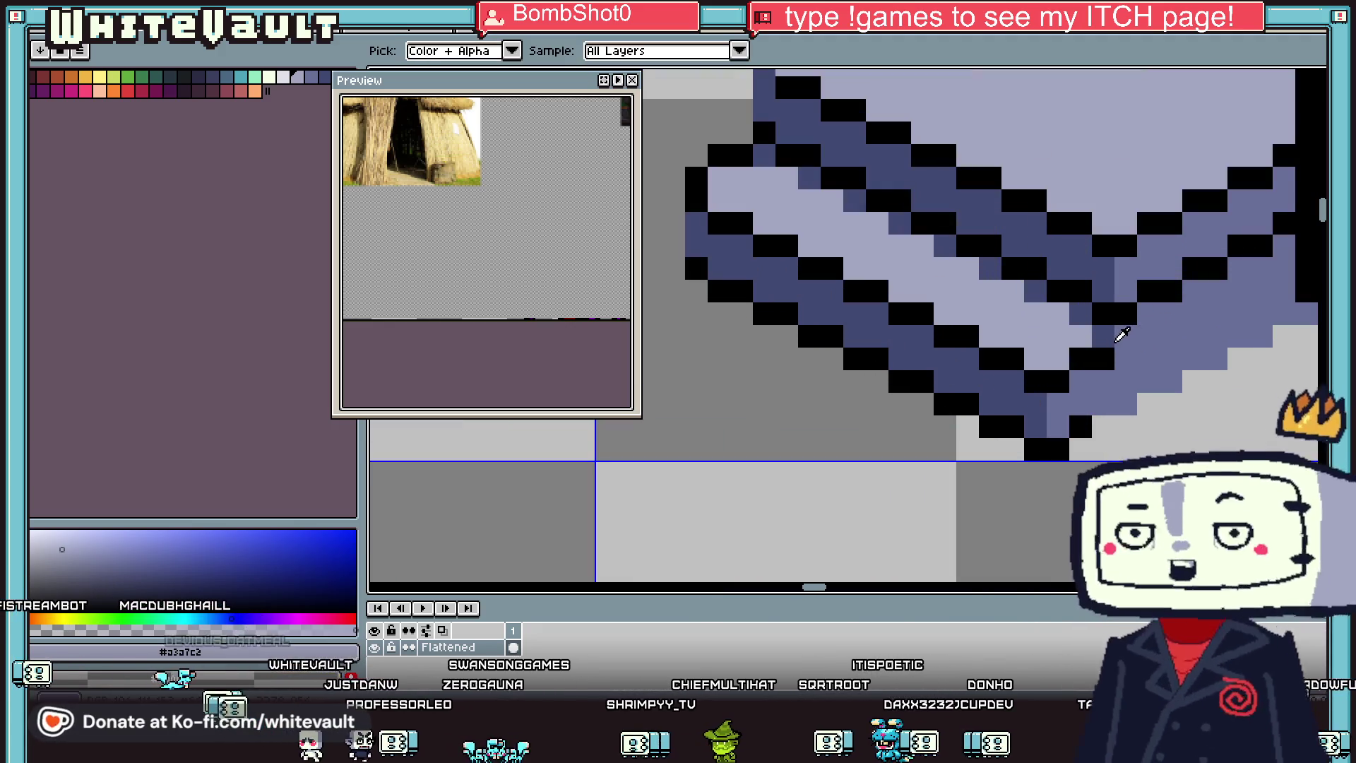
alt+click(1105, 329)
click(1148, 291)
drag(1153, 297, 1289, 222)
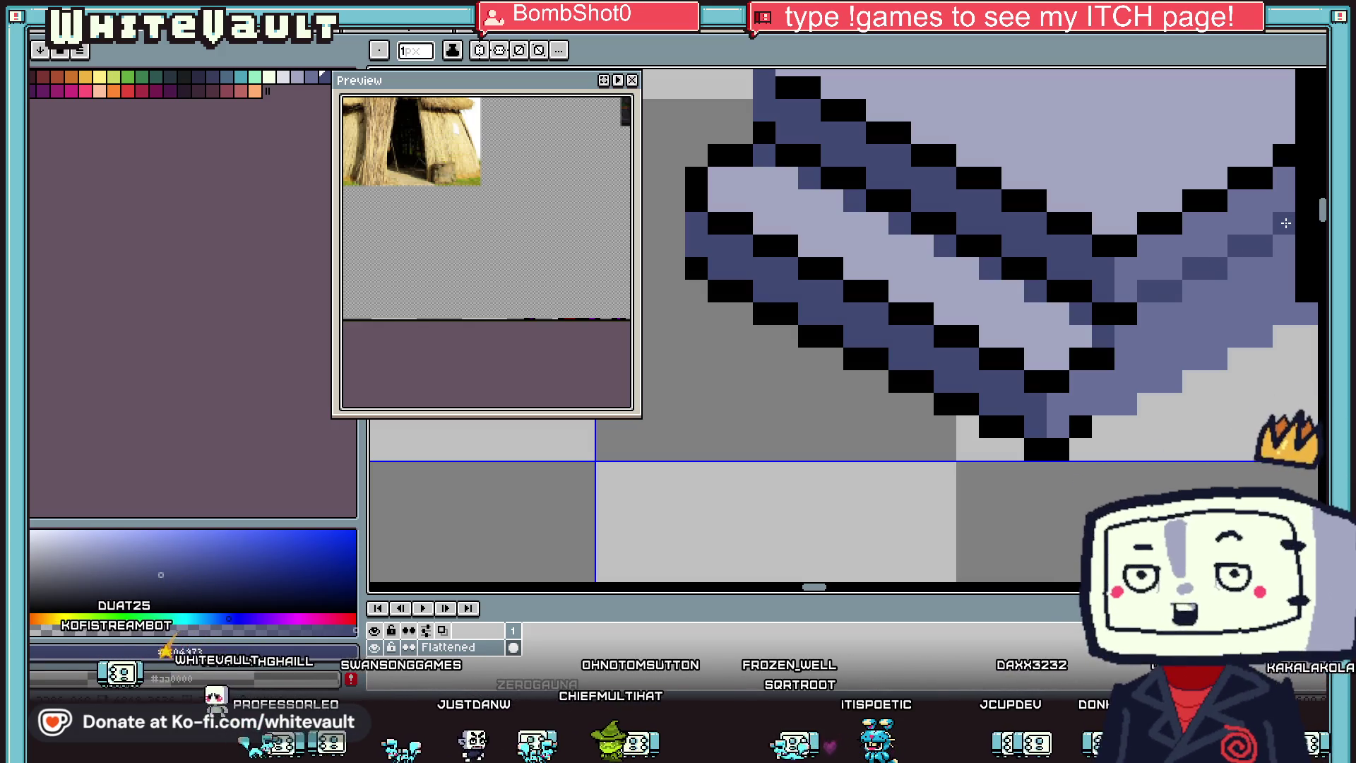
Step: Sample black from the outline and draw a stepped black edge along the slab
key(alt)
scroll(1292, 215, down, 3)
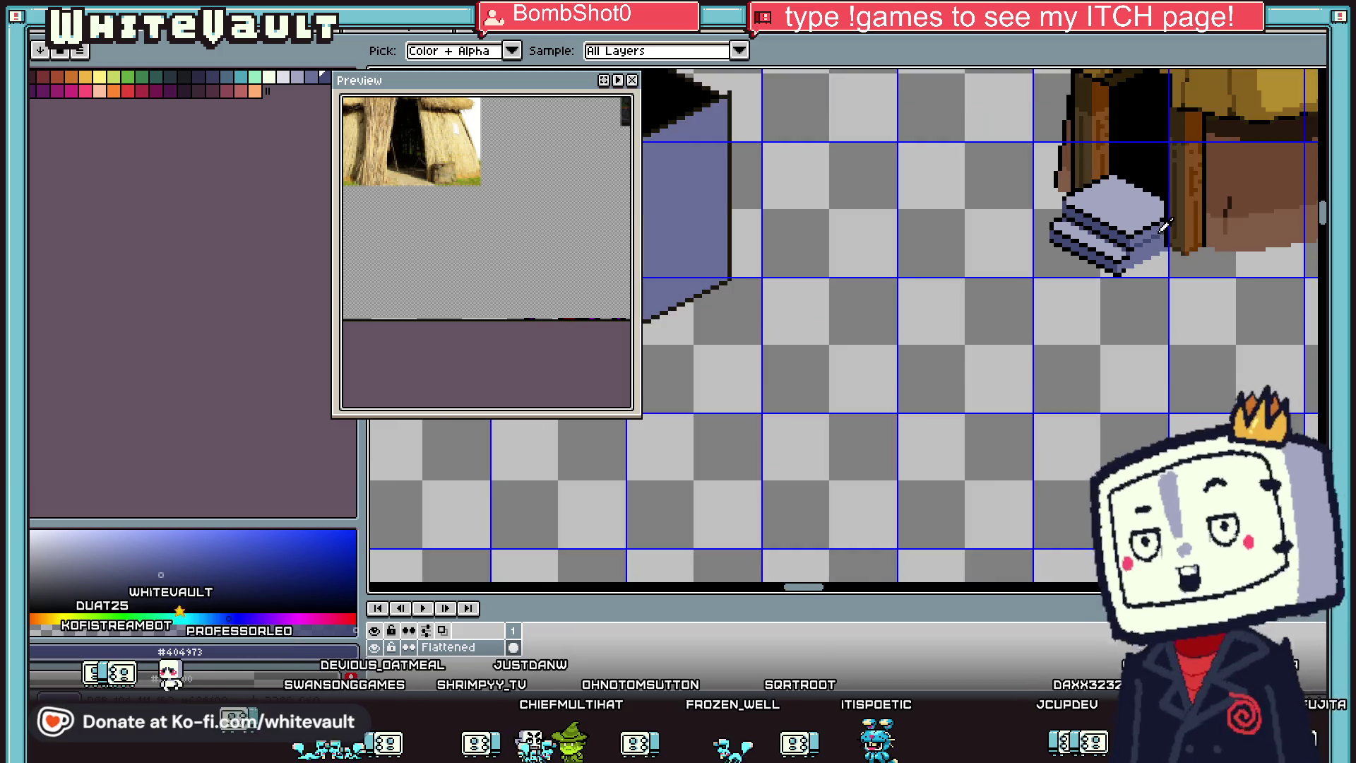
scroll(1113, 296, up, 4)
key(alt)
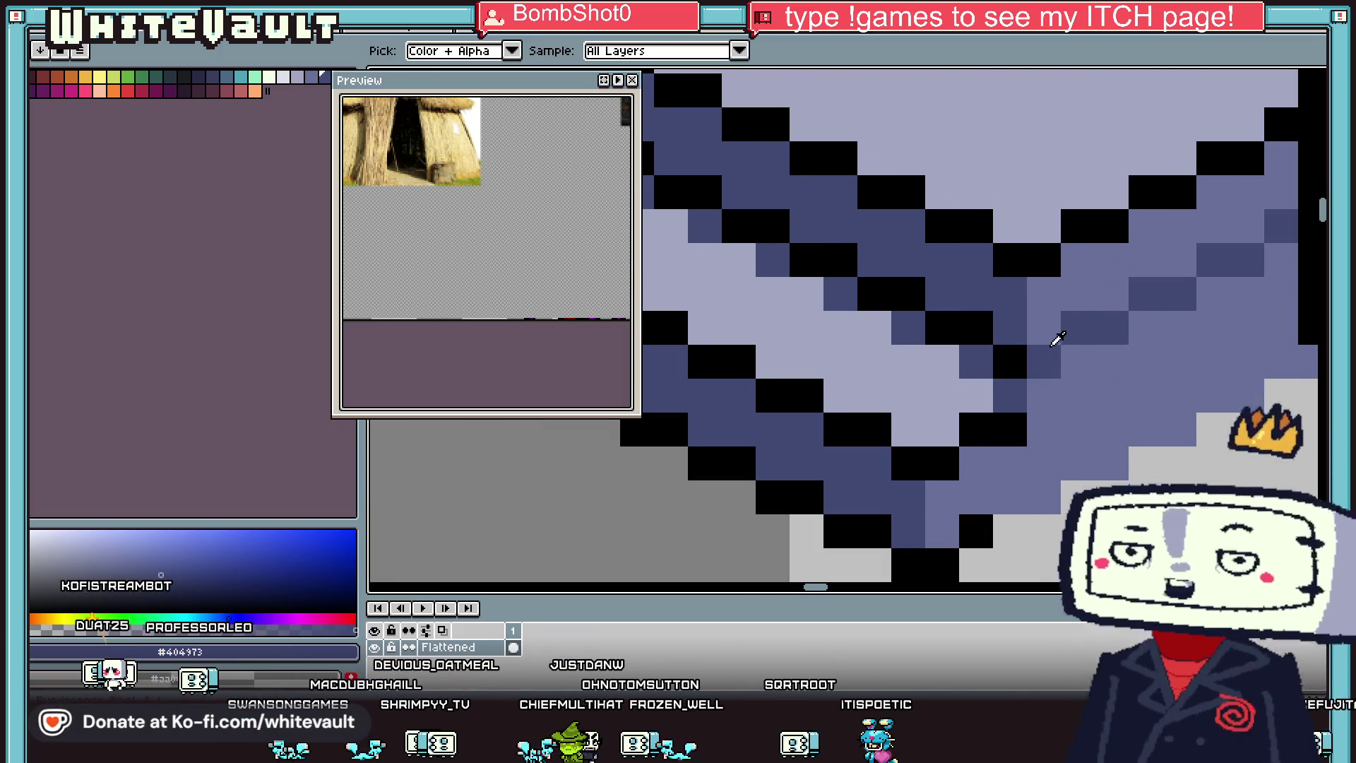
scroll(1058, 347, down, 3)
scroll(1038, 367, up, 2)
alt+click(1033, 372)
scroll(1038, 367, up, 2)
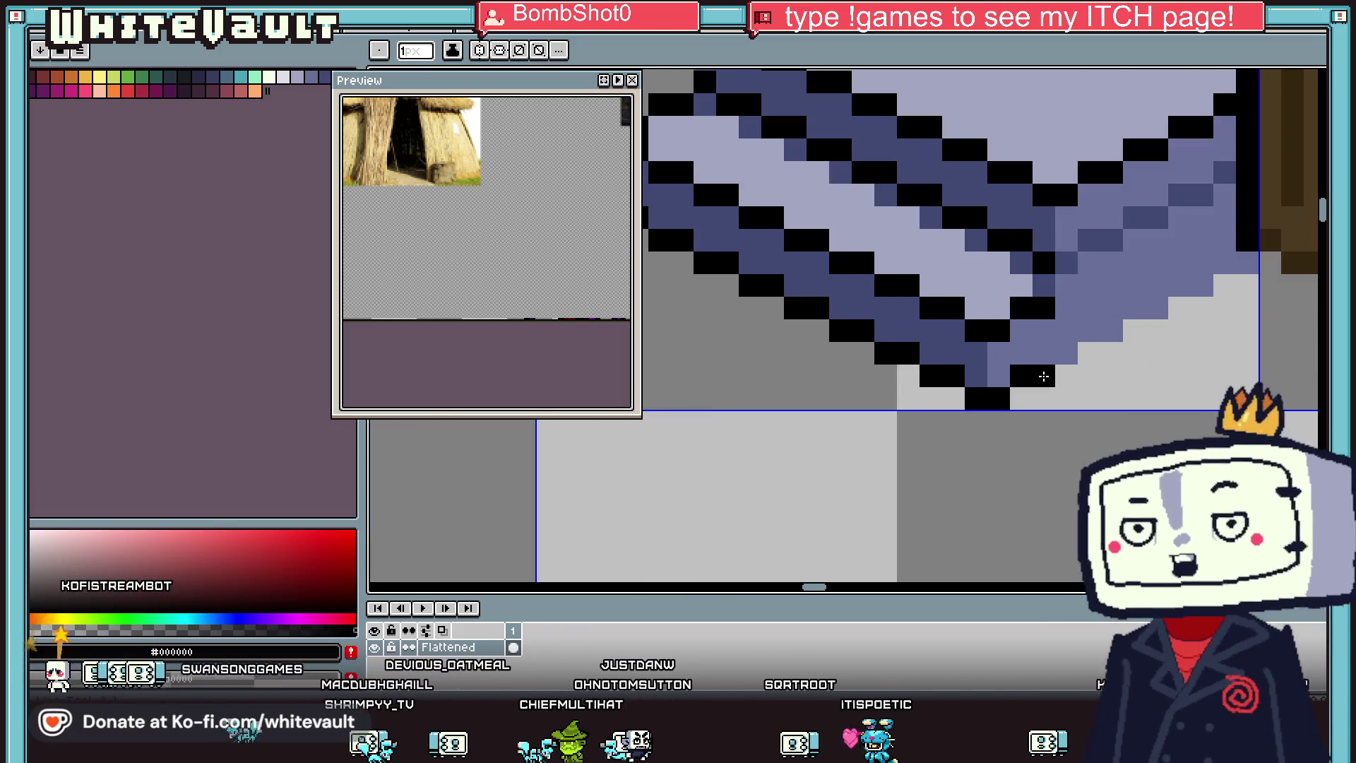
drag(1116, 327, 1269, 264)
key(alt)
scroll(1254, 289, down, 2)
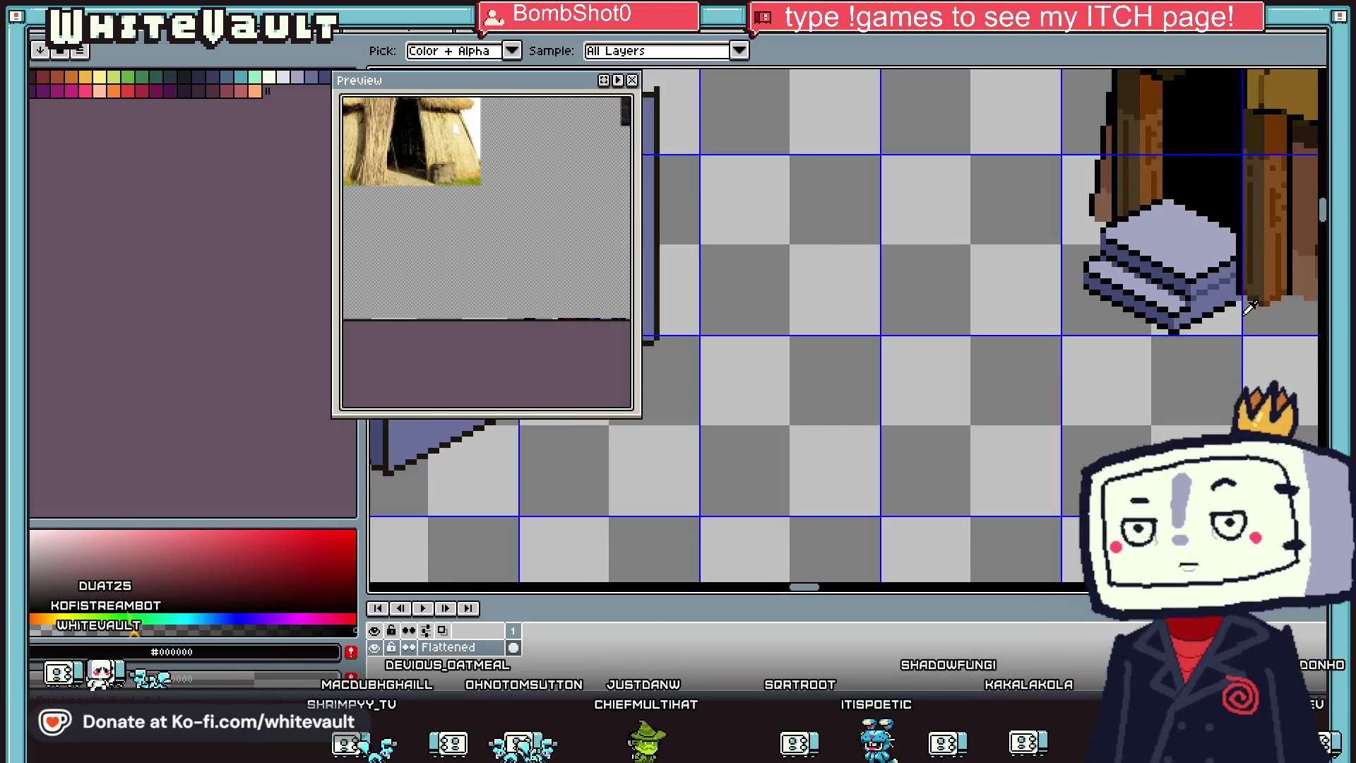
scroll(1254, 290, up, 2)
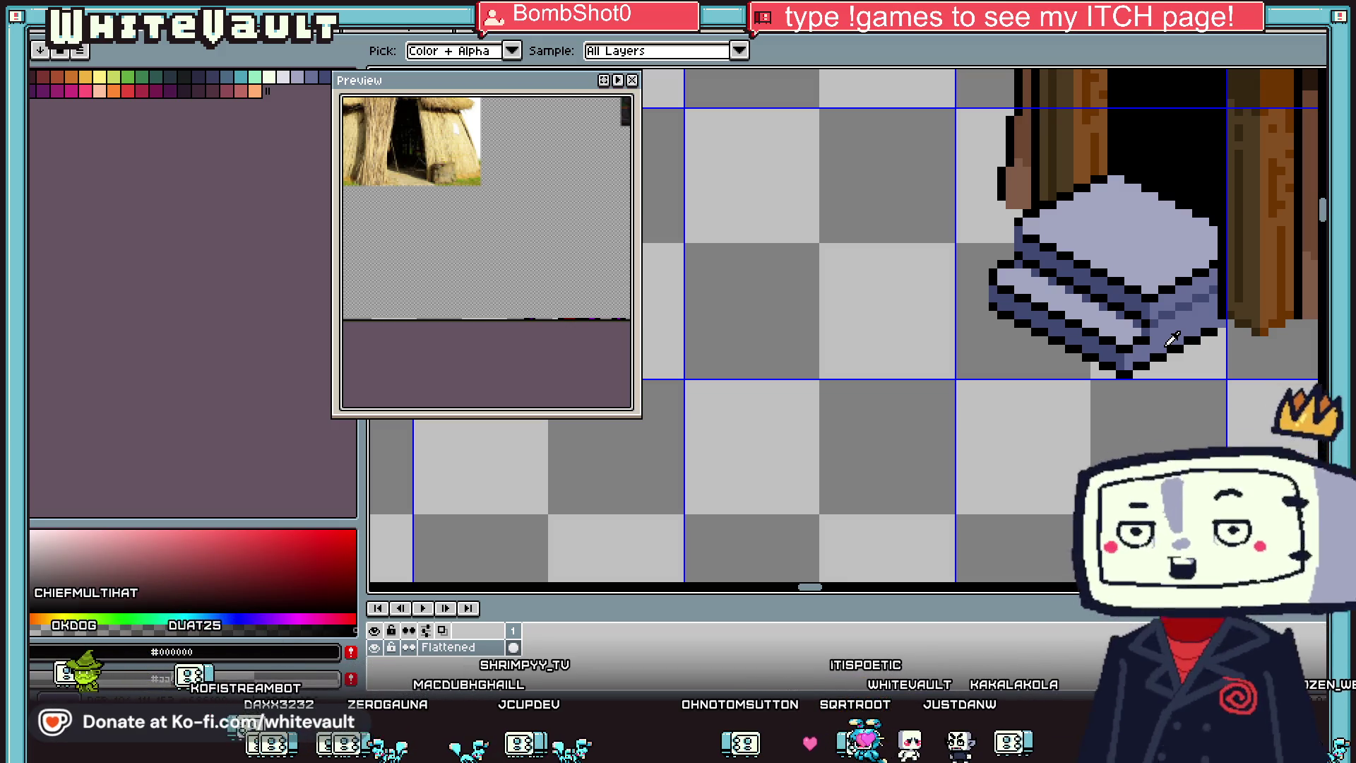
scroll(1183, 292, down, 2)
scroll(1186, 293, down, 1)
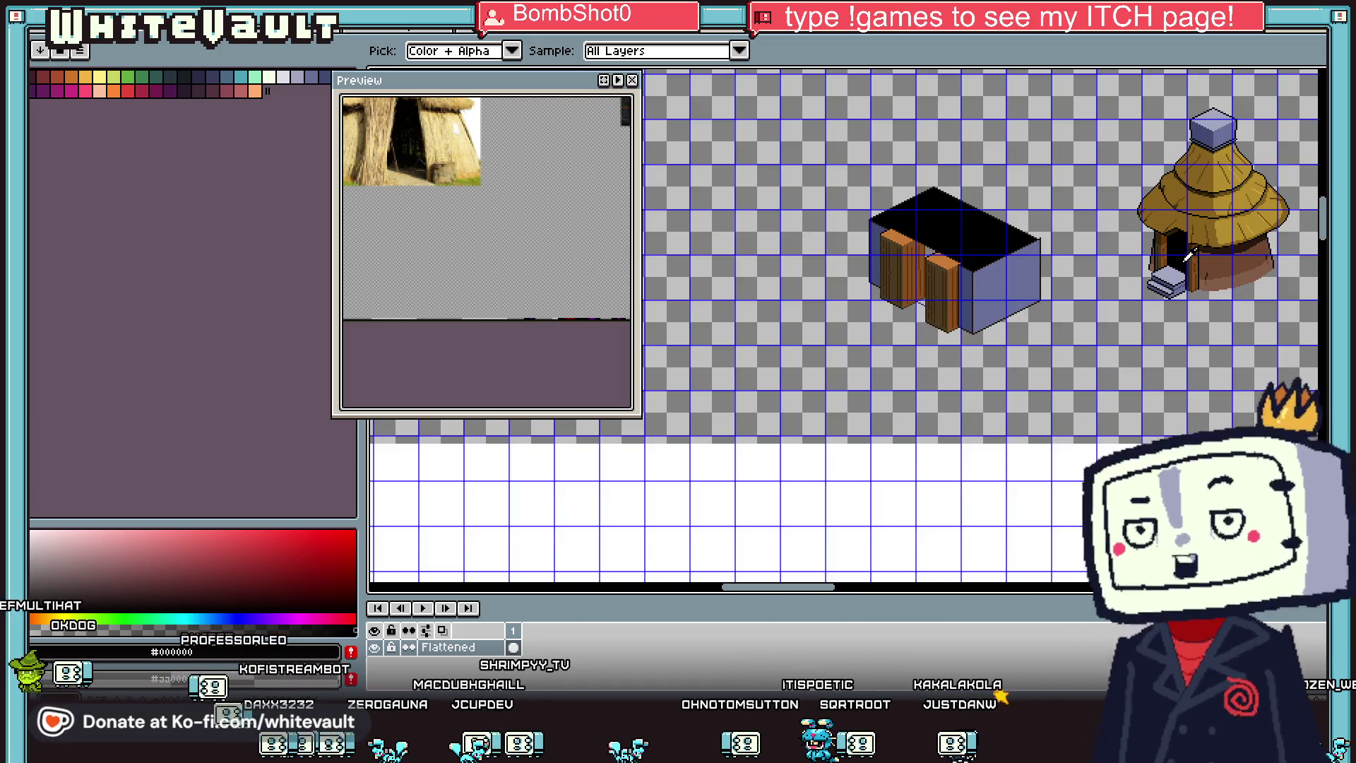
scroll(1188, 256, up, 1)
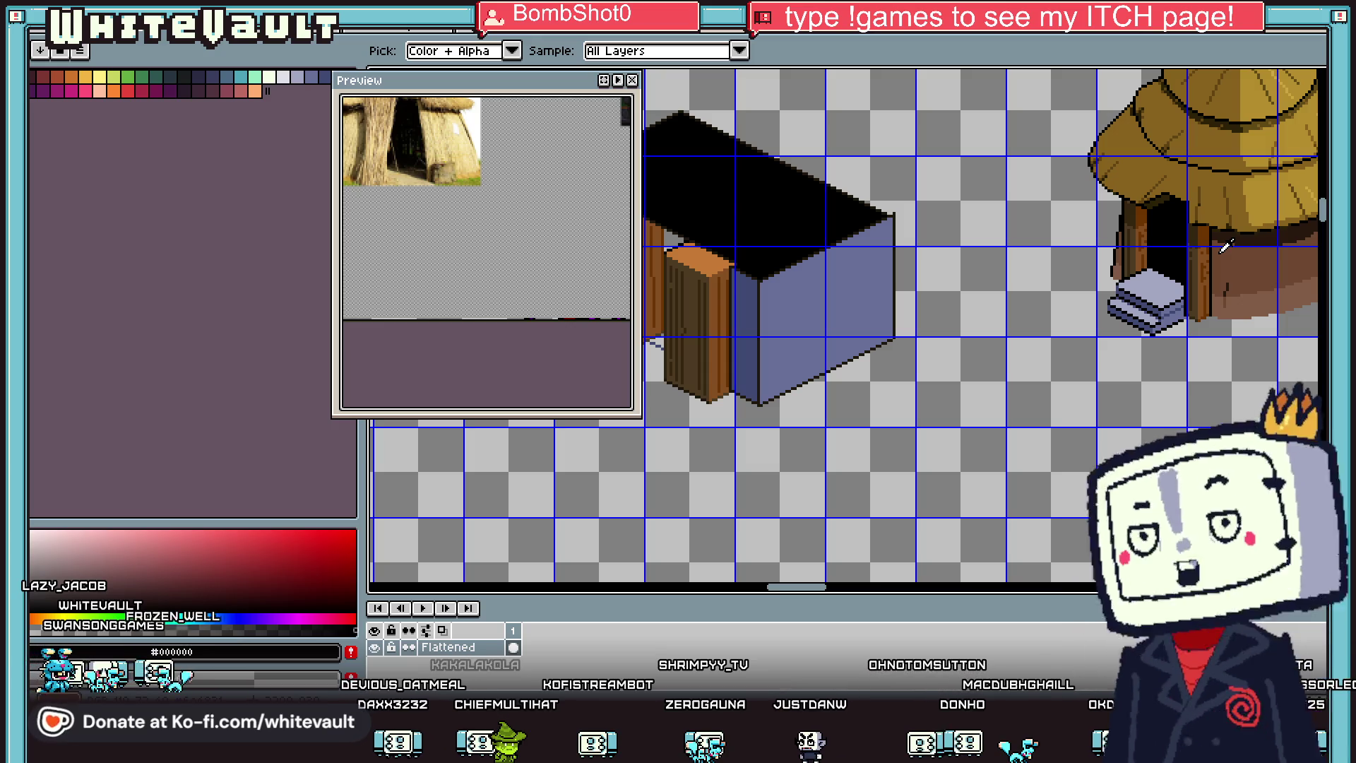
scroll(1130, 240, down, 3)
Step: Zoom into the right wall and draw a dark vertical line near its edge
scroll(1169, 331, up, 4)
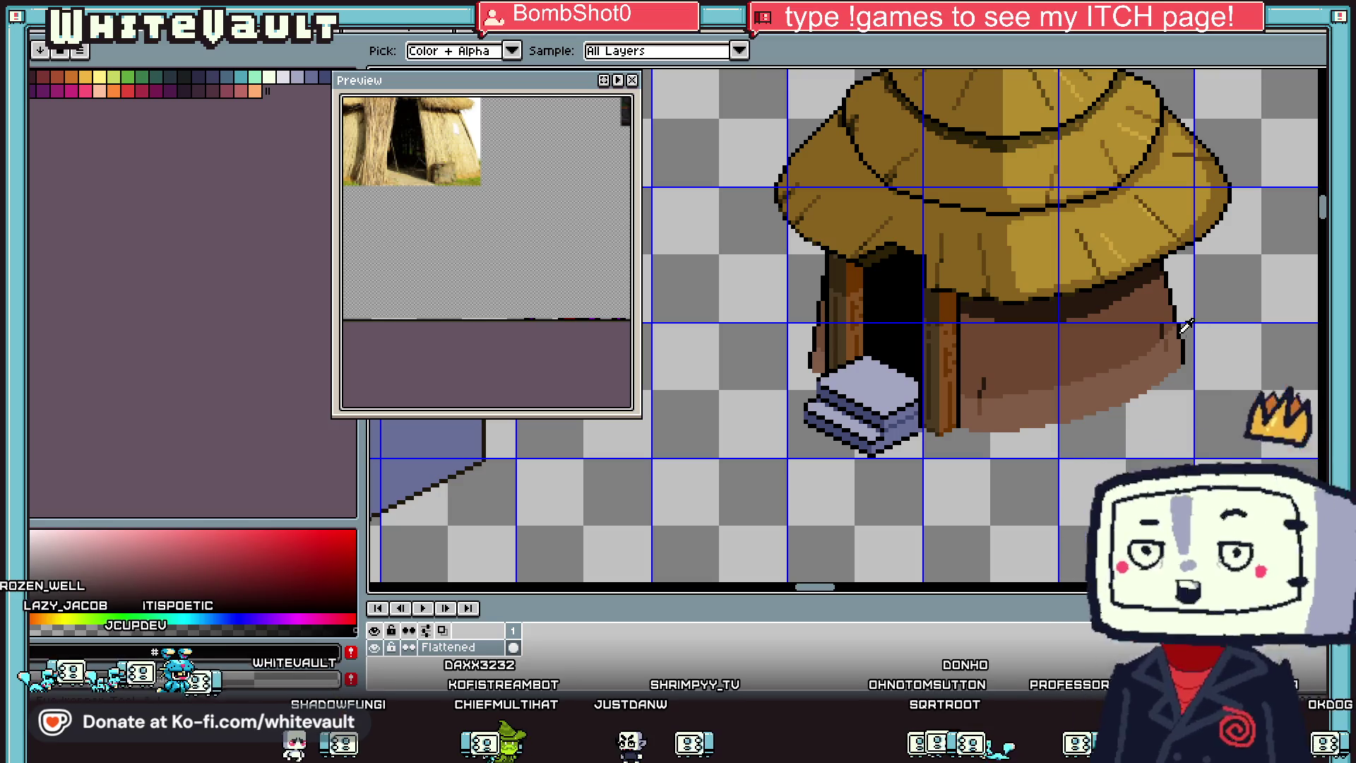
scroll(1172, 320, up, 3)
scroll(1173, 320, up, 2)
click(1129, 274)
mouse_move(1129, 274)
mouse_down()
mouse_move(1125, 212)
mouse_move(1105, 230)
mouse_up()
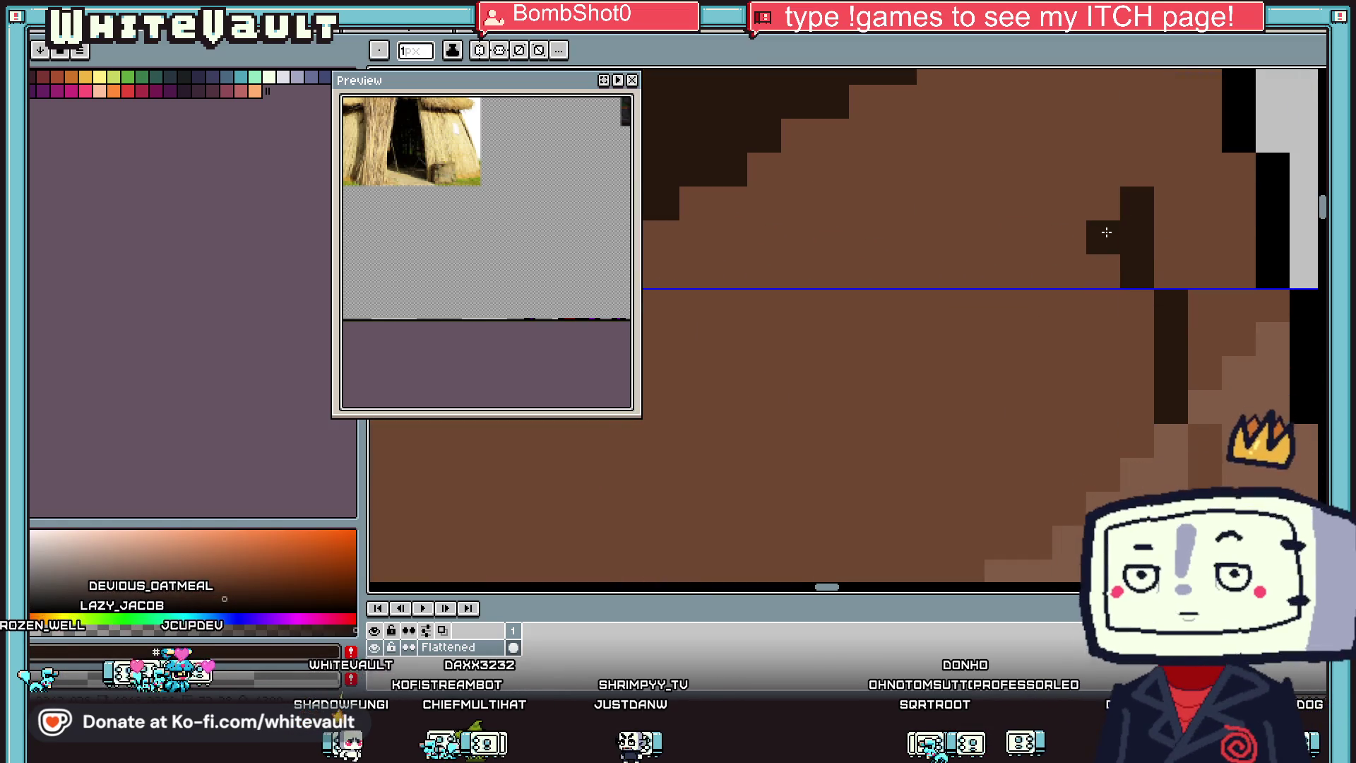
scroll(1105, 230, down, 2)
scroll(1105, 202, up, 2)
mouse_move(1088, 161)
mouse_down()
mouse_move(1088, 254)
mouse_move(1120, 316)
mouse_move(1124, 364)
mouse_up()
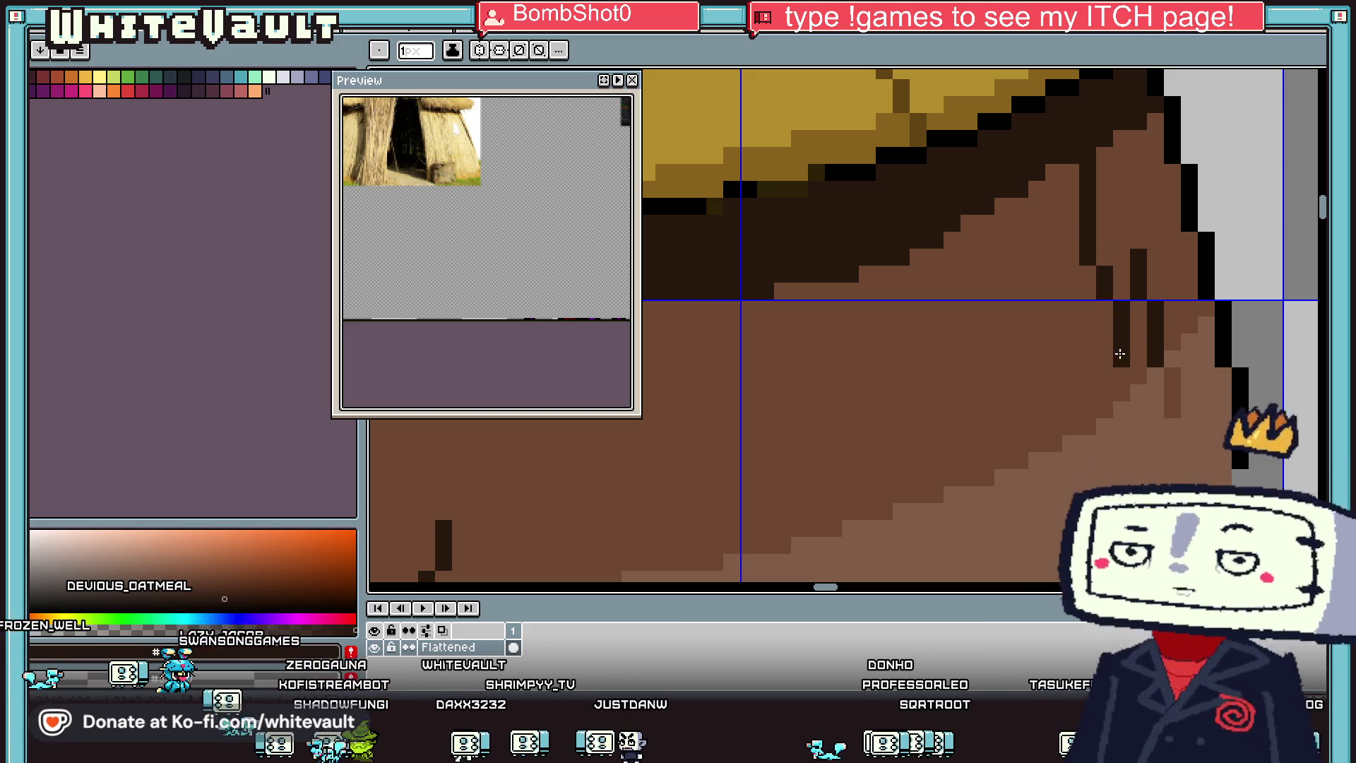
Step: Tidy the dark edge column using wall browns #6c4831 and #825d47, covering stray pixels
alt+click(1116, 282)
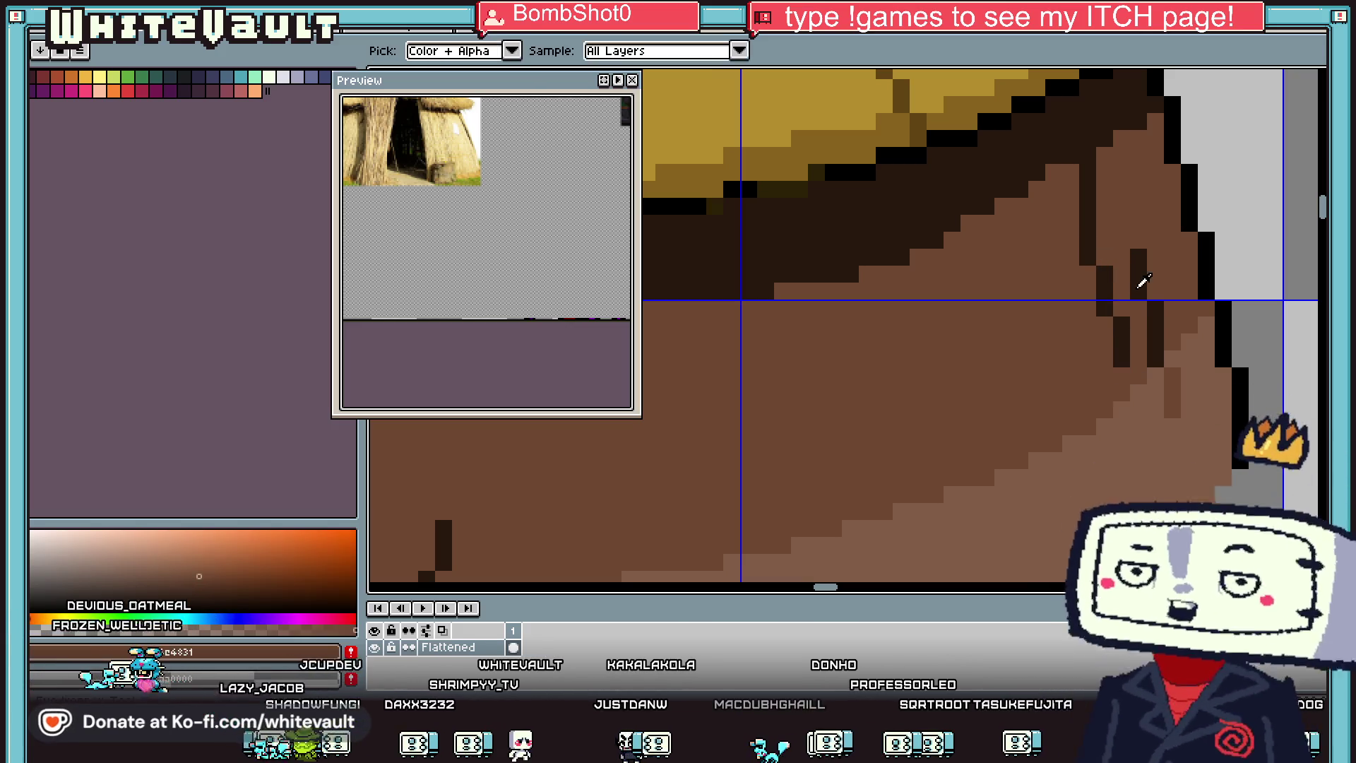
click(1137, 274)
drag(1137, 256, 1153, 363)
alt+click(1186, 363)
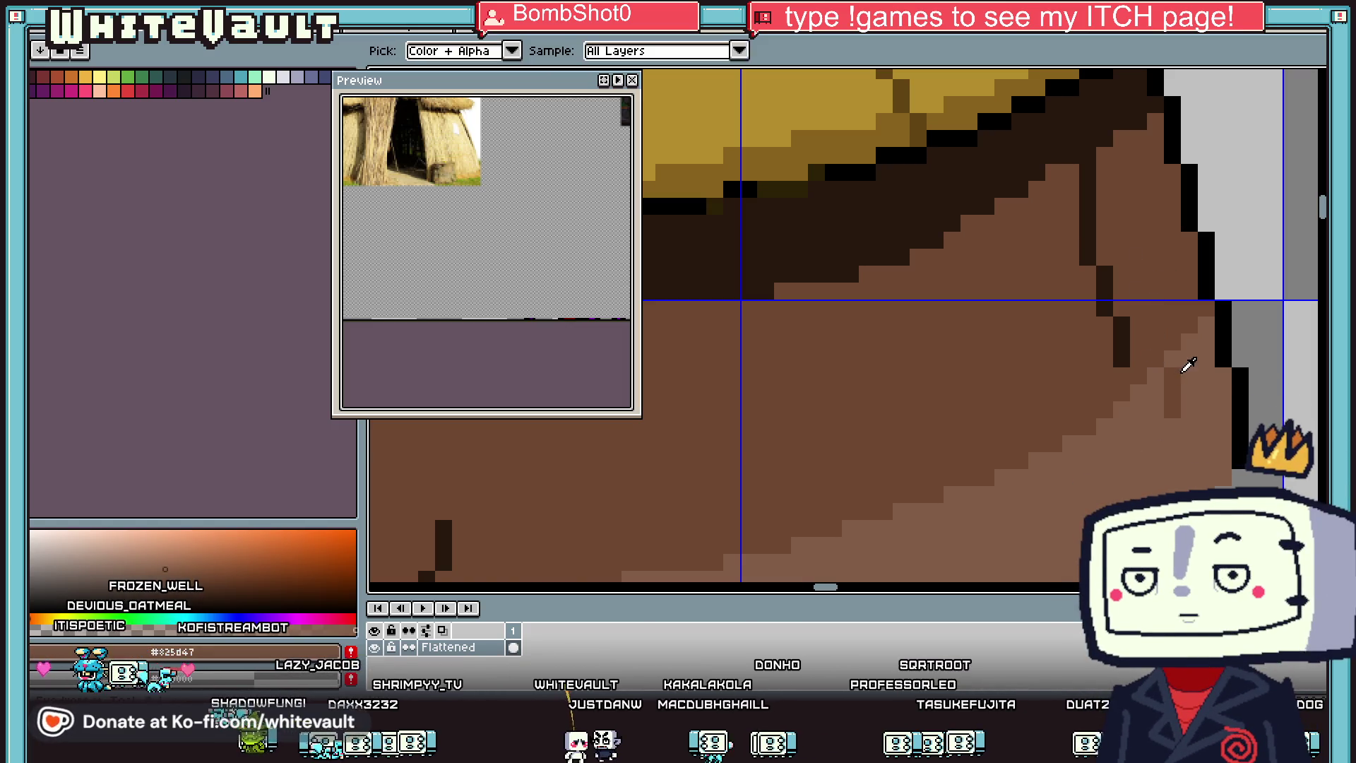
alt+click(1123, 354)
click(1122, 376)
alt+click(1138, 306)
click(1119, 326)
alt+click(1122, 353)
click(1105, 324)
alt+click(1126, 324)
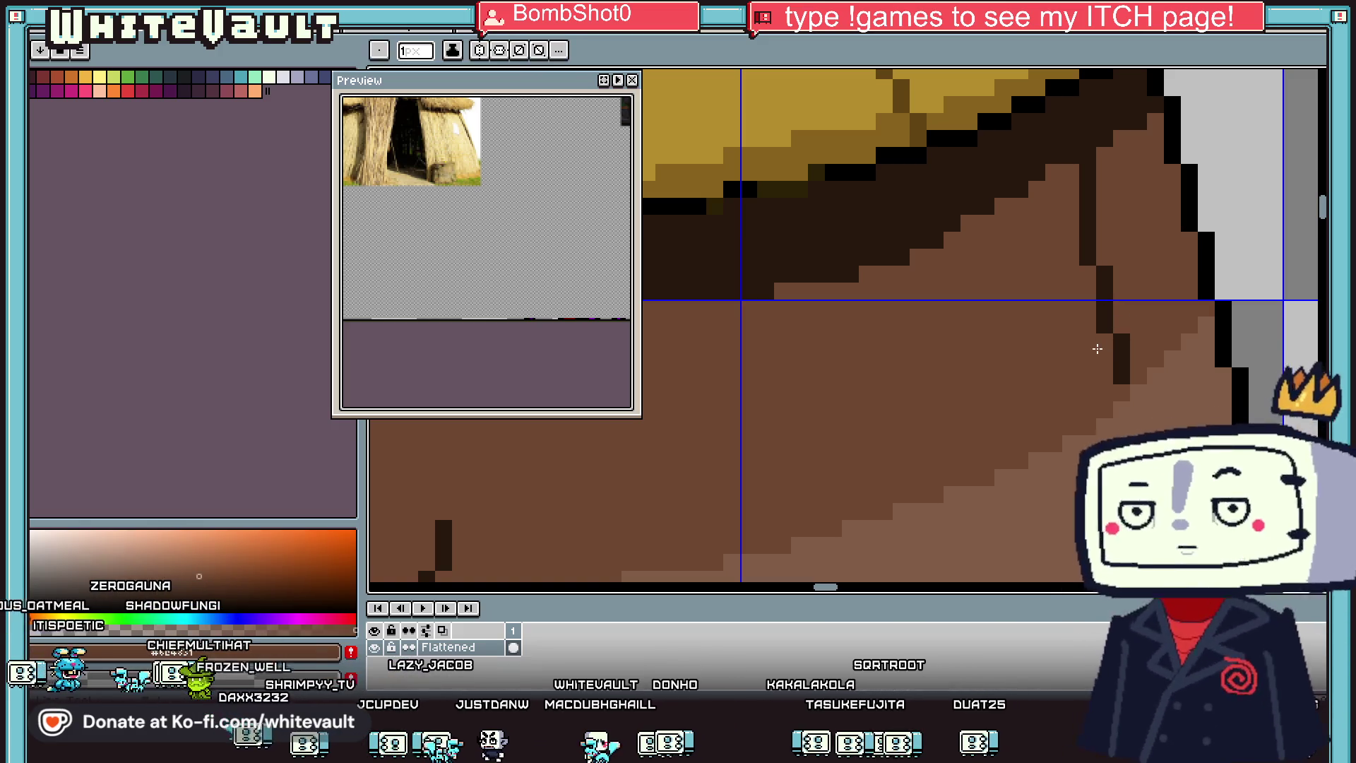
click(1139, 408)
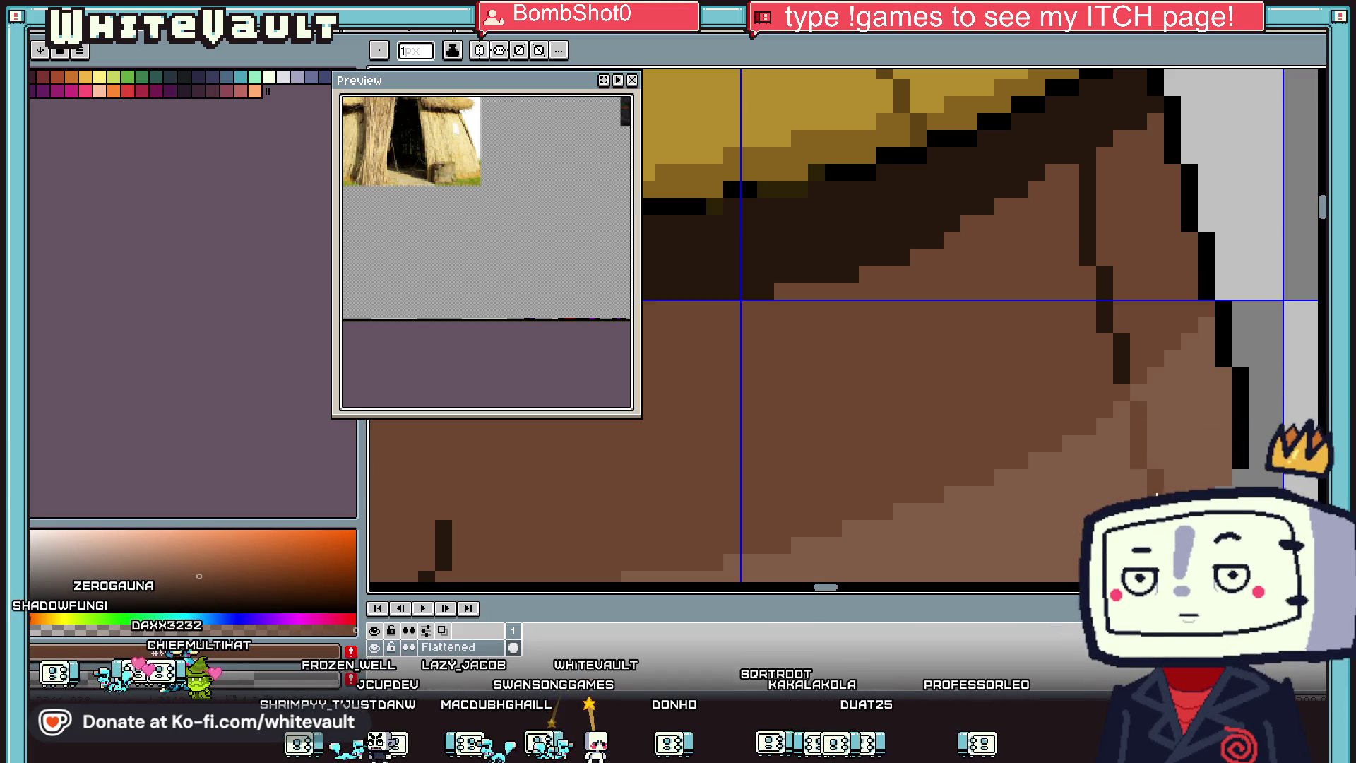
scroll(1160, 474, down, 3)
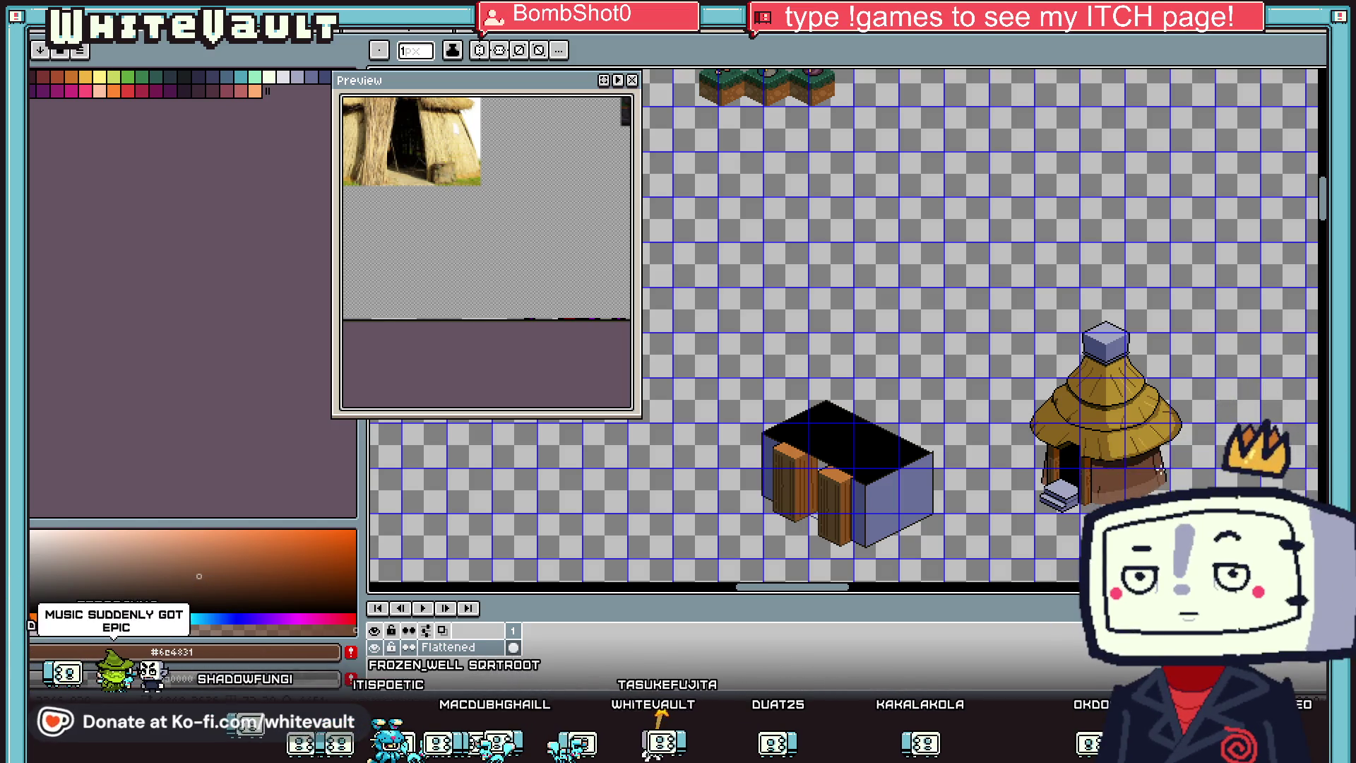
scroll(1106, 414, up, 5)
key(i)
key(b)
scroll(1088, 454, up, 1)
scroll(1173, 422, down, 3)
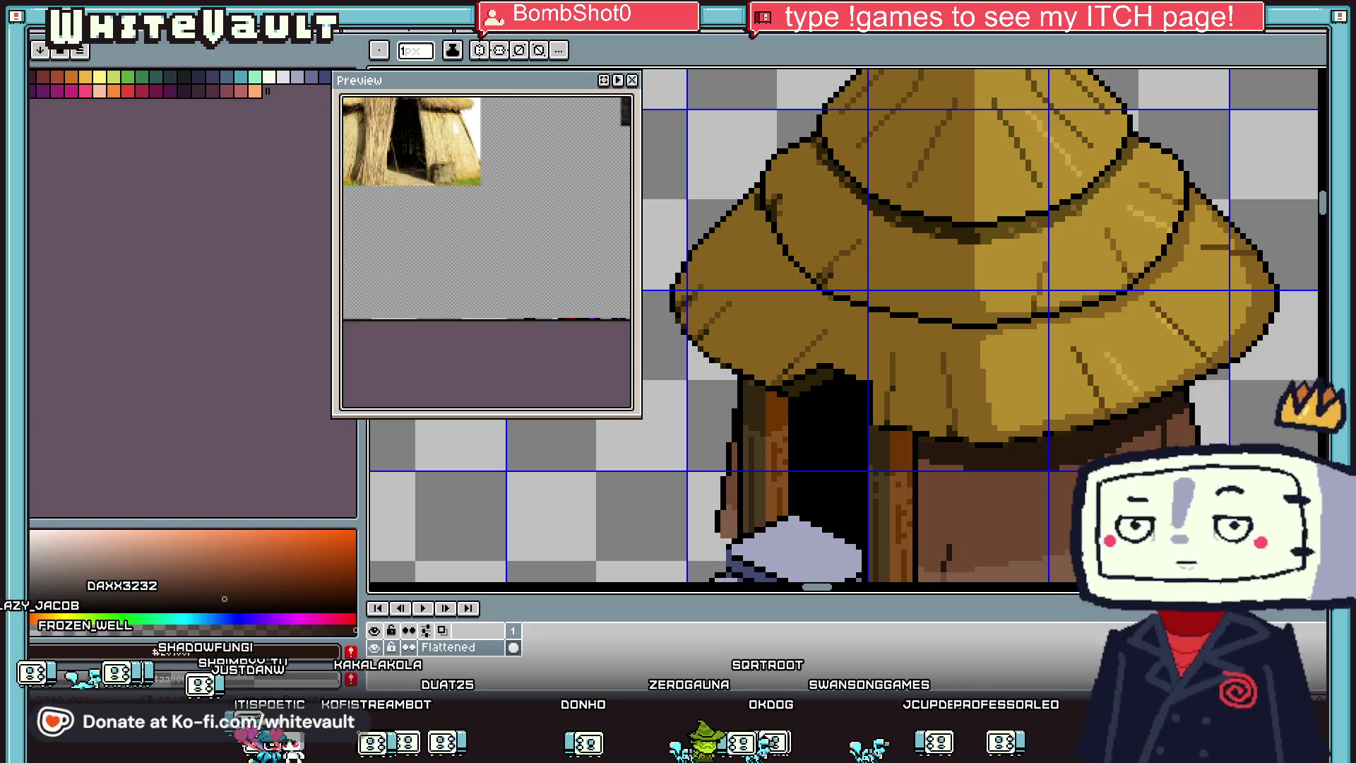
Step: Draw a short dark wall line, sample roof browns #2c2107 and #614411, and dot the thatch
drag(1167, 434, 1169, 480)
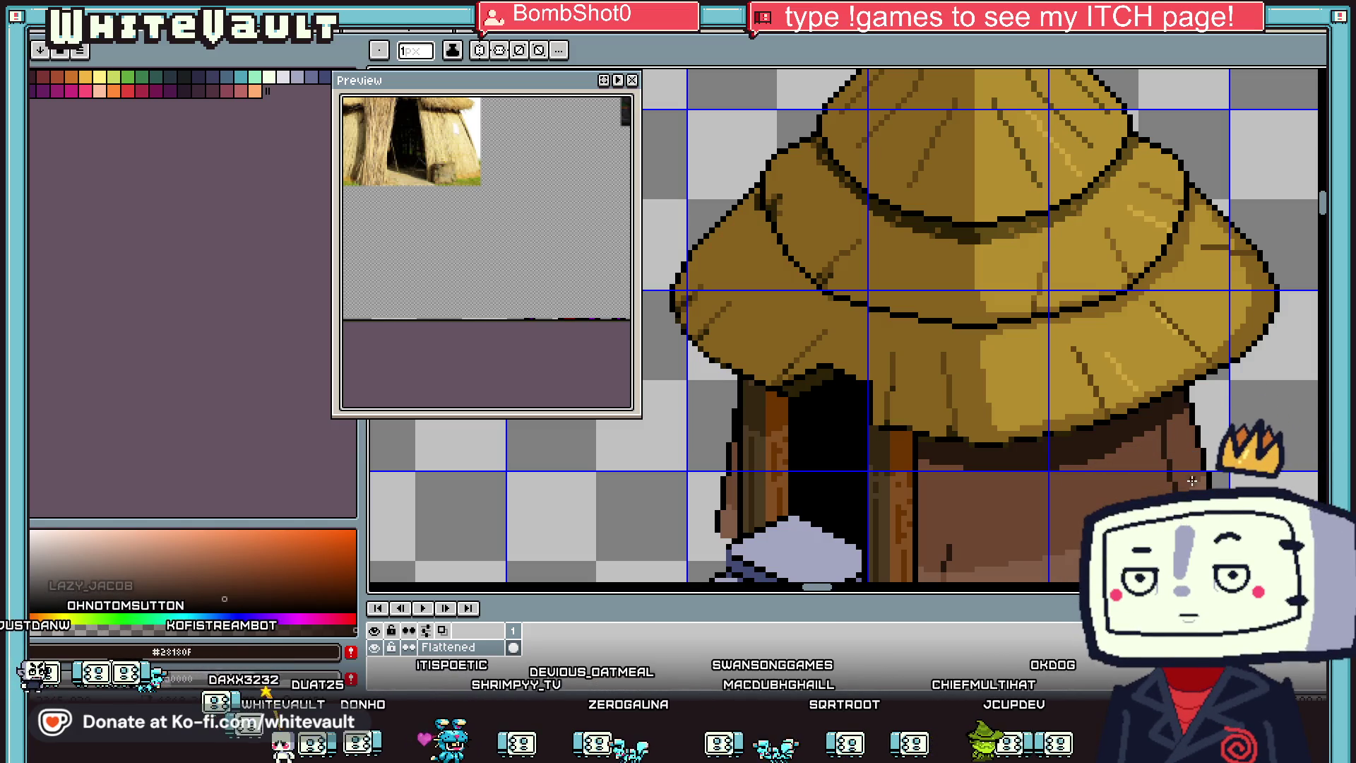
key(i)
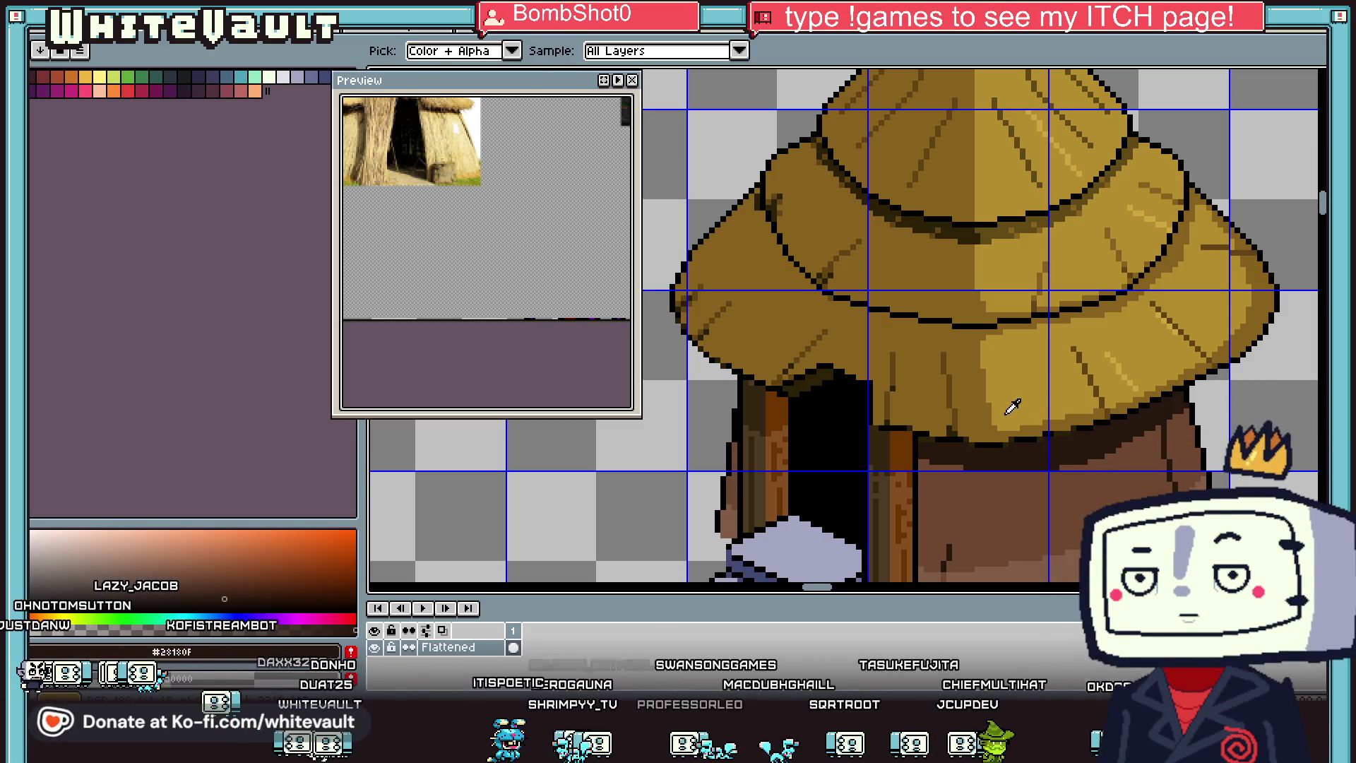
scroll(1012, 406, up, 2)
click(892, 445)
scroll(893, 445, up, 2)
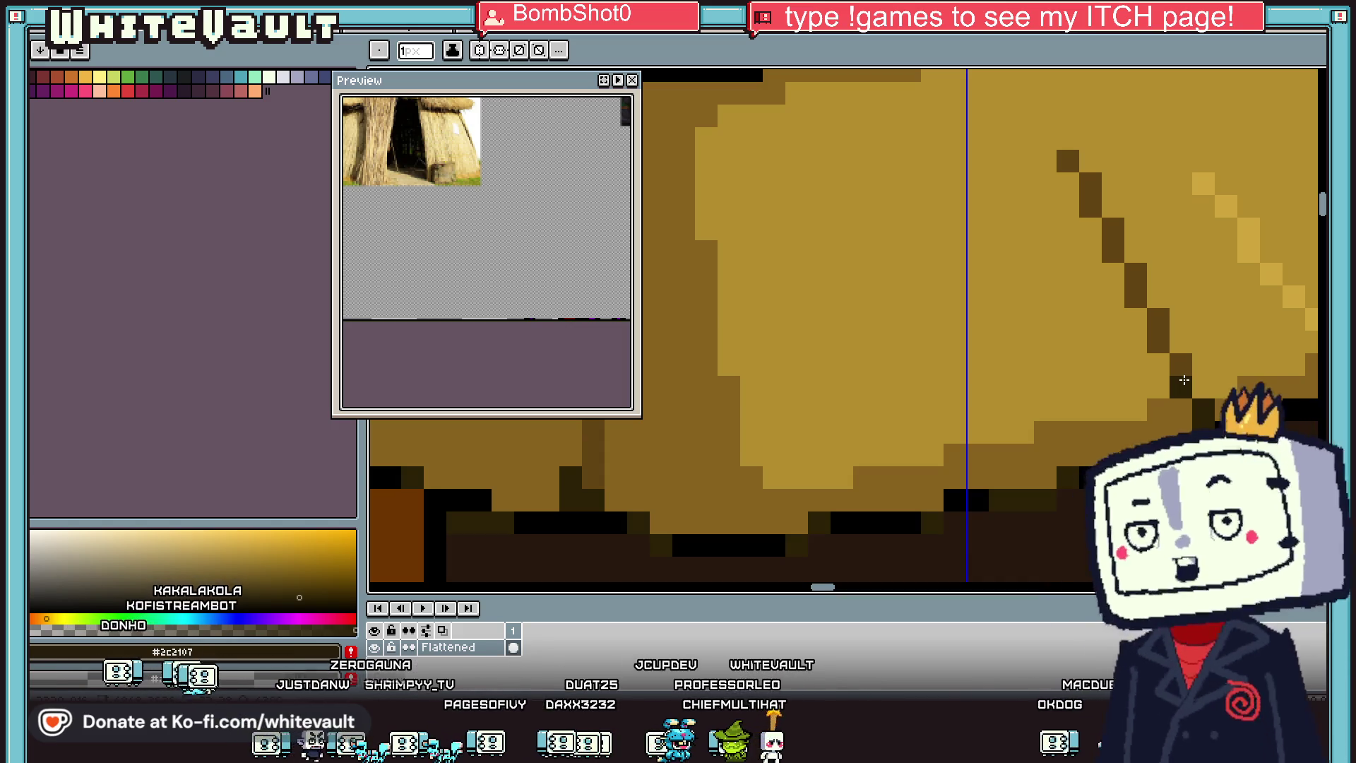
scroll(1191, 380, down, 3)
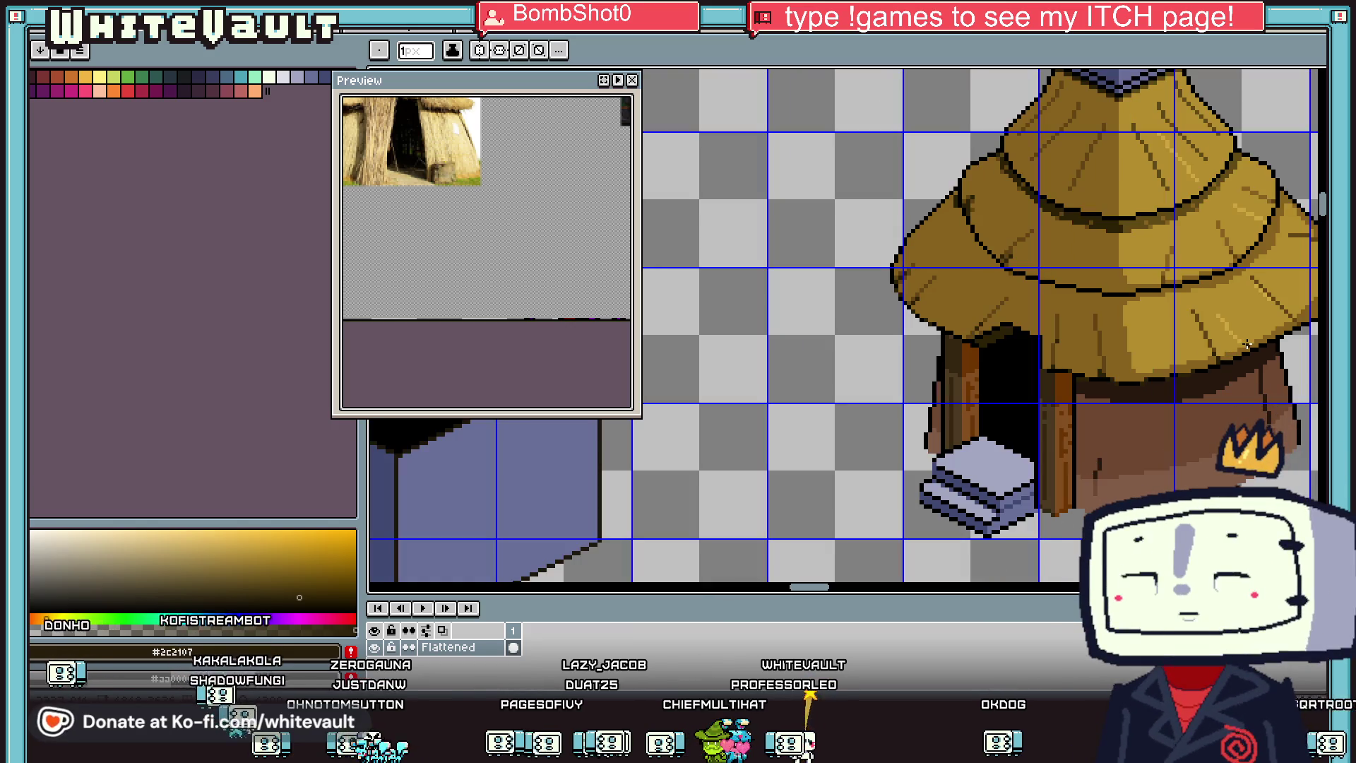
scroll(1049, 336, up, 3)
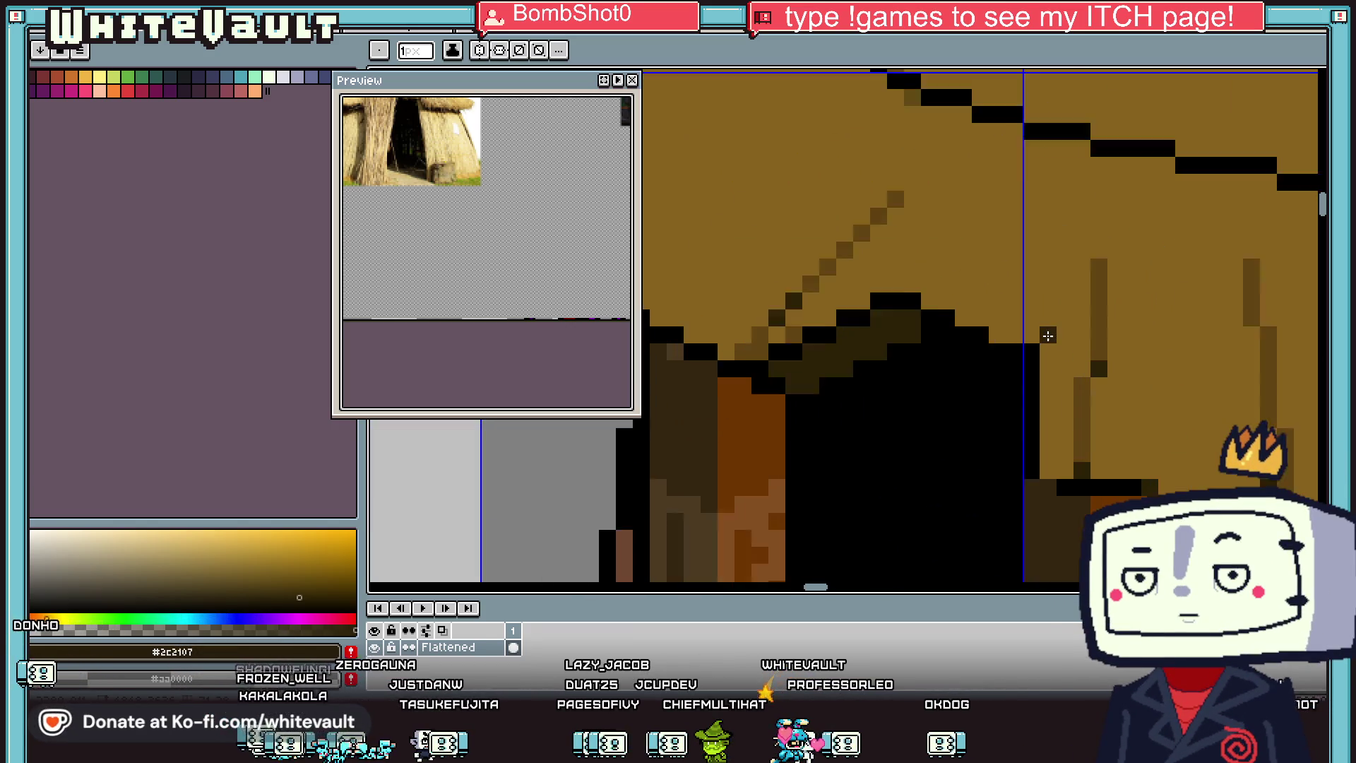
alt+click(1093, 399)
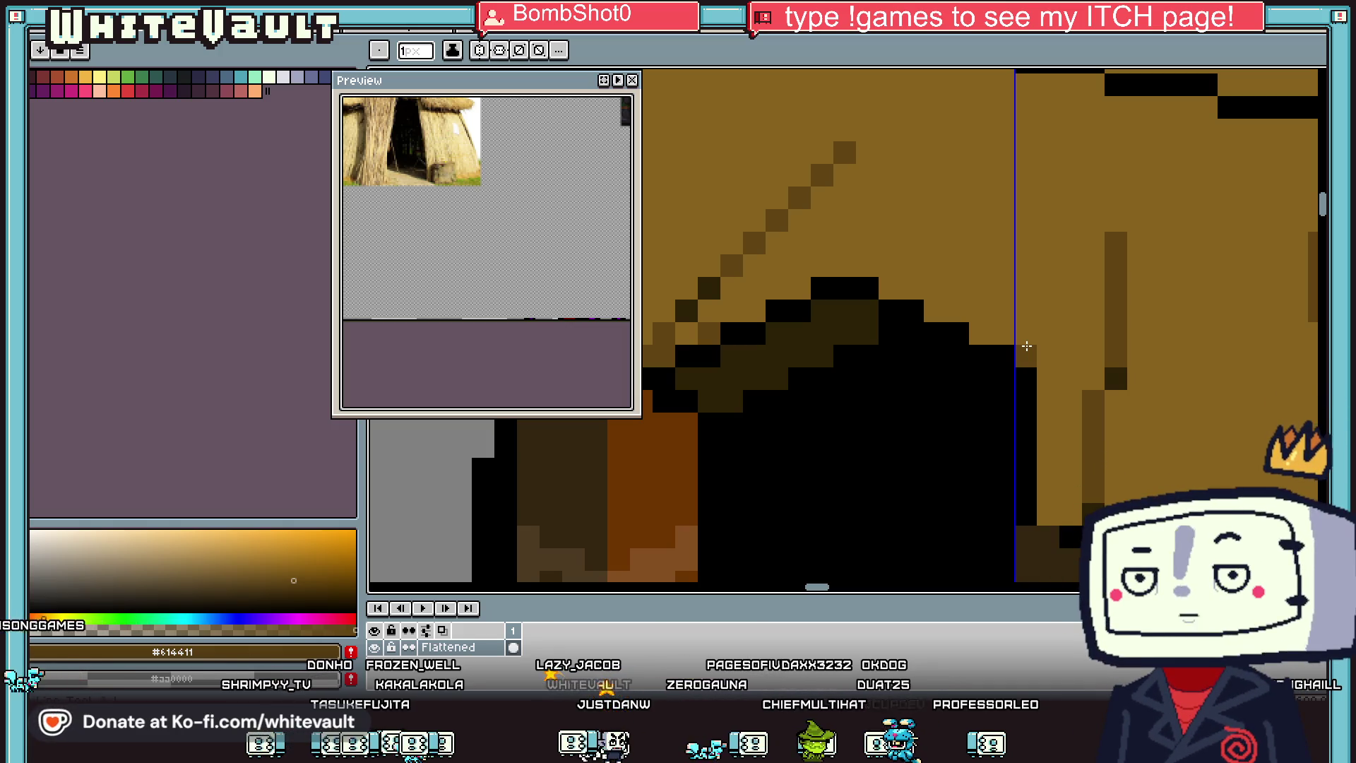
click(1061, 339)
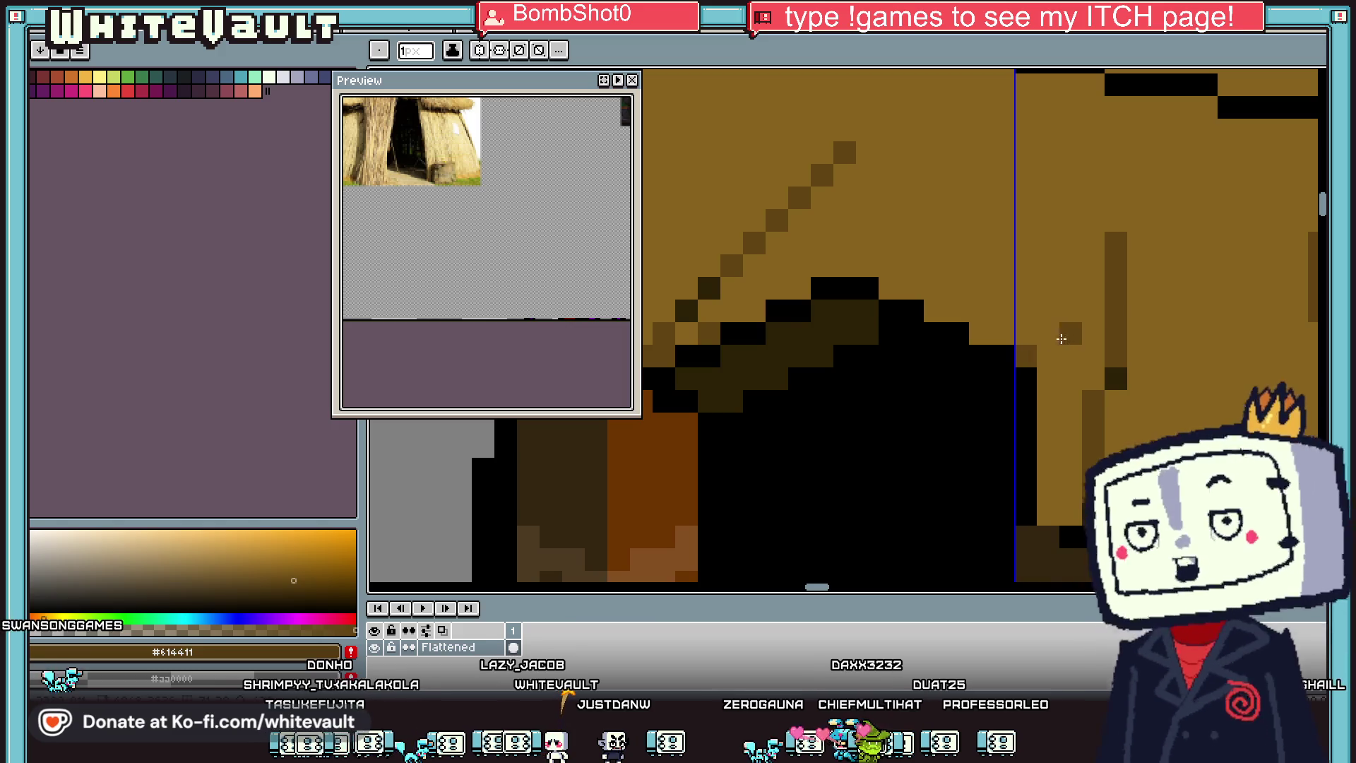
scroll(1061, 339, down, 3)
scroll(1286, 288, up, 2)
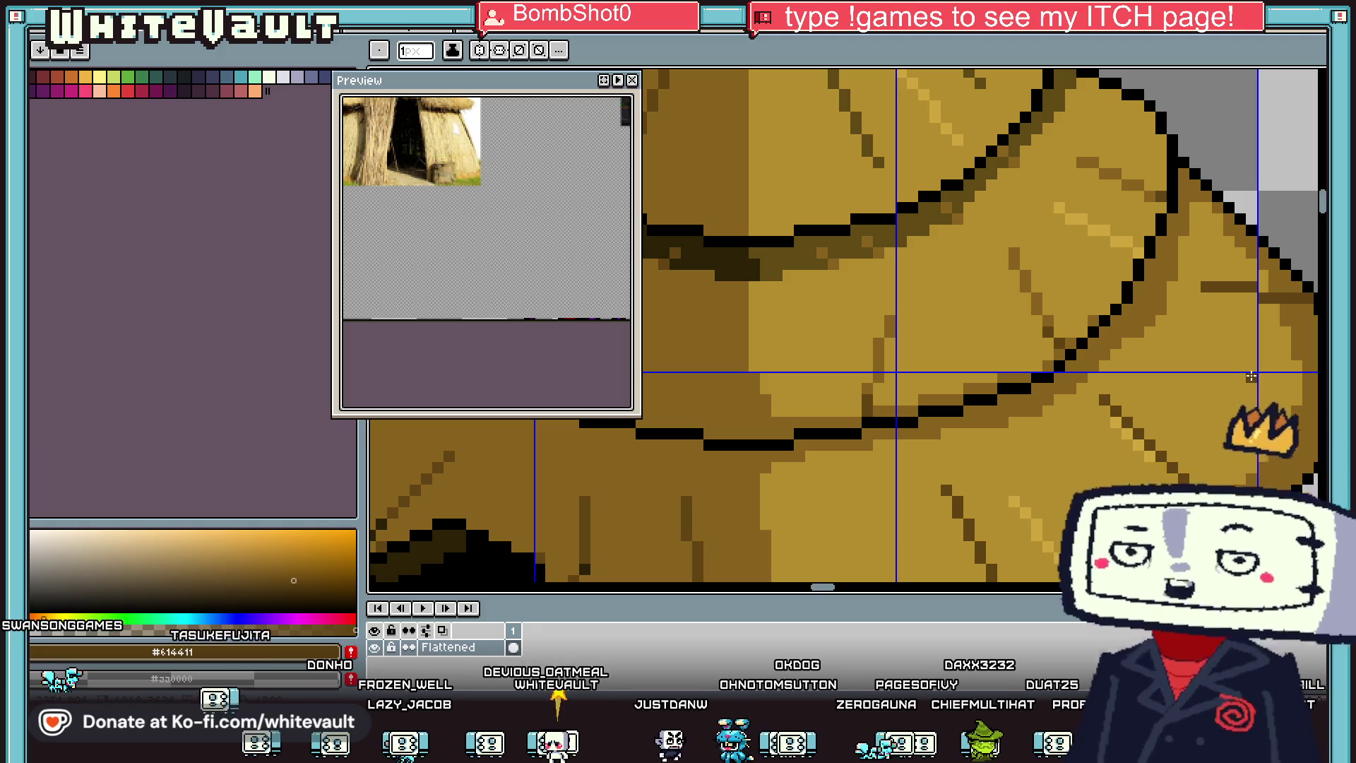
scroll(1251, 376, down, 3)
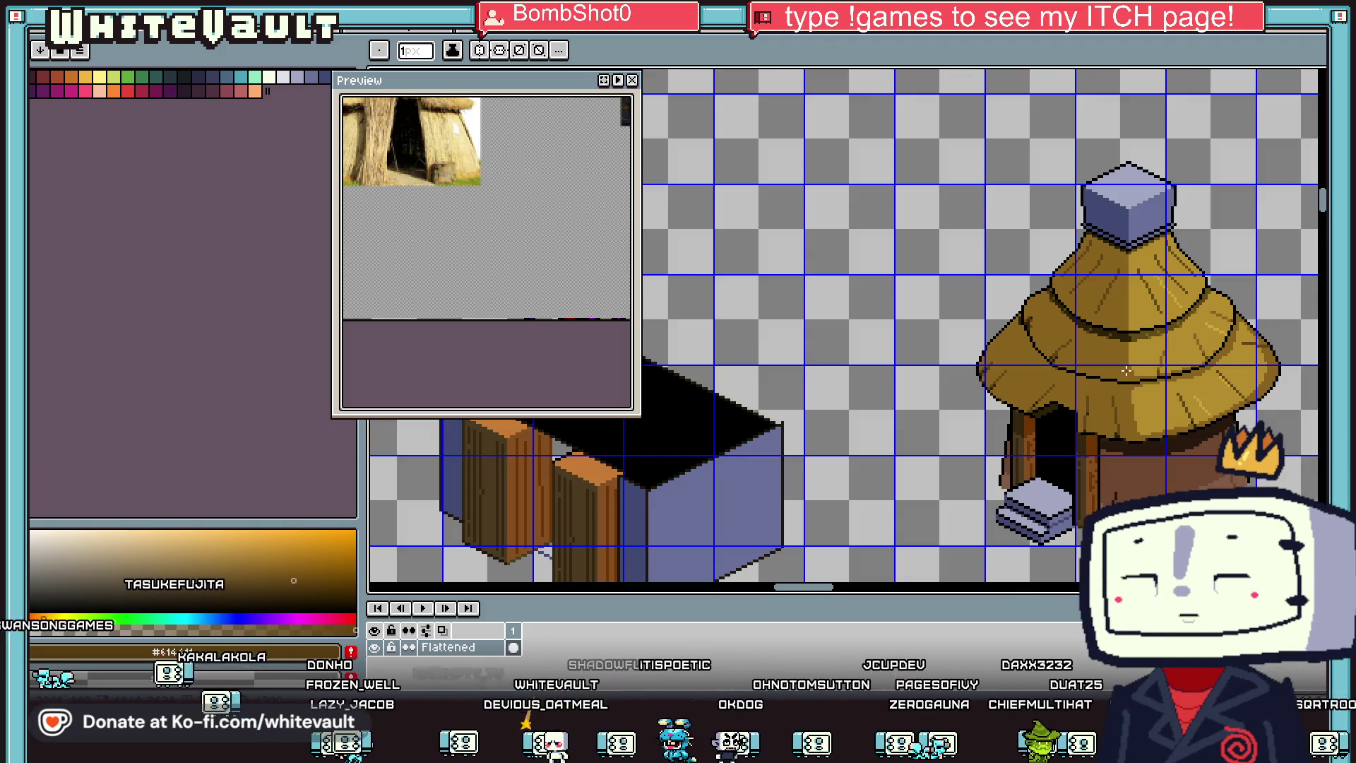
scroll(1126, 370, up, 2)
Step: Draw a dark diagonal straw strand on the roof and darken its top with #2c2107
key(i)
scroll(1052, 339, up, 1)
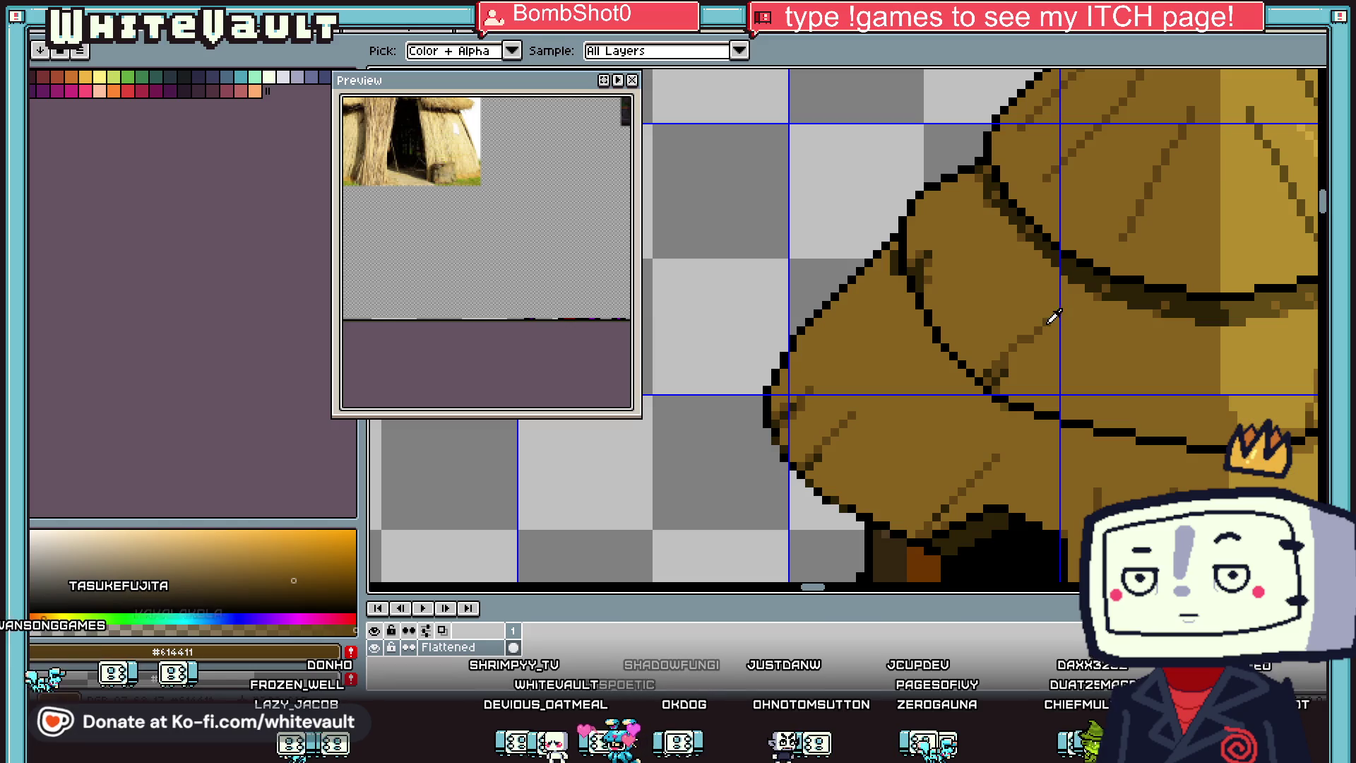
key(b)
scroll(1173, 434, up, 1)
drag(1091, 420, 1166, 285)
key(i)
click(896, 309)
key(b)
click(1100, 402)
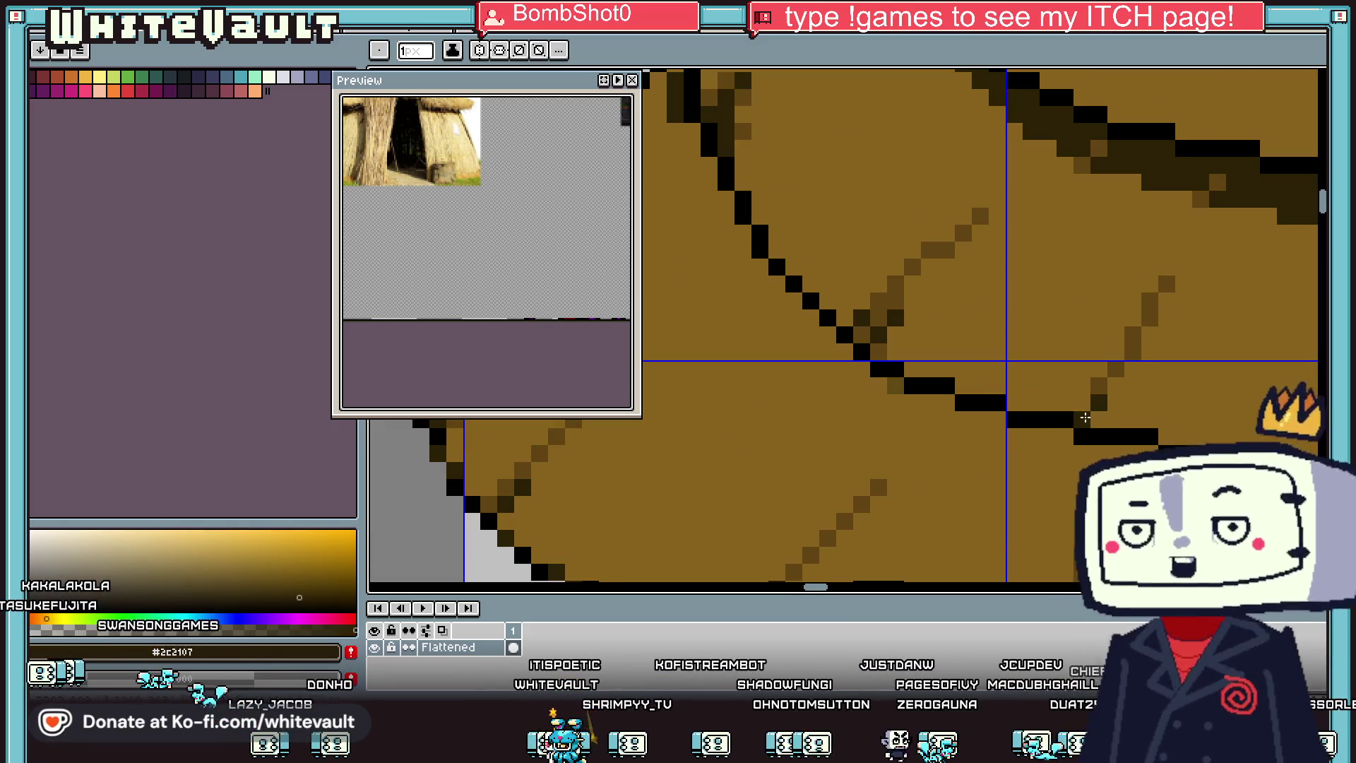
scroll(1085, 417, down, 2)
scroll(1095, 419, up, 1)
key(i)
click(1110, 420)
key(b)
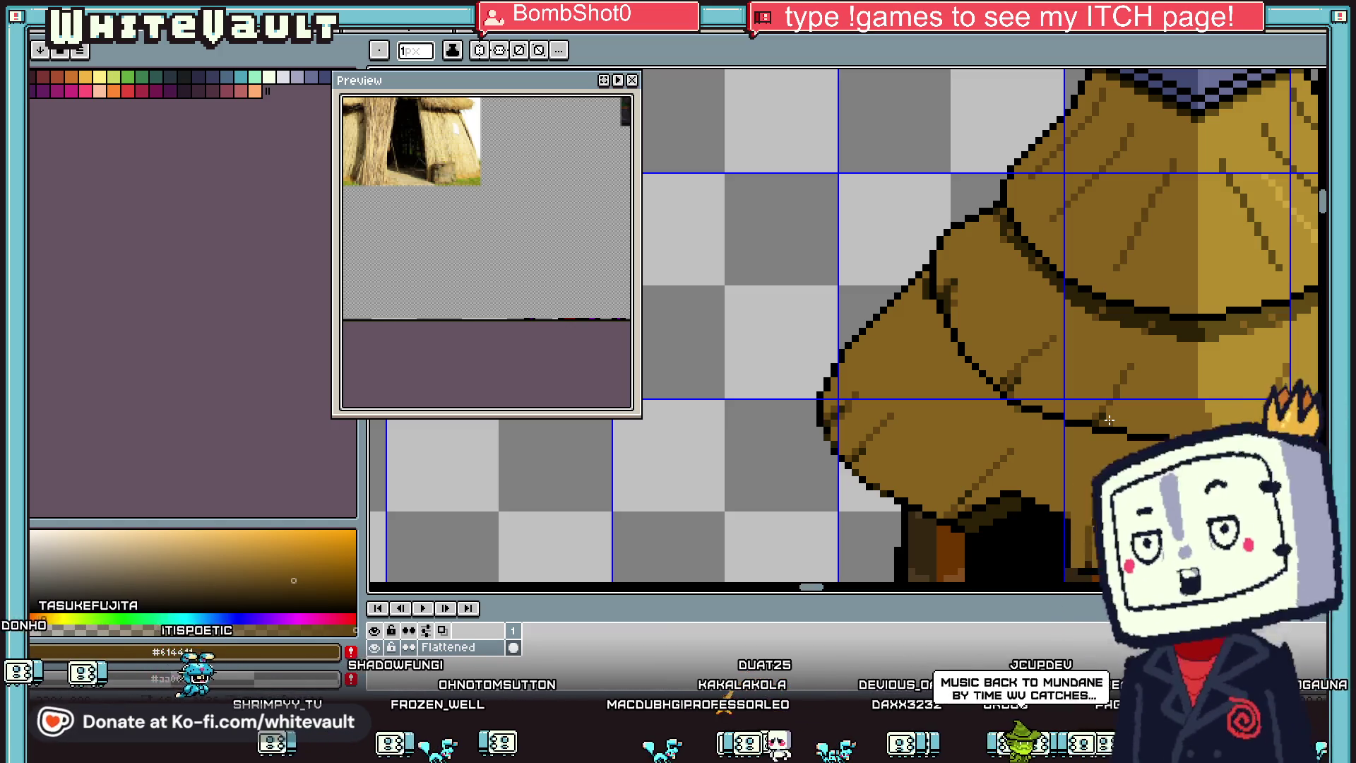
scroll(923, 387, down, 5)
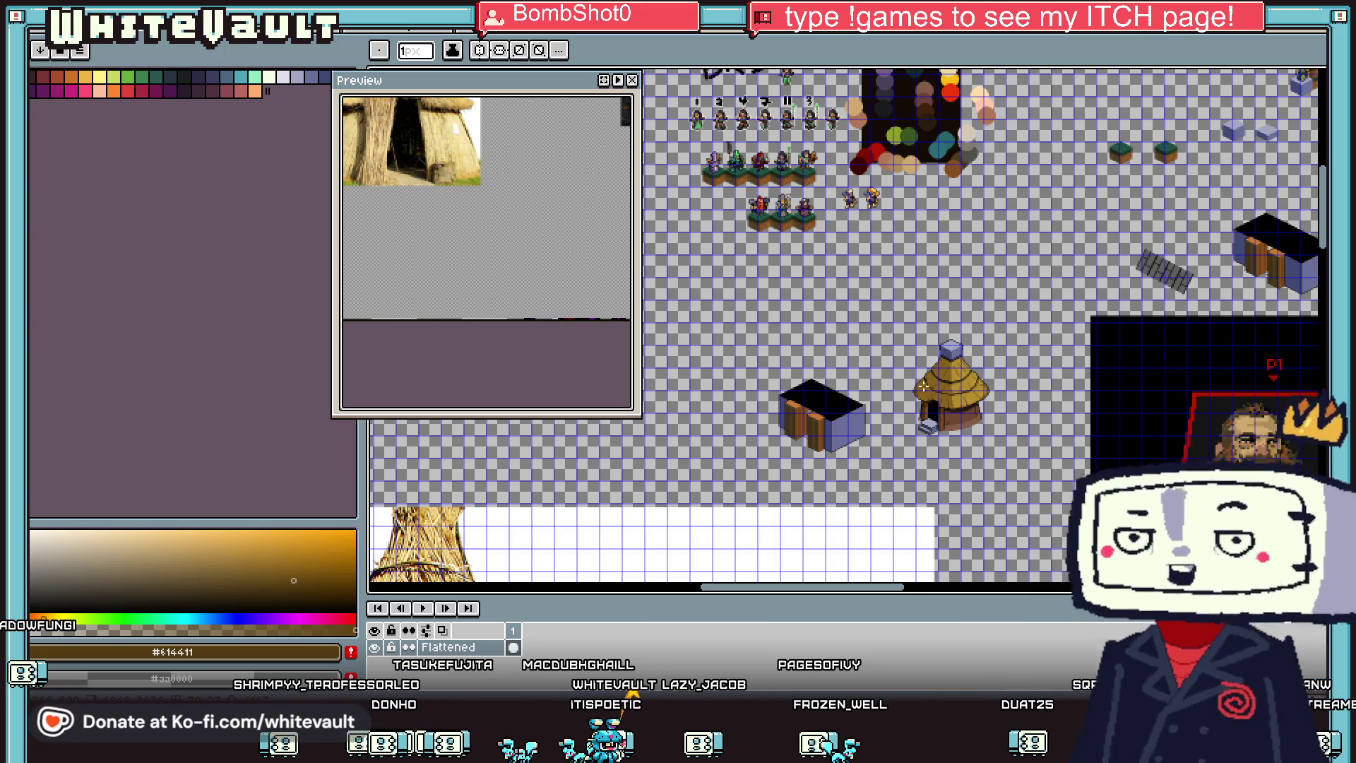
Step: Zoom into the wall beside the doorway and add dark pixels to the brown wall
scroll(978, 425, up, 2)
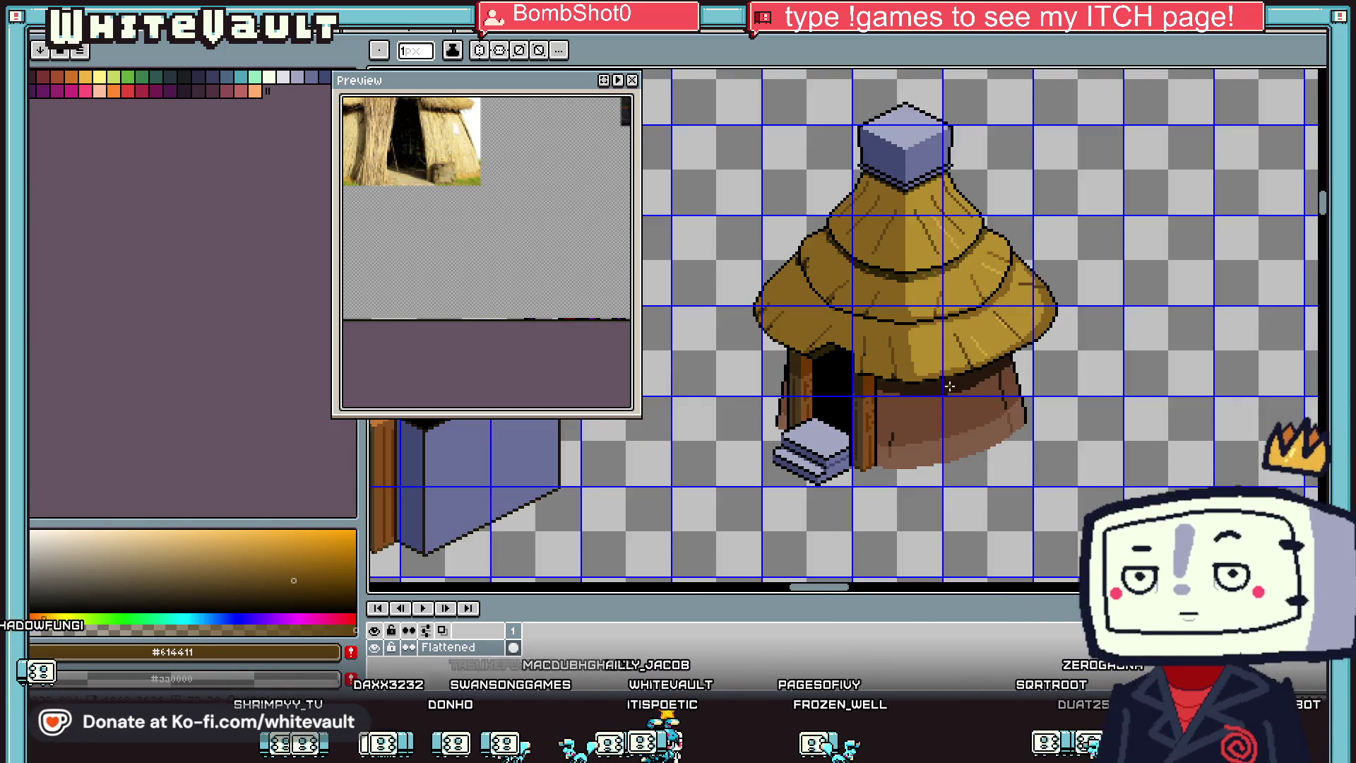
scroll(948, 388, up, 3)
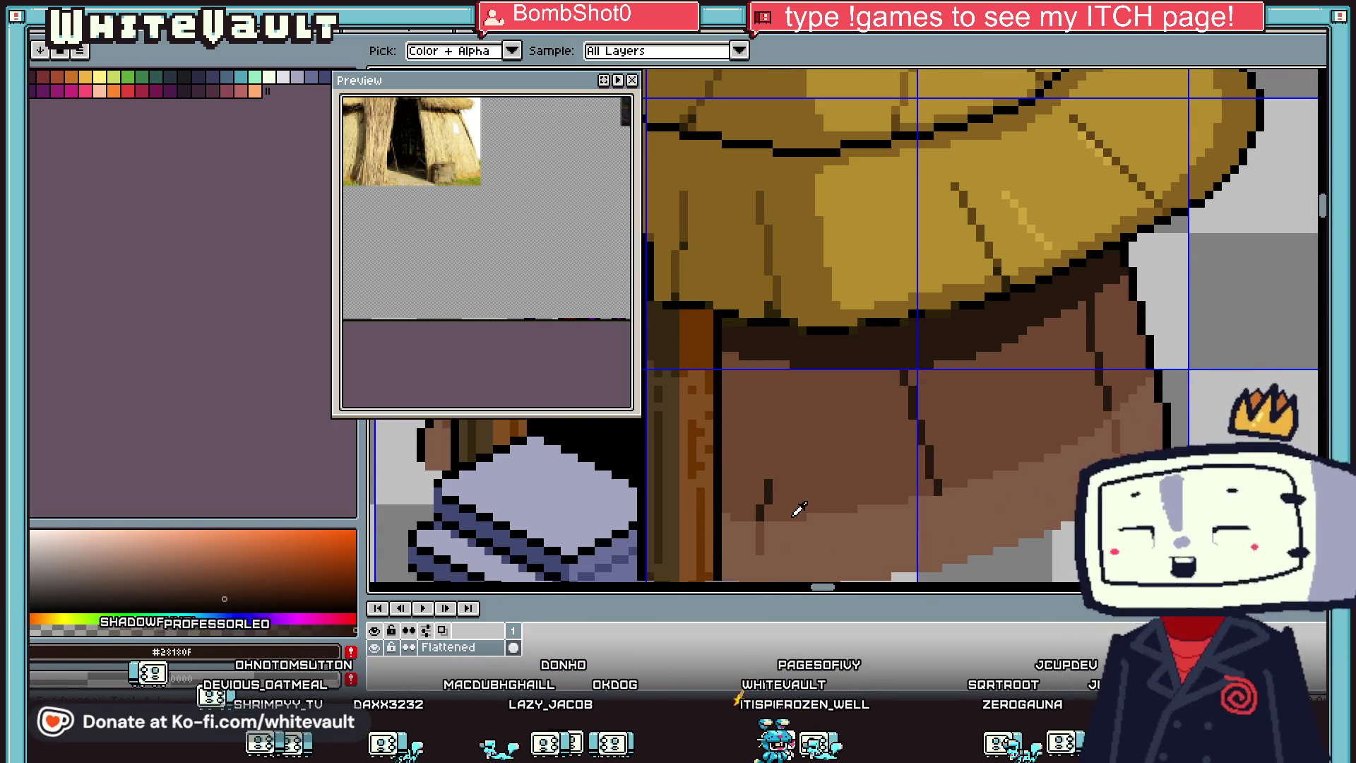
scroll(938, 494, up, 2)
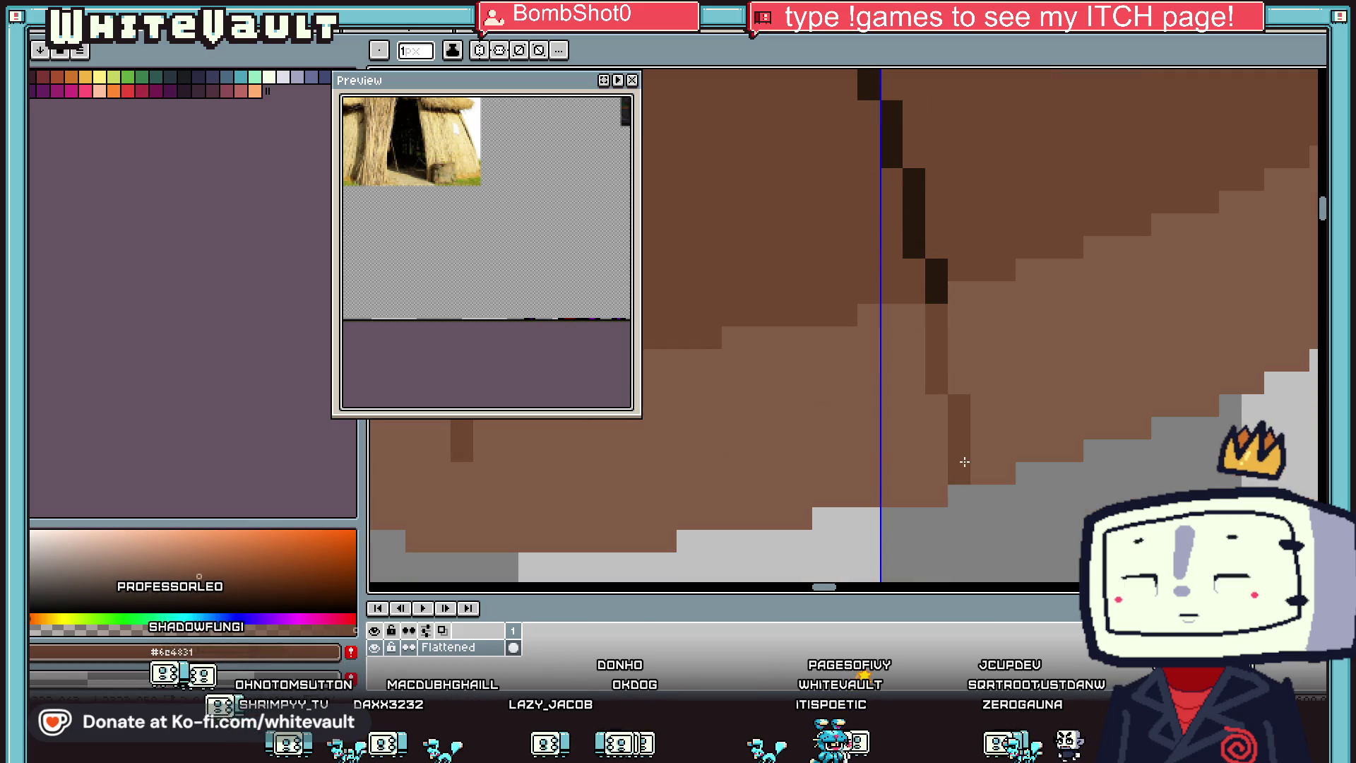
scroll(953, 394, down, 5)
key(i)
scroll(951, 394, up, 4)
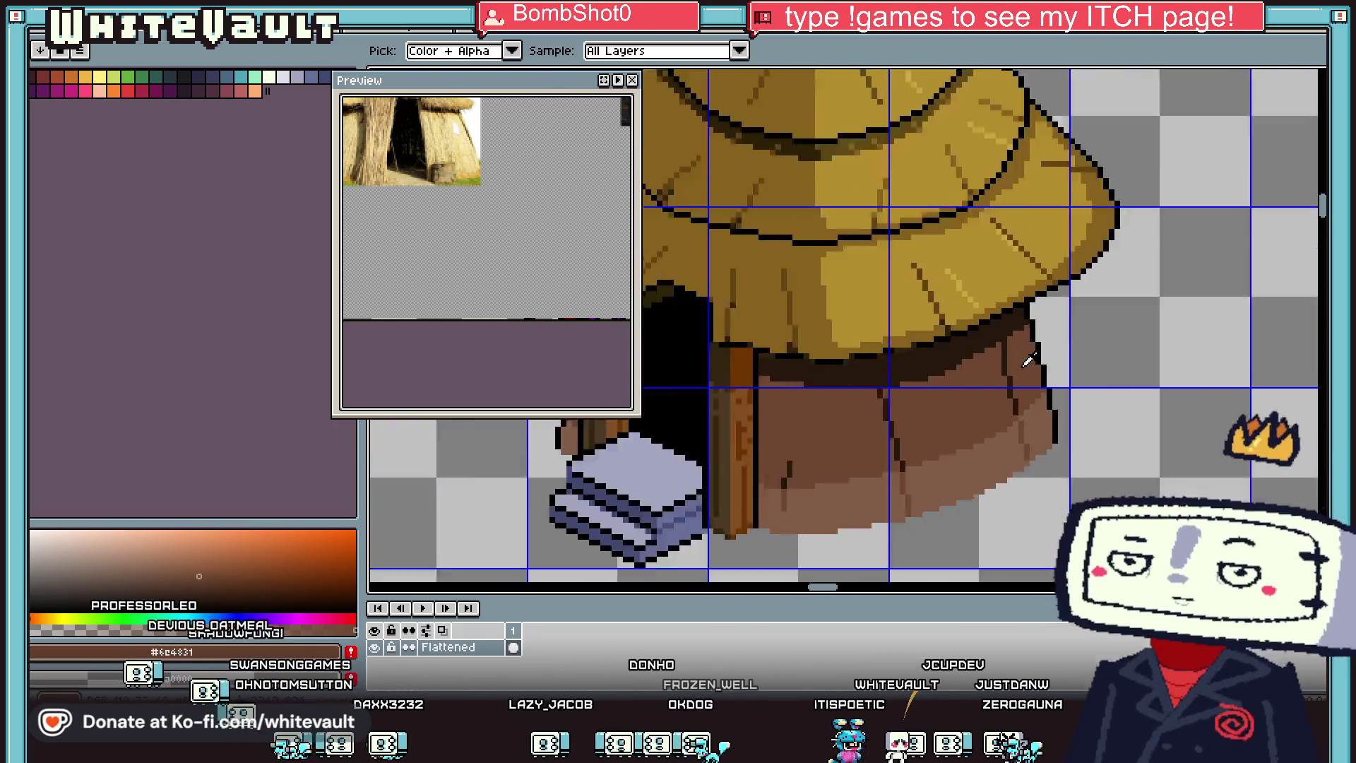
key(b)
right_click(995, 370)
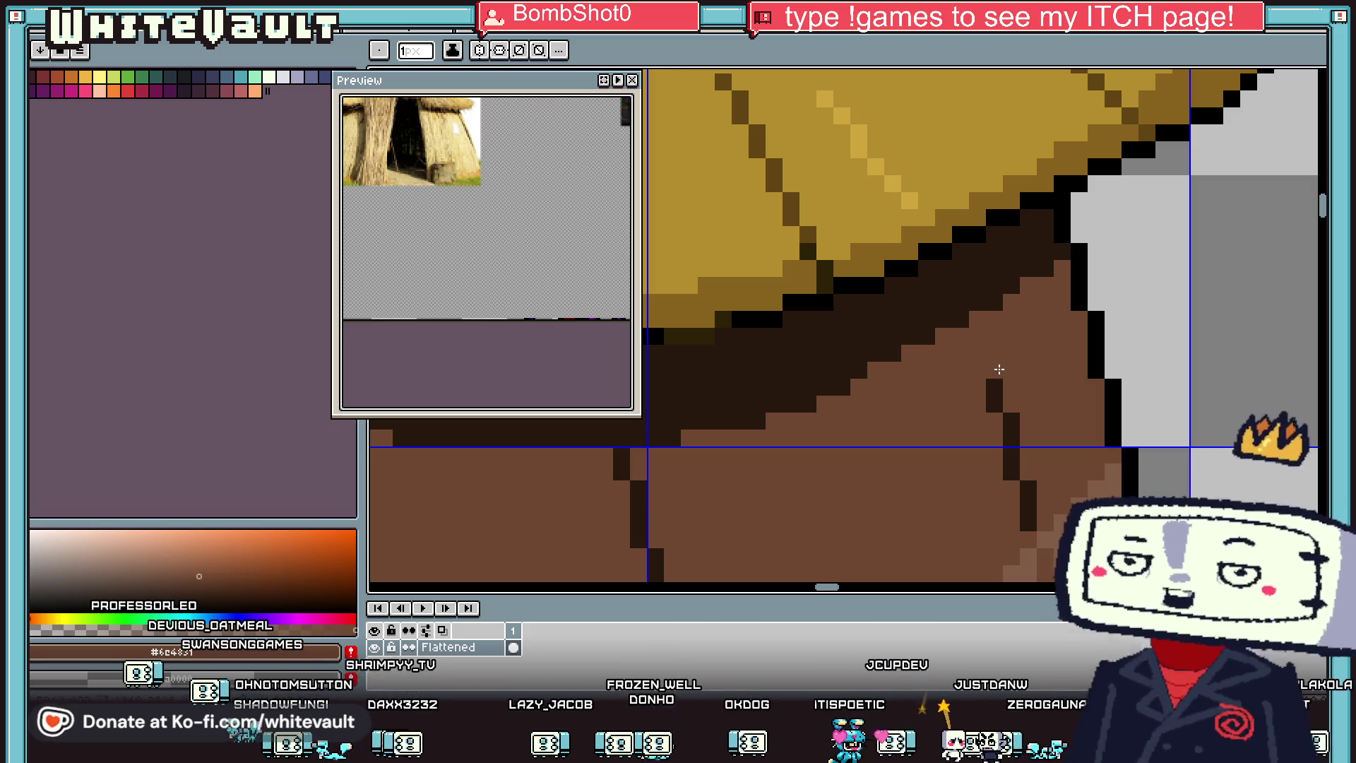
click(978, 361)
Step: Draw a dark vertical grain line down the brown wall
scroll(964, 314, down, 5)
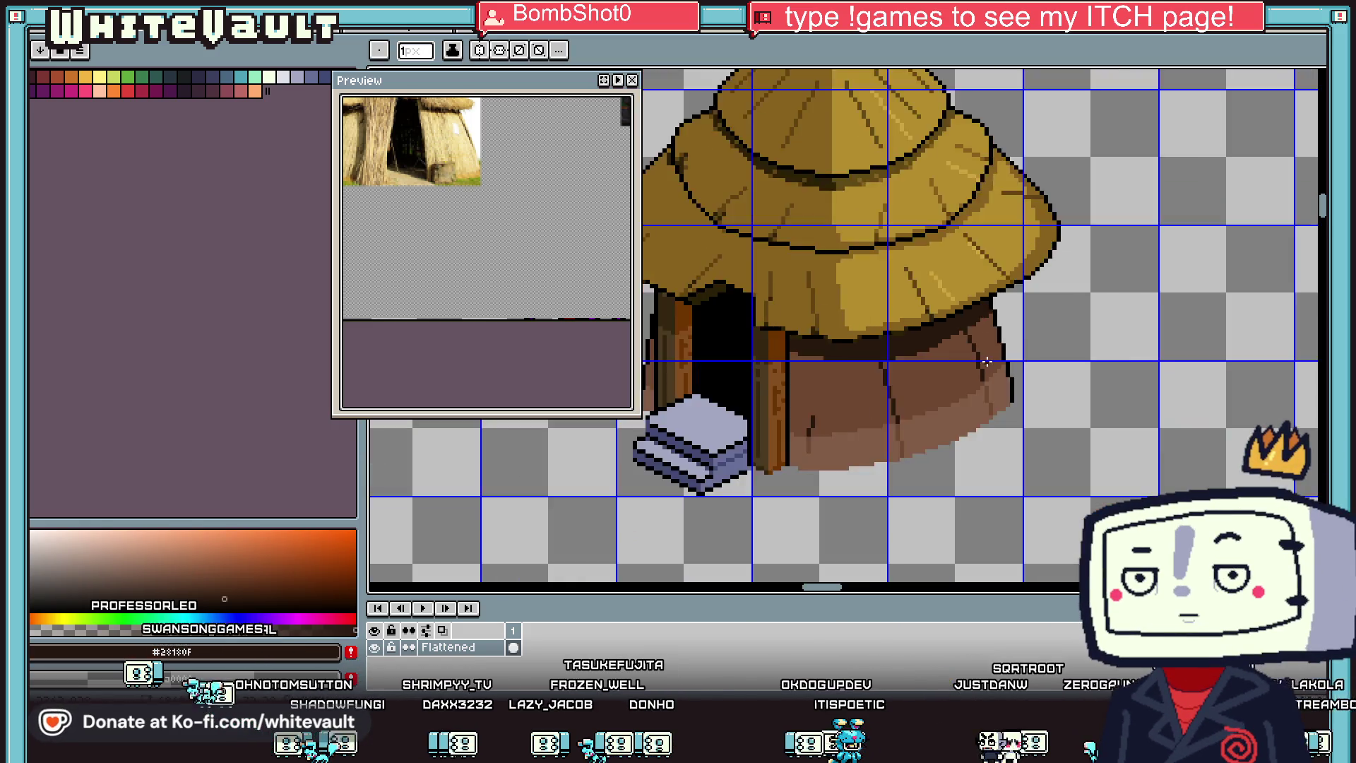
key(i)
scroll(936, 341, up, 3)
key(b)
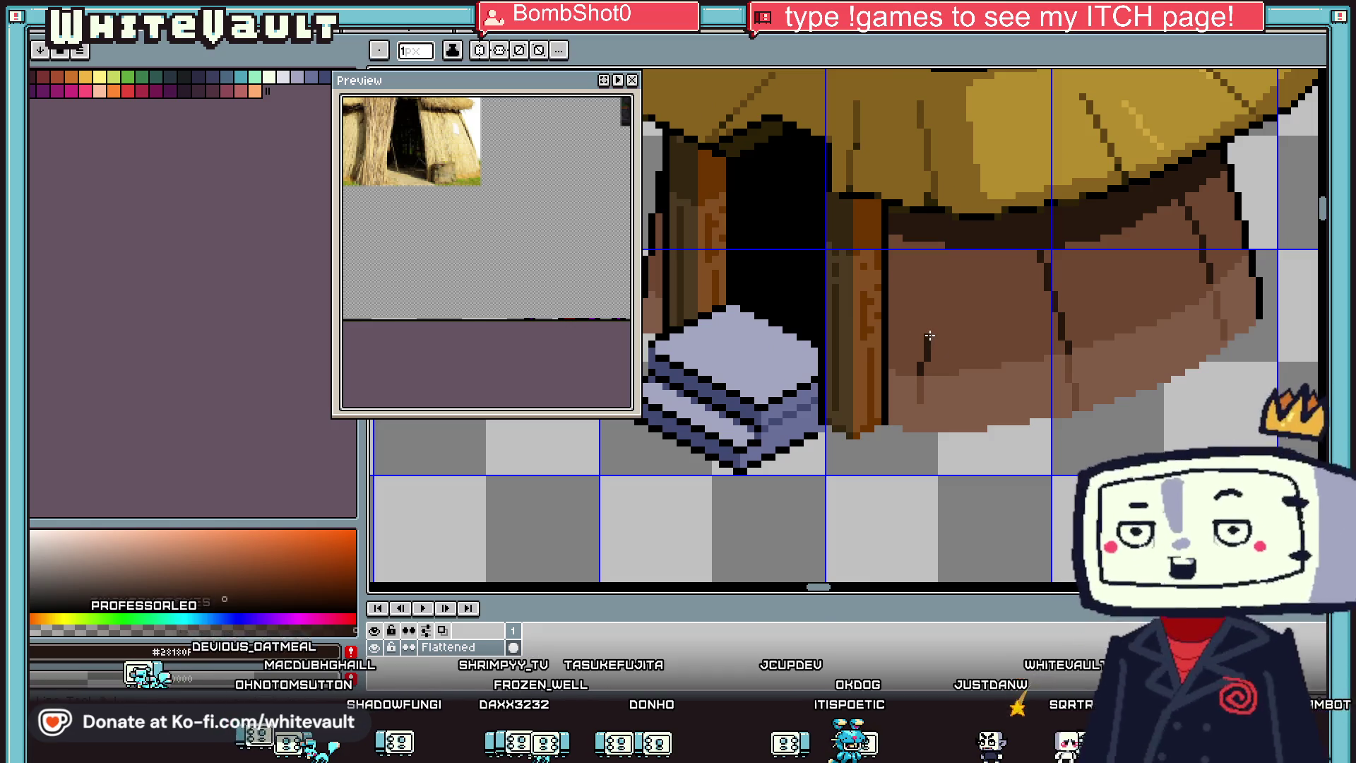
drag(929, 337, 941, 253)
key(i)
scroll(911, 401, up, 2)
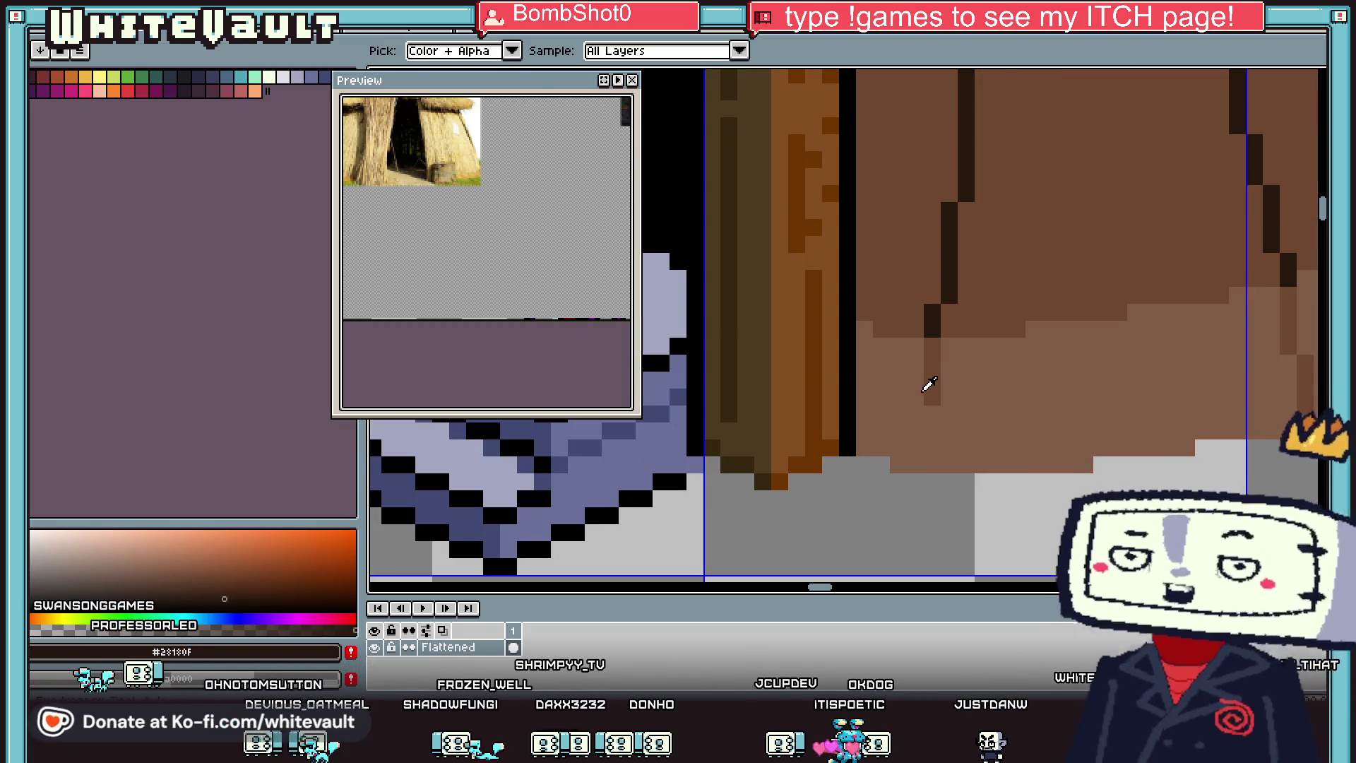
click(992, 239)
scroll(992, 238, down, 2)
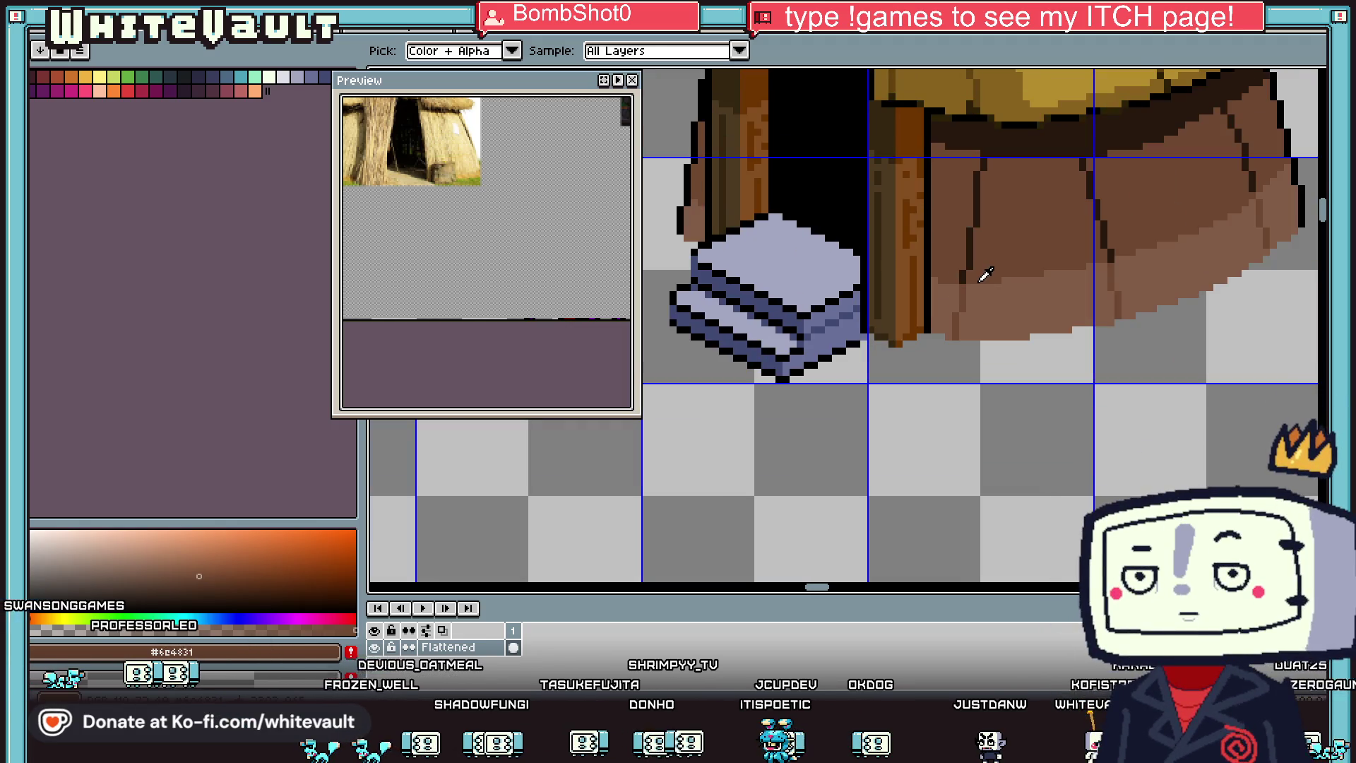
Step: Walk the character right to the elevator and ride it to the Lobby
scroll(1082, 216, down, 3)
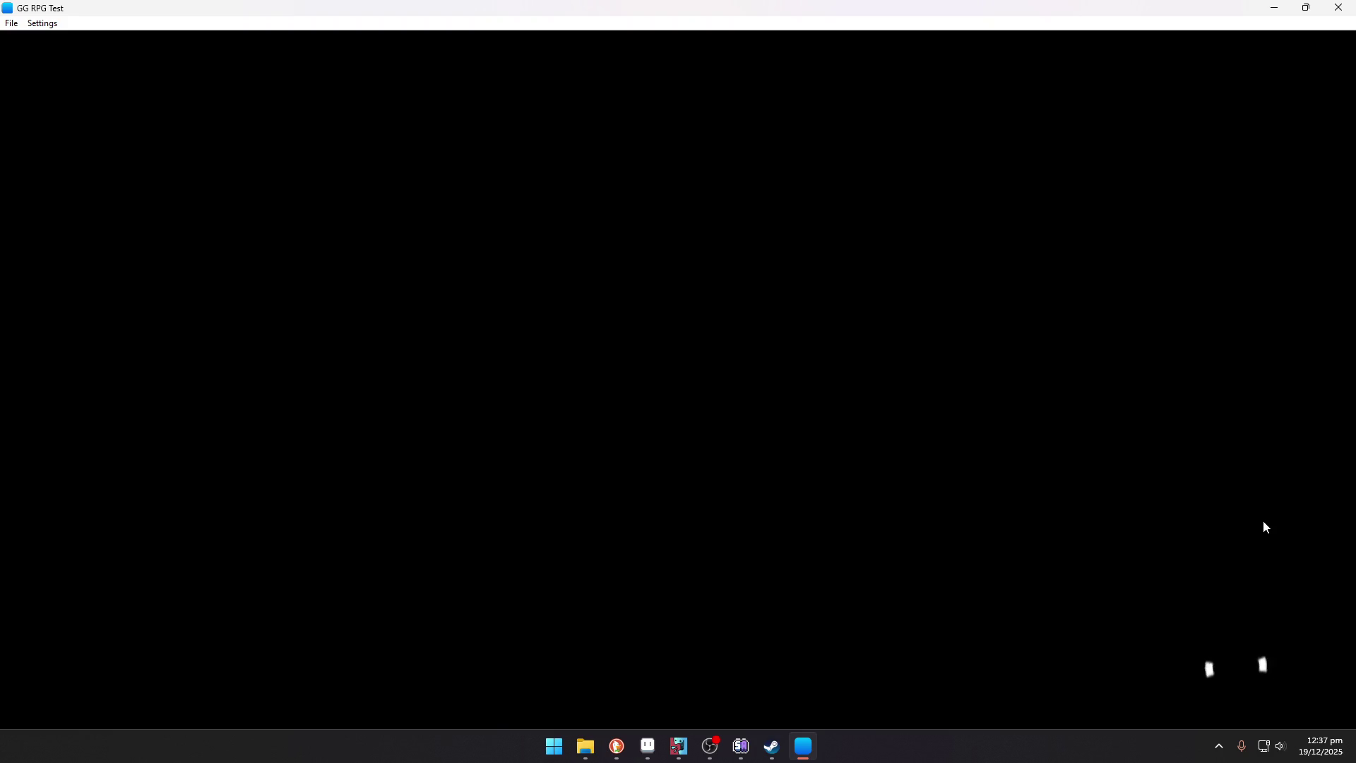
key(Right)
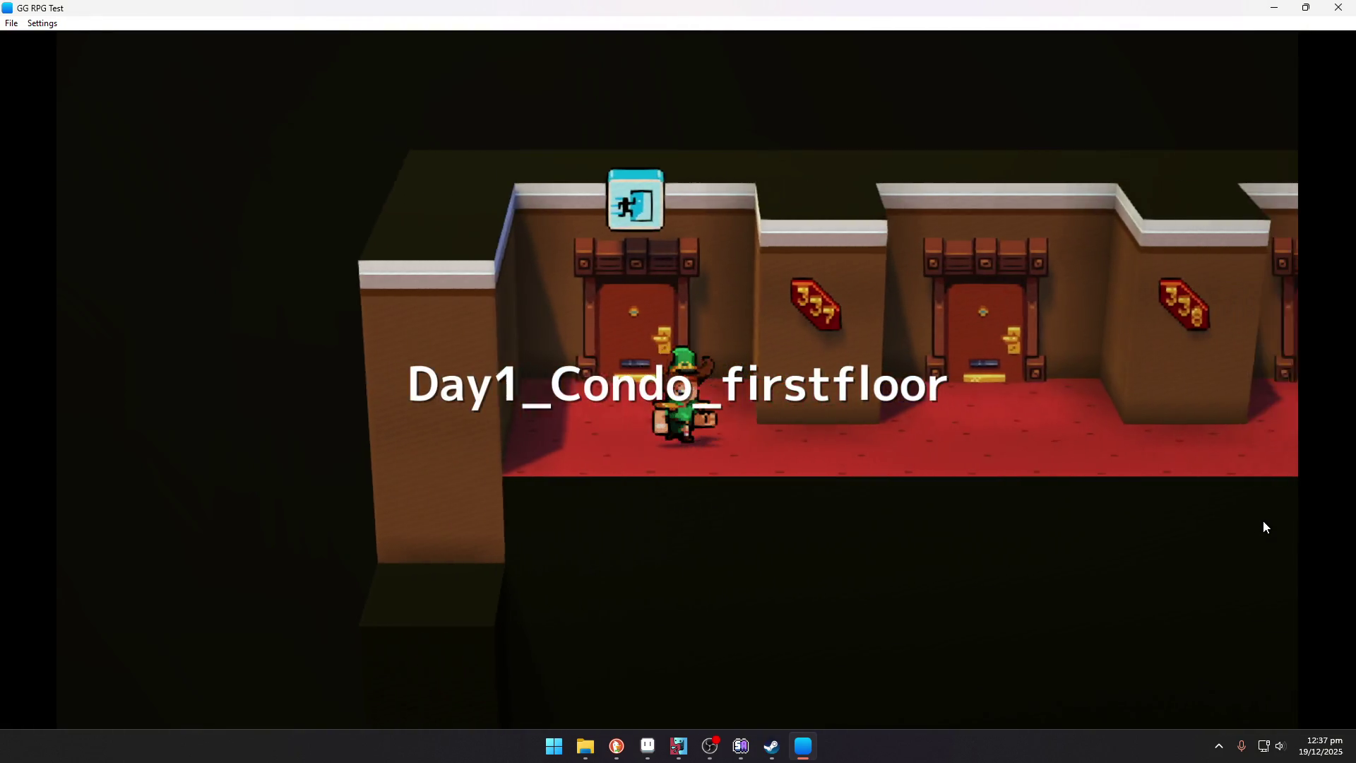
key(Right)
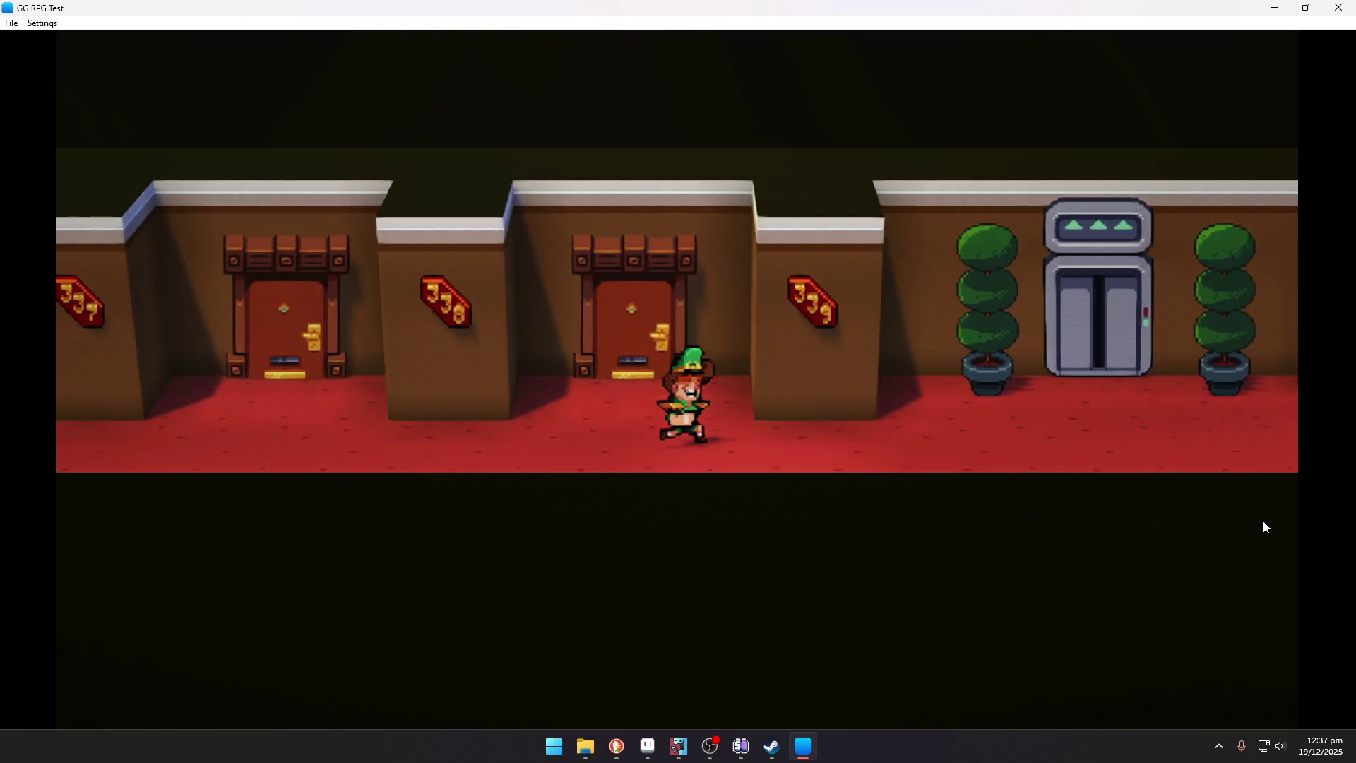
key(Up)
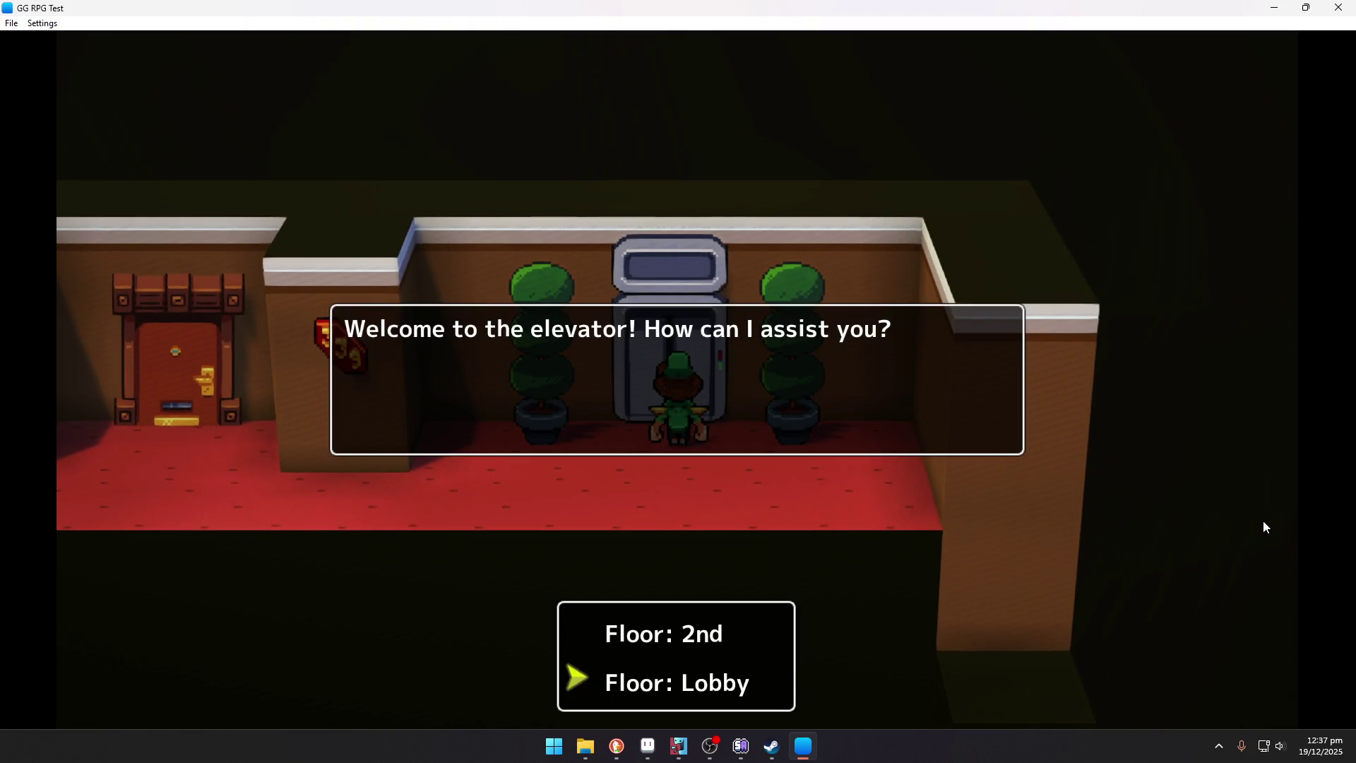
key(Return)
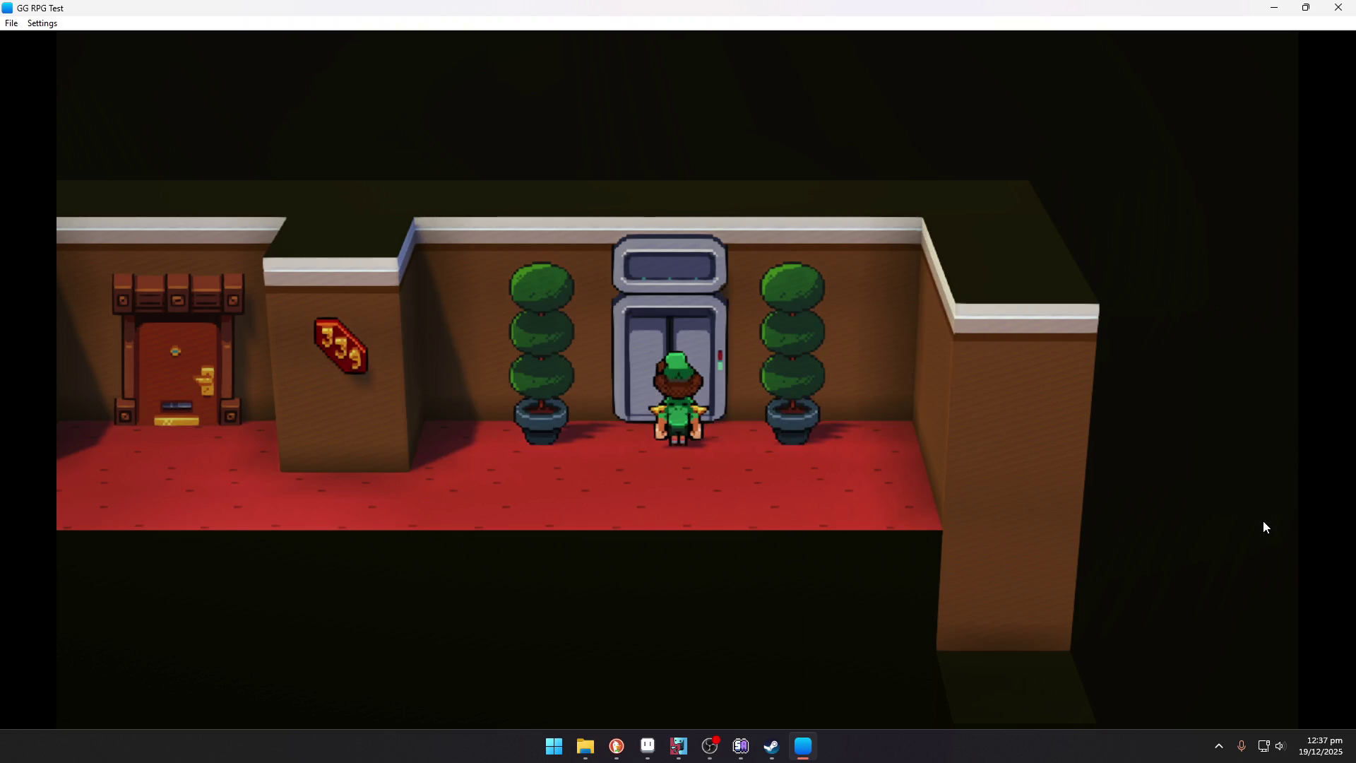
Step: Cross the lobby past the receptionist's greeting and exit to the City Main street
key(Left)
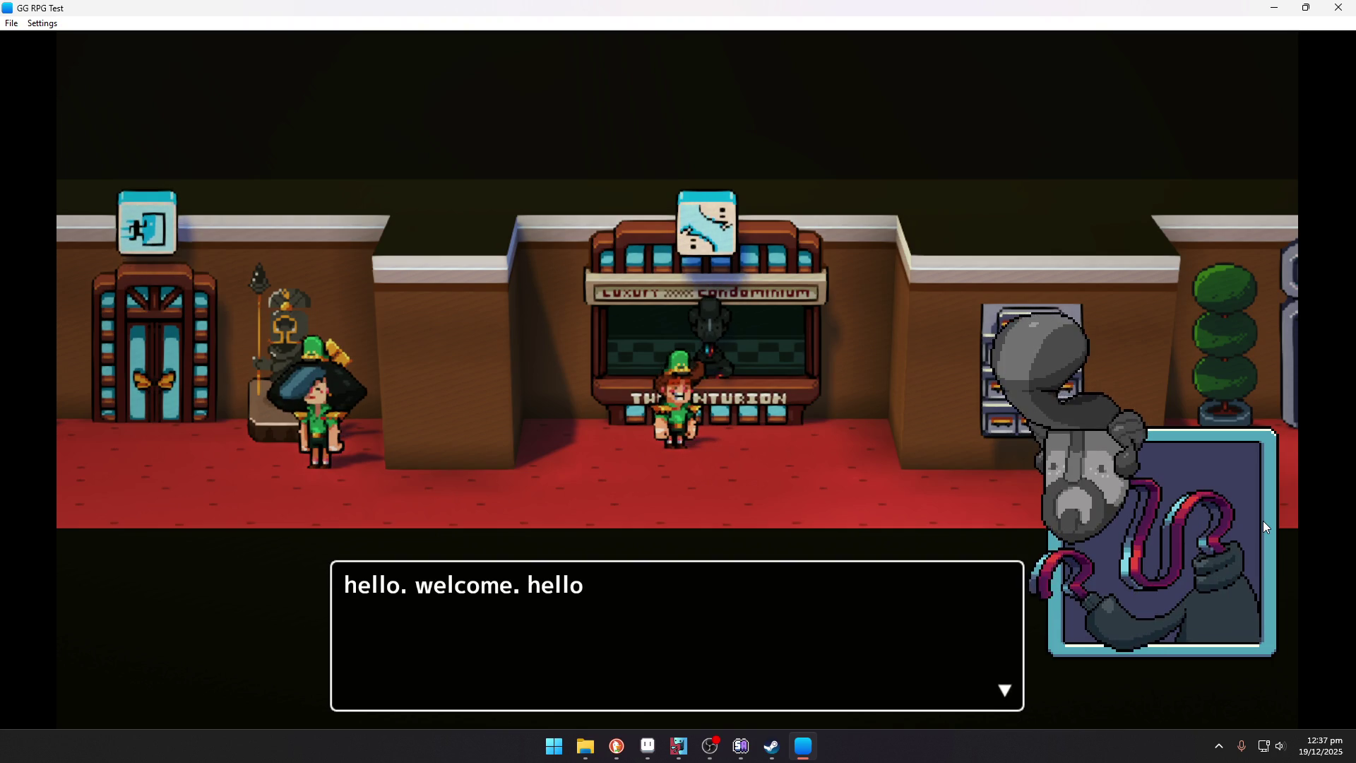
key(Return)
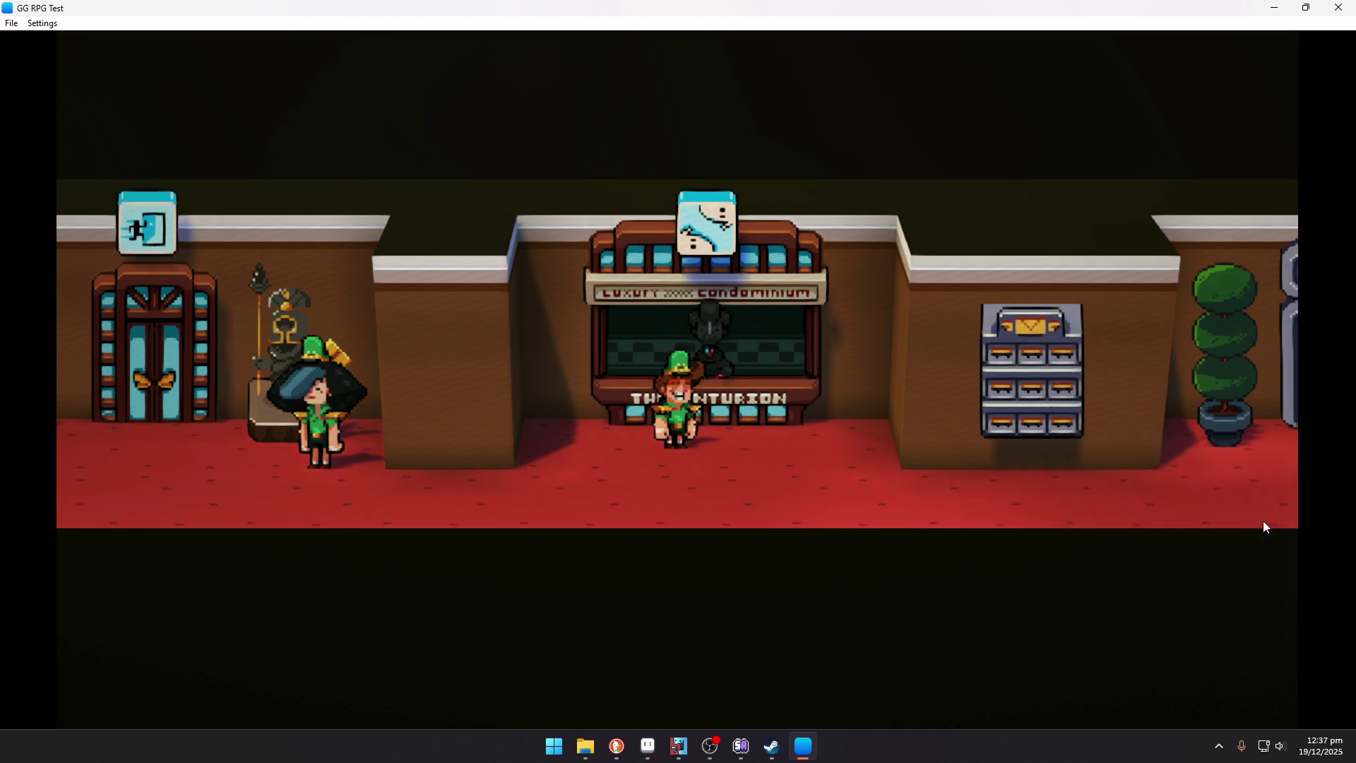
key(Left)
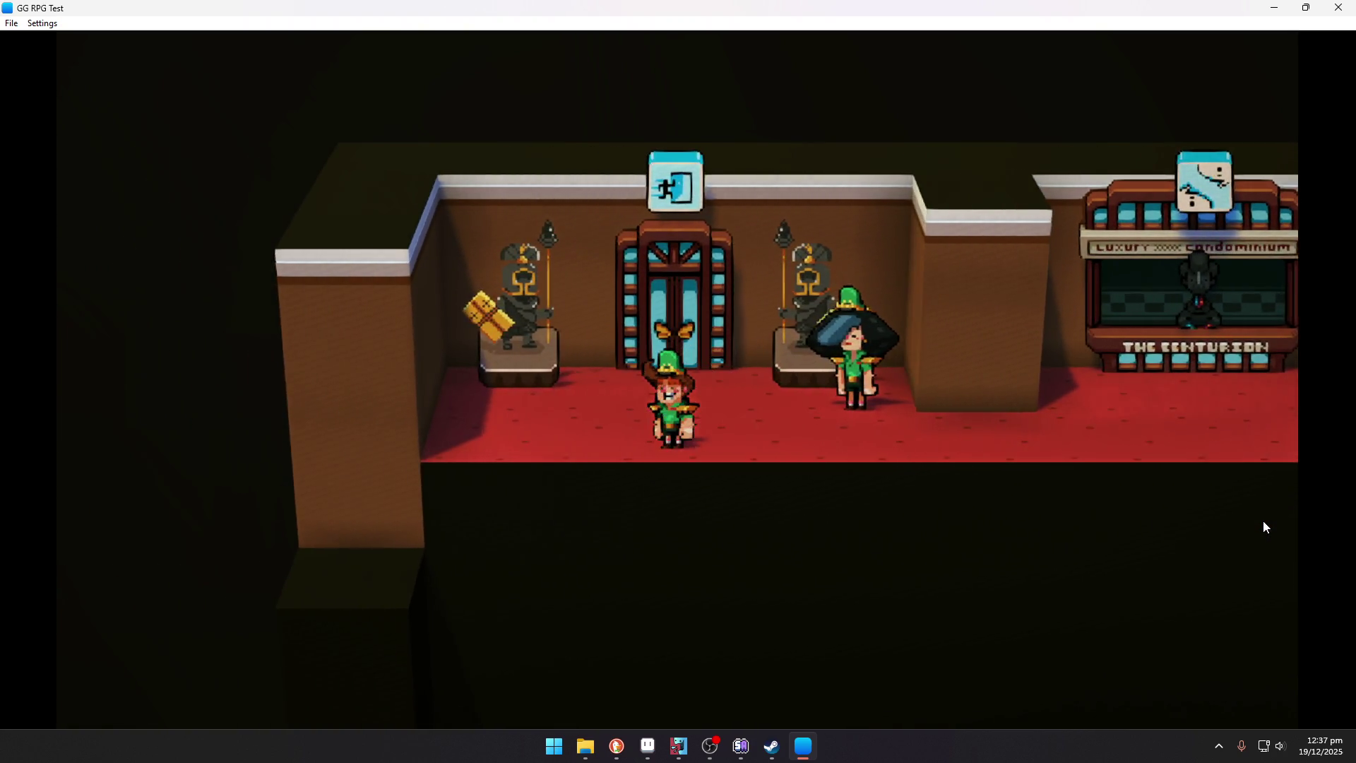
key(Up)
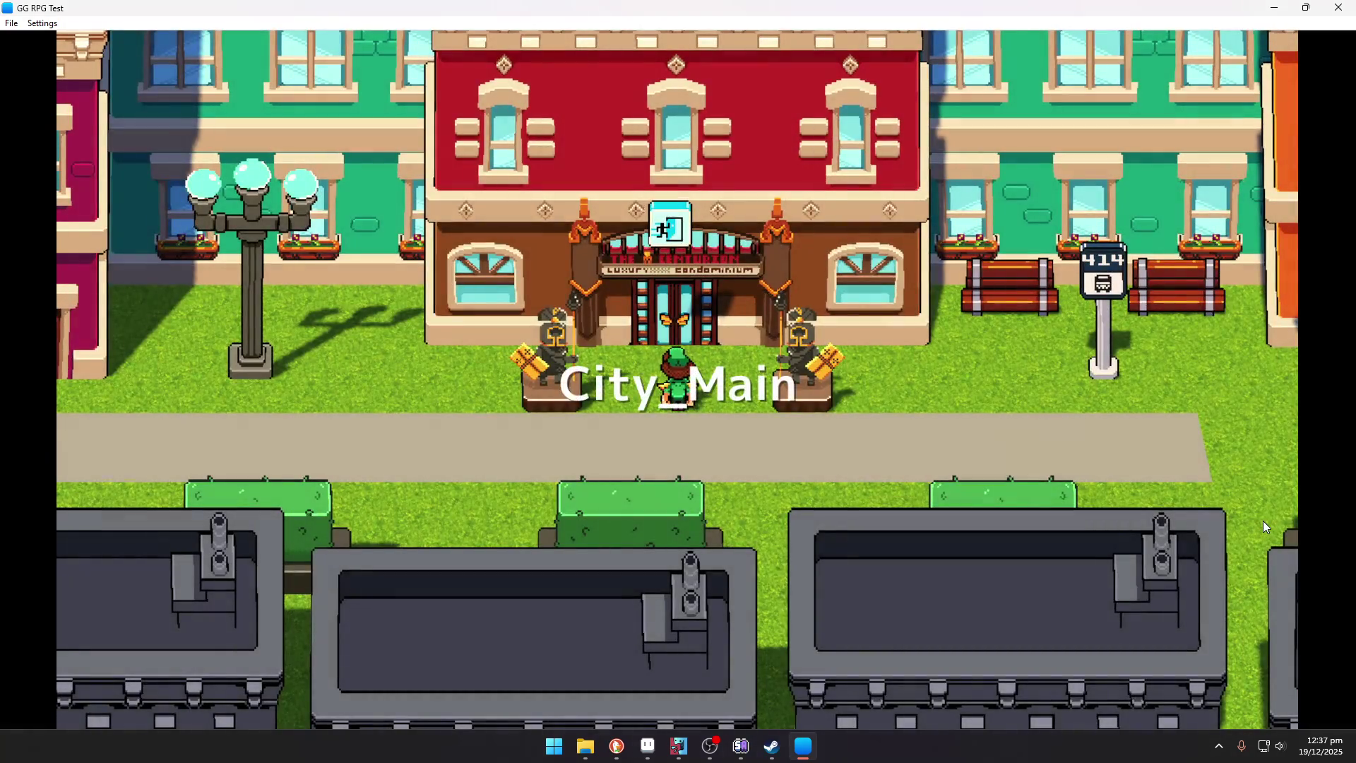
Step: Walk the player down to the road, left past the autumn trees to the Green Weenie stand, and talk to the vendor
key(Down)
key(Left)
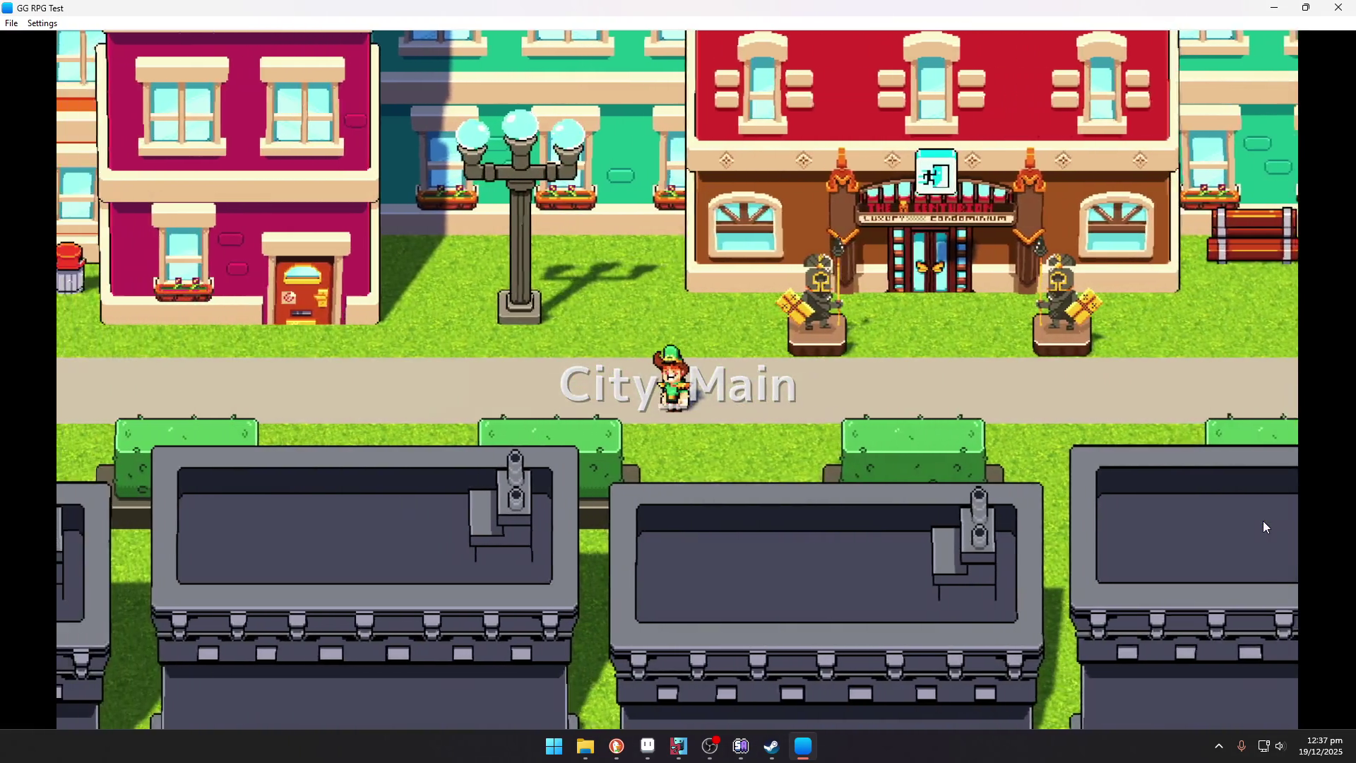
key(Left)
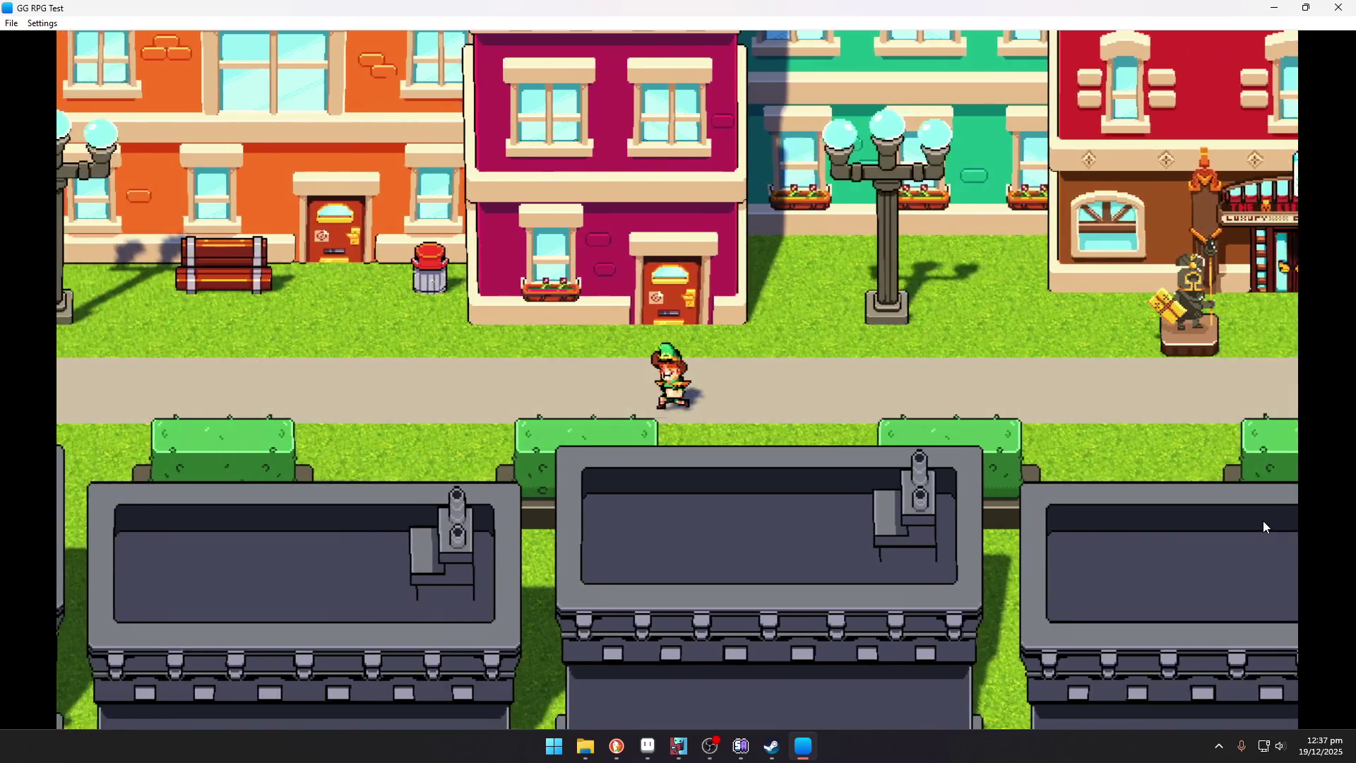
key(Up)
key(Left)
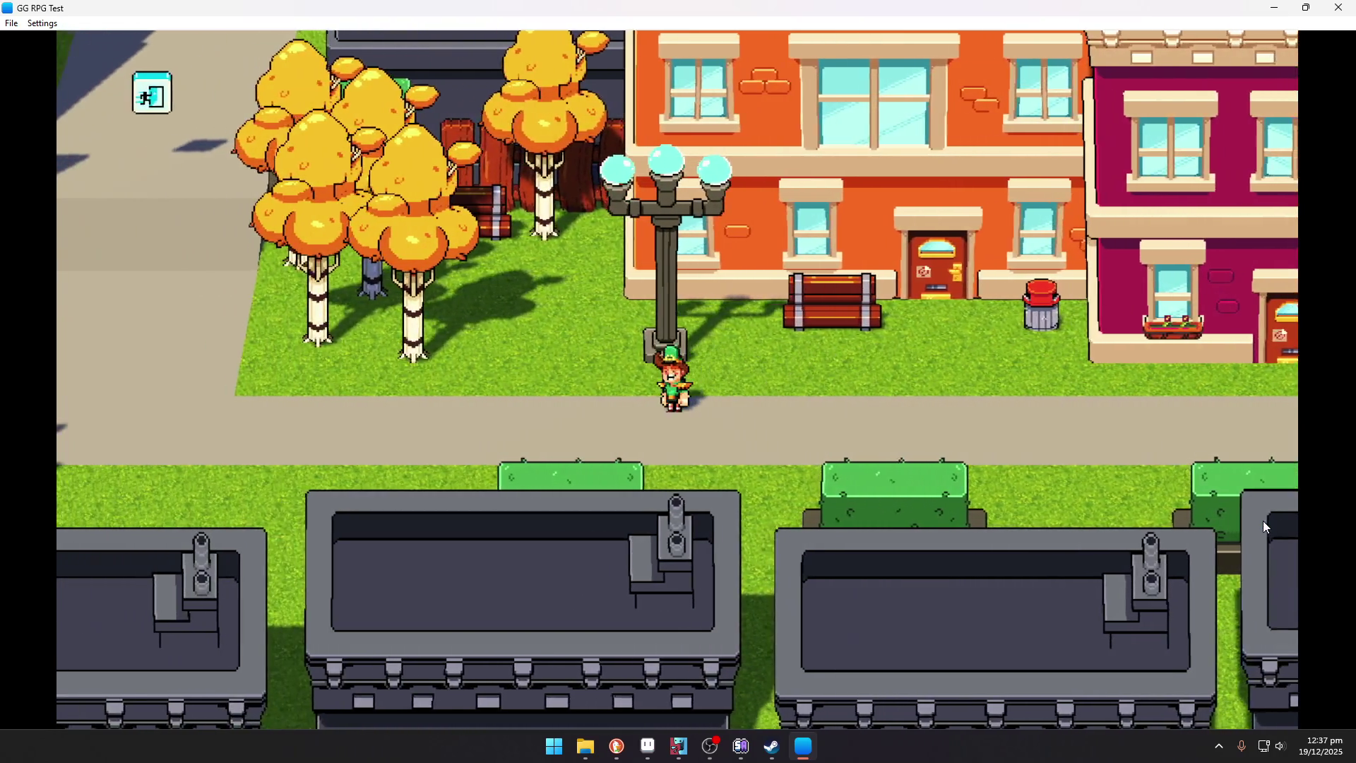
key(Left)
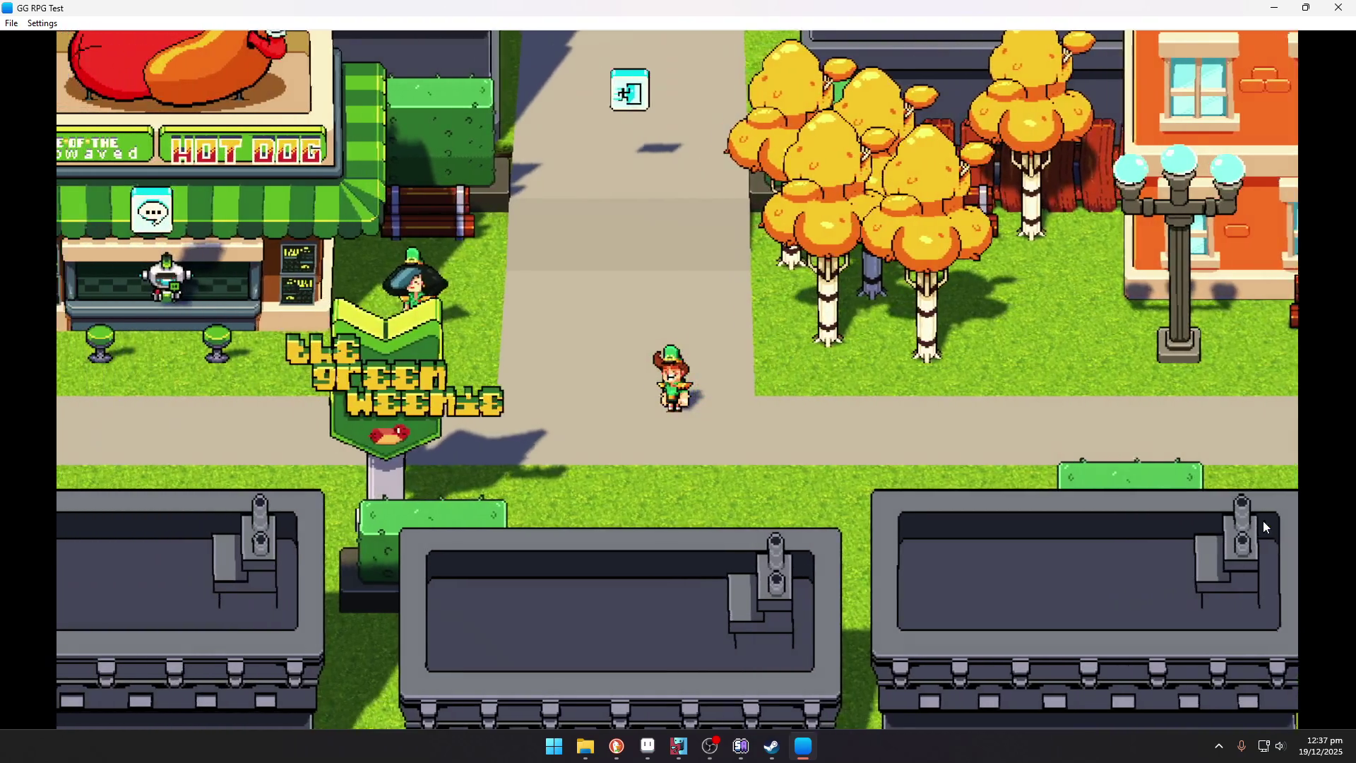
key(Left)
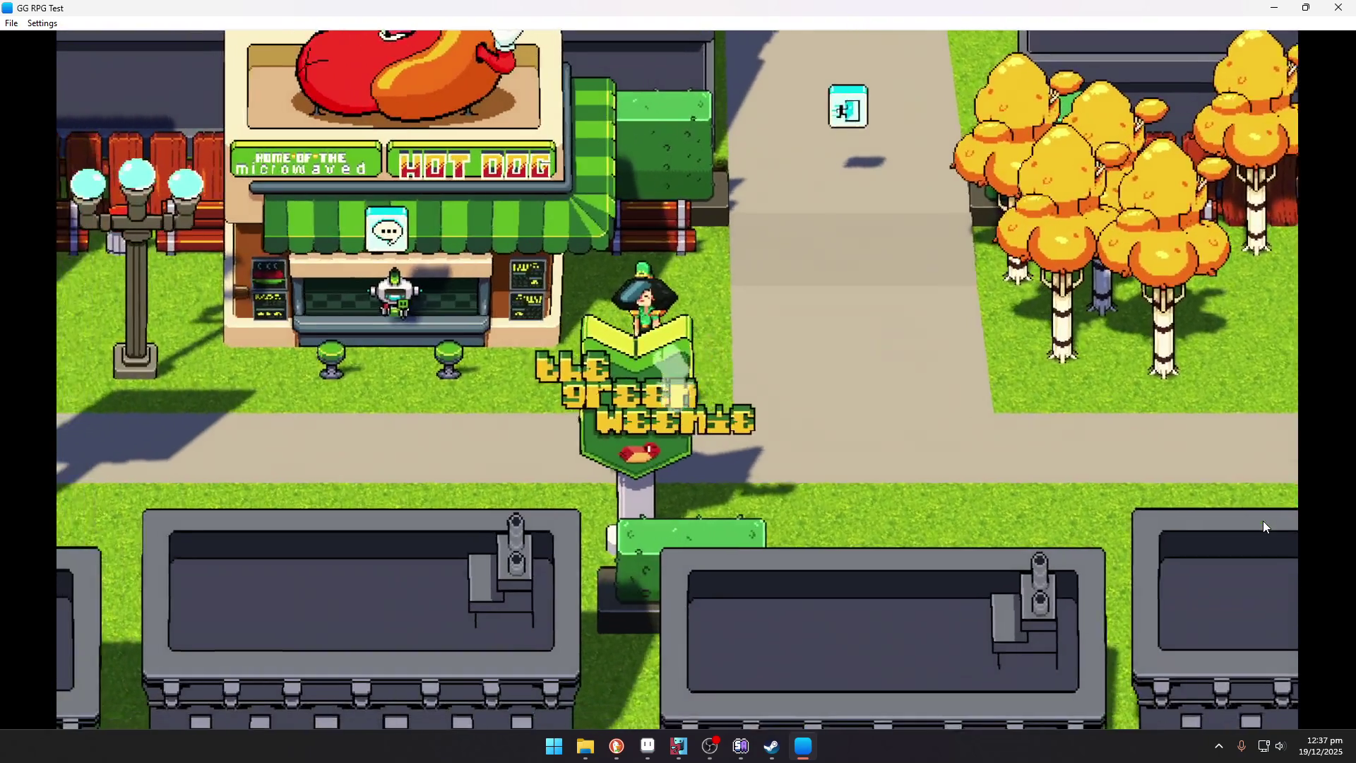
key(Left)
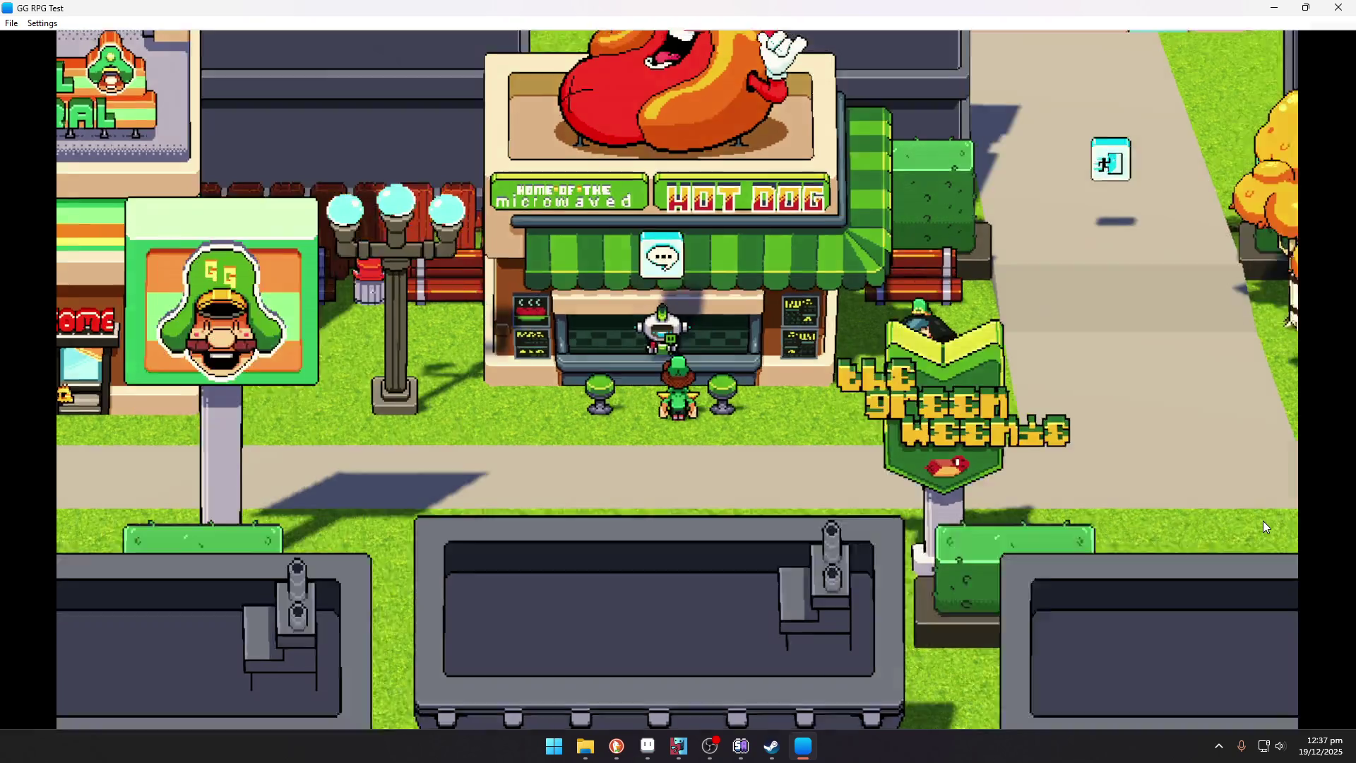
key(Return)
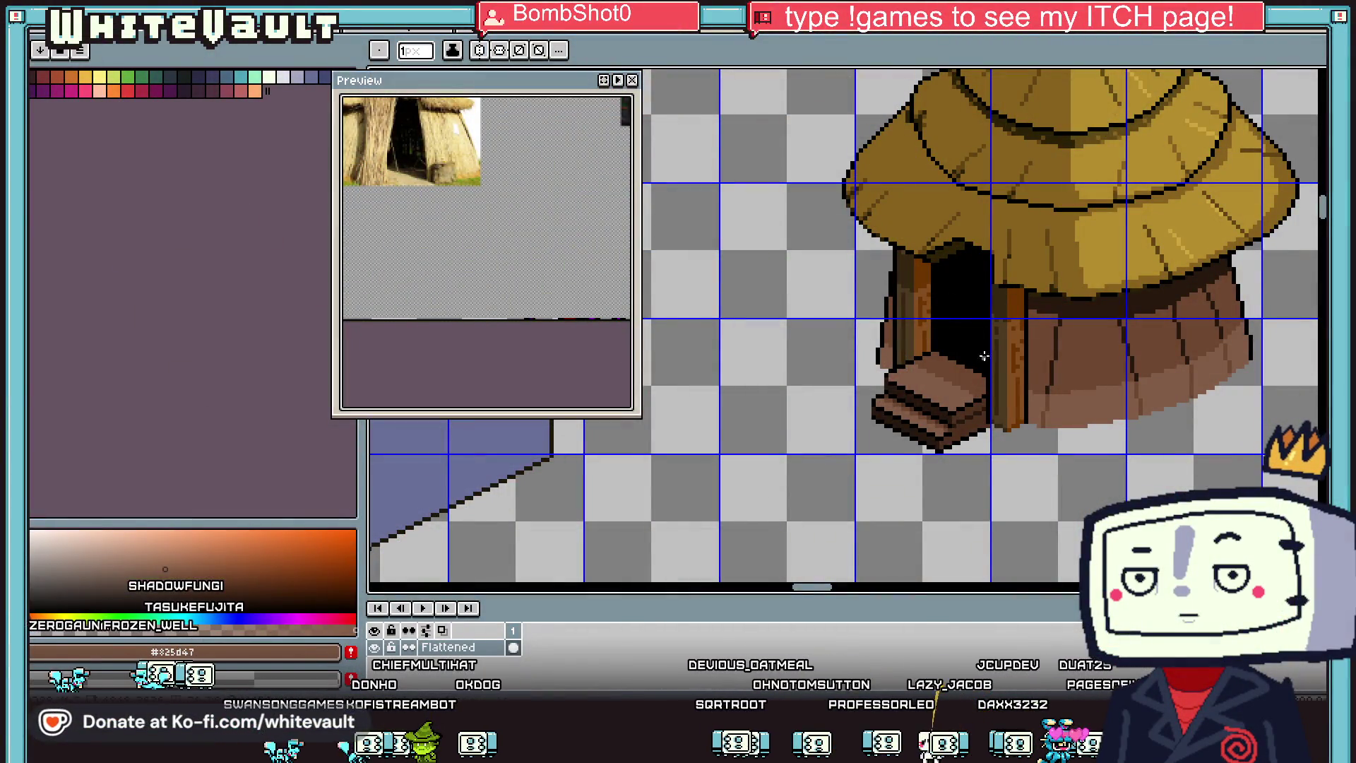
Step: Eyedrop black from the roof outline and draw the pipe's vertical line upward
scroll(984, 355, down, 3)
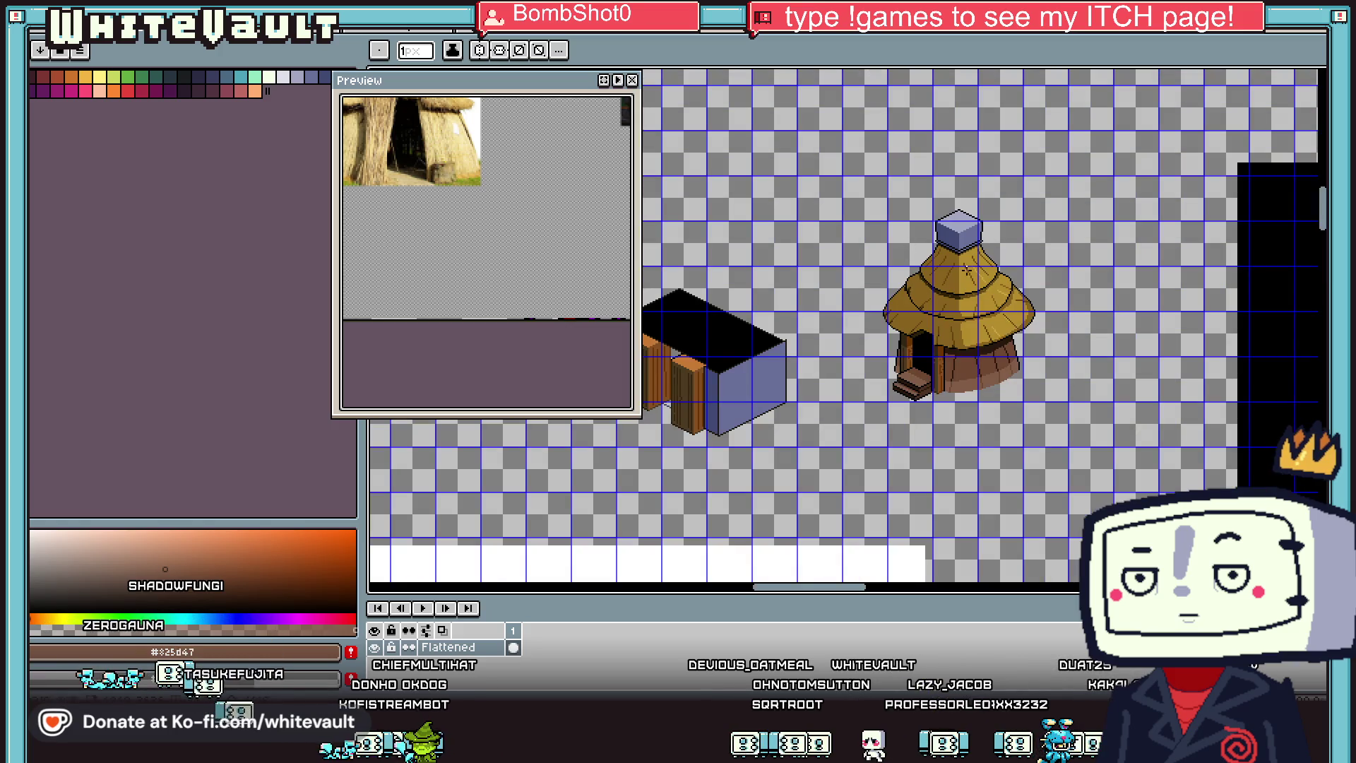
scroll(966, 271, up, 2)
scroll(946, 265, down, 4)
scroll(926, 259, up, 4)
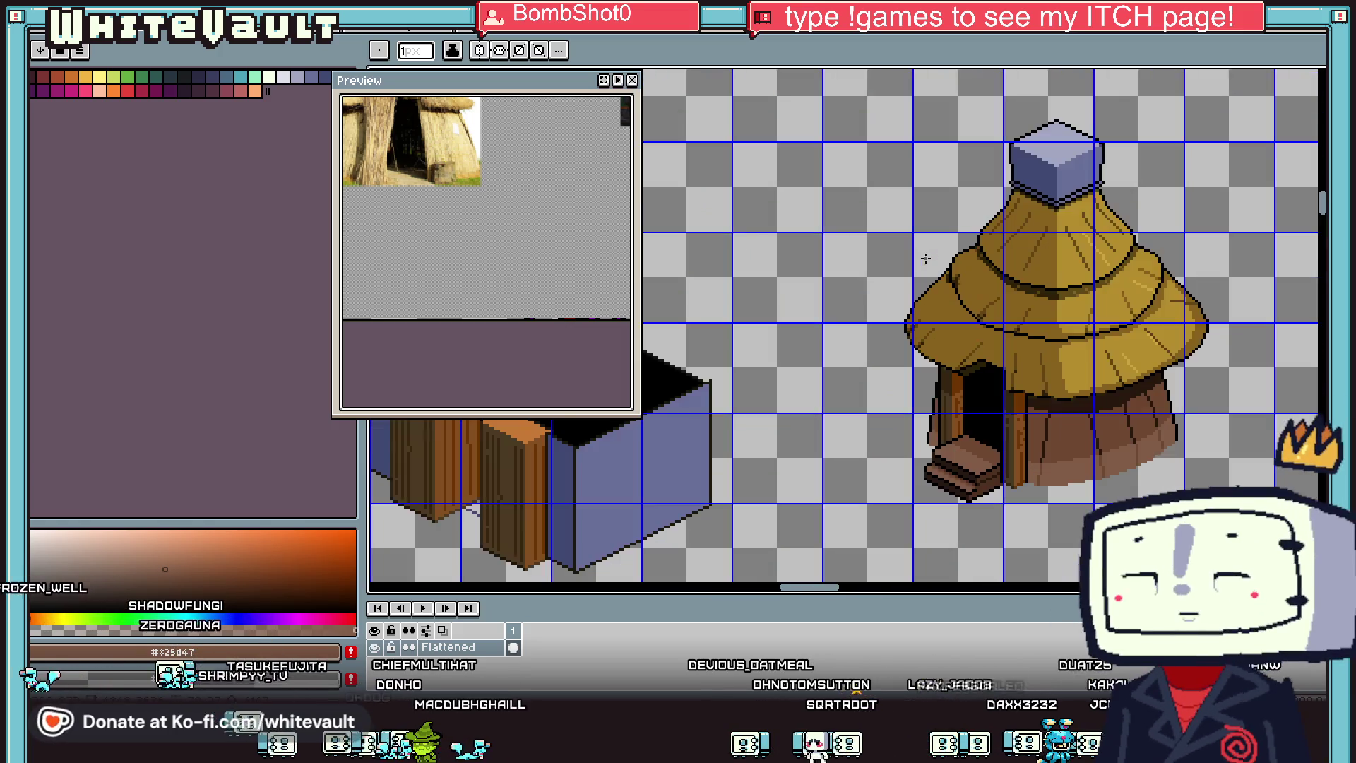
scroll(950, 255, up, 1)
scroll(984, 249, up, 2)
alt+click(944, 252)
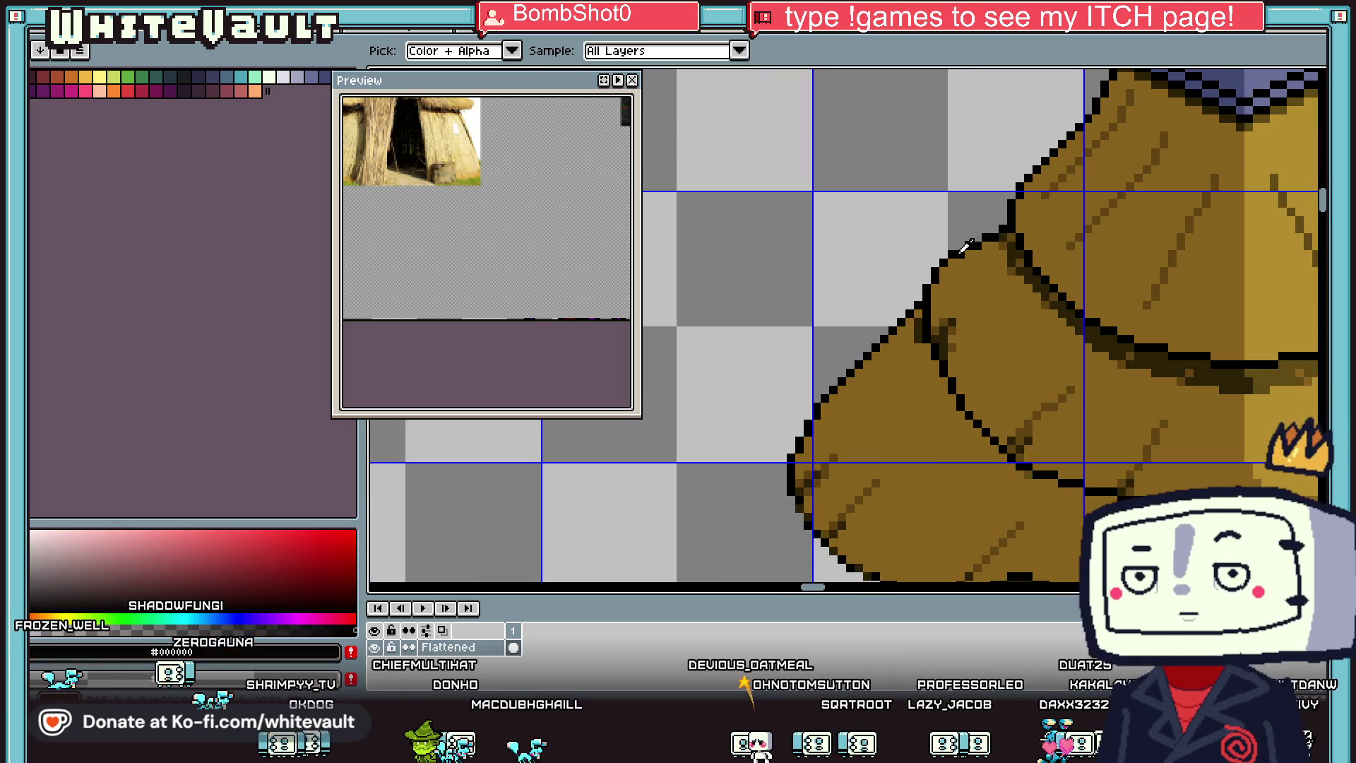
drag(916, 252, 918, 162)
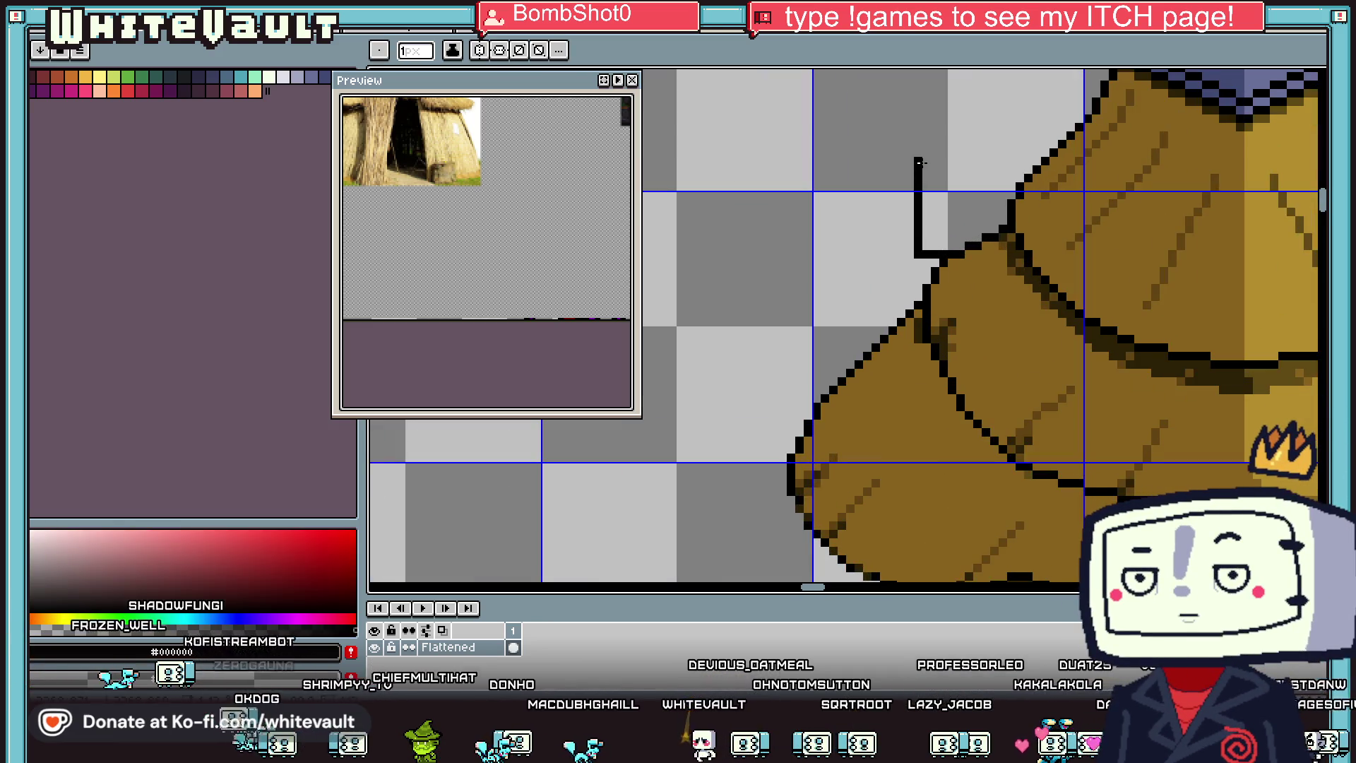
Step: Bend the line into a hooked pipe top, add its left side, and close it against the roof
scroll(918, 154, up, 1)
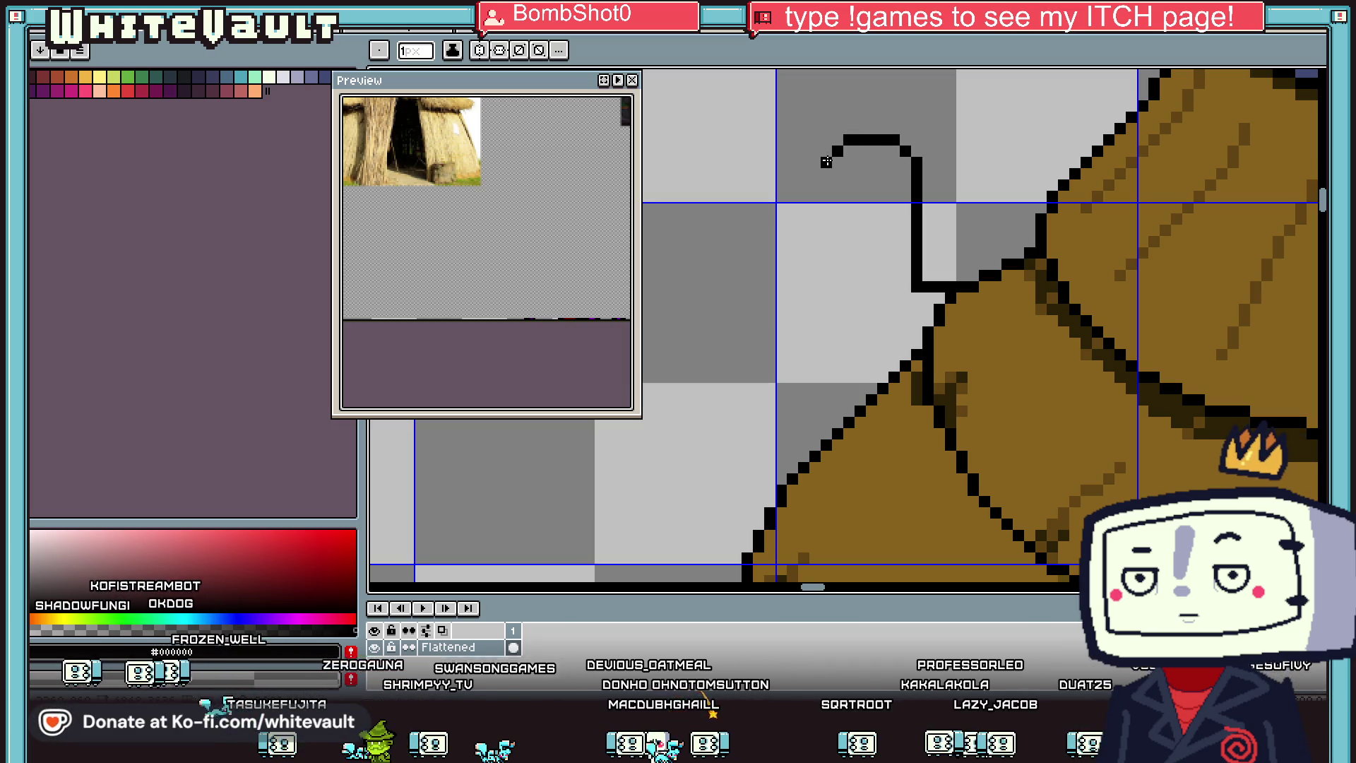
drag(826, 172, 906, 195)
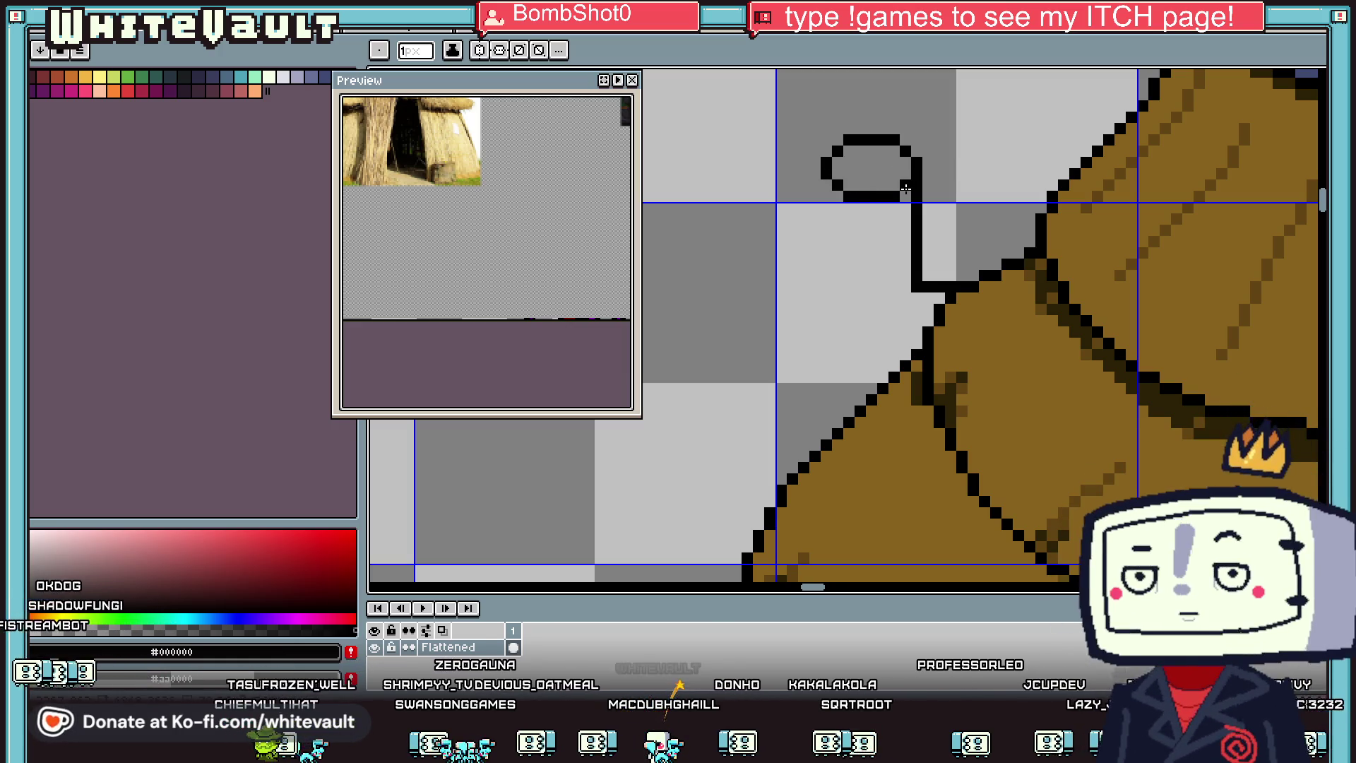
drag(814, 183, 833, 251)
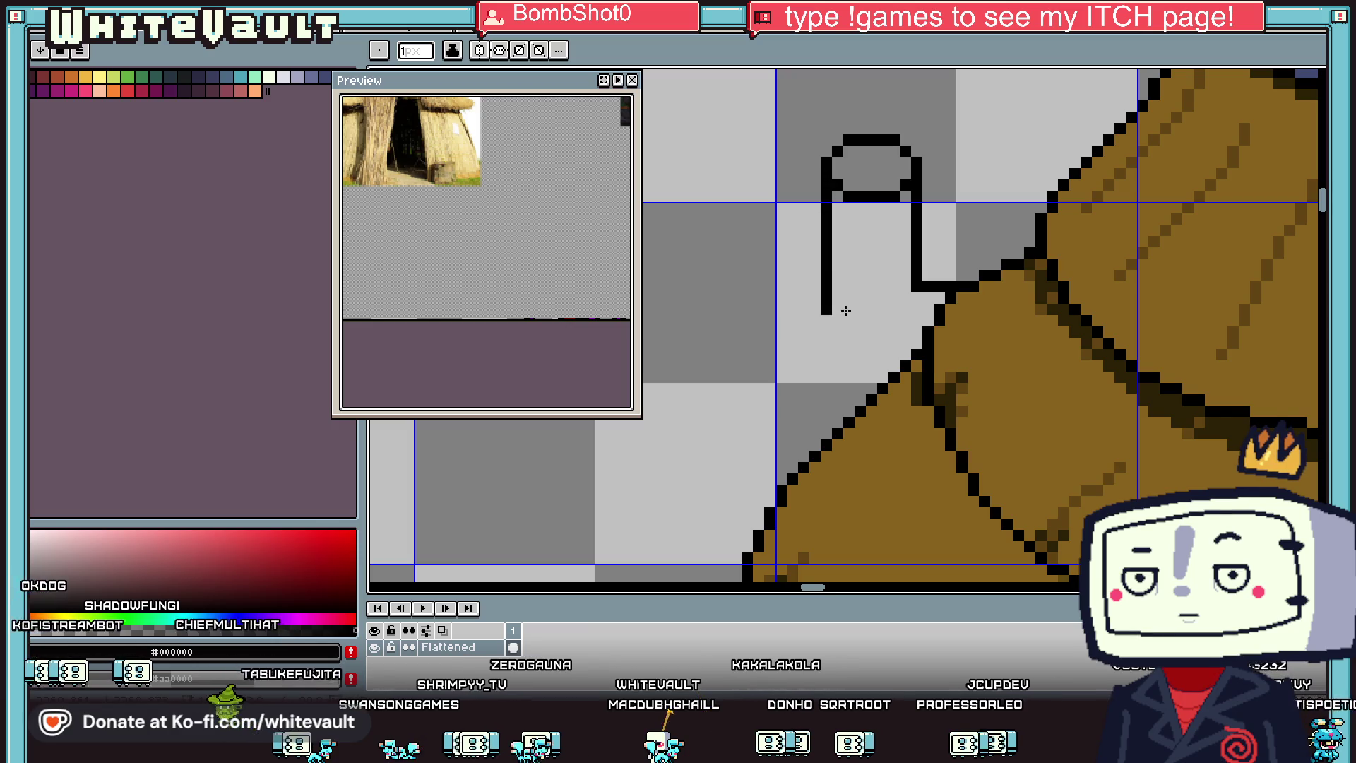
scroll(837, 323, up, 1)
mouse_move(835, 327)
mouse_down()
mouse_move(911, 376)
mouse_move(989, 302)
mouse_up()
scroll(989, 302, down, 3)
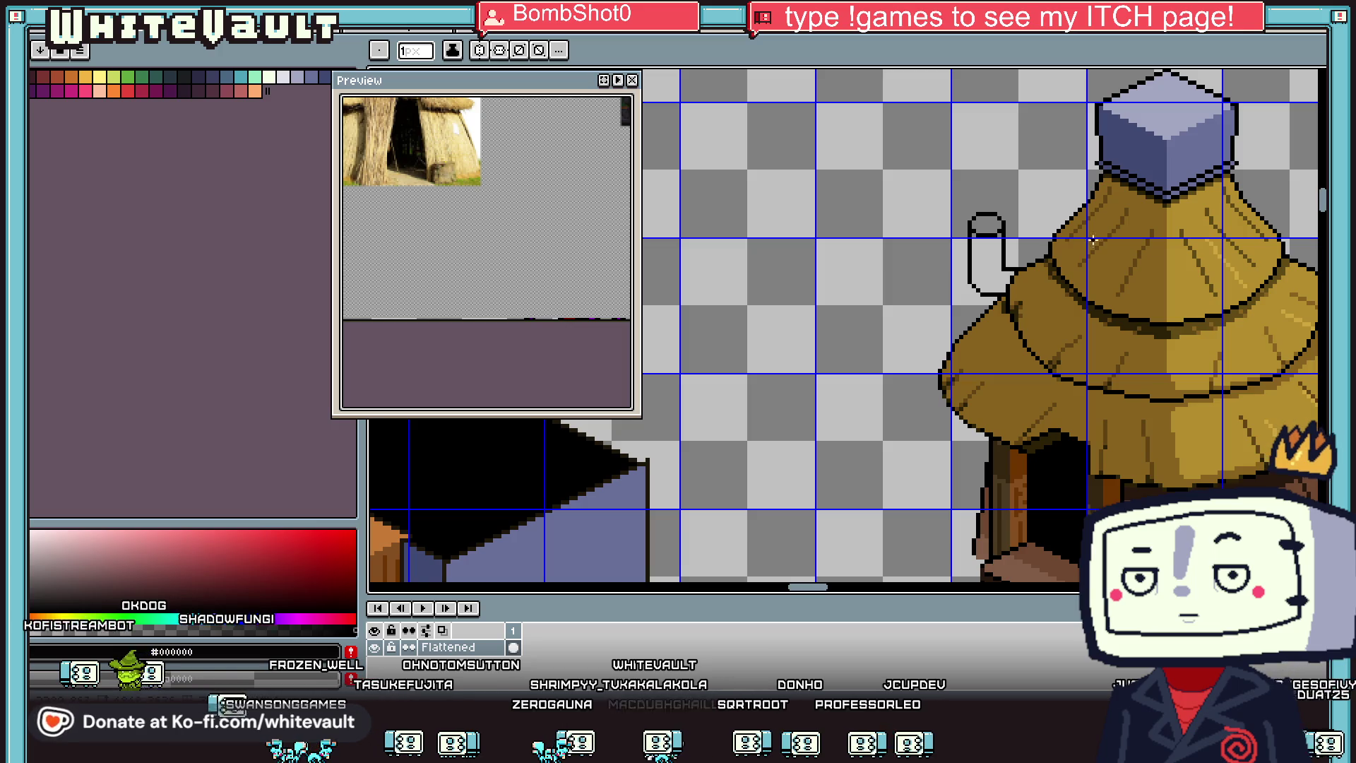
Step: Fill the pipe outline with dark blue picked from the cap block
alt+click(1130, 141)
key(g)
click(995, 258)
key(alt)
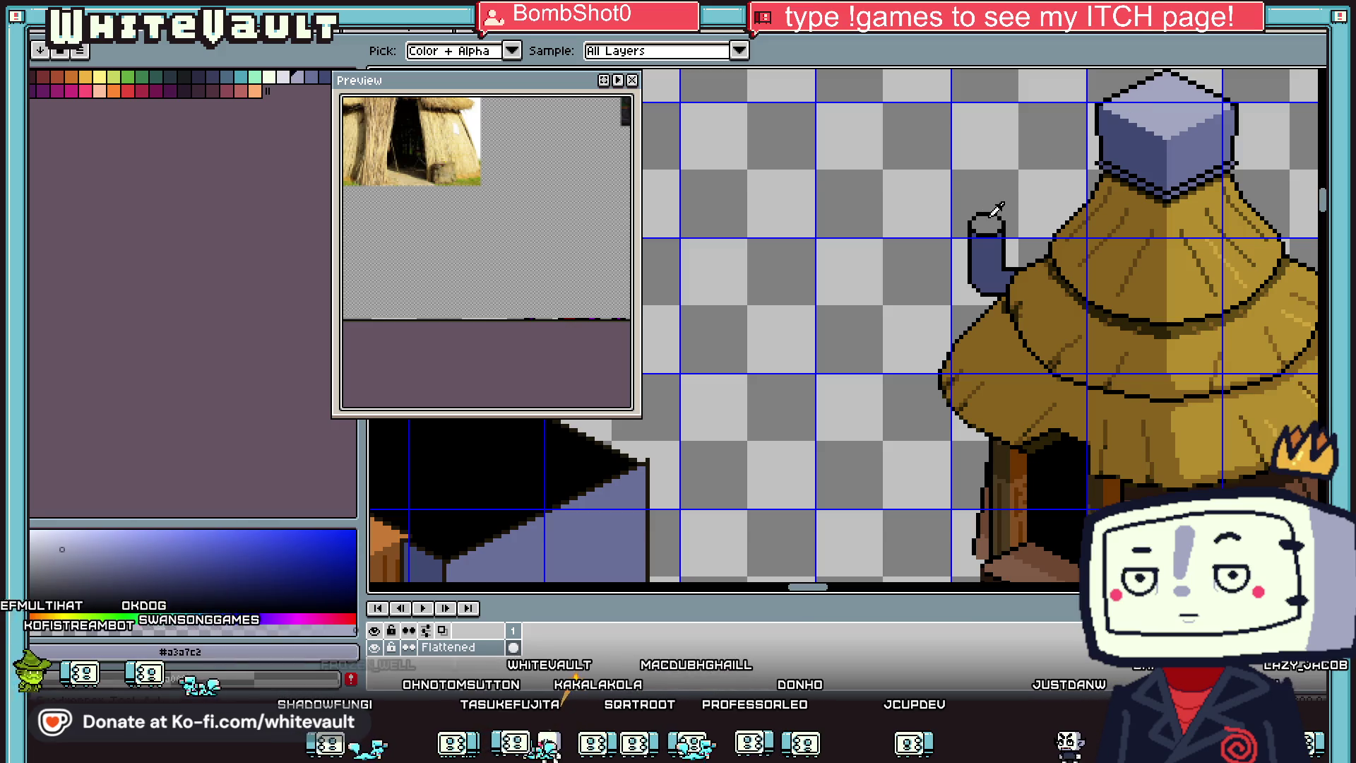
Step: Paint a light grey-blue rim around the top of the pipe
scroll(995, 211, up, 1)
scroll(985, 215, up, 1)
drag(974, 216, 1006, 215)
scroll(1019, 228, up, 1)
click(1021, 246)
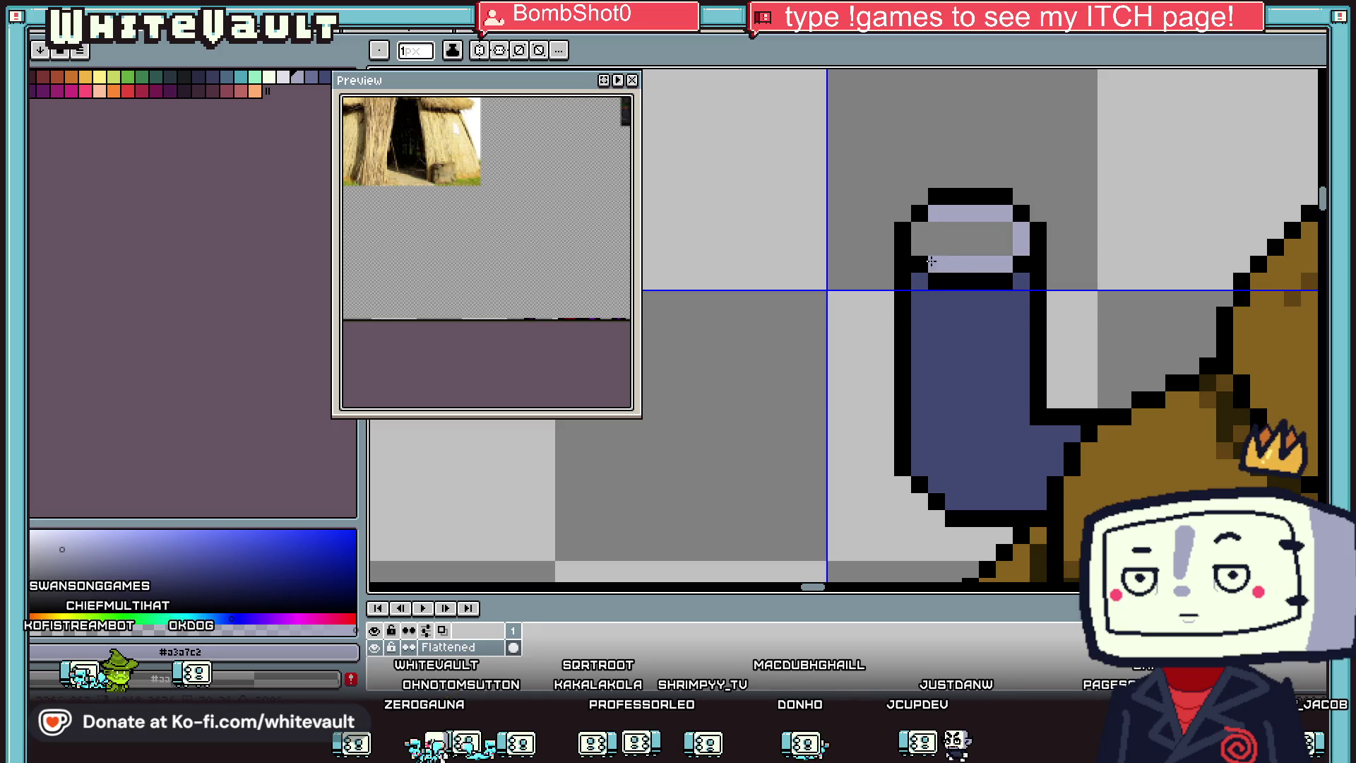
click(996, 282)
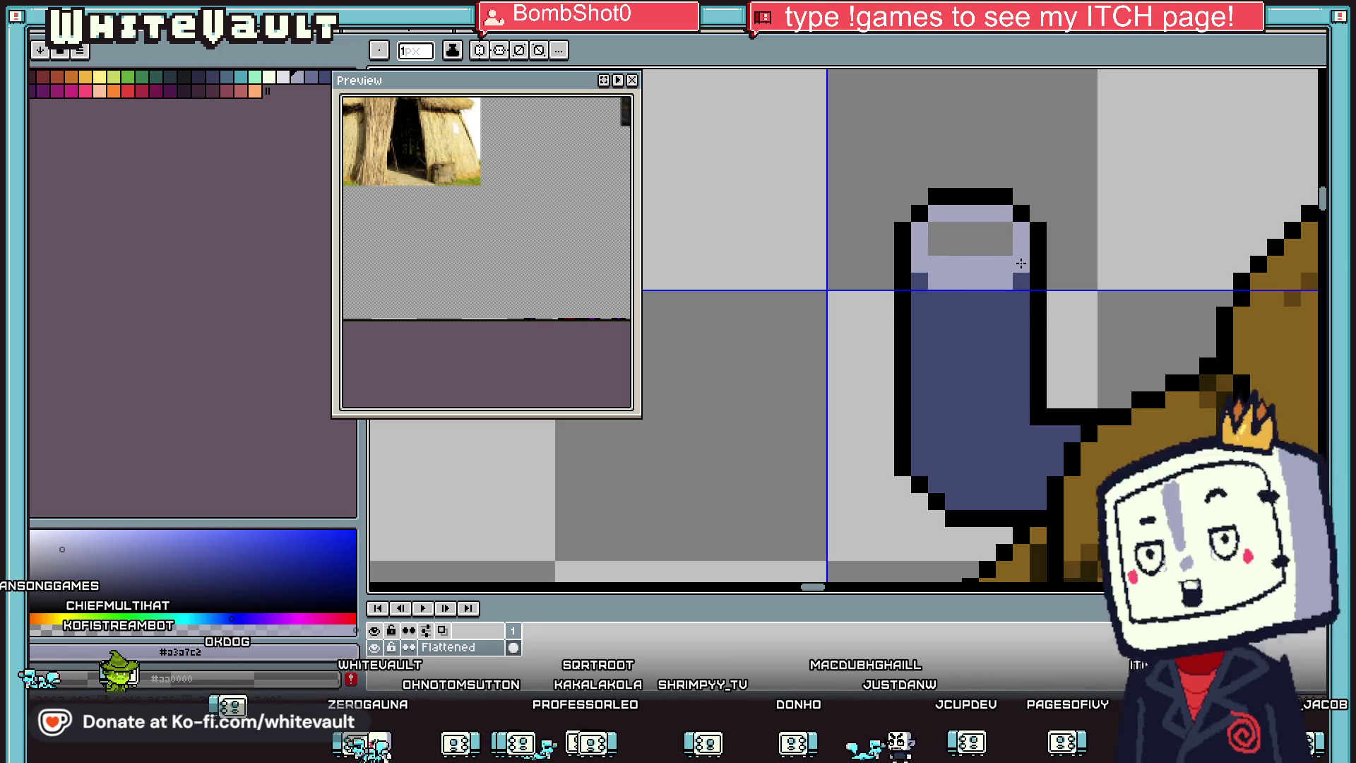
click(937, 247)
scroll(962, 232, down, 2)
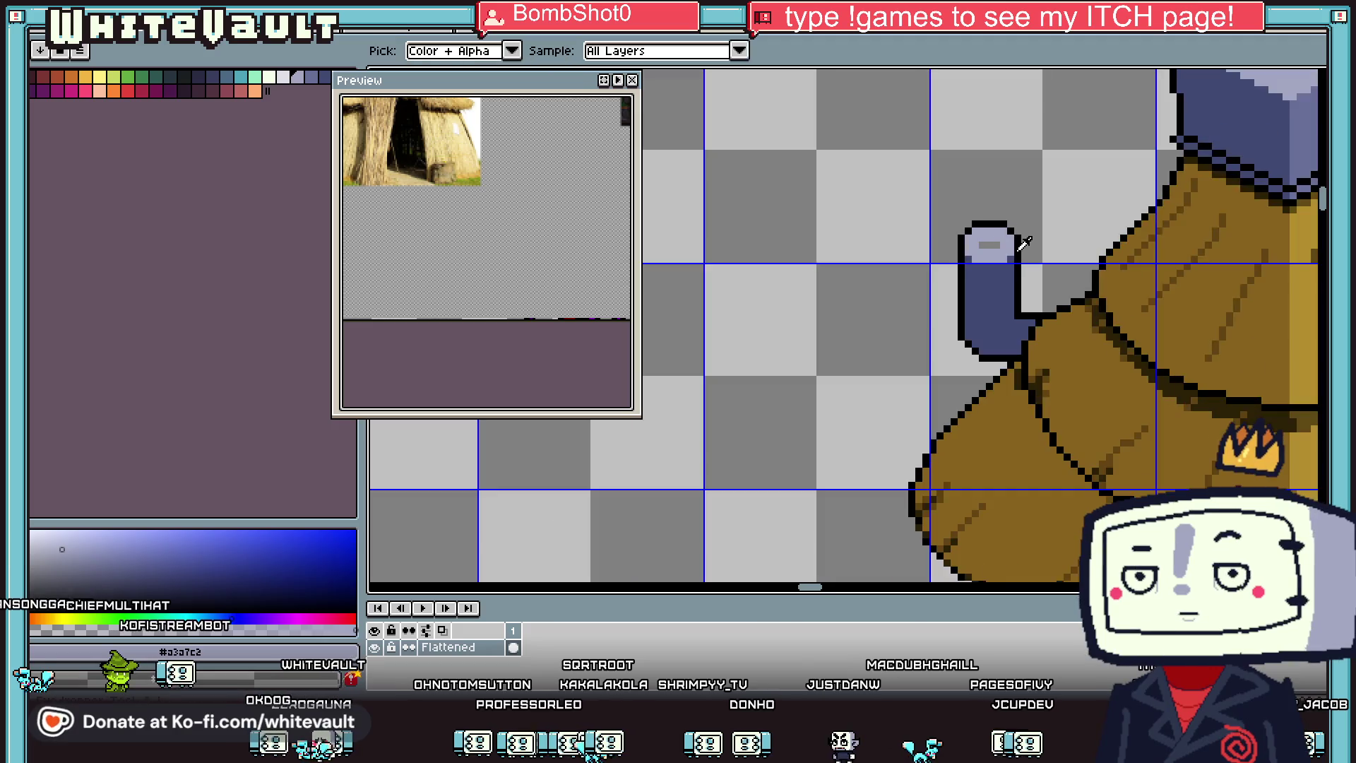
Step: Draw the pipe's black opening with dark blue pixels above it
alt+click(1020, 233)
scroll(1020, 233, up, 1)
click(965, 246)
alt+click(975, 283)
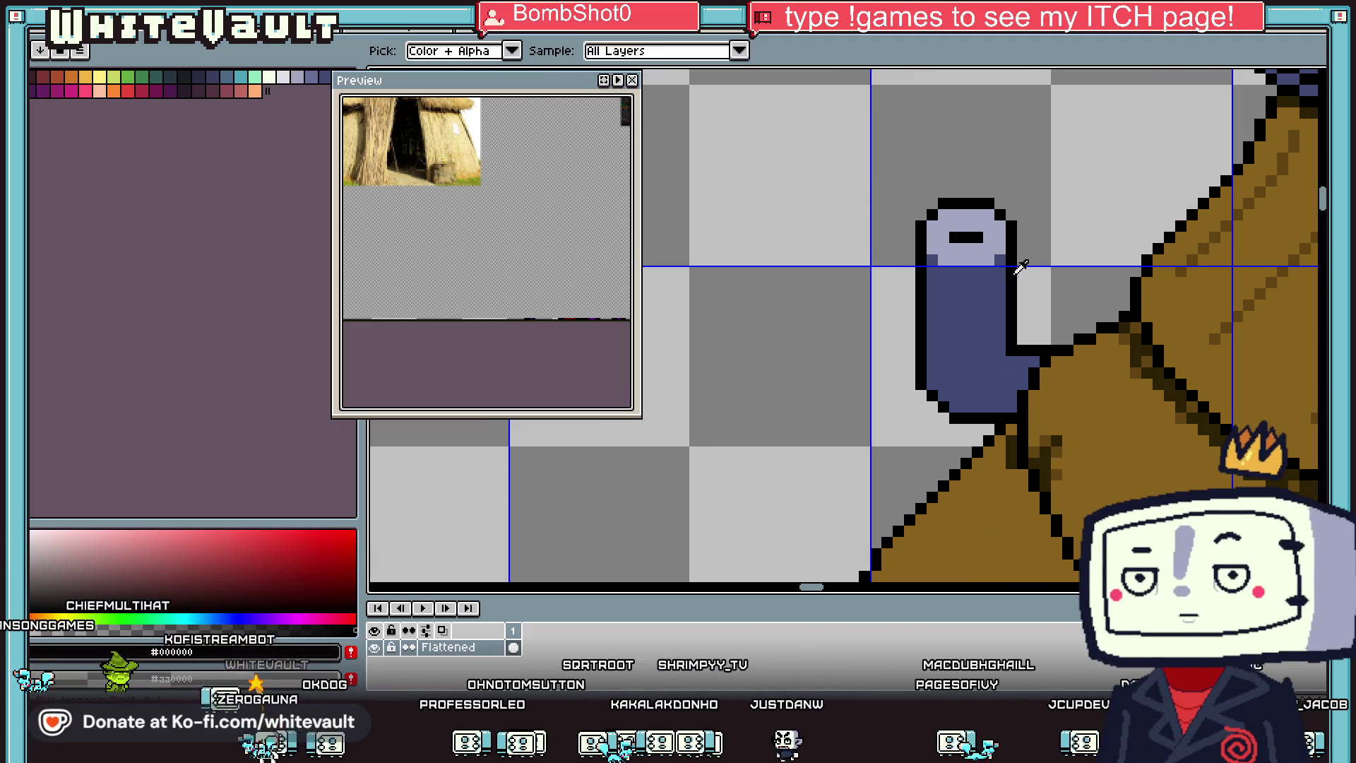
scroll(978, 236, up, 1)
click(982, 235)
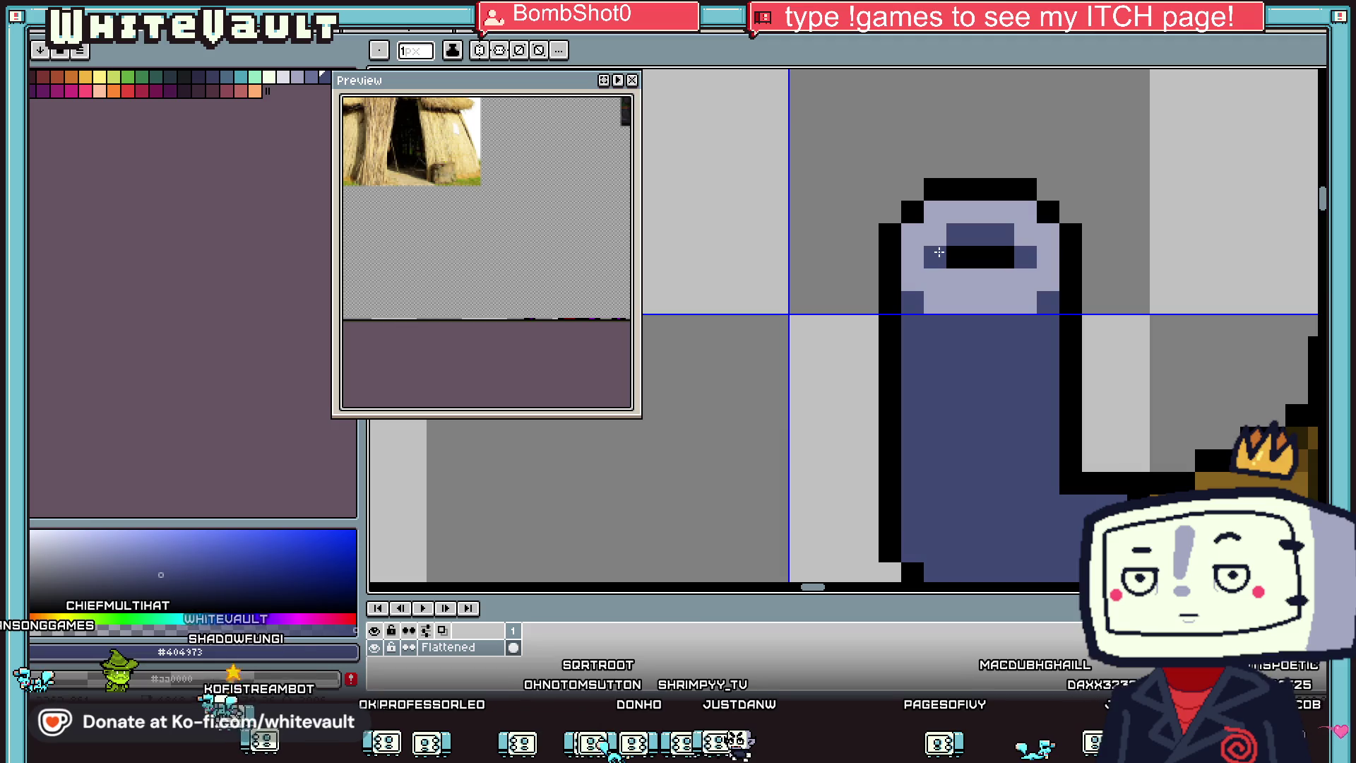
Step: Draw a black line across the pipe body outlining its bend
scroll(939, 252, down, 4)
scroll(918, 283, up, 3)
alt+click(869, 300)
click(880, 301)
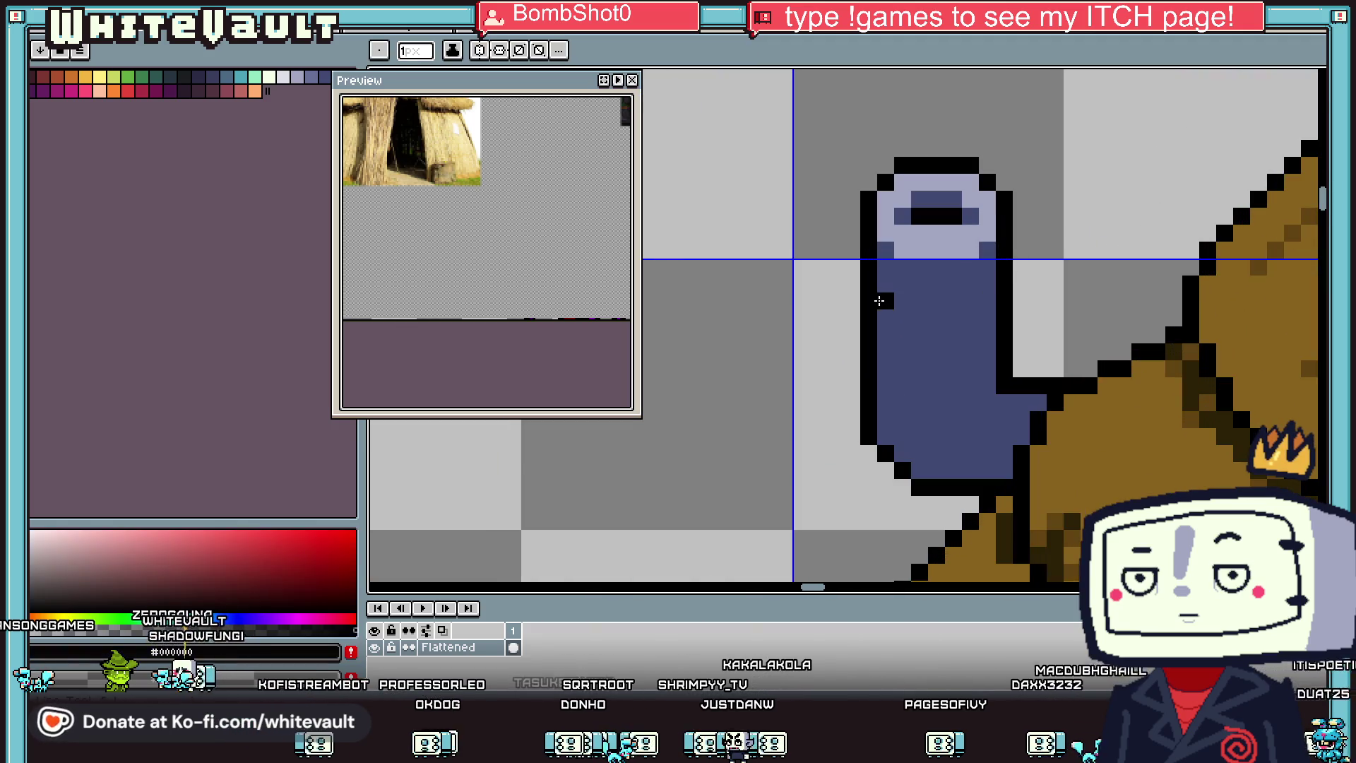
drag(886, 317, 988, 318)
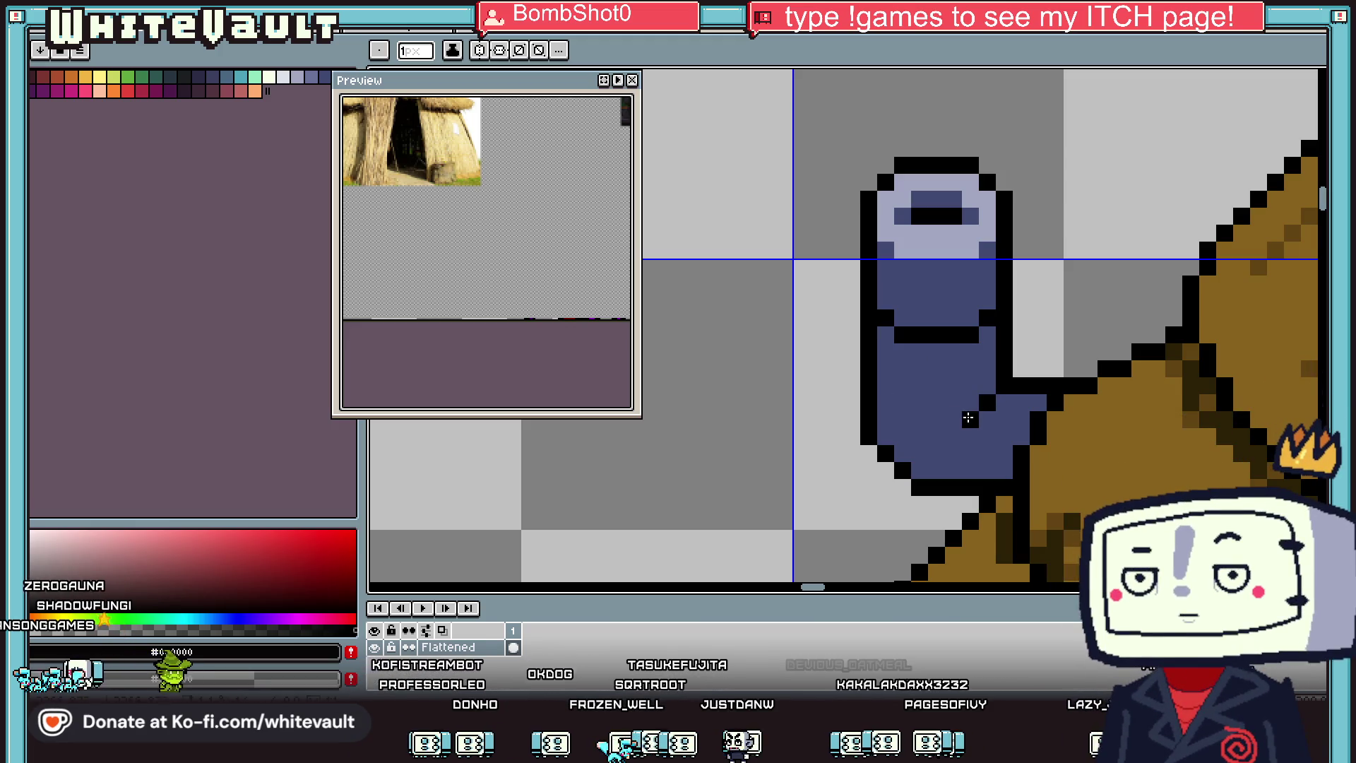
scroll(1067, 401, down, 3)
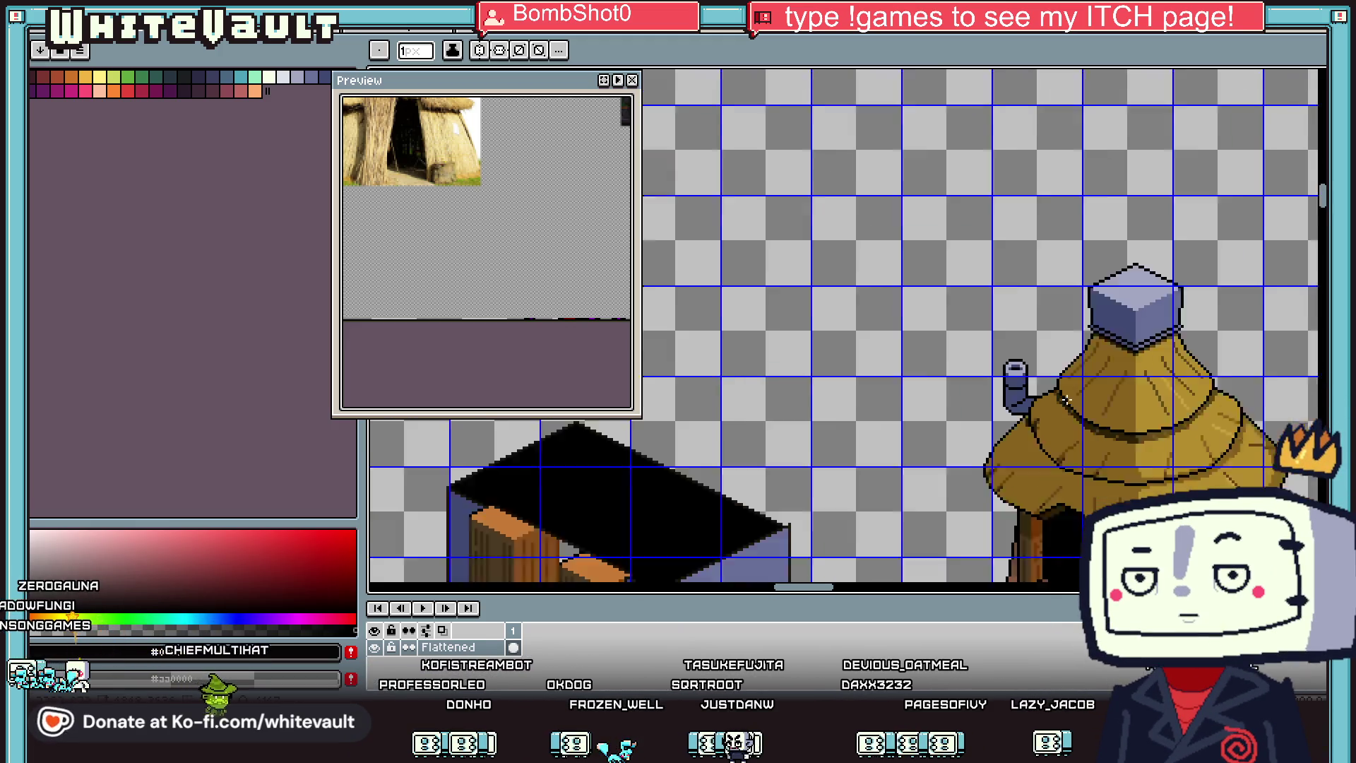
scroll(1066, 401, down, 1)
Step: Fill three pipe sections with the lighter blue #686f99 from the cap block
key(i)
scroll(1067, 401, up, 4)
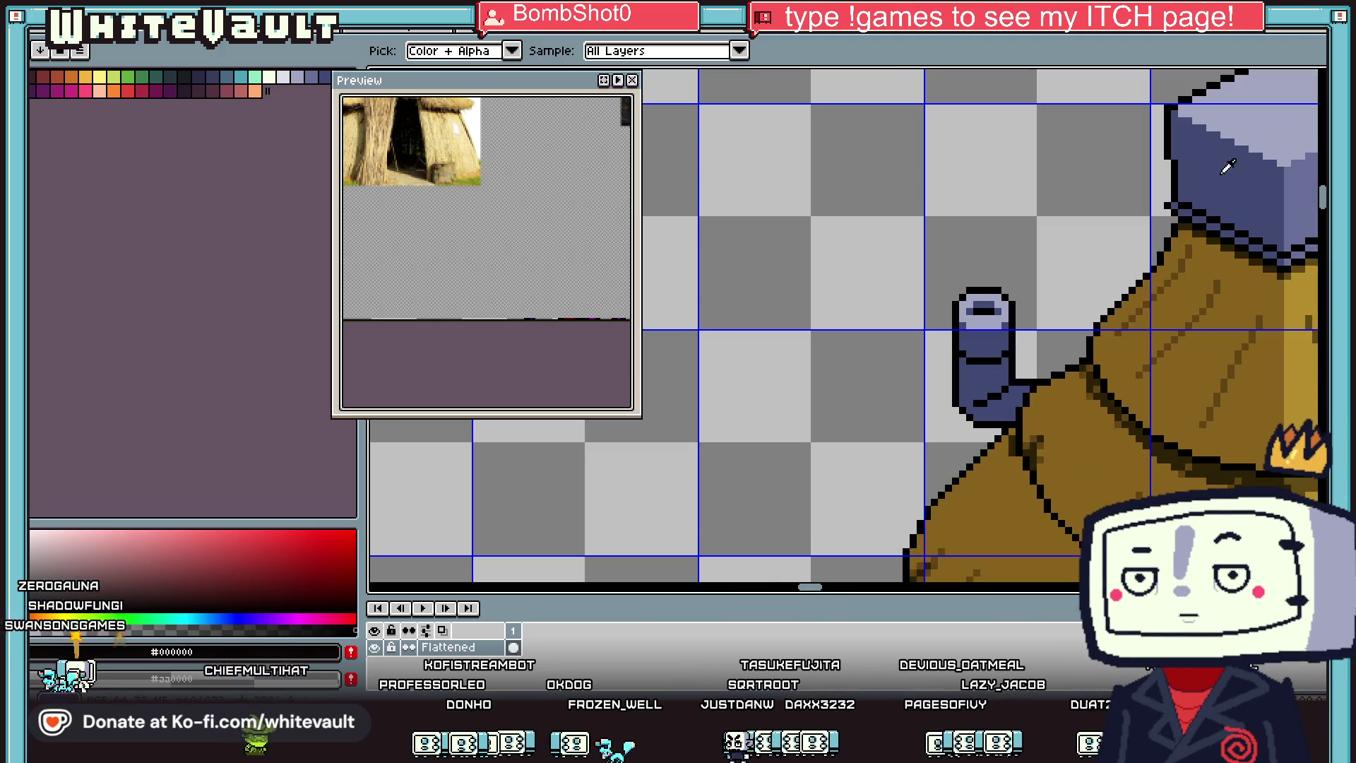
click(1300, 178)
key(b)
scroll(982, 322, up, 2)
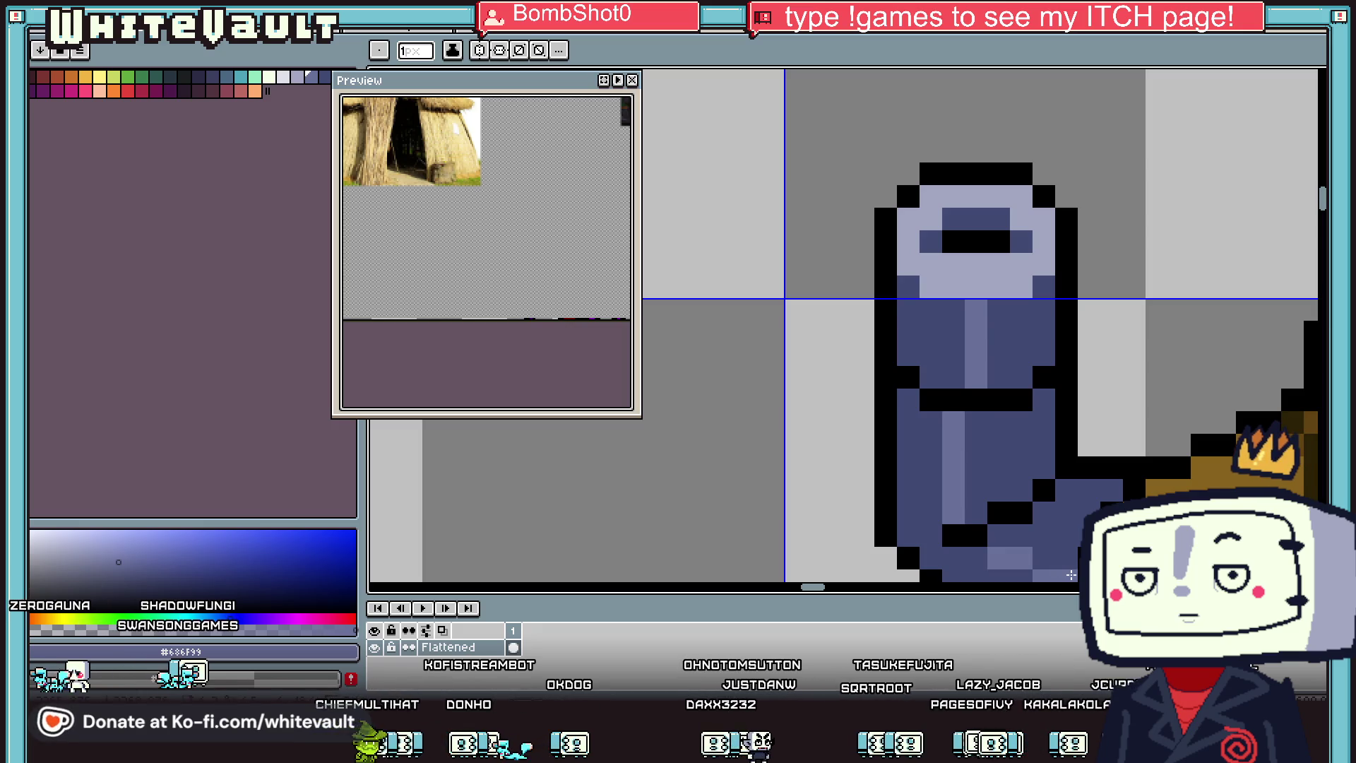
key(g)
click(1081, 523)
click(1017, 460)
click(1020, 332)
scroll(1050, 348, down, 2)
Step: Add dark blue #404973 shading pixels on the pipe and at its bend
key(i)
scroll(1008, 309, up, 3)
key(b)
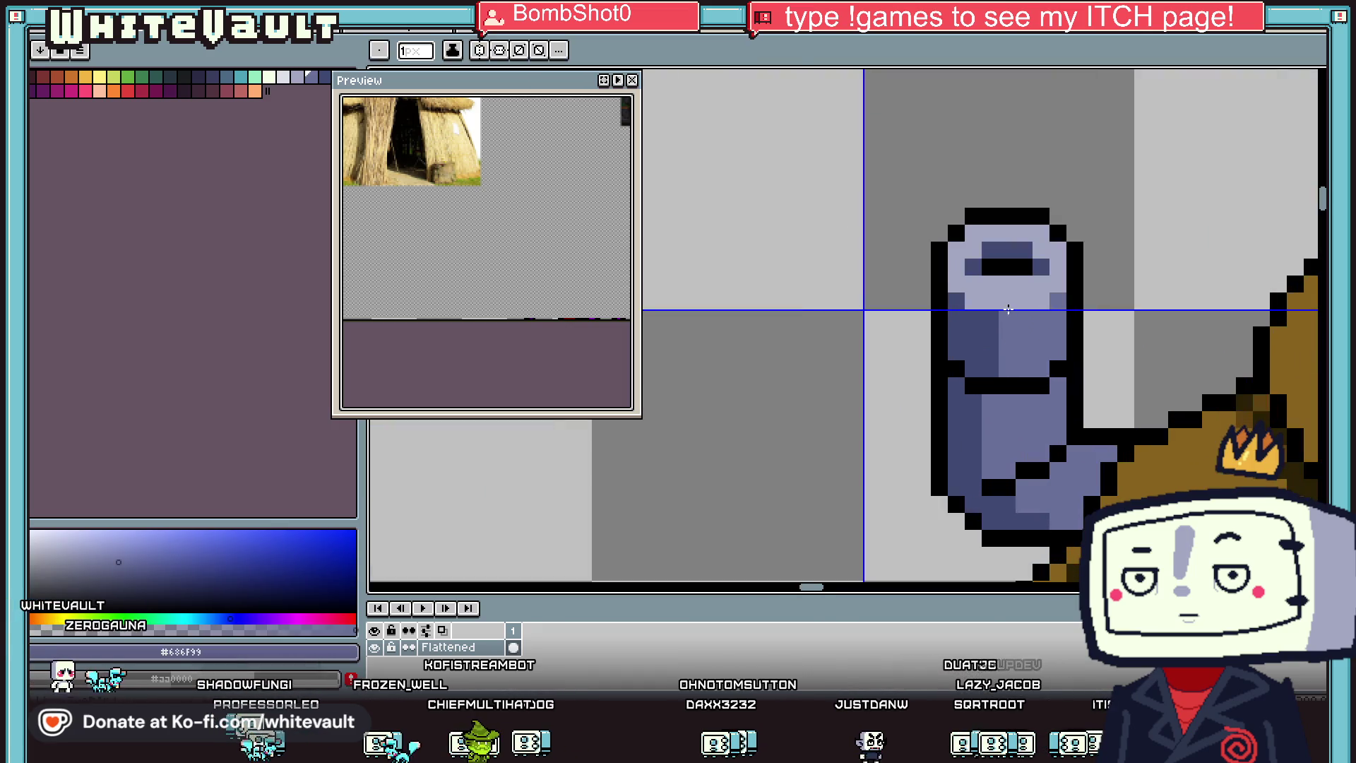
click(990, 302)
scroll(991, 302, up, 1)
key(i)
scroll(1004, 213, down, 1)
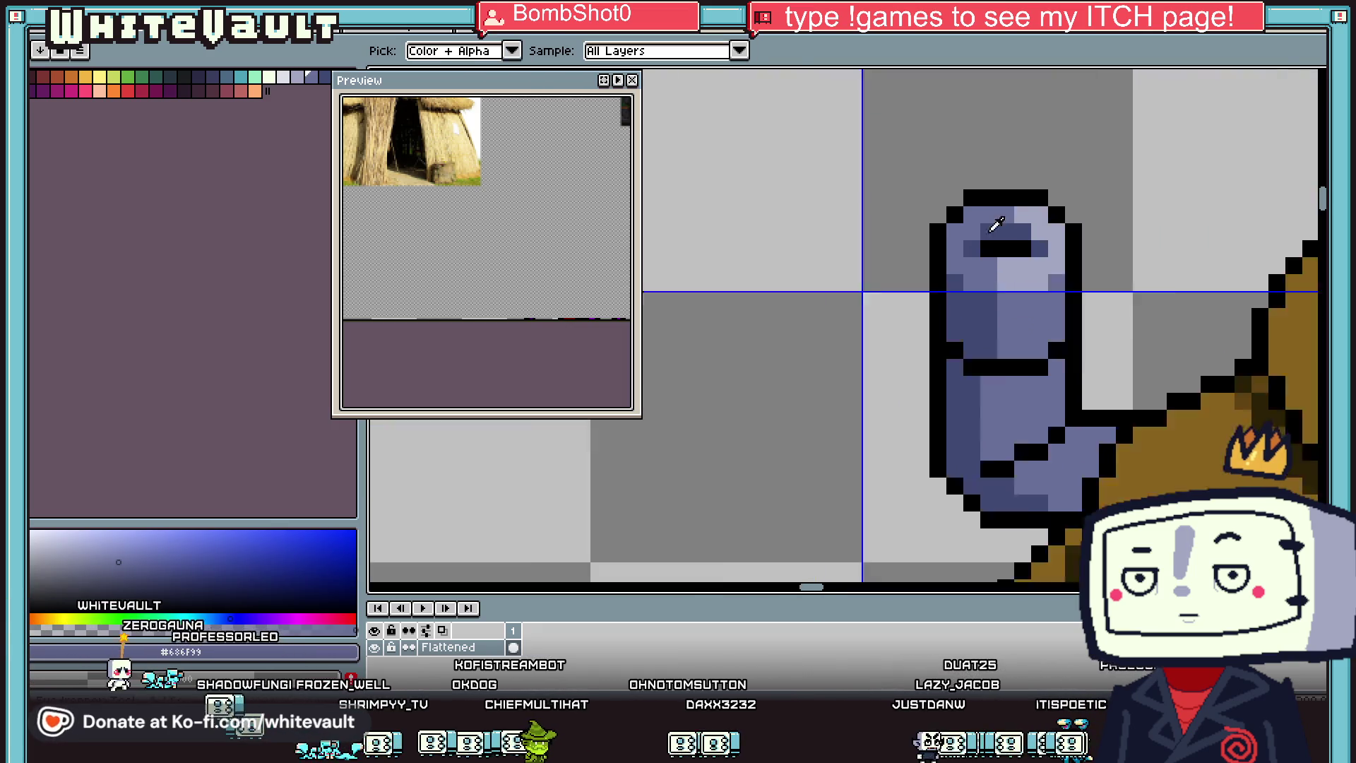
scroll(1018, 226, down, 2)
scroll(1041, 258, up, 2)
scroll(1043, 257, up, 1)
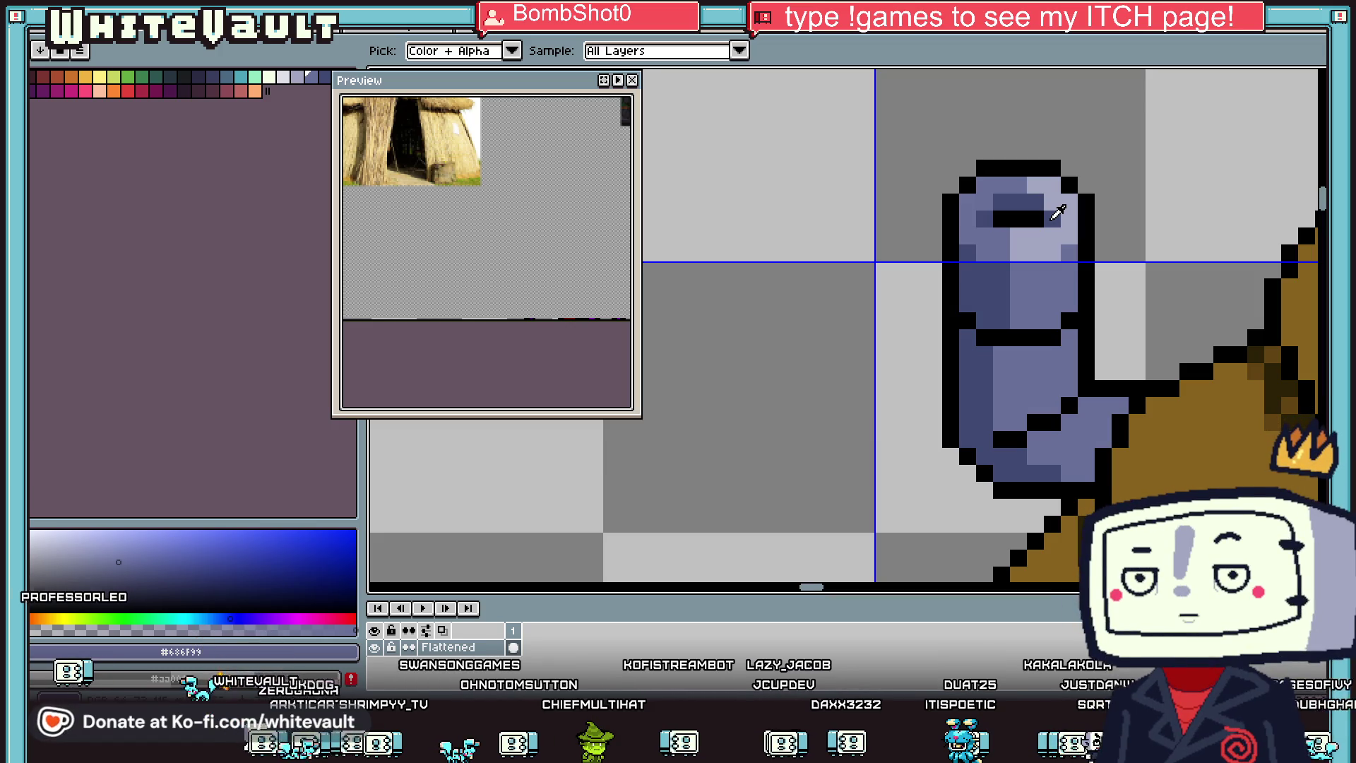
click(1015, 425)
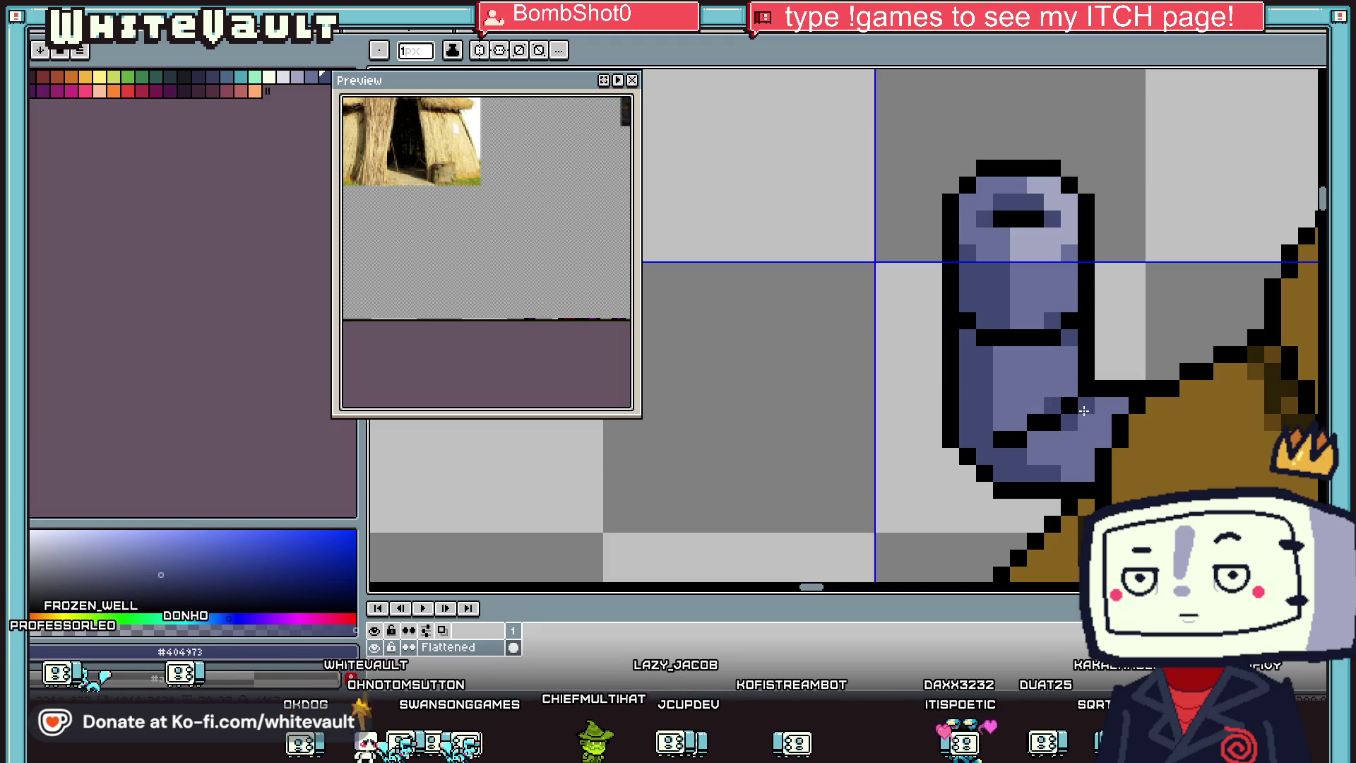
click(1084, 410)
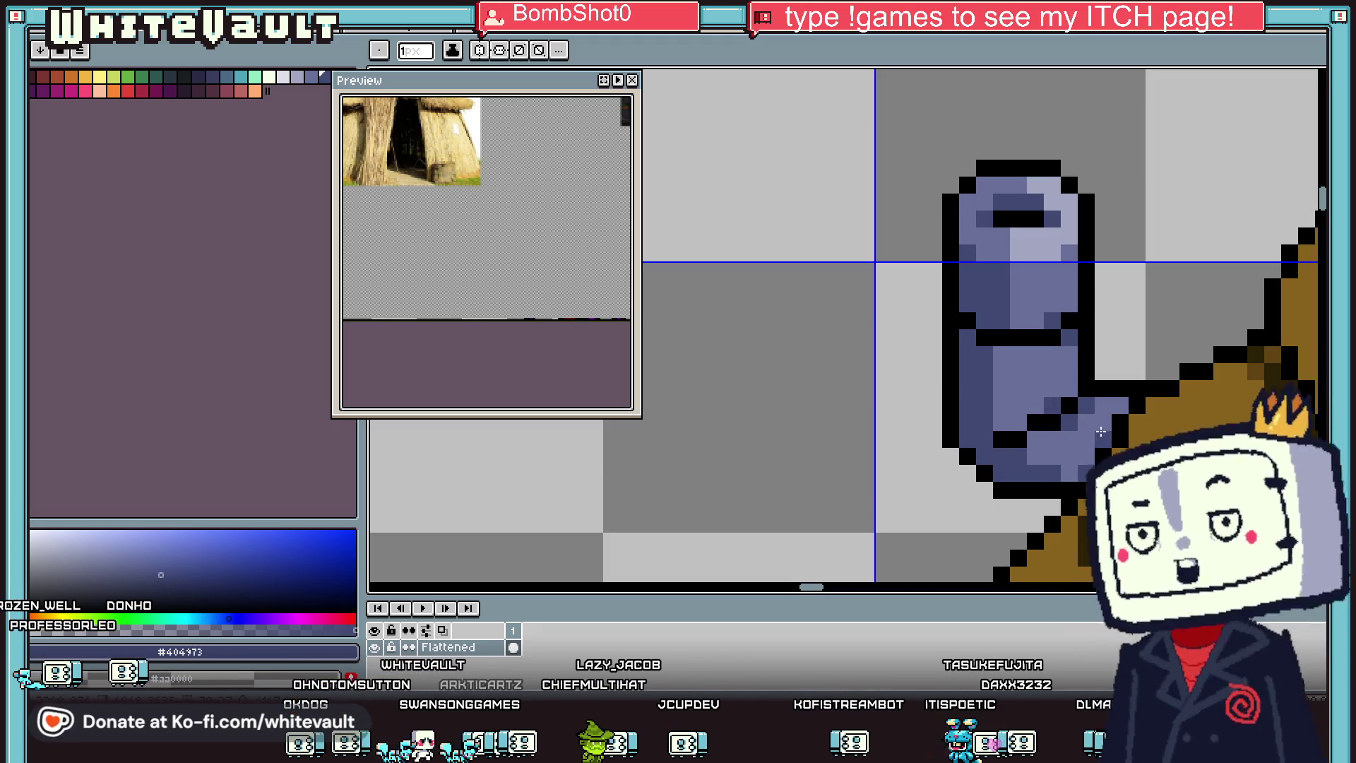
Step: Darken the pipe's upper-left pixels and lighten its lower body with #686F99
scroll(1101, 430, down, 5)
scroll(965, 347, up, 3)
key(alt)
scroll(966, 346, up, 2)
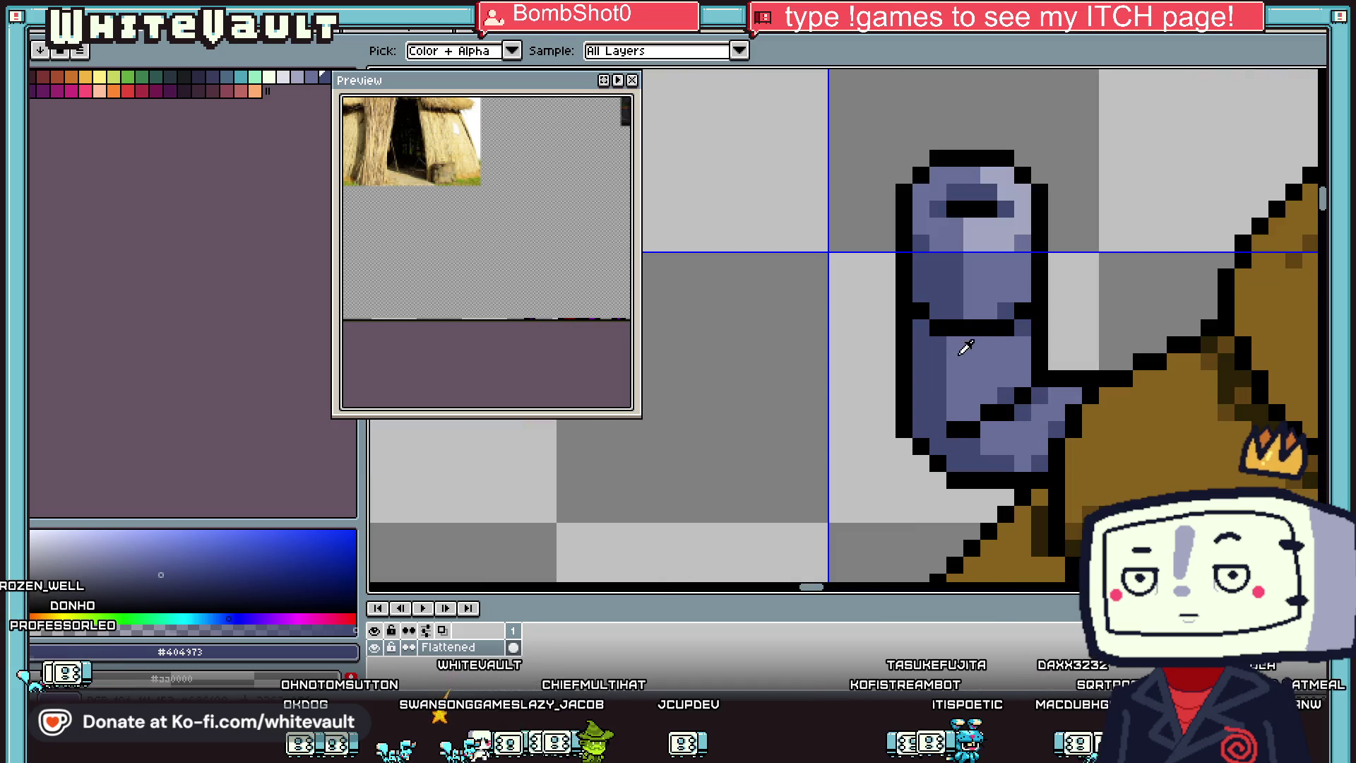
click(965, 346)
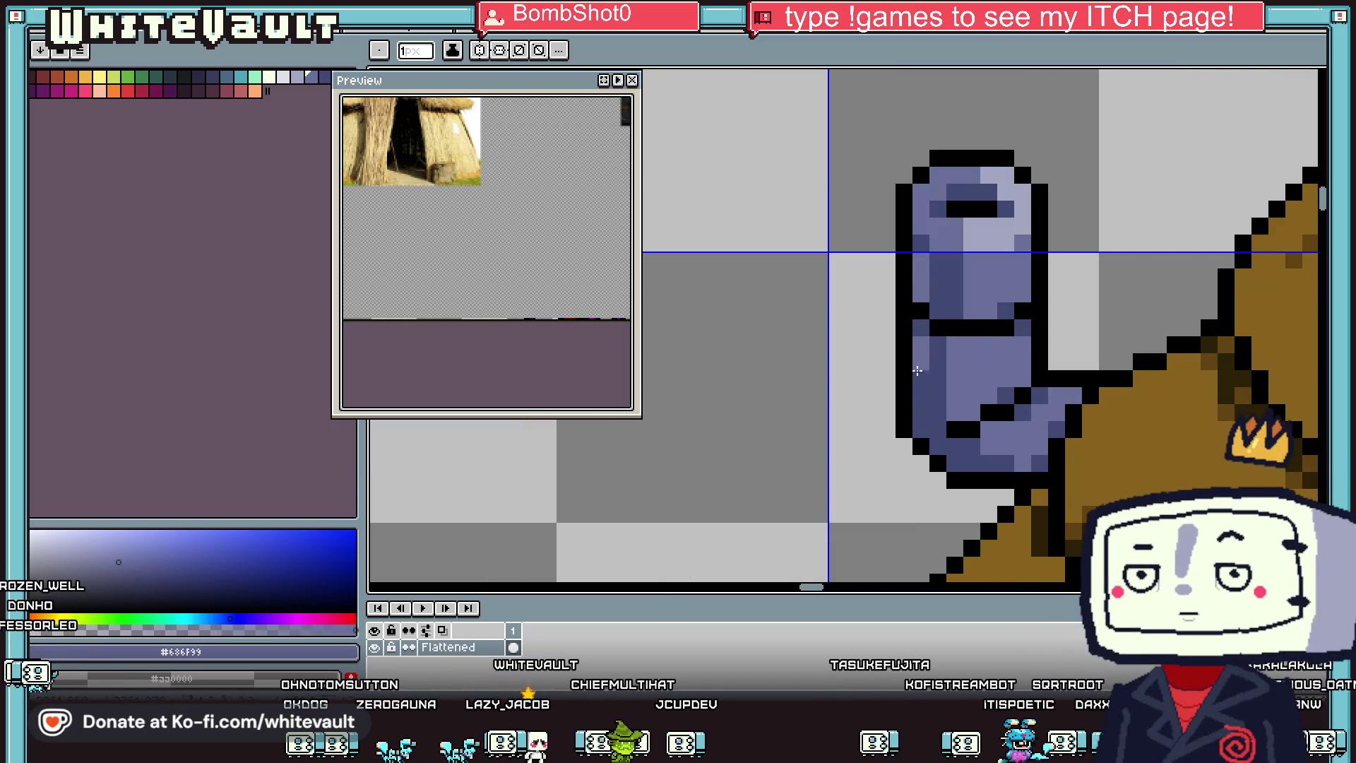
key(alt)
scroll(939, 343, down, 3)
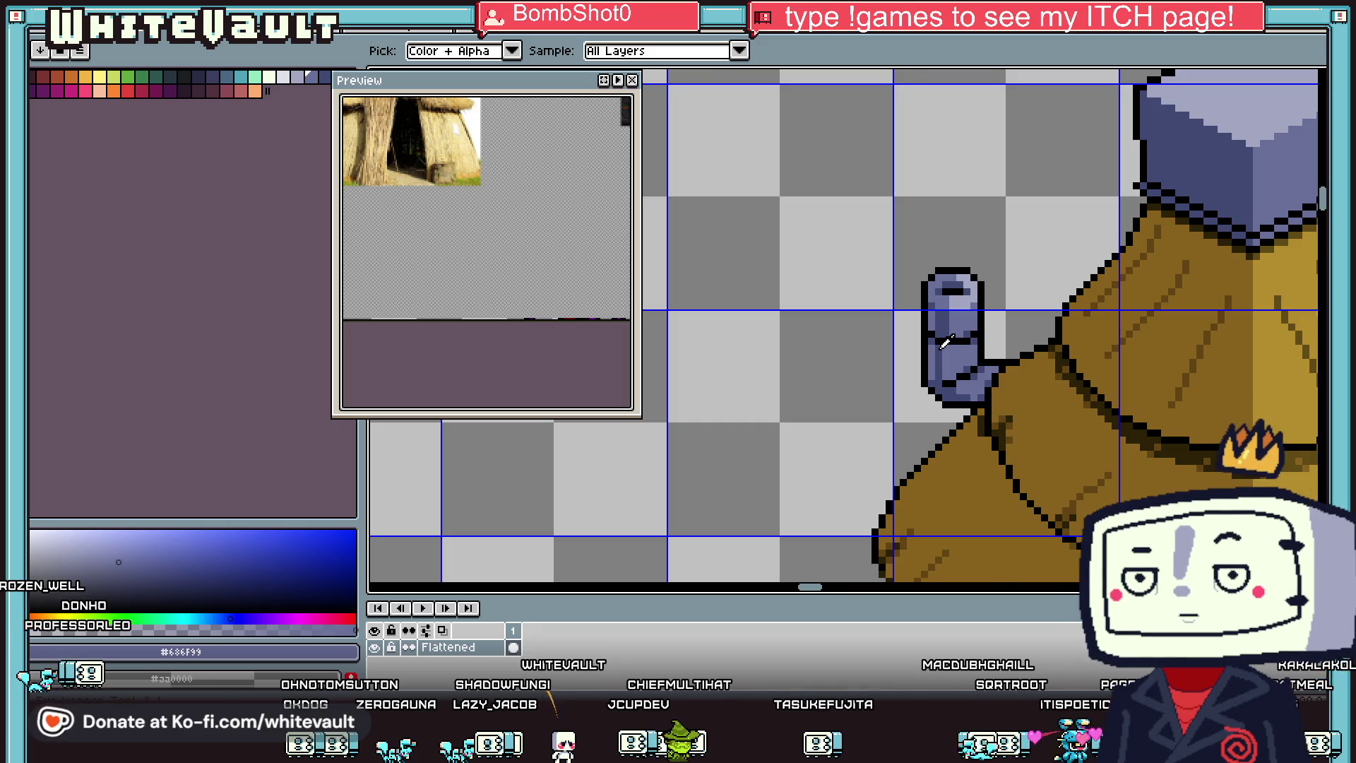
scroll(946, 342, down, 3)
scroll(961, 339, up, 3)
scroll(1093, 247, down, 1)
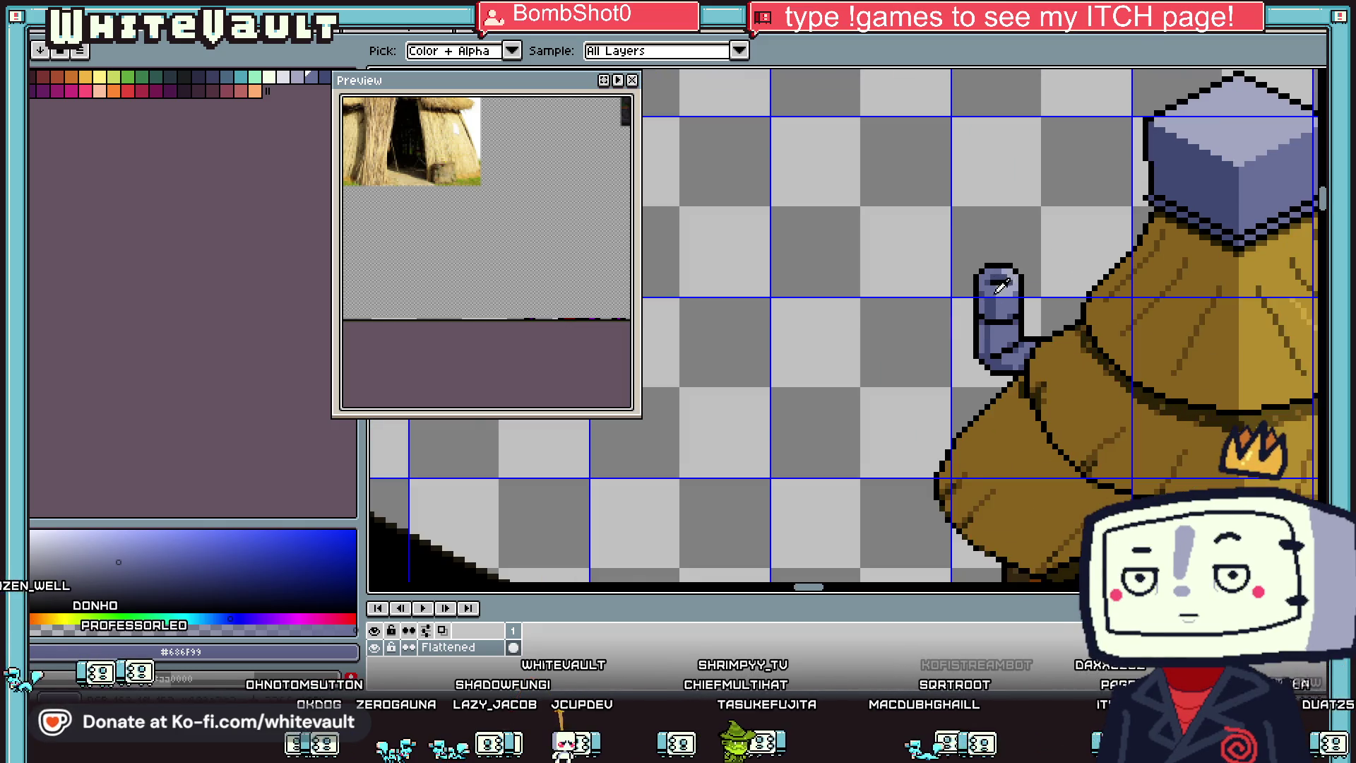
scroll(1001, 284, up, 2)
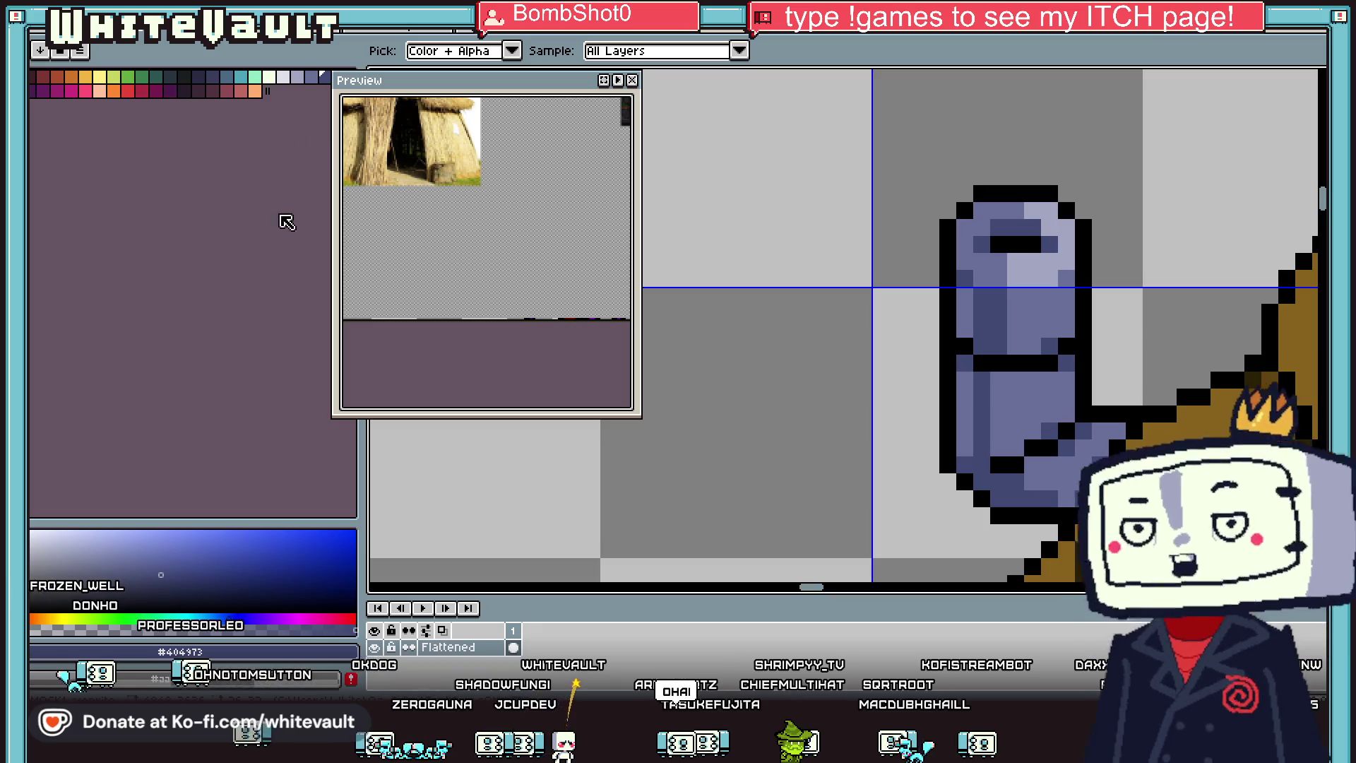
alt+click(1043, 249)
drag(963, 274, 982, 314)
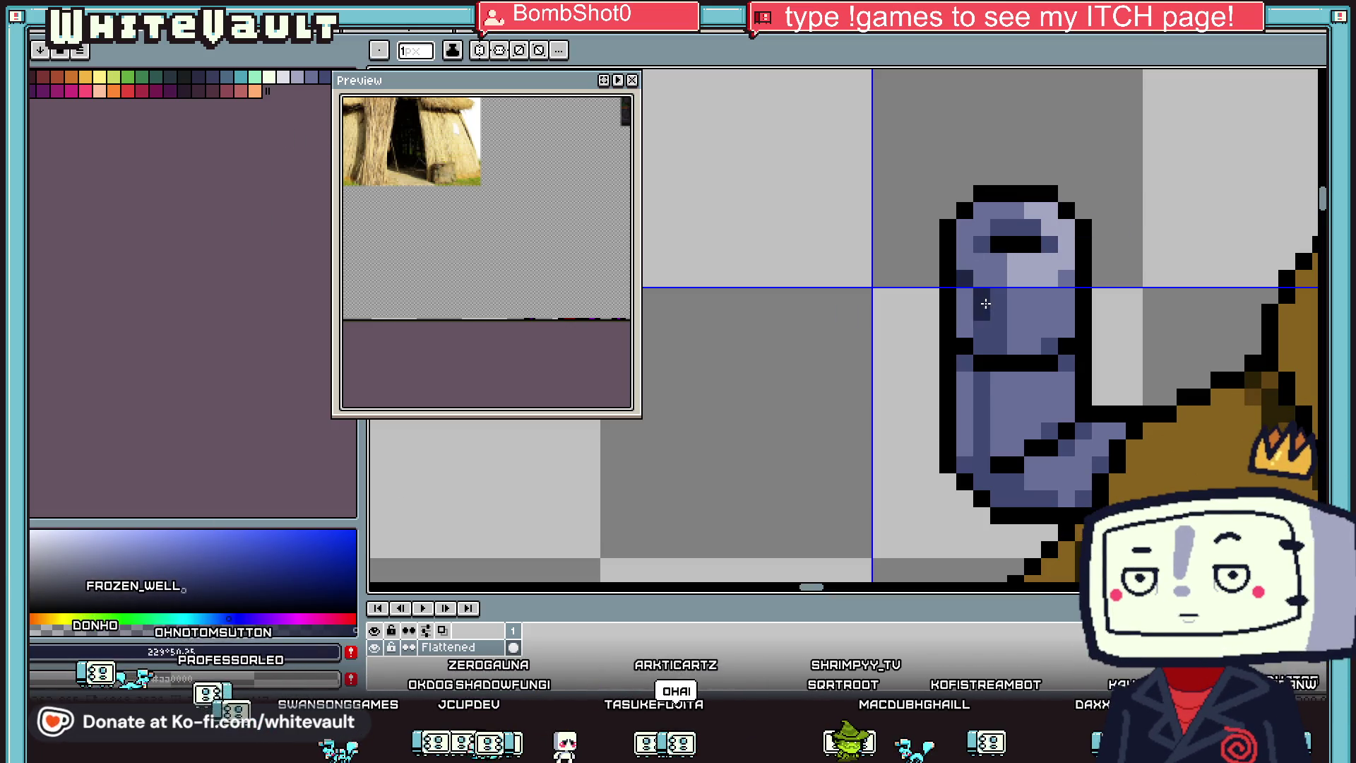
mouse_move(1084, 449)
mouse_down()
mouse_move(1083, 428)
mouse_move(1063, 431)
mouse_up()
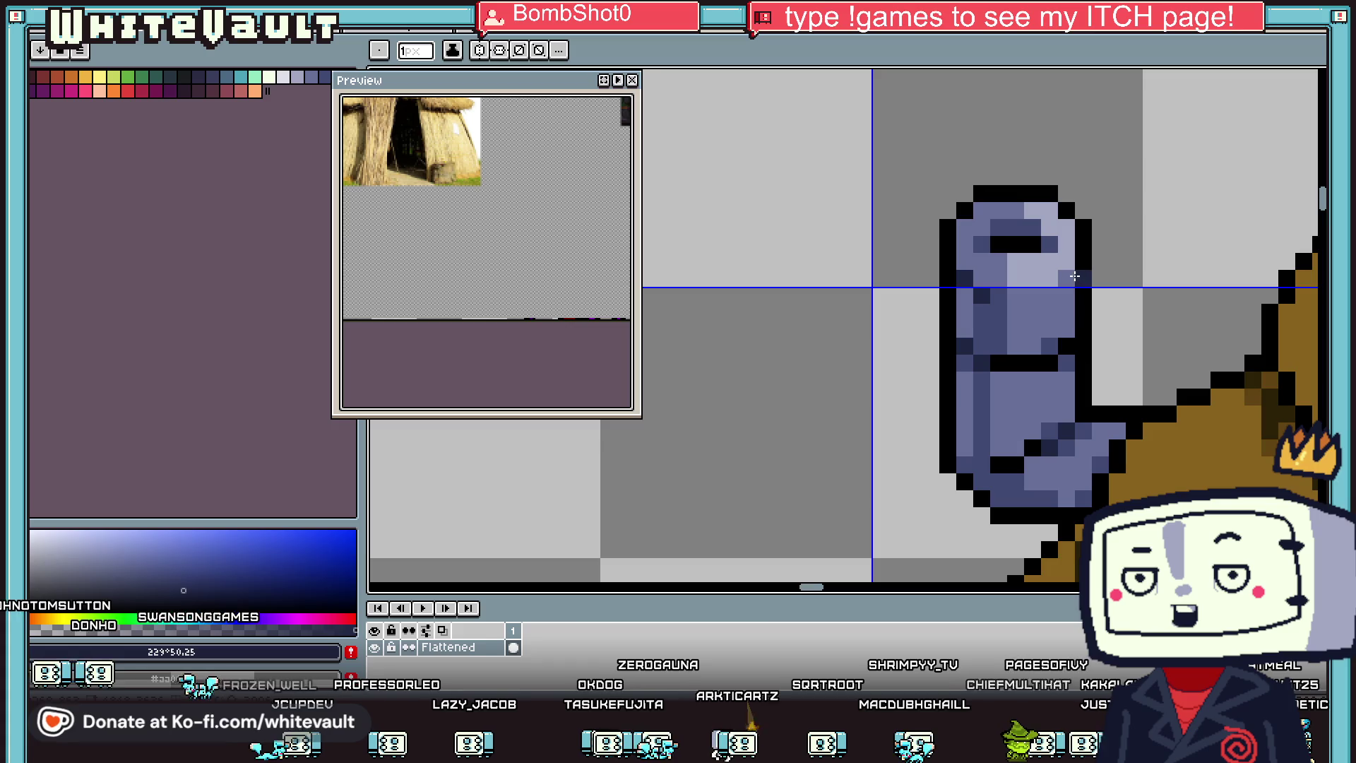
scroll(1116, 282, down, 2)
scroll(1116, 278, down, 1)
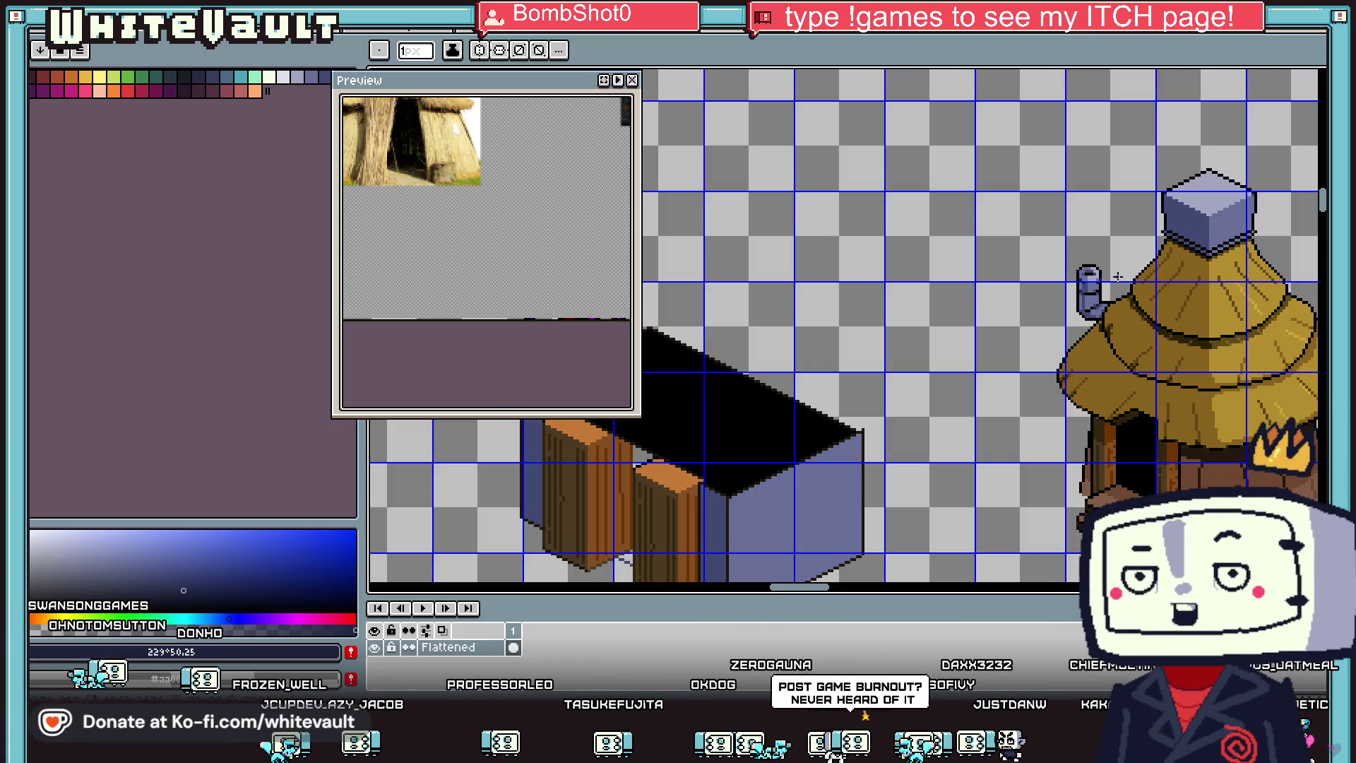
scroll(1027, 272, down, 2)
scroll(1074, 258, up, 5)
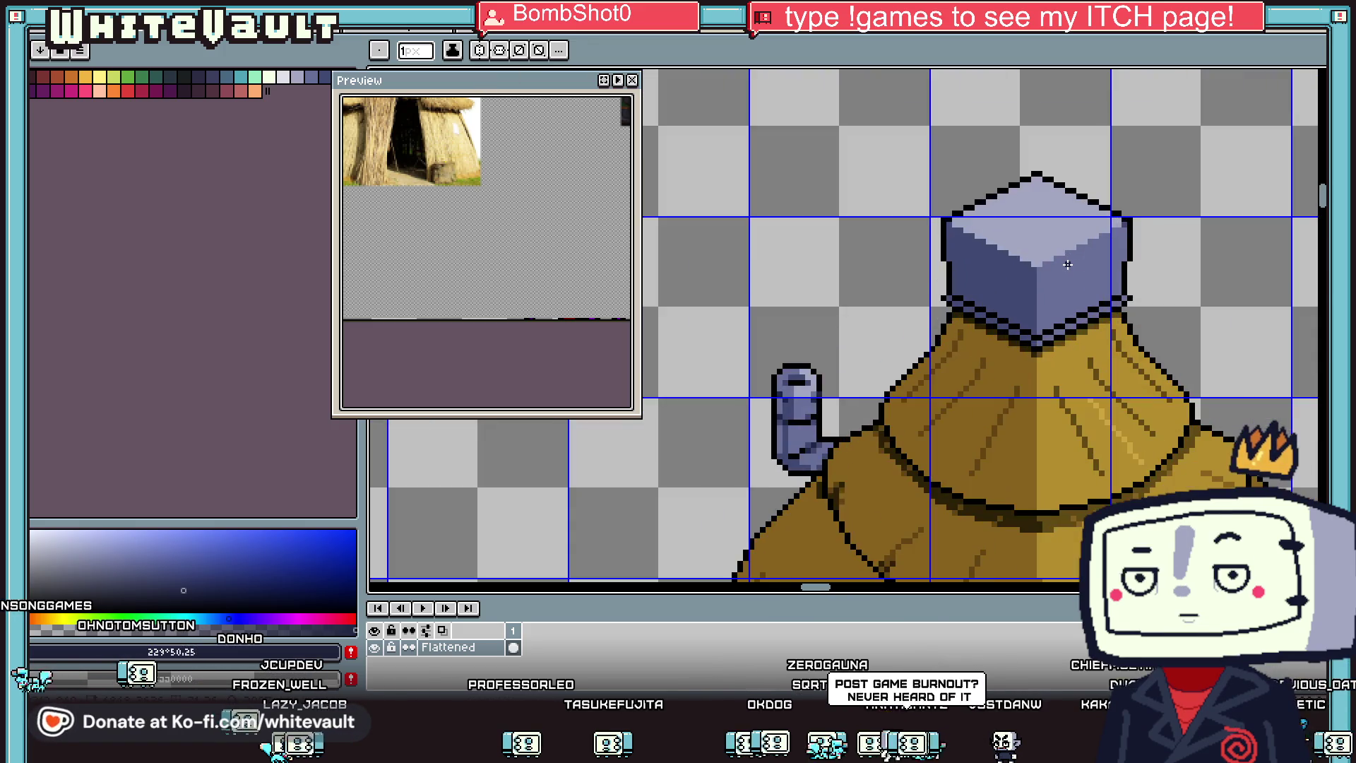
key(i)
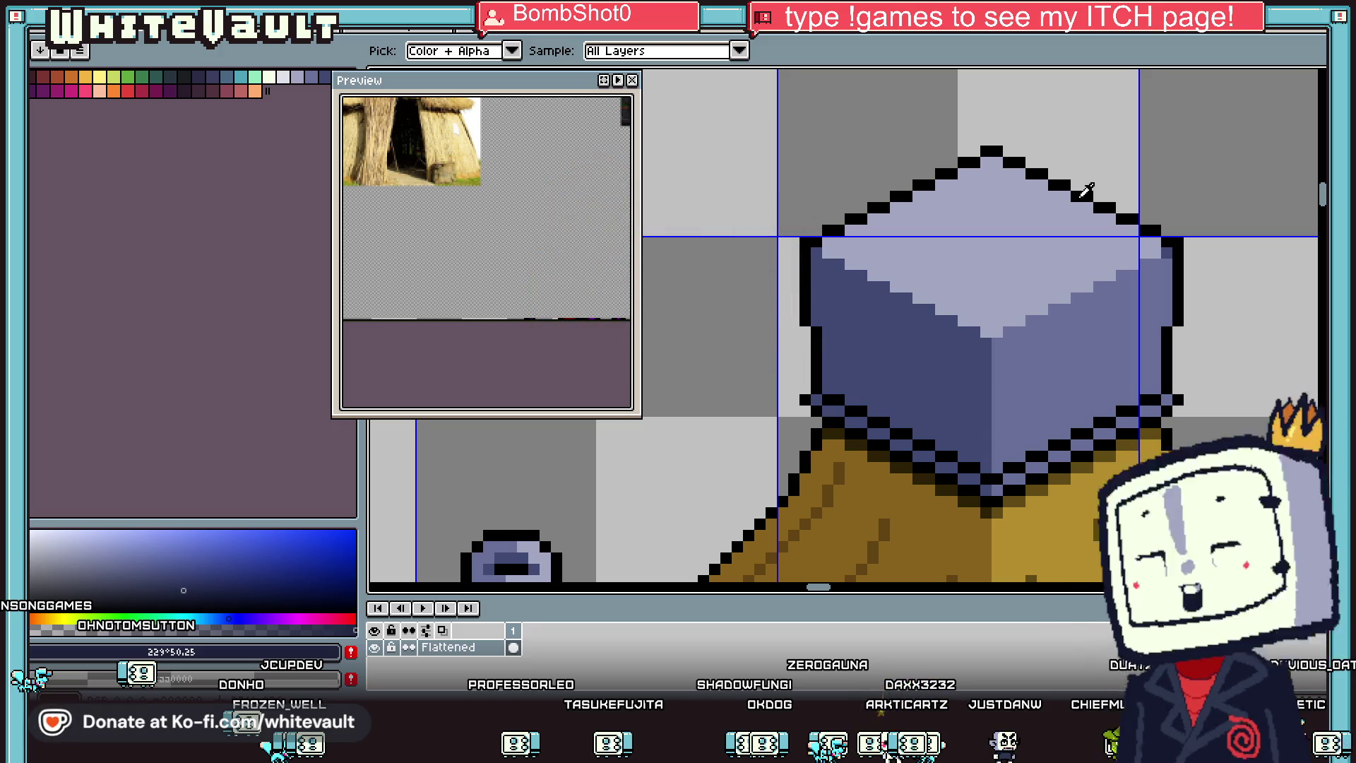
scroll(1088, 190, down, 4)
scroll(992, 386, up, 3)
scroll(982, 373, down, 2)
scroll(916, 212, down, 2)
scroll(942, 393, up, 3)
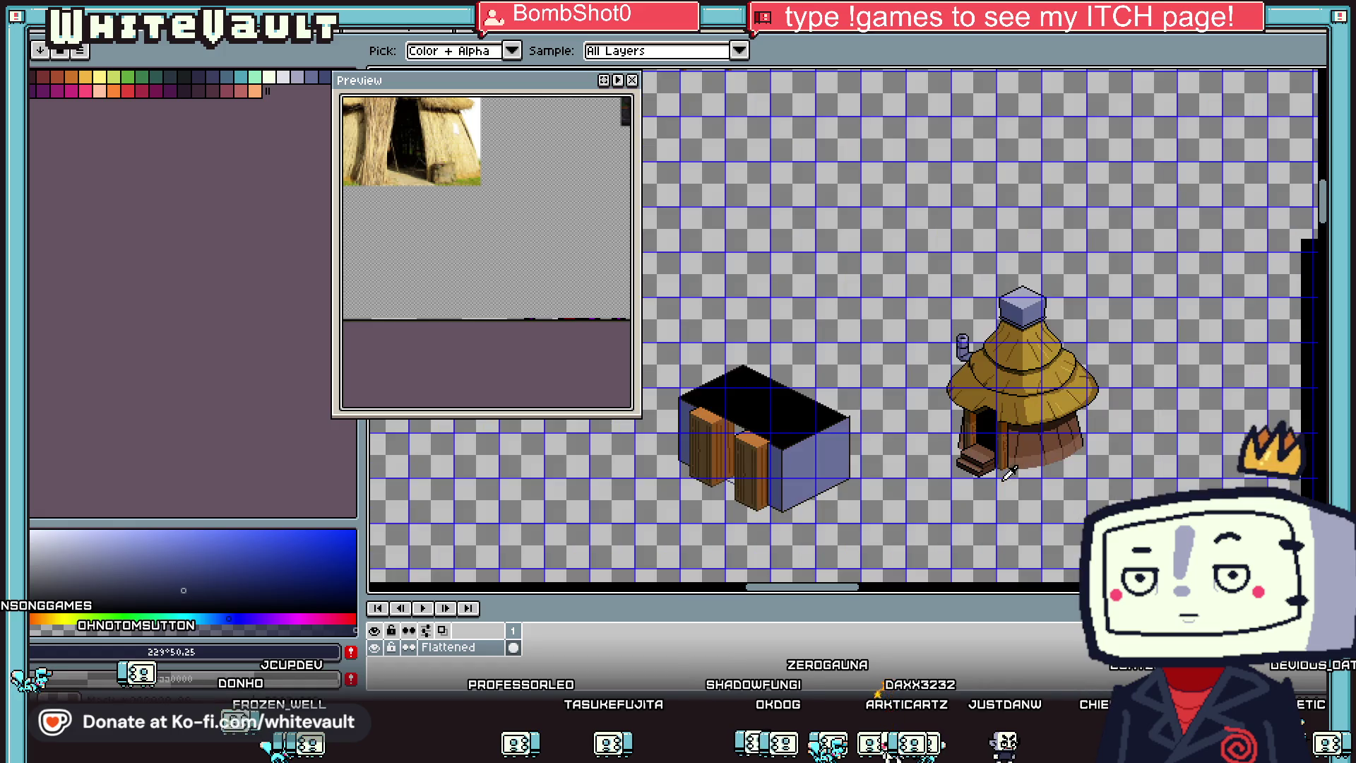
scroll(942, 393, up, 2)
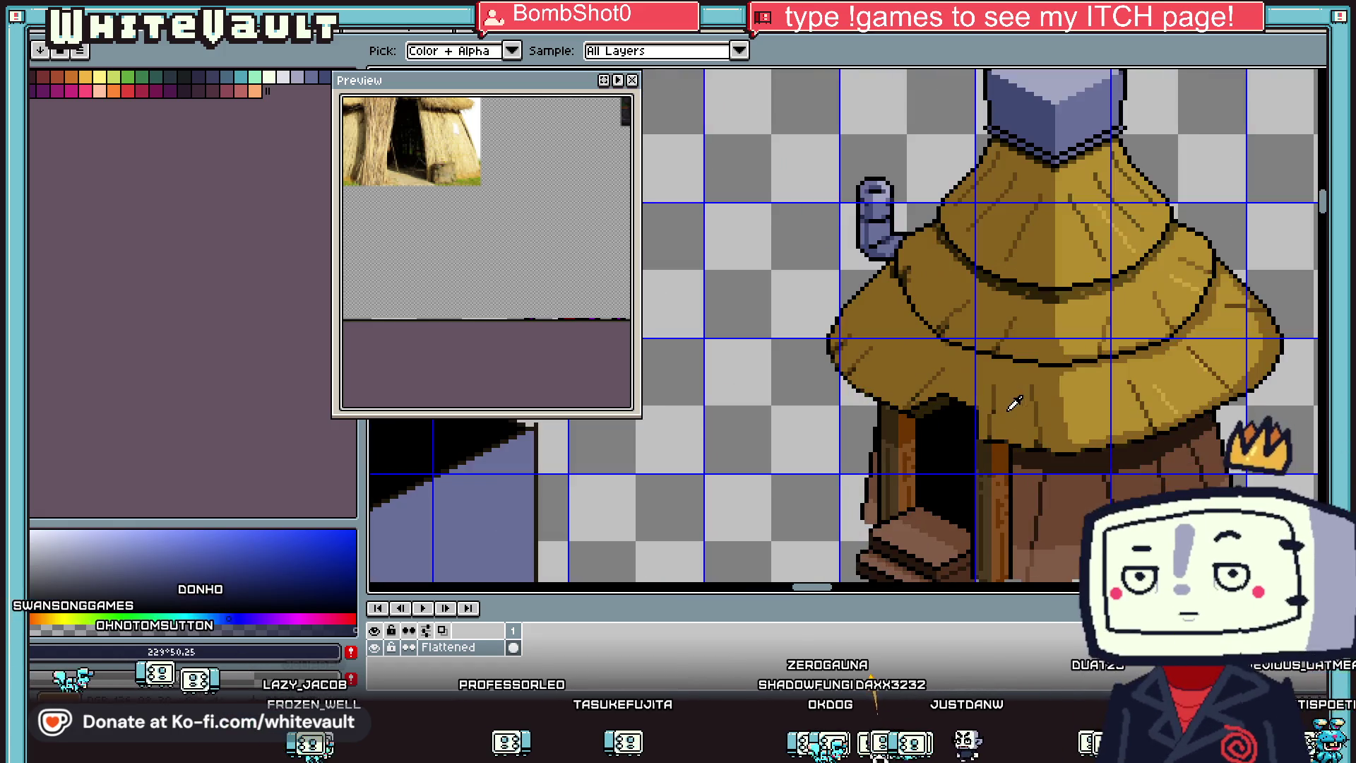
scroll(933, 524, down, 2)
scroll(922, 512, up, 3)
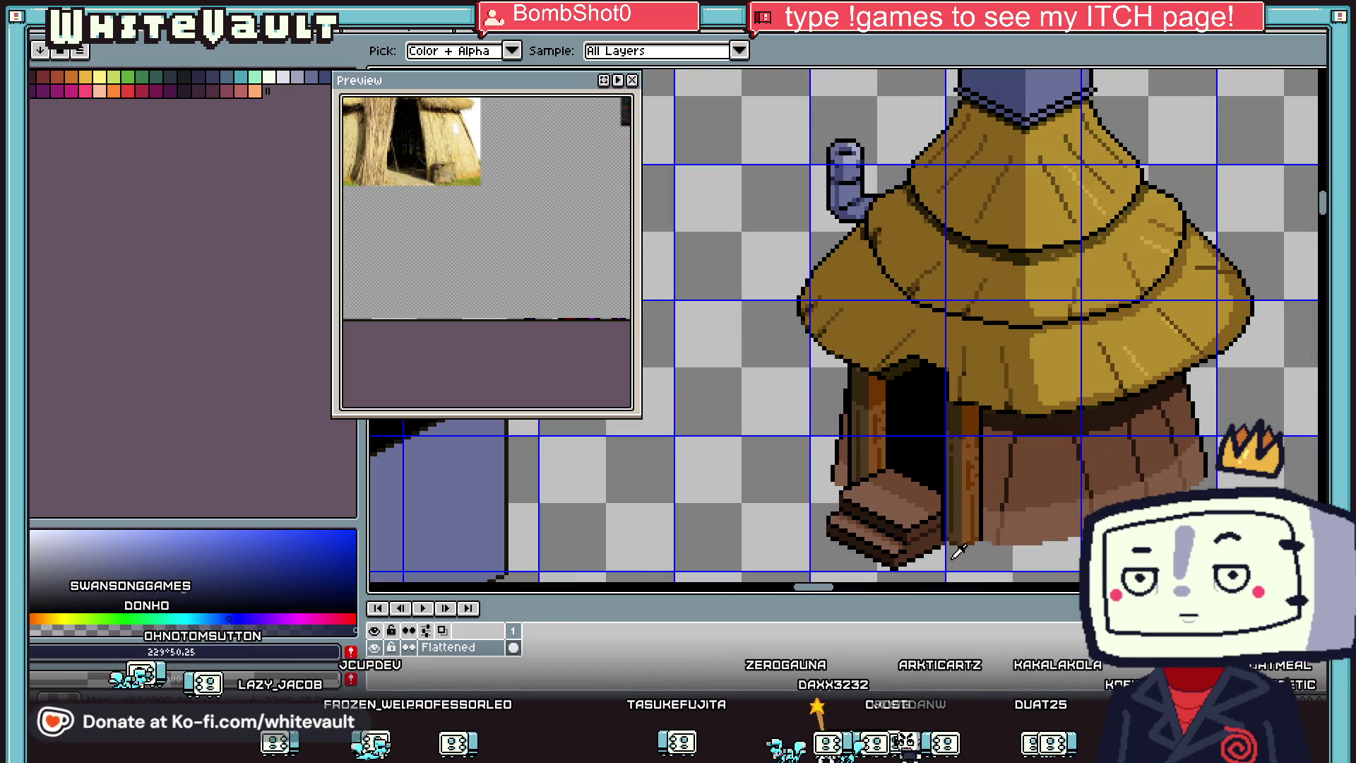
scroll(912, 496, up, 1)
scroll(912, 496, down, 3)
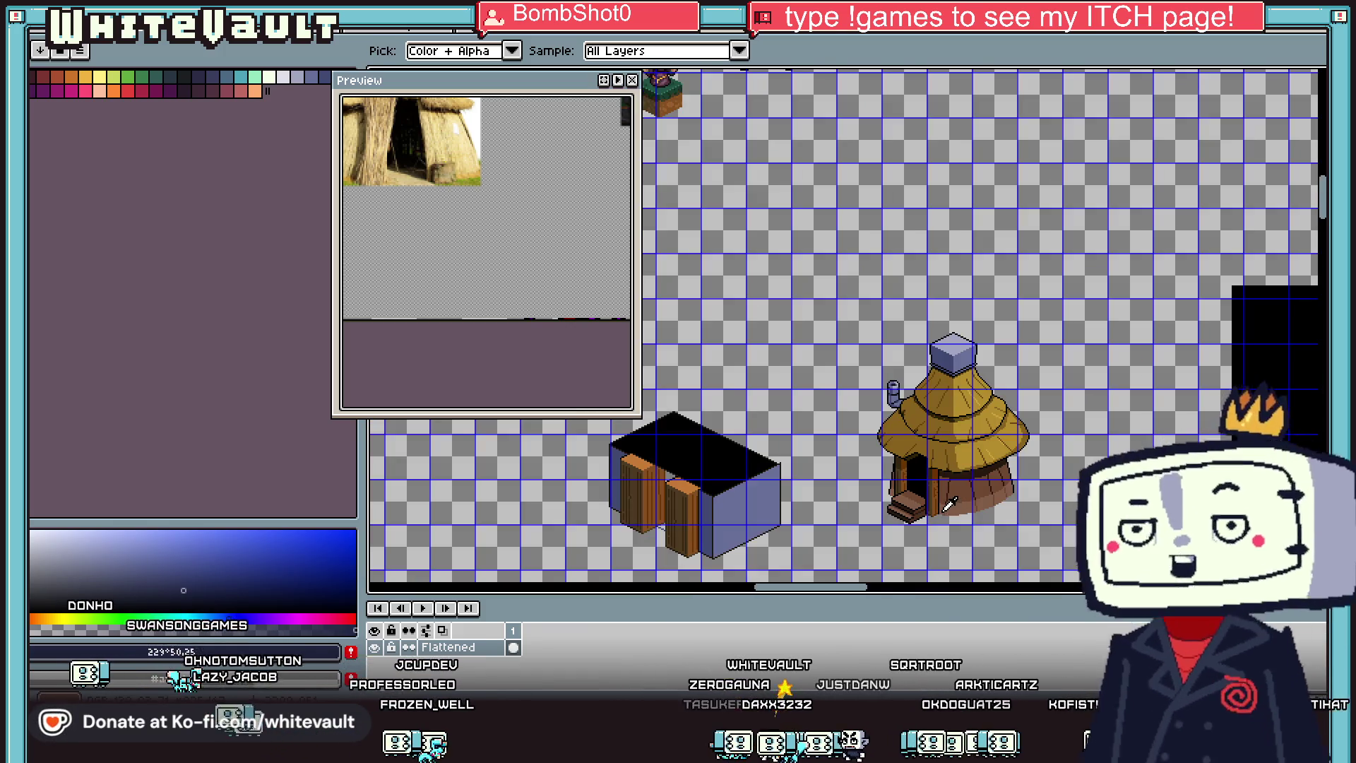
scroll(1025, 490, up, 1)
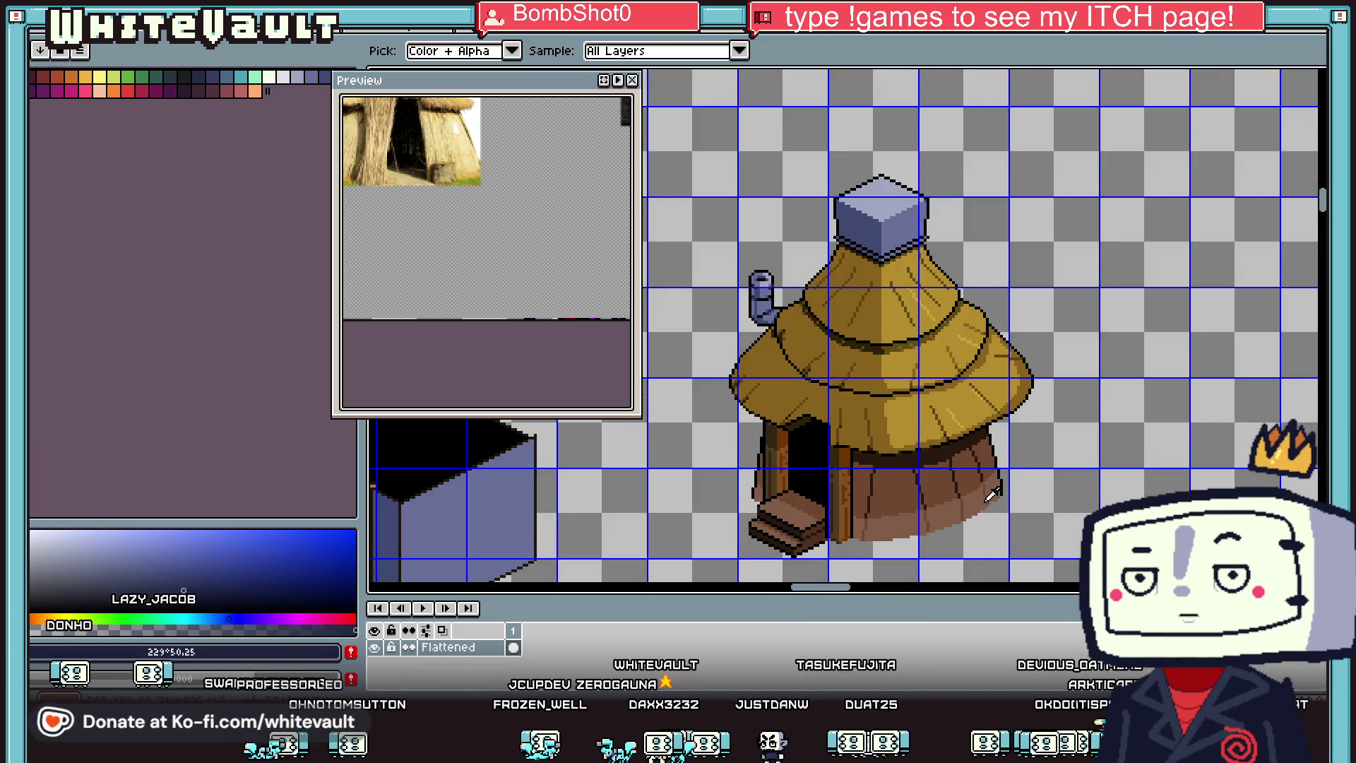
scroll(907, 396, down, 1)
scroll(922, 309, up, 1)
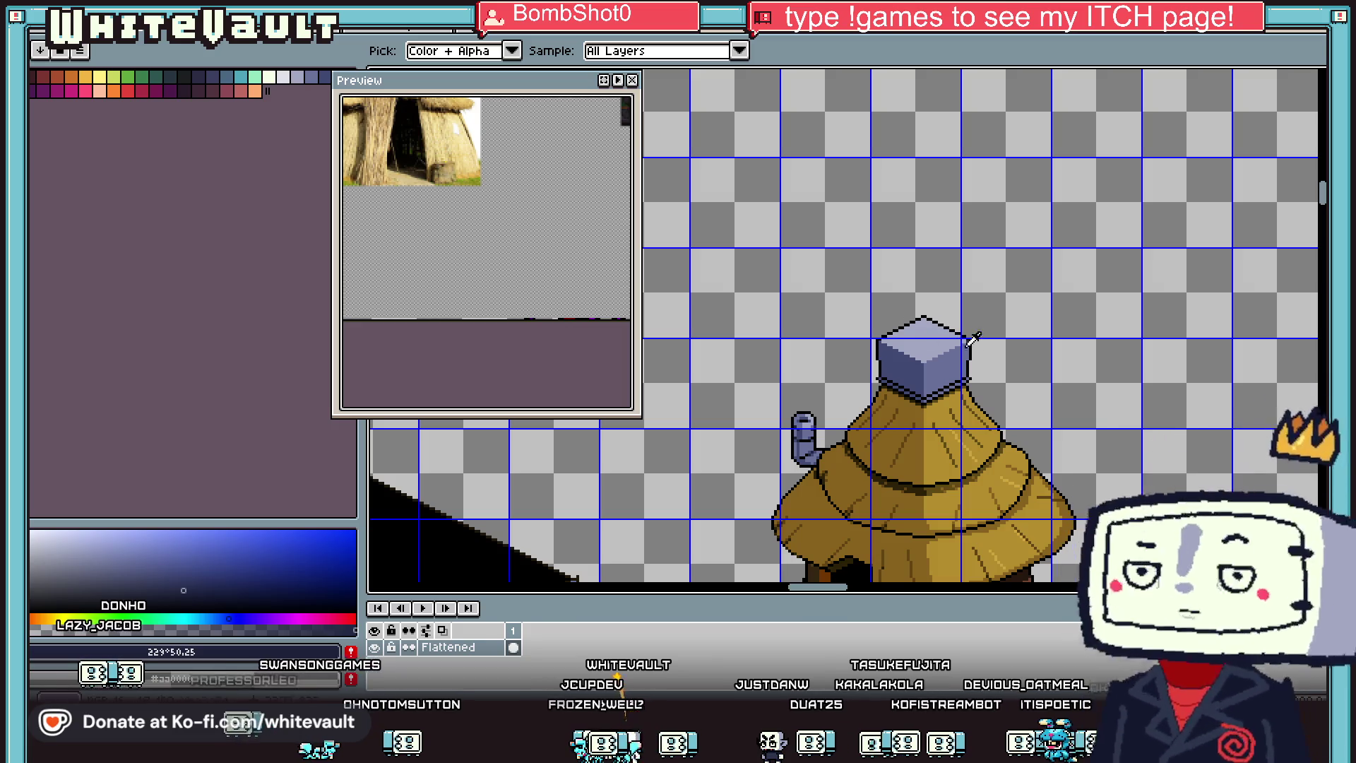
scroll(932, 329, down, 1)
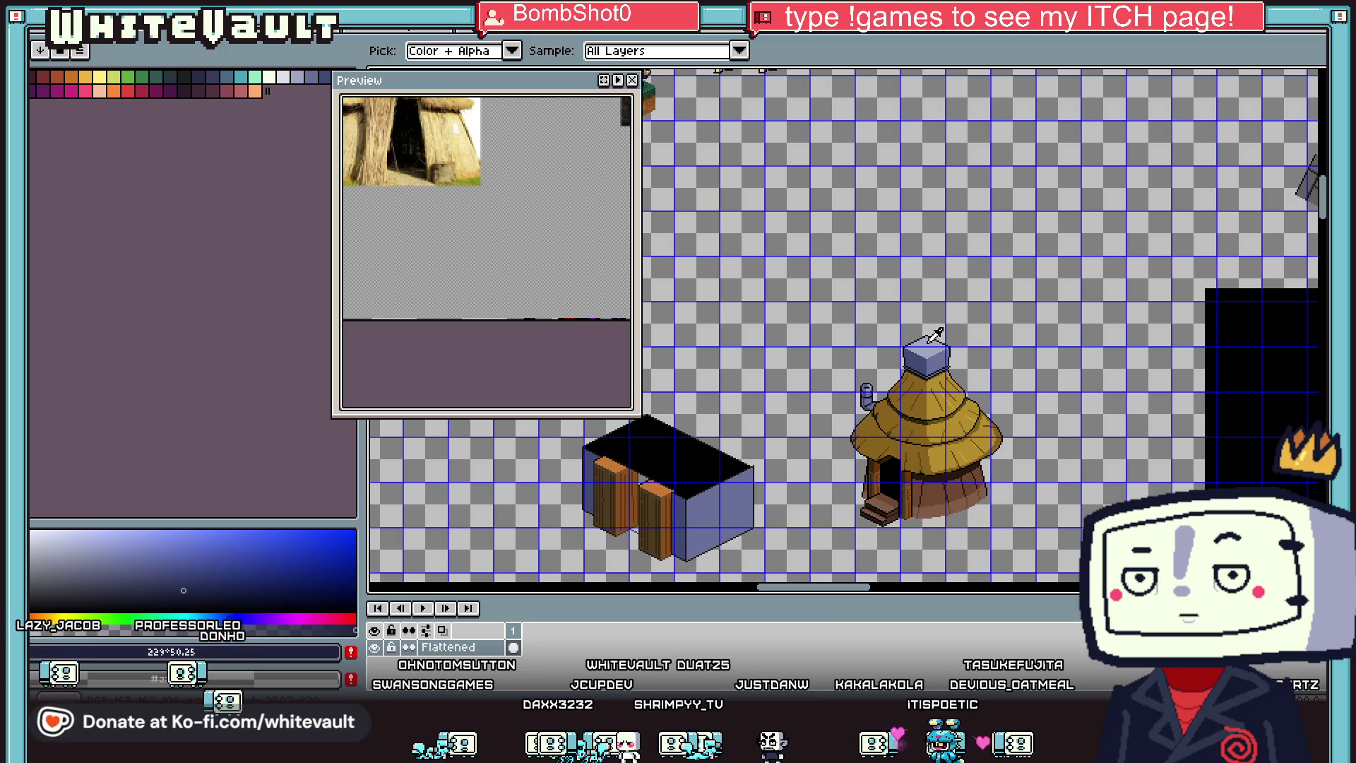
scroll(941, 455, down, 1)
scroll(940, 487, up, 1)
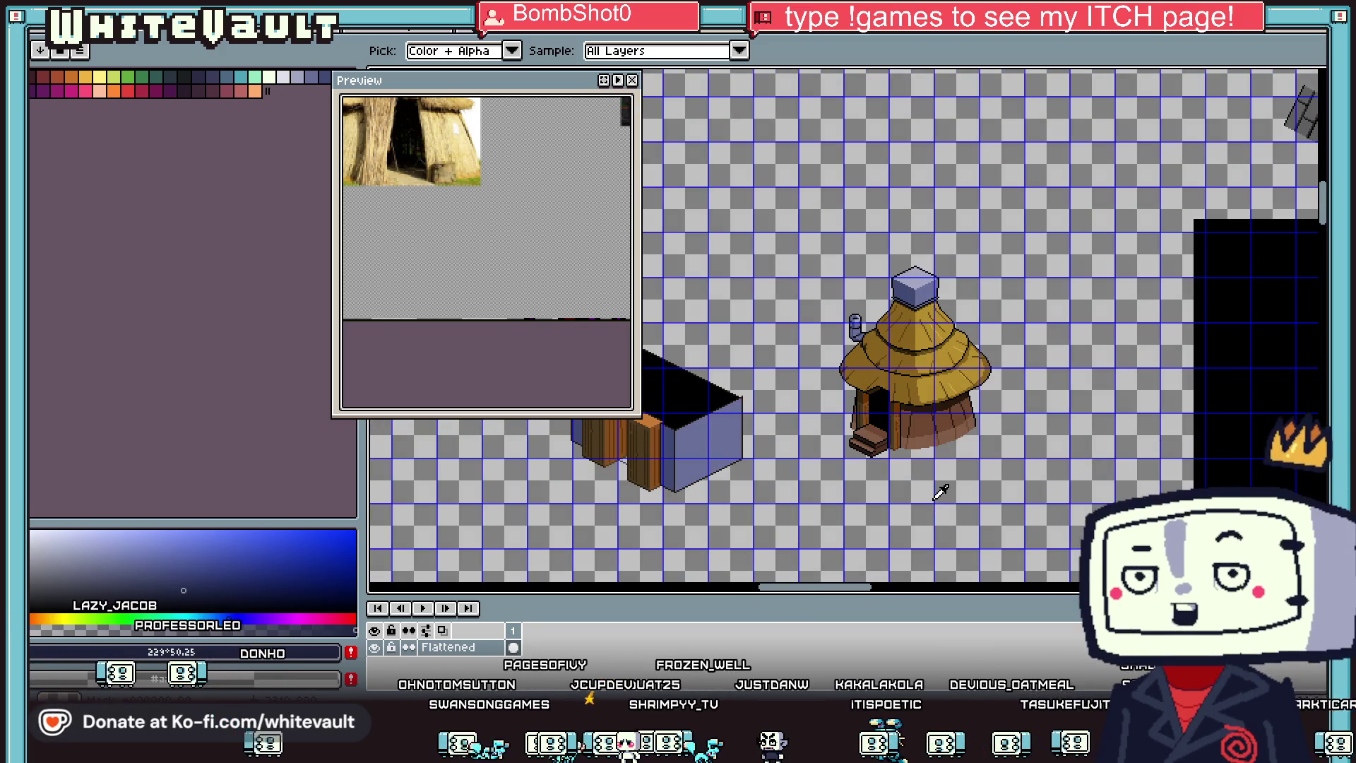
scroll(941, 492, up, 1)
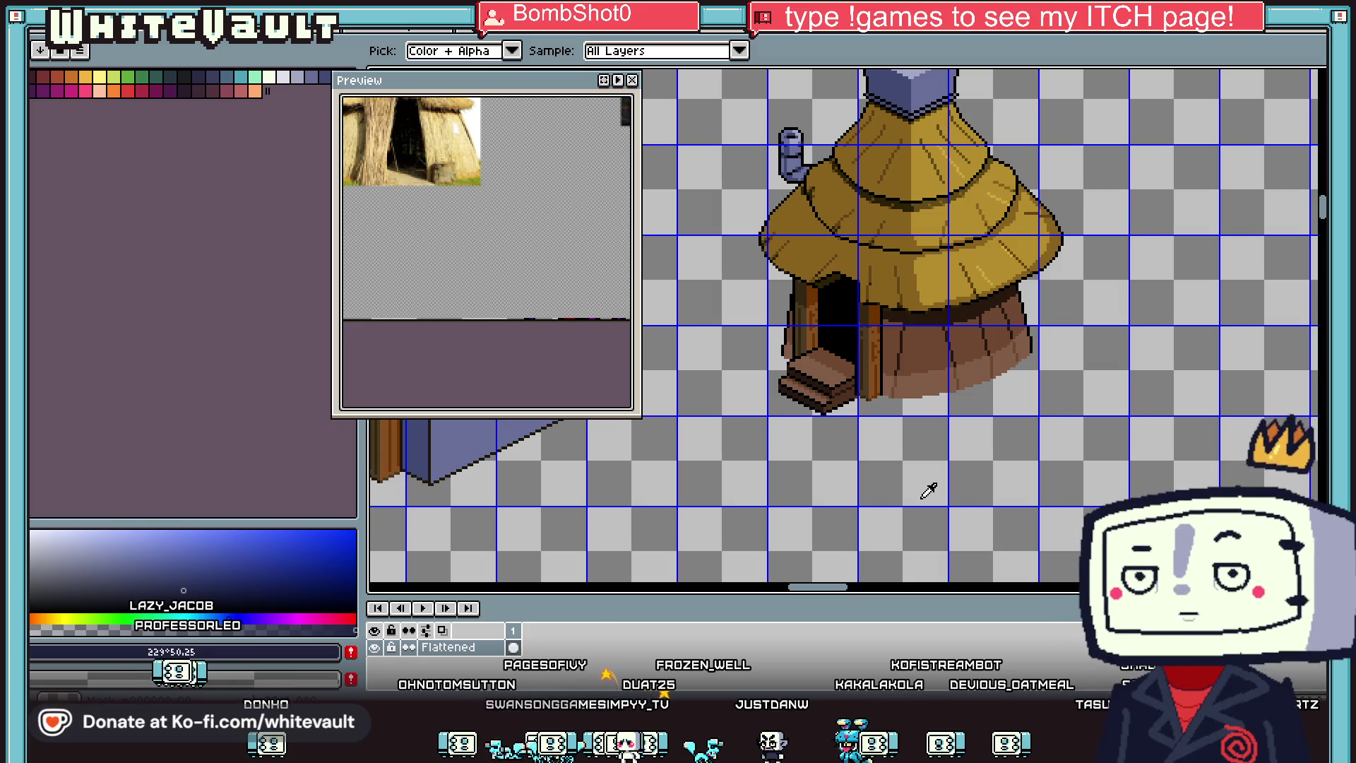
scroll(918, 490, down, 1)
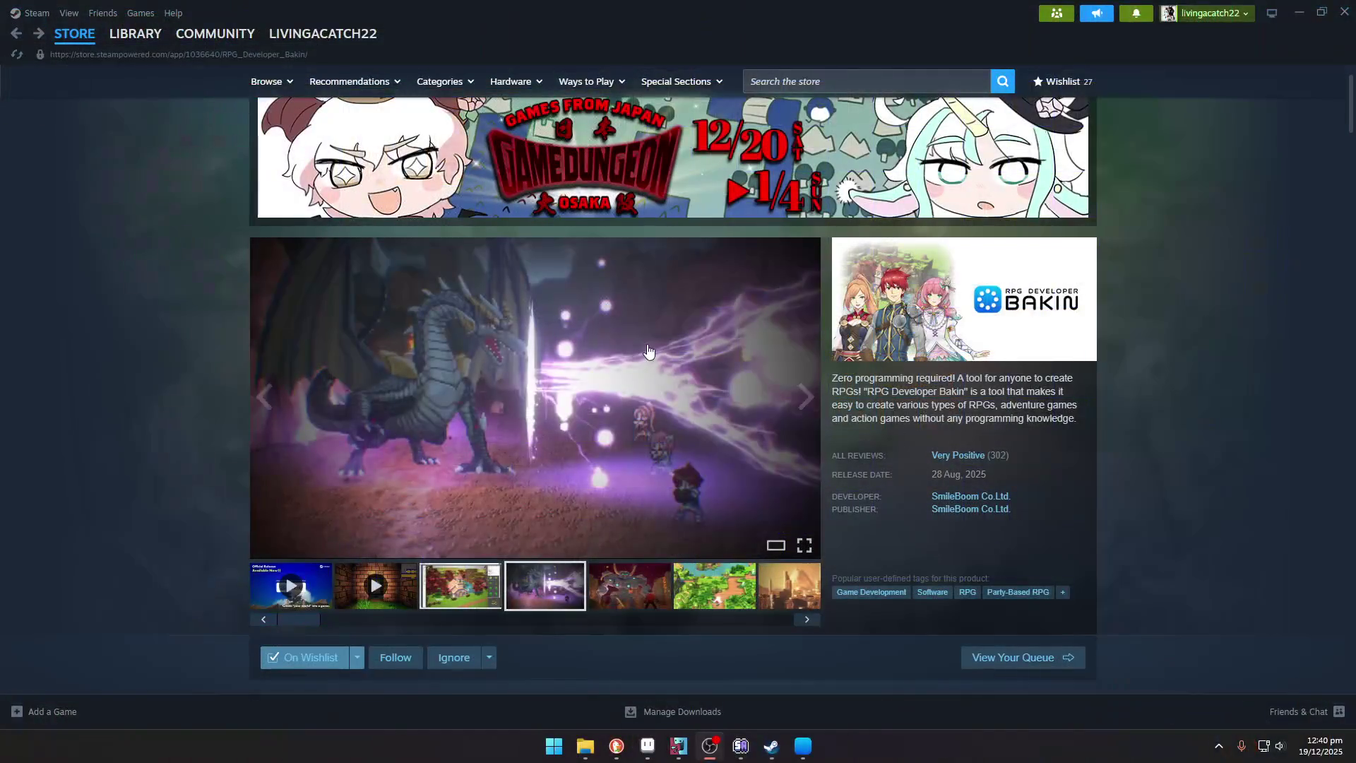
Step: Browse the robot, apple-and-girl, and waterfall pixel-art screenshots in the gallery
click(638, 572)
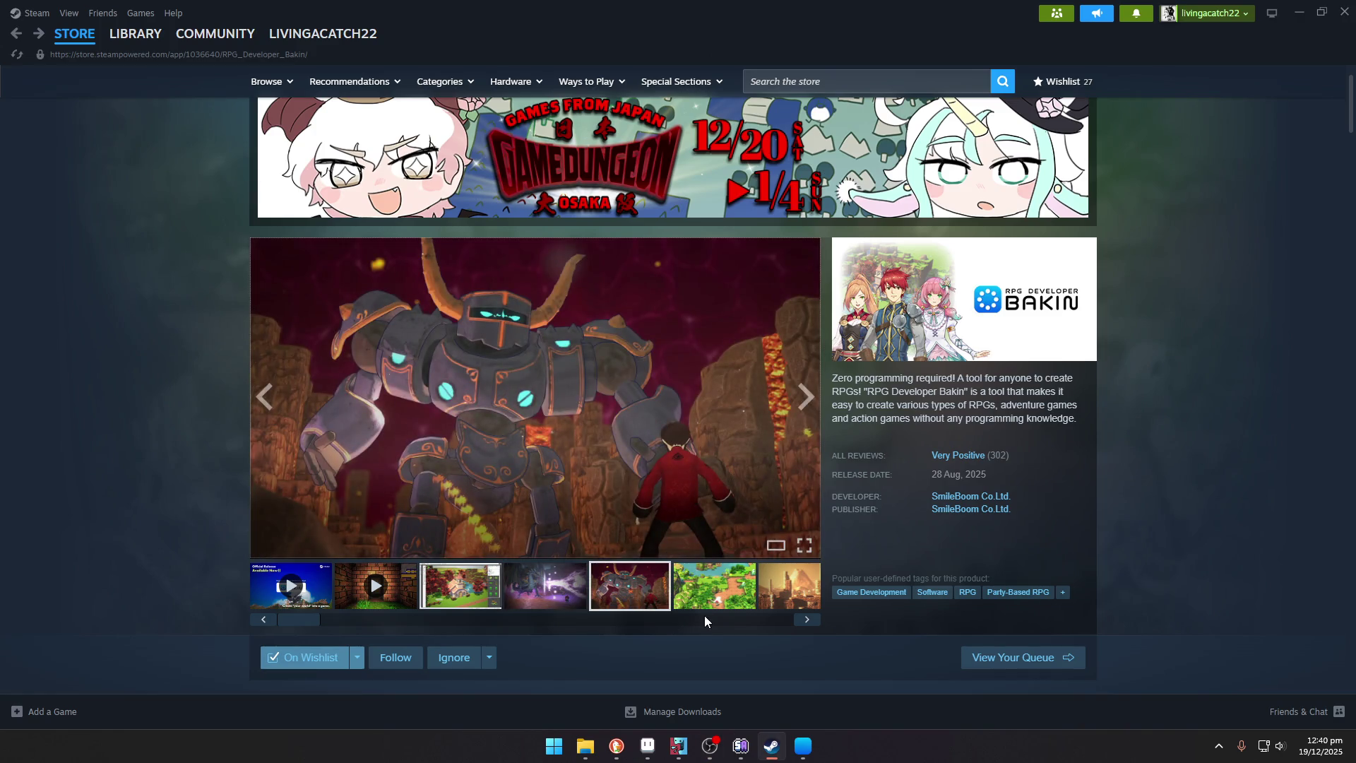
click(705, 619)
click(538, 592)
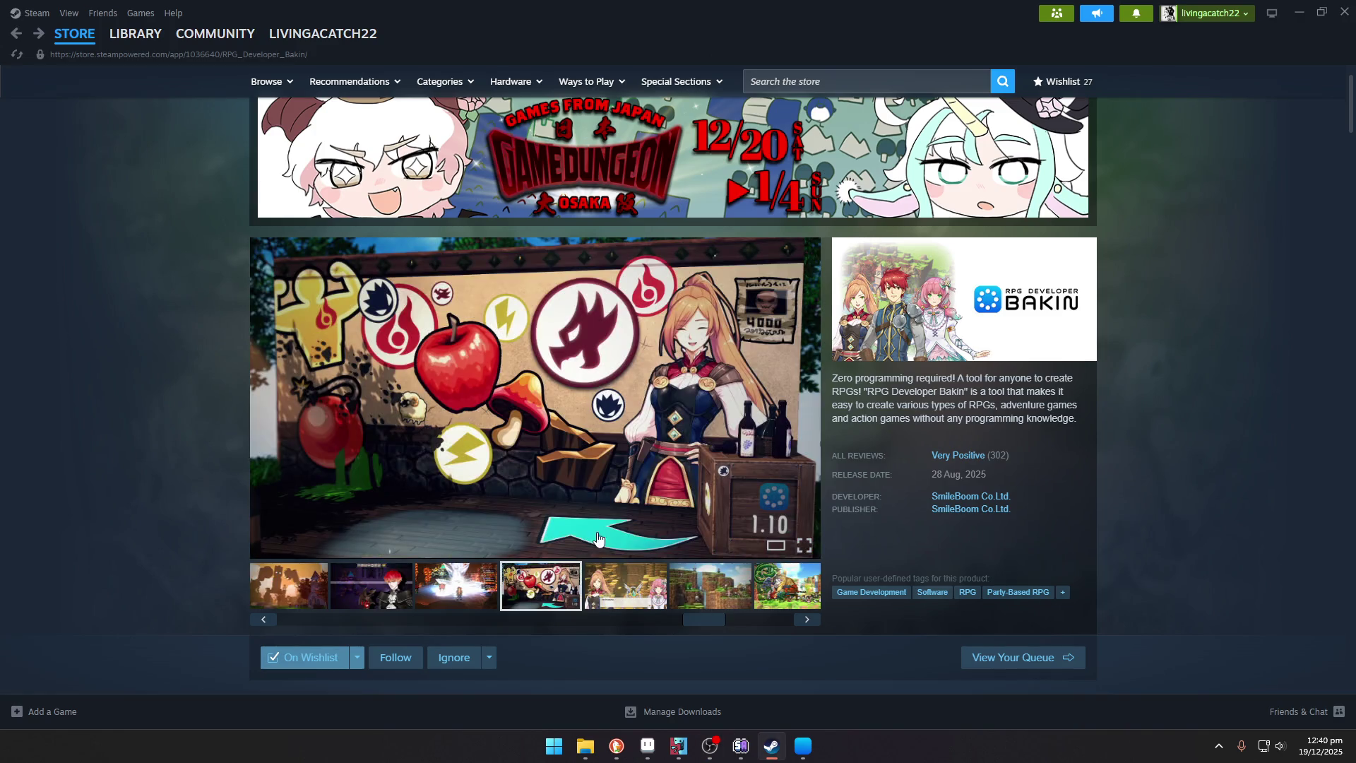
click(703, 602)
Step: Enlarge the waterfall screenshot, close the viewer, then show the battle screenshot
click(692, 444)
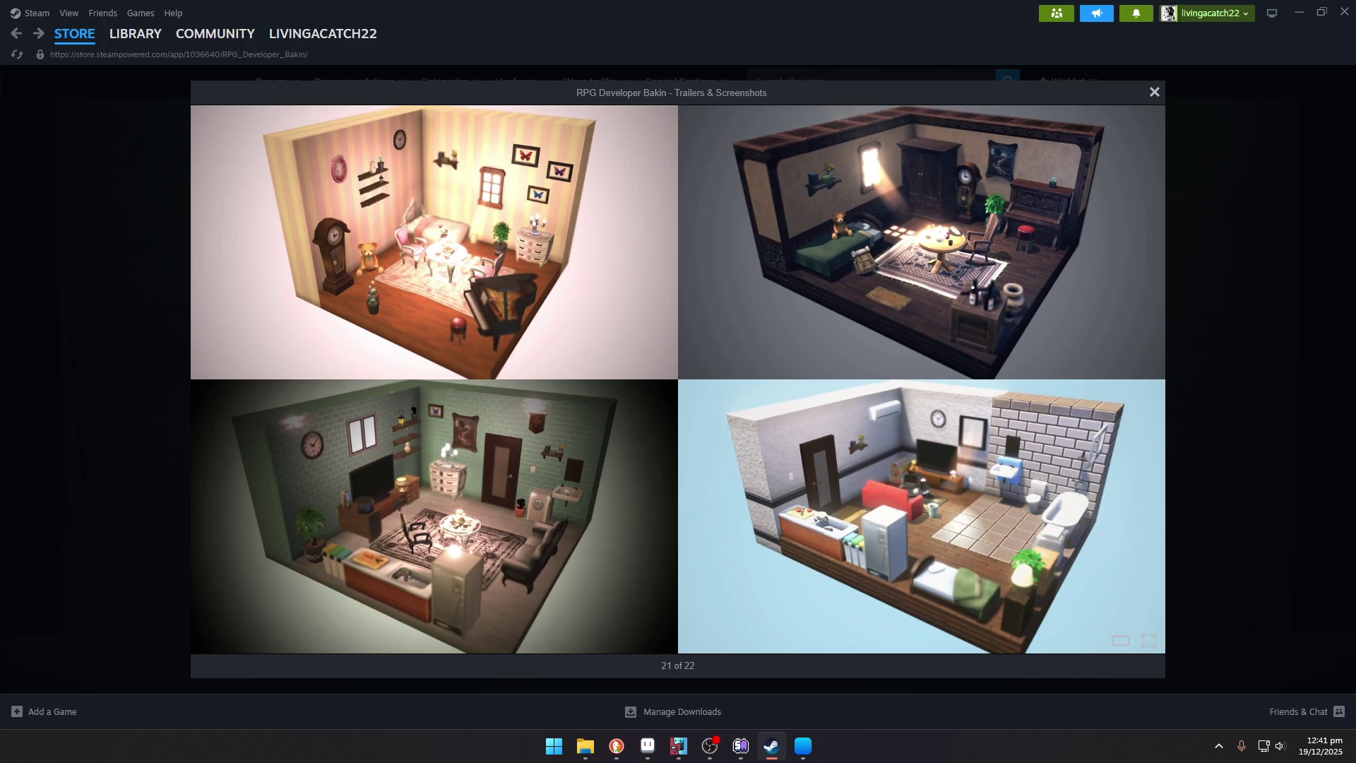
click(1224, 494)
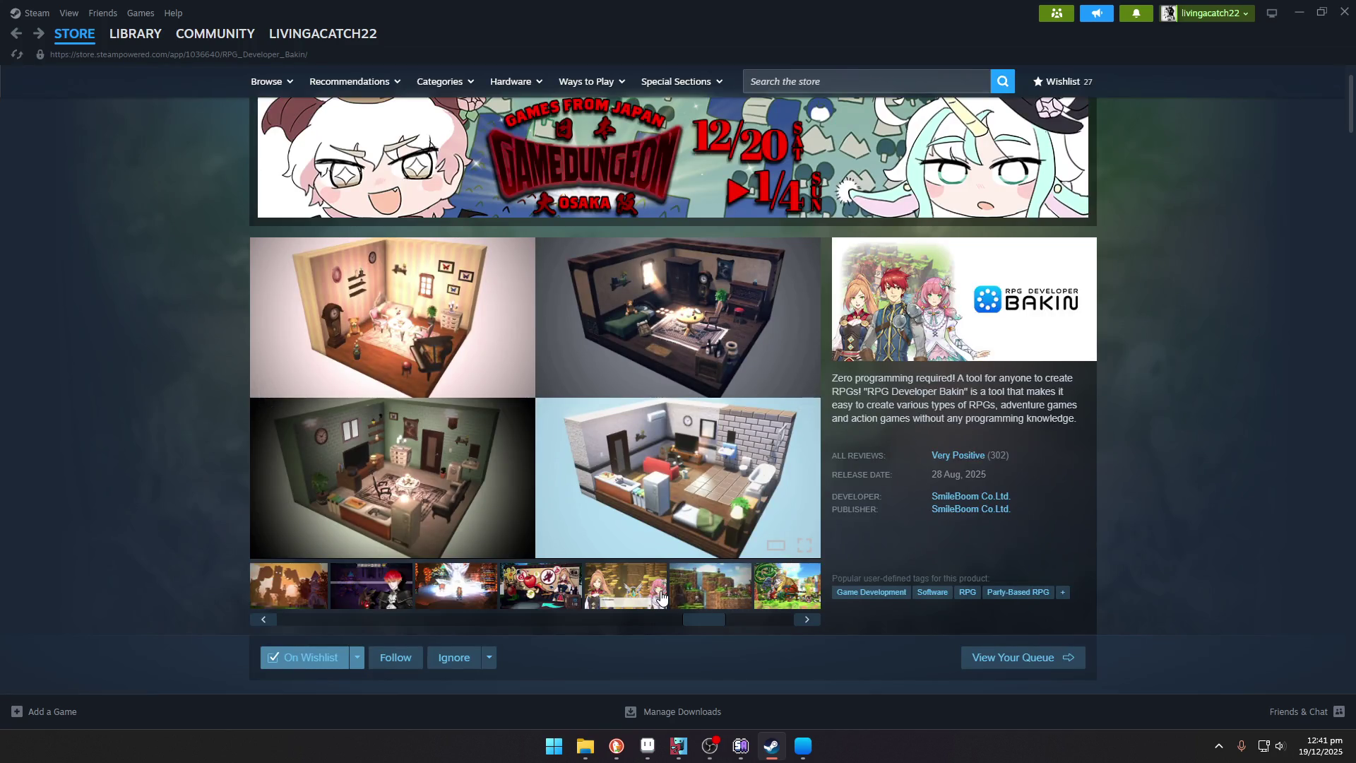
click(480, 596)
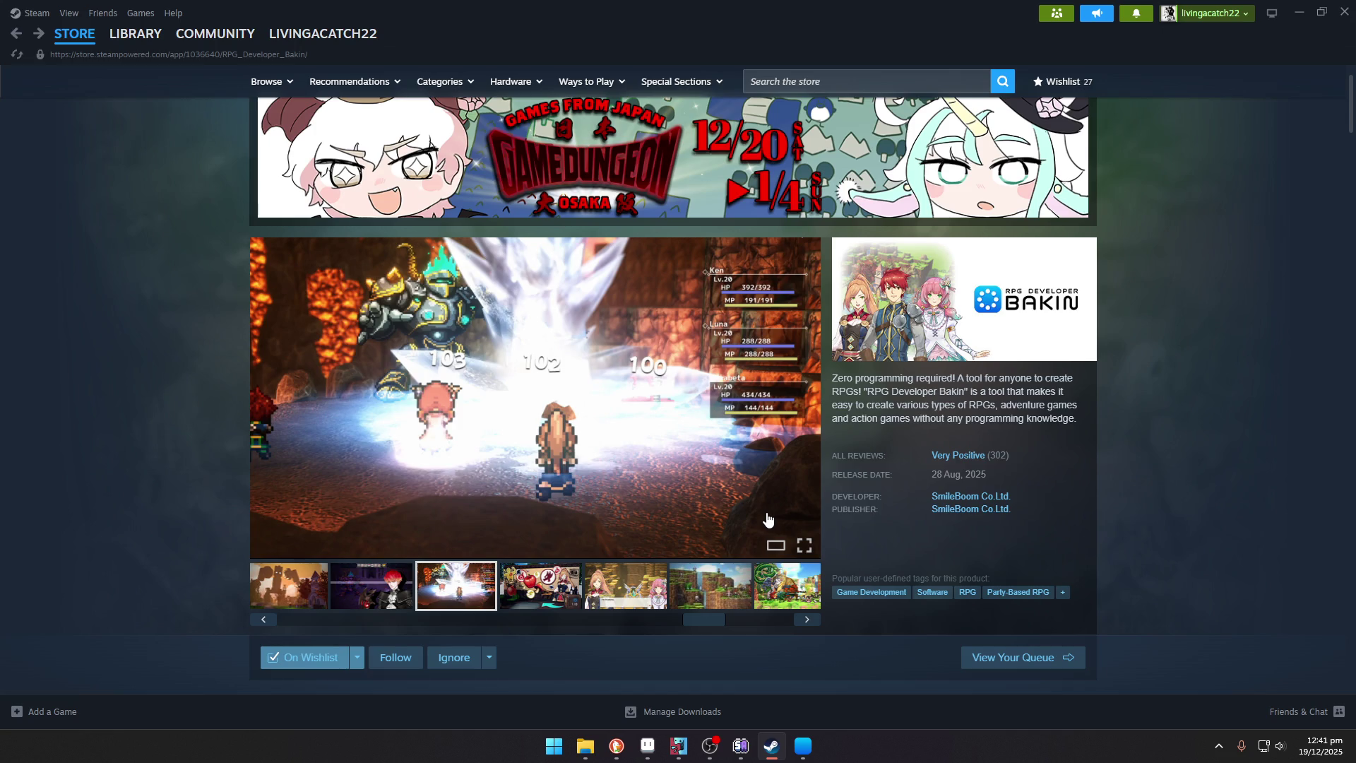
Step: Page past the waterfall platformer and dragon battle screenshots to the isometric furnished-rooms image
click(709, 571)
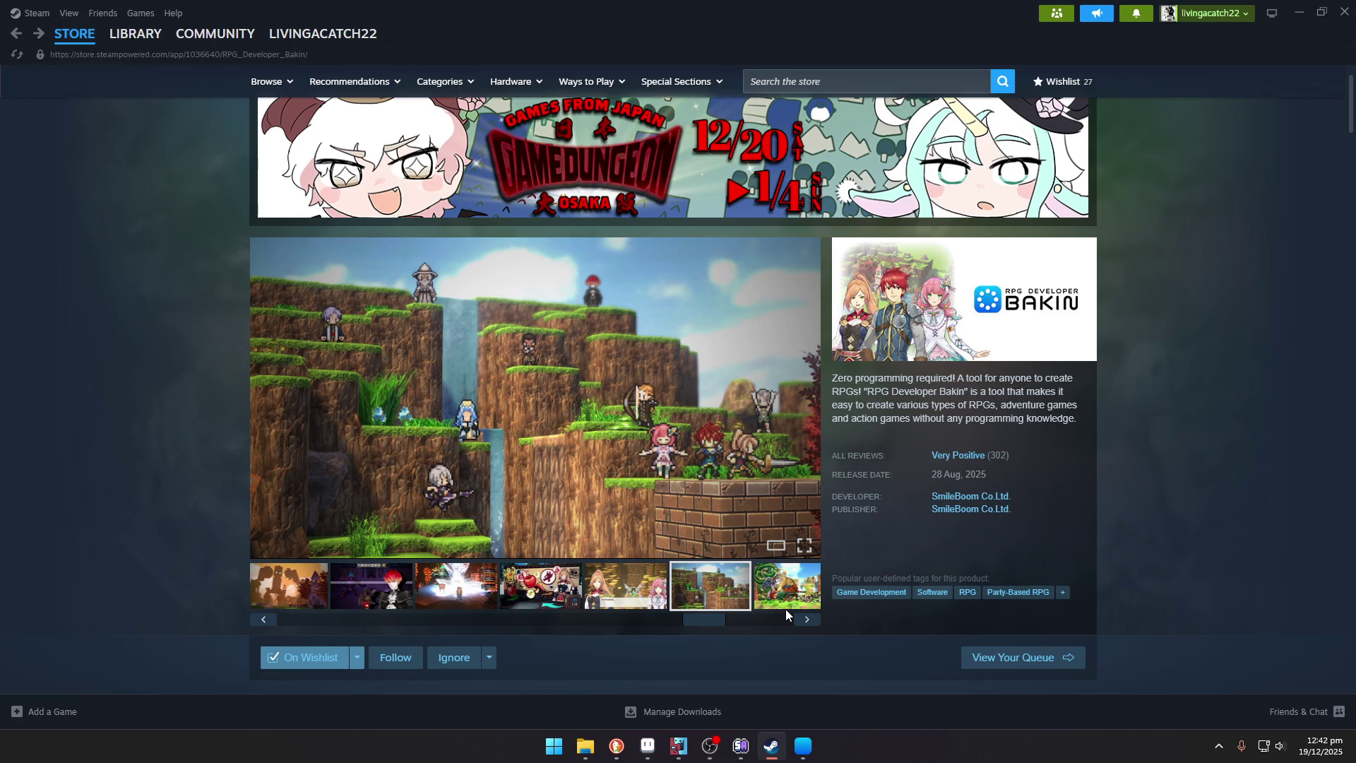
click(782, 581)
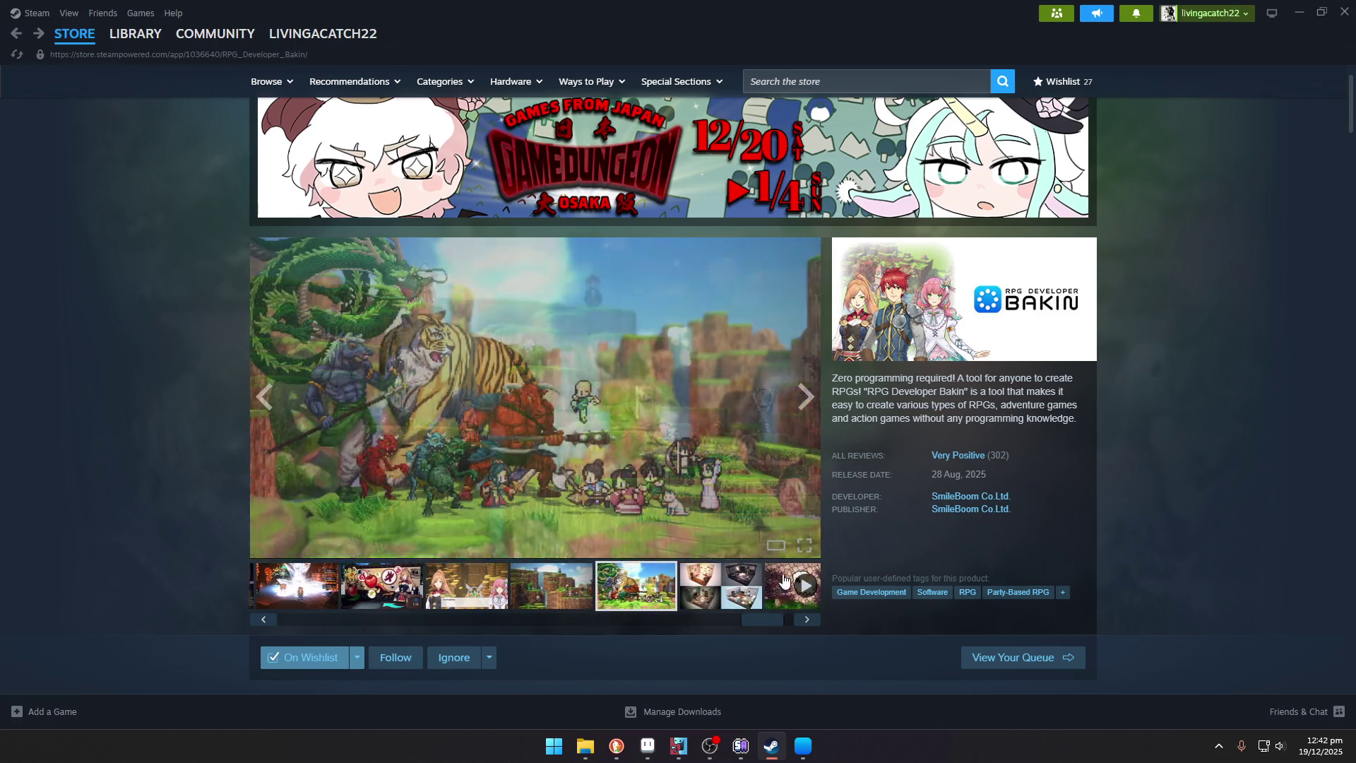
click(814, 624)
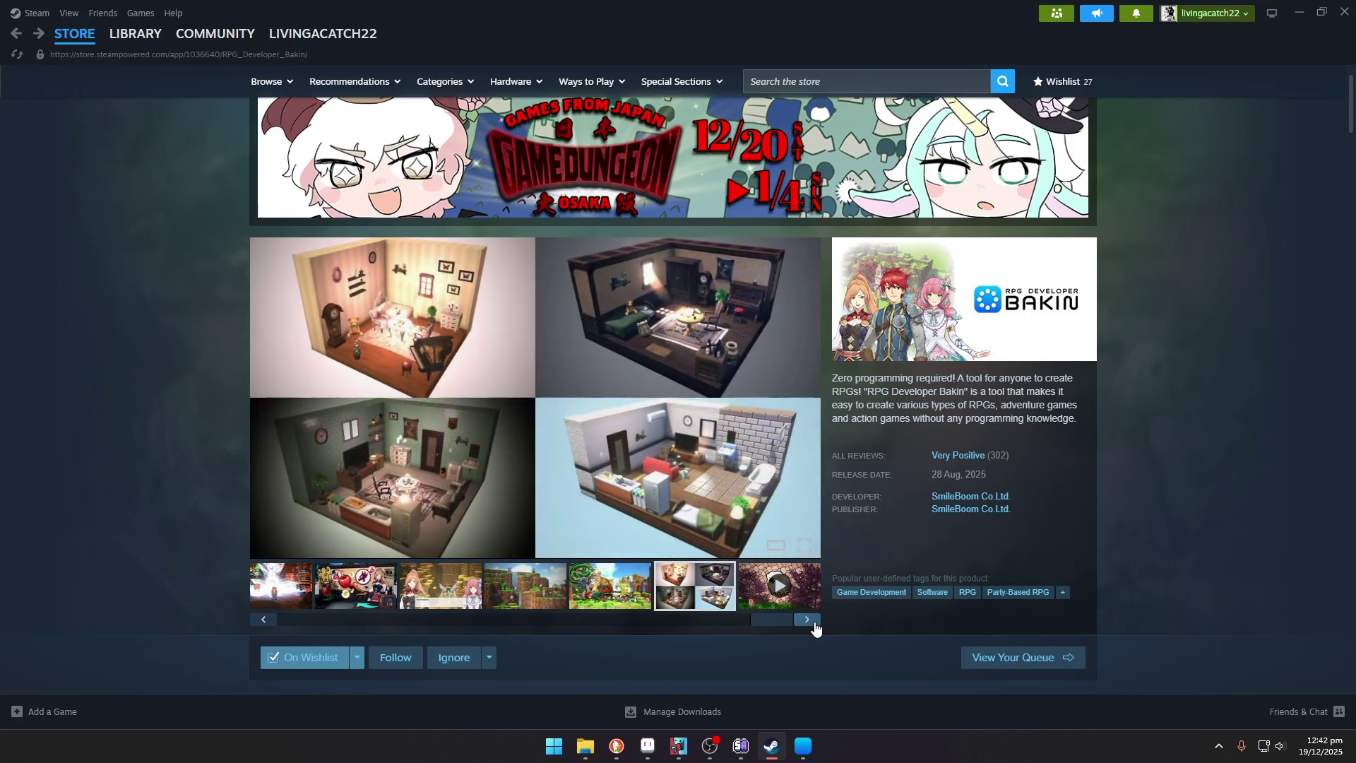
click(814, 624)
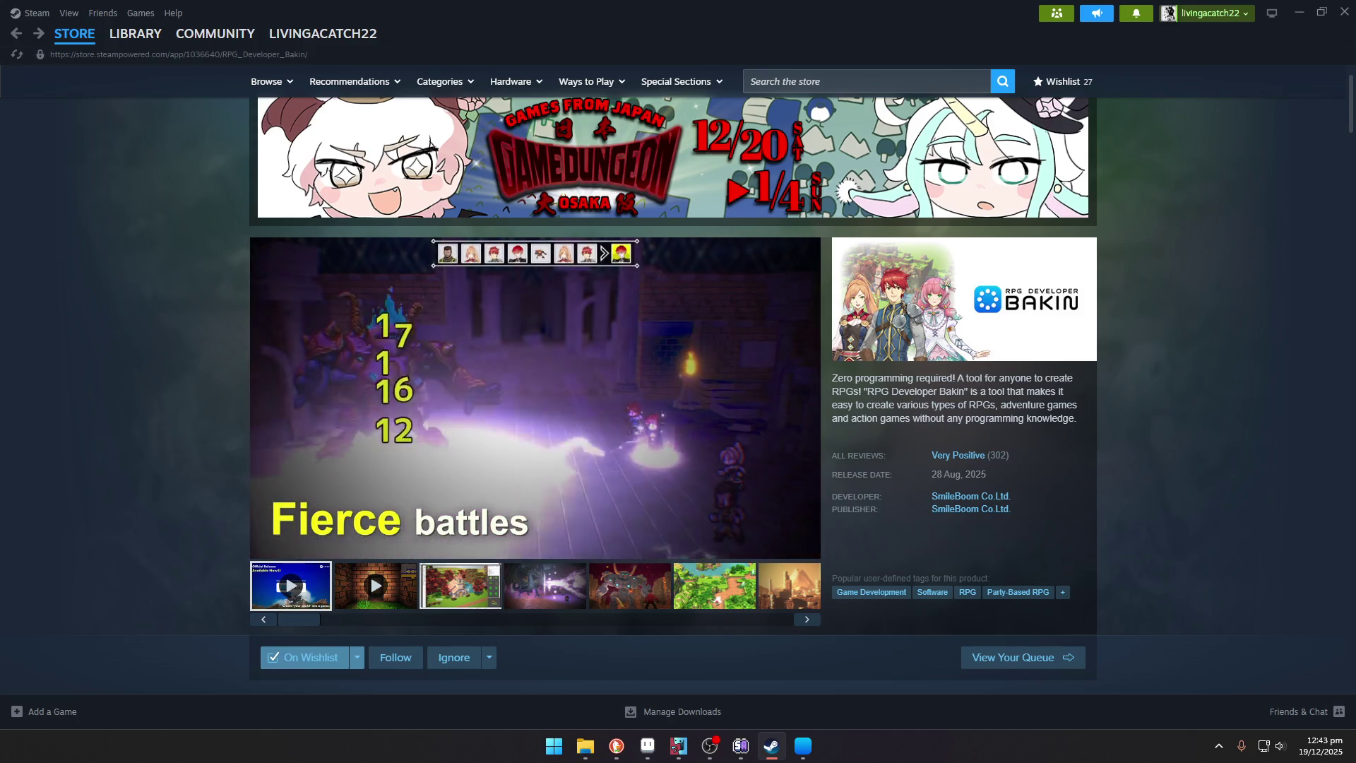
Step: Pause the RPG Developer Bakin trailer on the dungeon scene
mouse_move(337, 496)
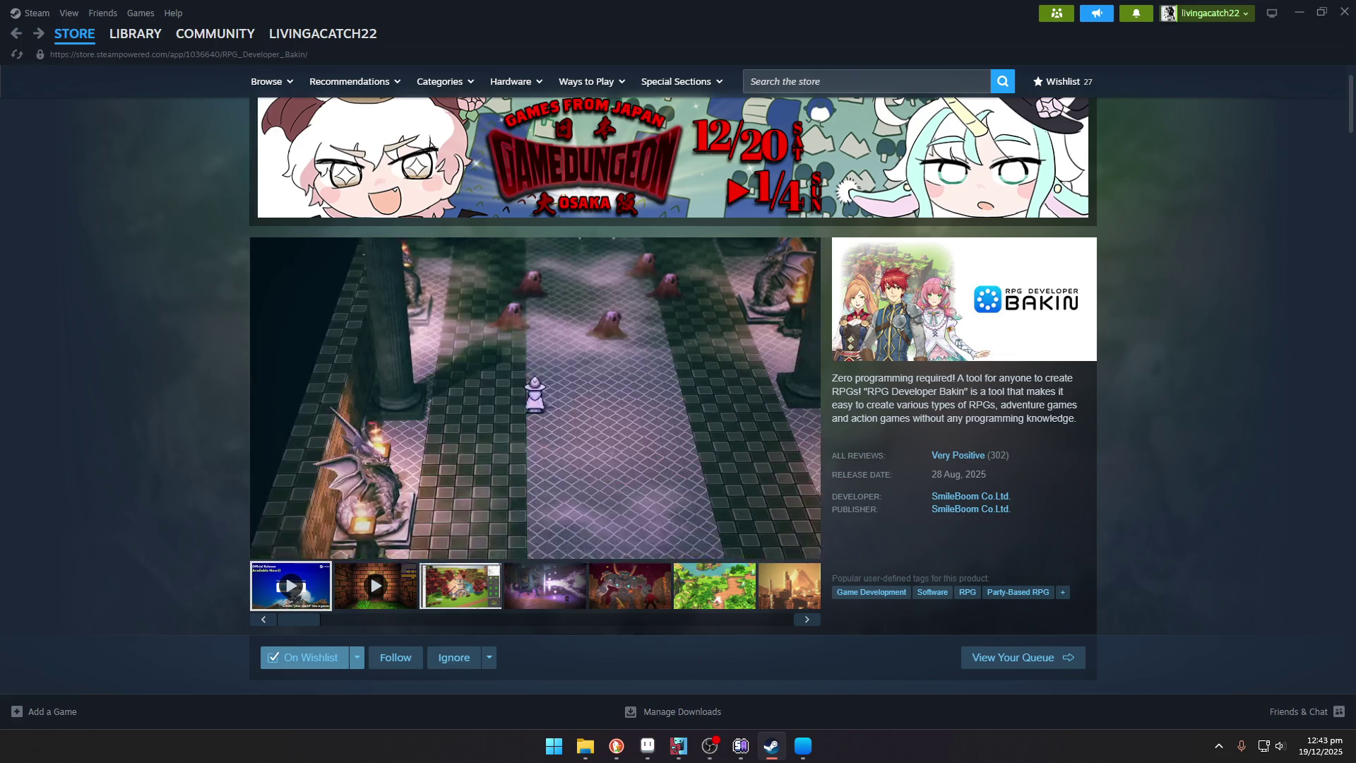
click(697, 418)
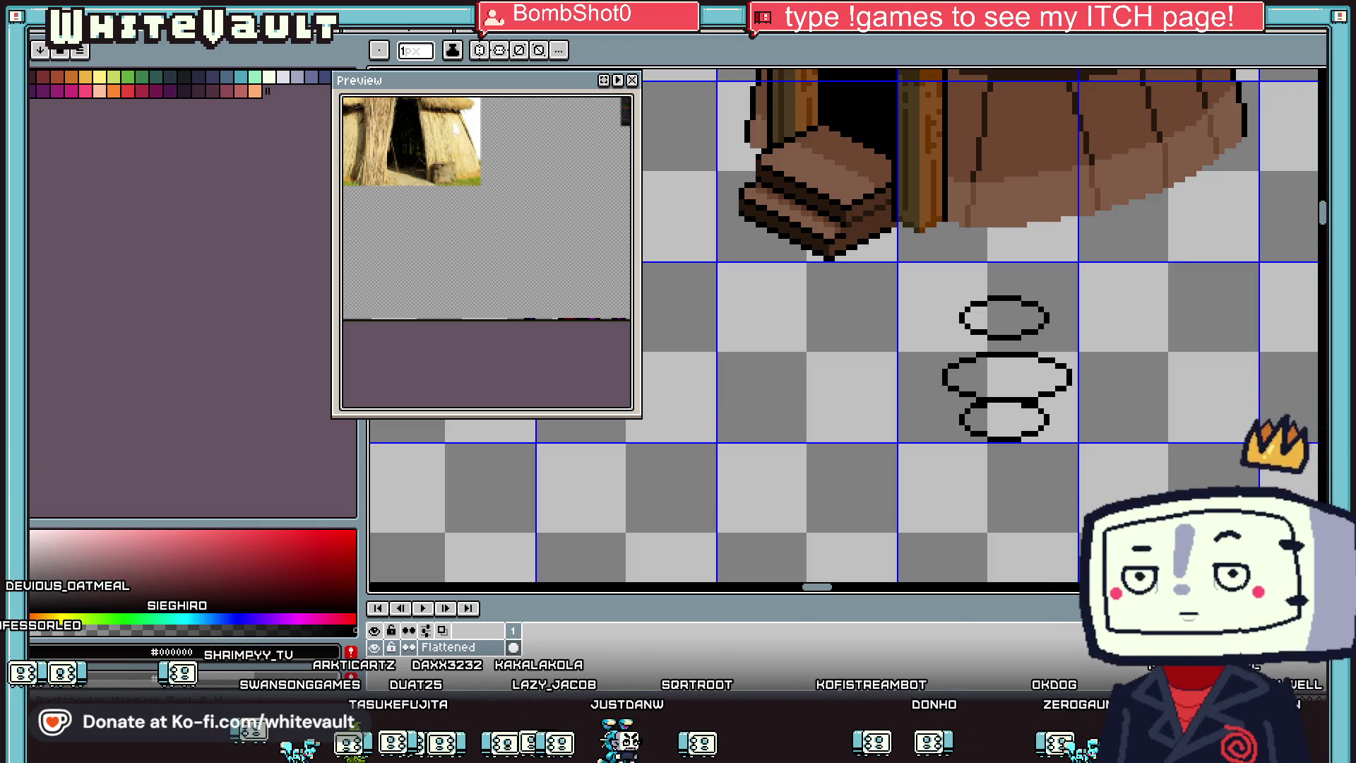
Step: Erase the right halves of the ellipses, then undo back to the house and half-ellipses
drag(1110, 270, 1013, 507)
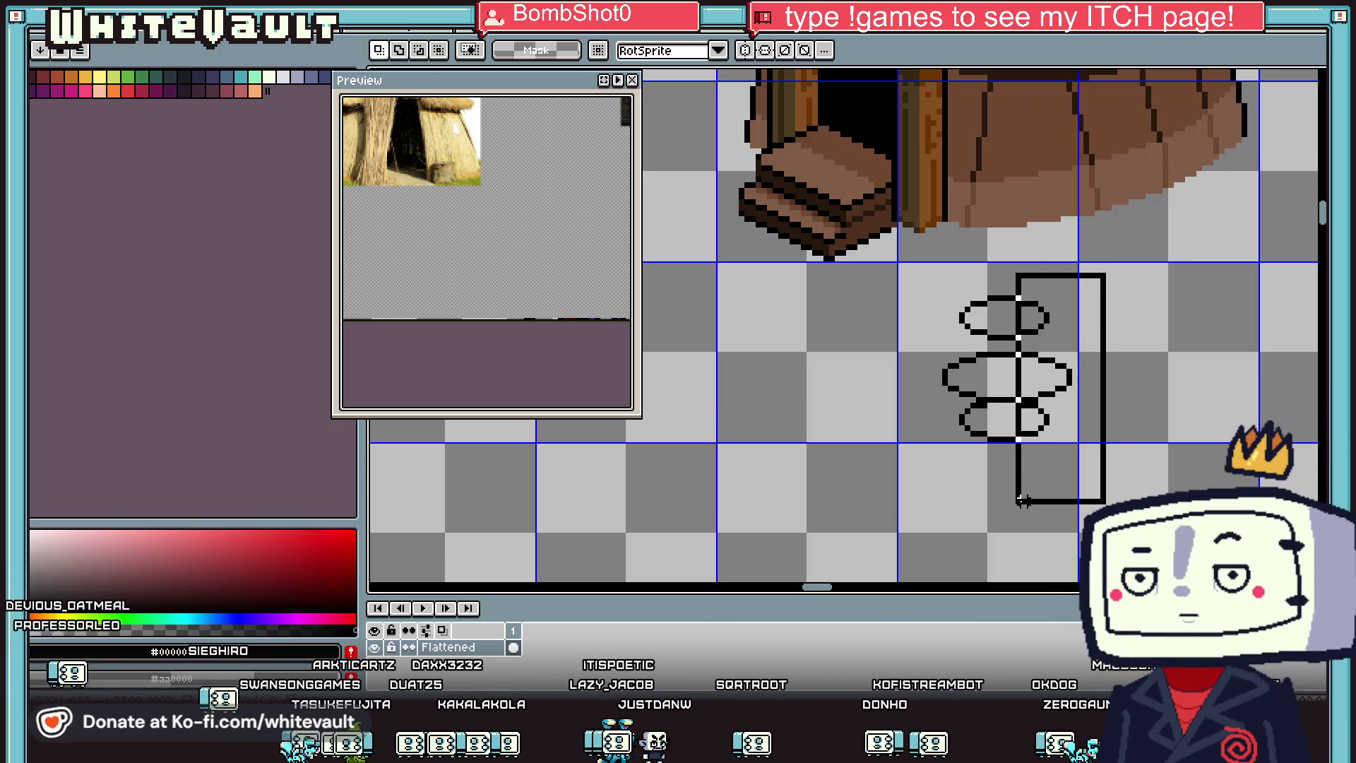
key(Delete)
key(ctrl+d)
key(Delete)
drag(923, 248, 1002, 464)
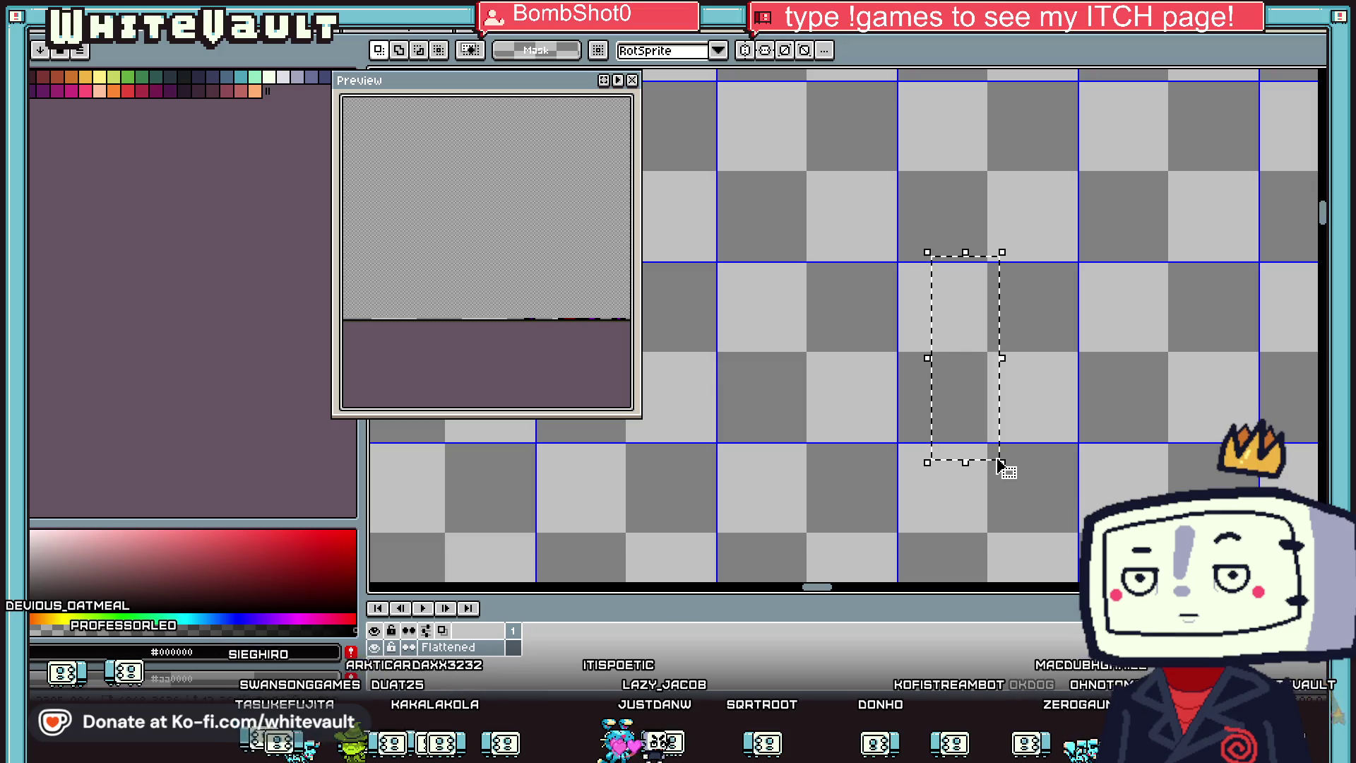
key(ctrl+d)
key(ctrl+z)
Step: Copy the half-ellipses, flip the copy horizontally and place it one pixel left
mouse_move(915, 268)
mouse_down()
mouse_move(1018, 504)
mouse_move(1056, 446)
mouse_up()
key(ctrl+c)
key(ctrl+v)
key(shift+h)
key(Left)
key(Left)
scroll(1063, 455, down, 5)
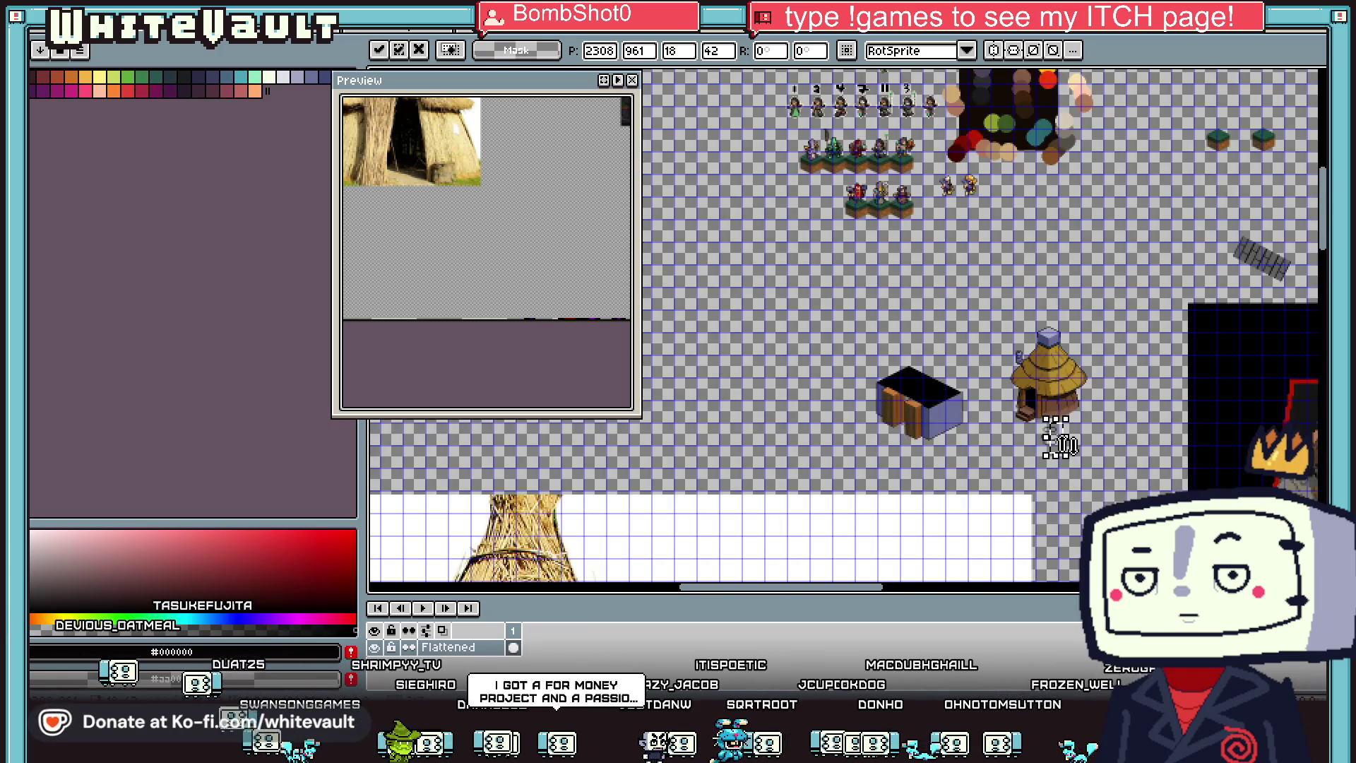
key(Return)
Step: Select the completed stacked ellipses and delete them from the canvas
scroll(1068, 445, up, 2)
drag(941, 364, 1059, 474)
key(Delete)
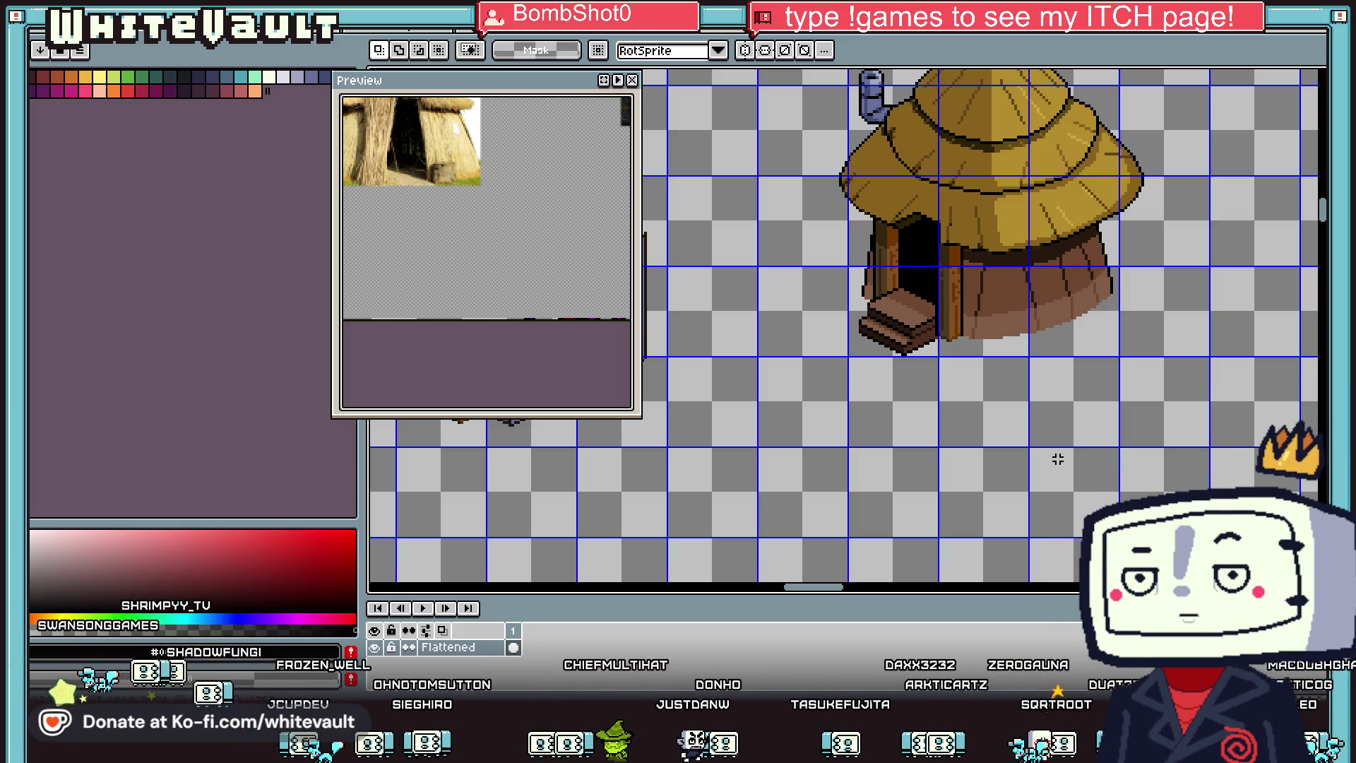
scroll(1030, 269, down, 2)
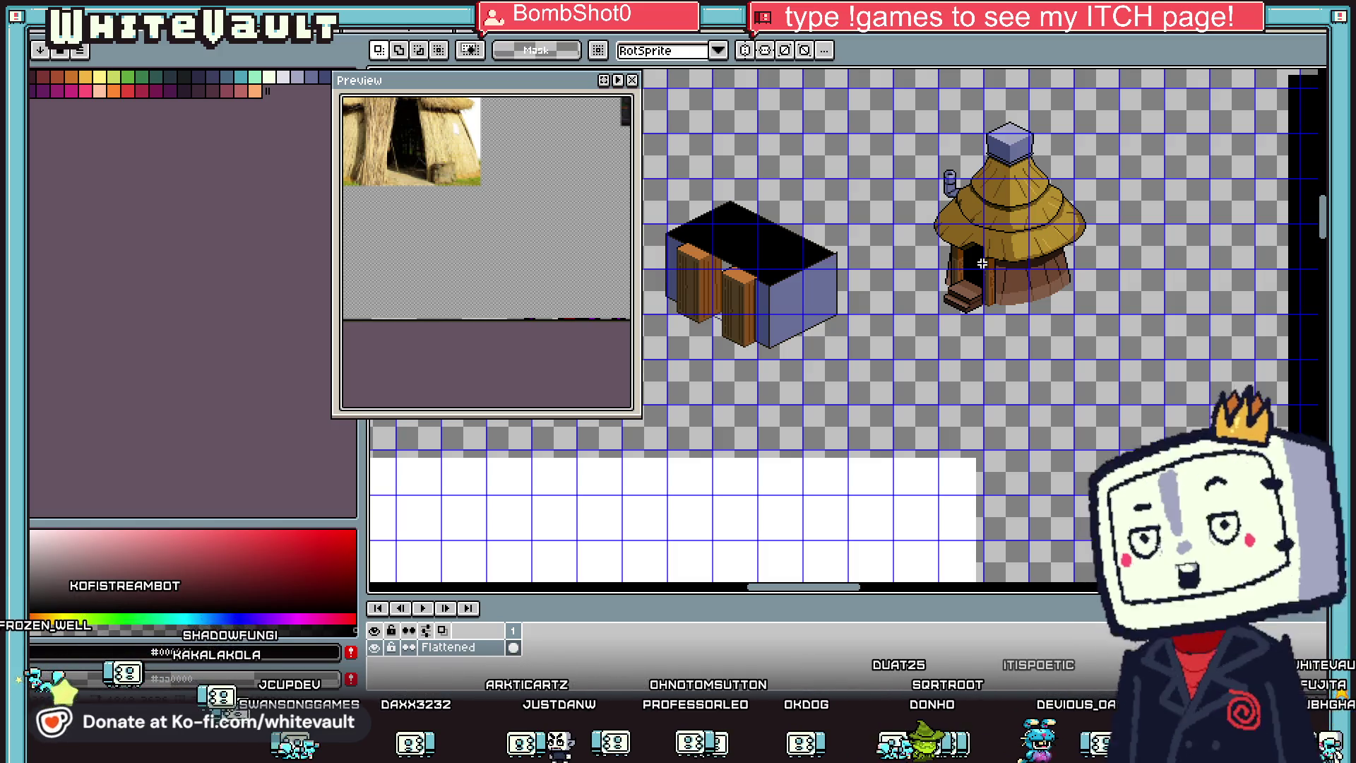
scroll(1073, 194, down, 2)
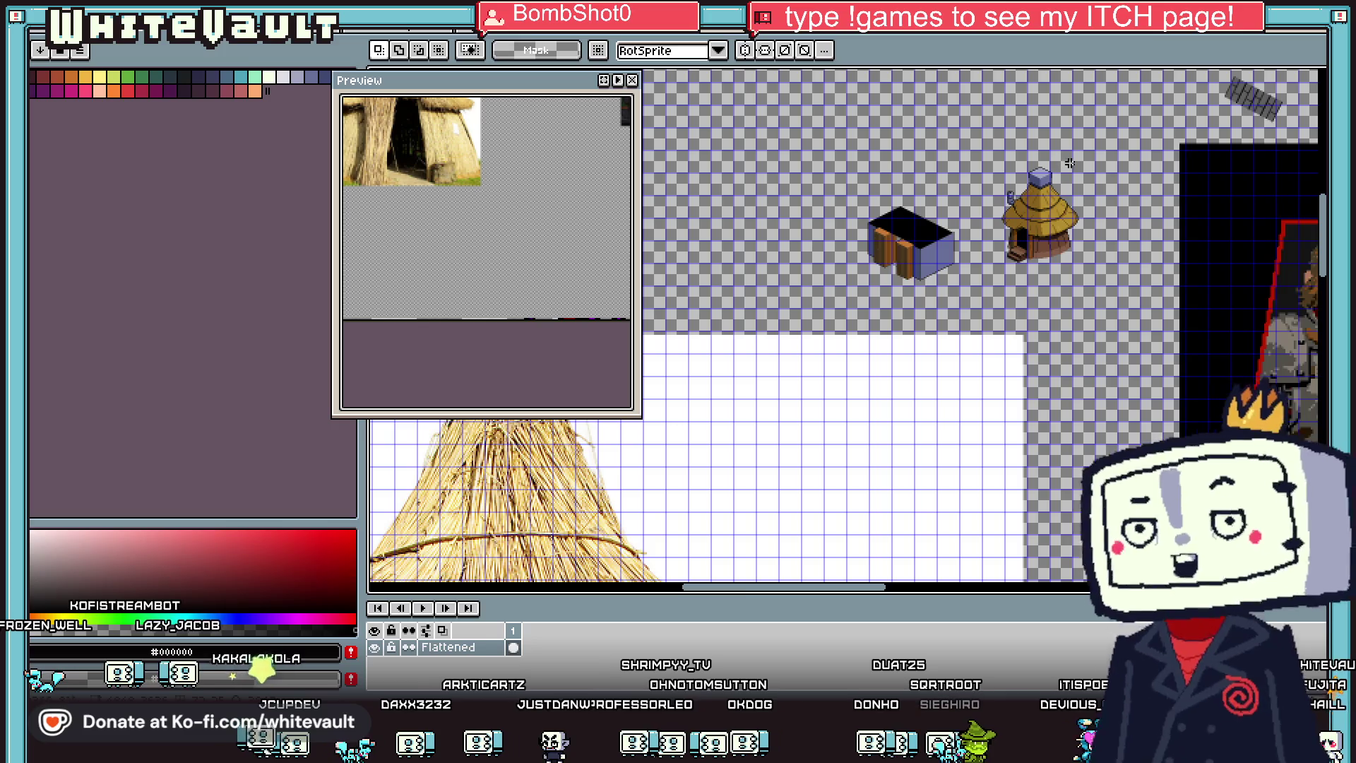
scroll(1070, 163, up, 2)
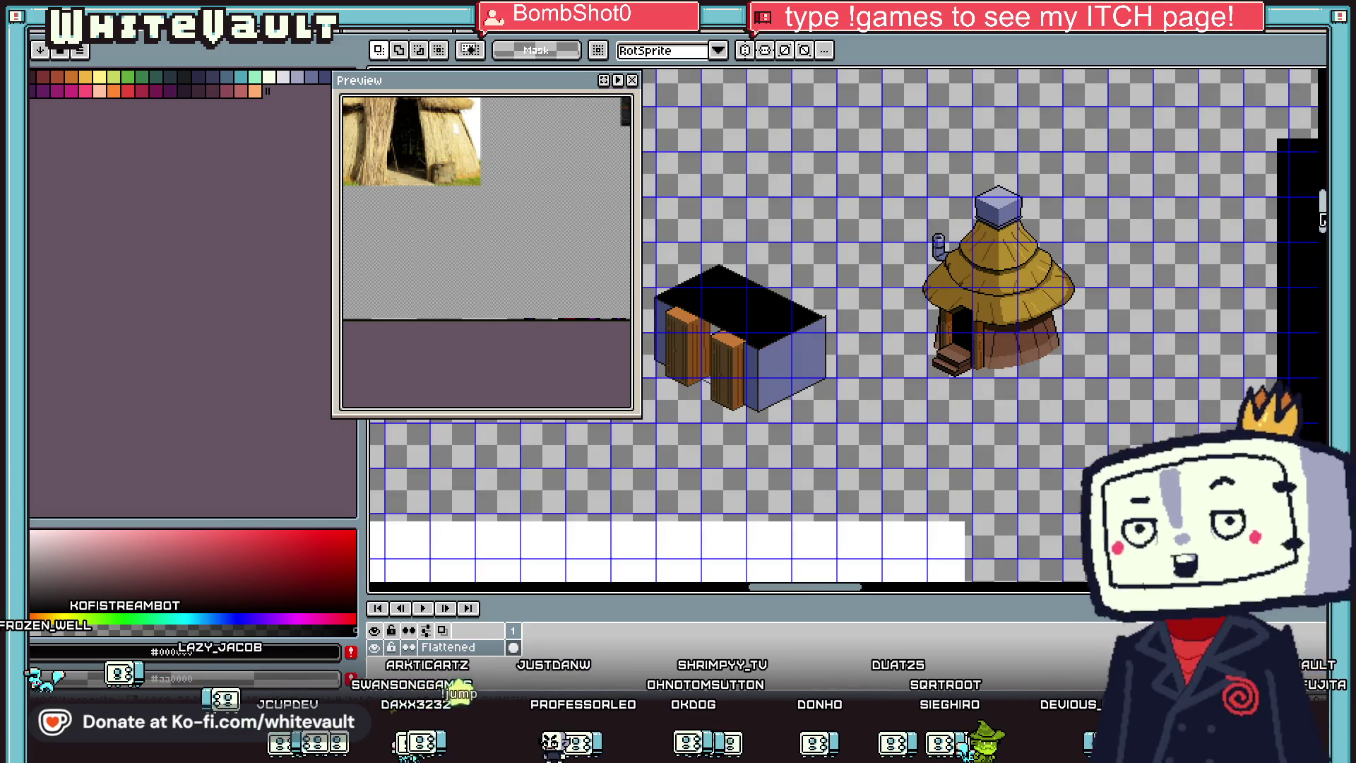
scroll(1178, 173, down, 2)
scroll(1179, 173, up, 3)
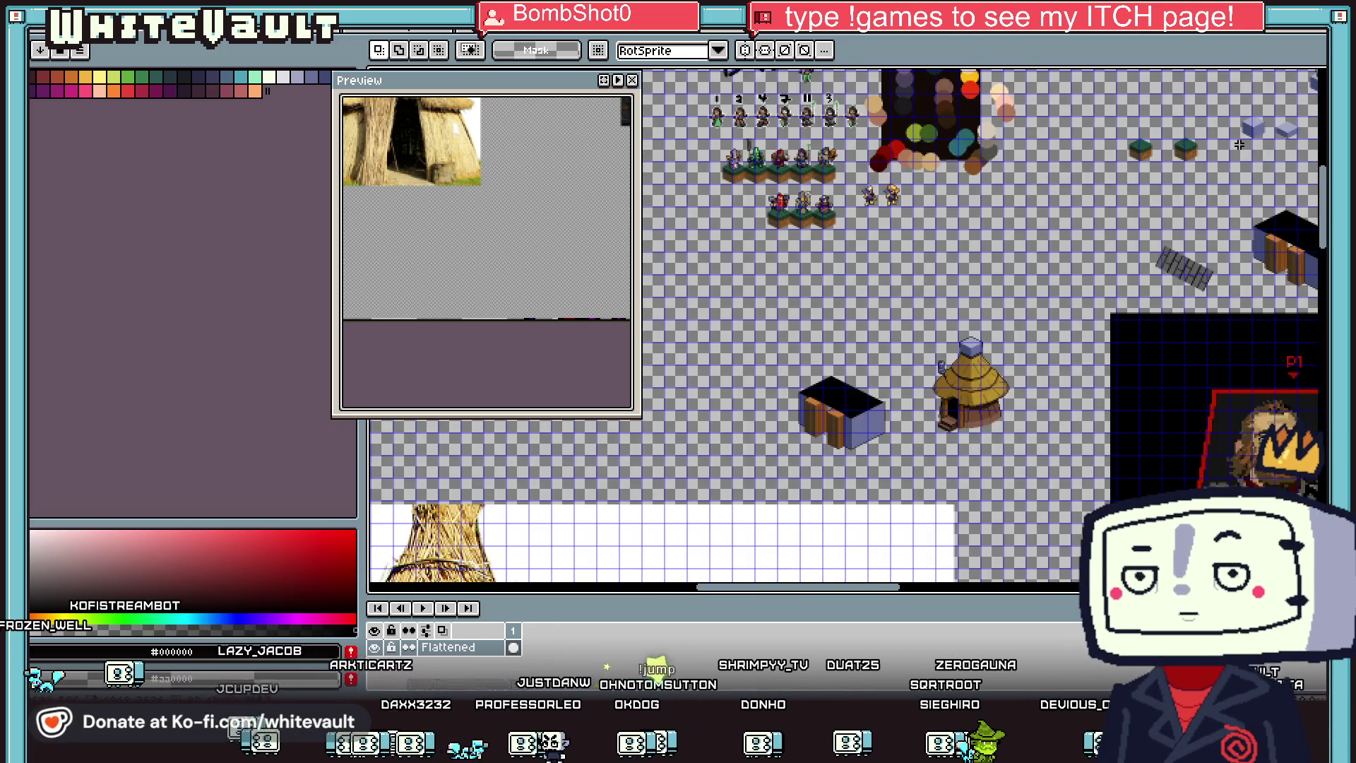
scroll(1178, 172, down, 2)
scroll(1178, 173, up, 1)
drag(1143, 136, 1229, 225)
Step: Move the pale-blue cube onto the ground right of the thatched hut and commit it
mouse_move(1194, 180)
mouse_down()
mouse_move(947, 475)
mouse_move(733, 328)
mouse_move(1066, 289)
mouse_move(1049, 329)
mouse_move(742, 394)
mouse_move(882, 365)
mouse_up()
scroll(855, 381, up, 1)
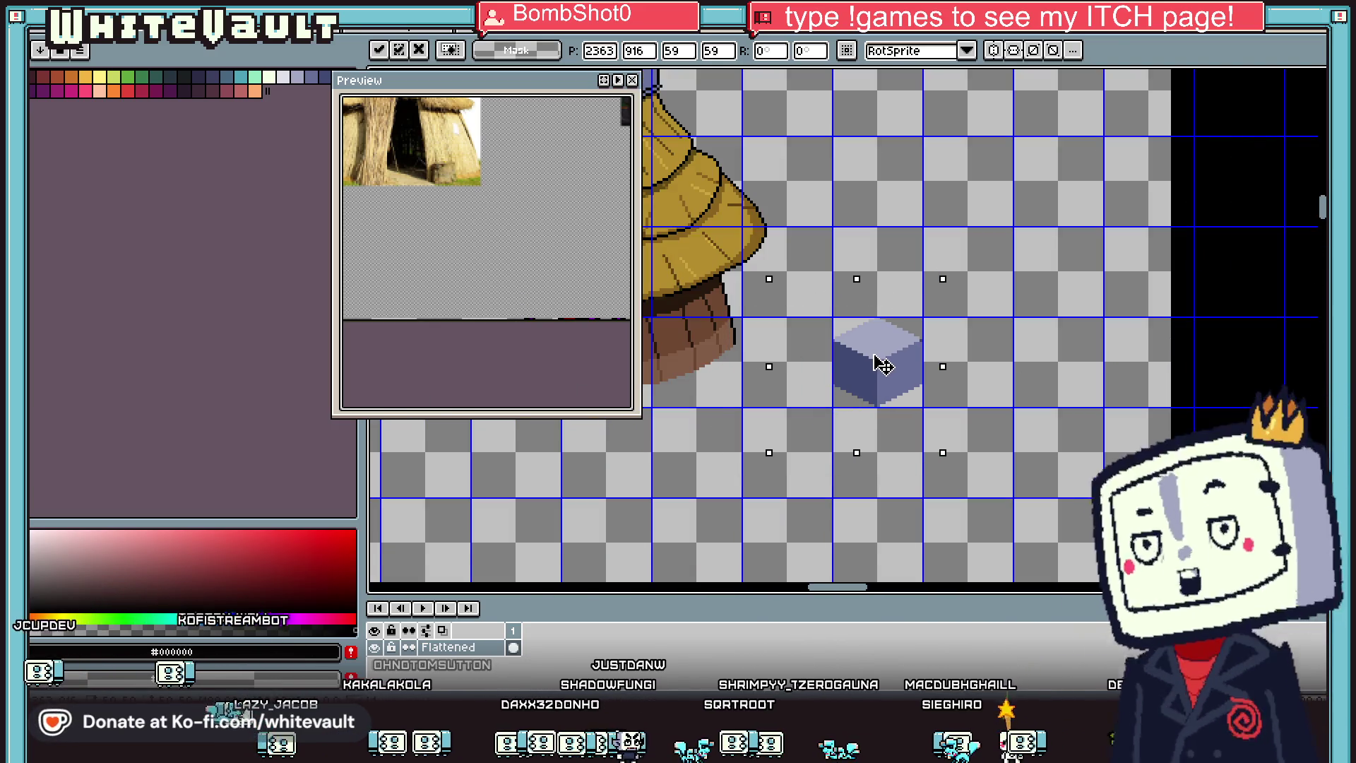
scroll(880, 361, up, 1)
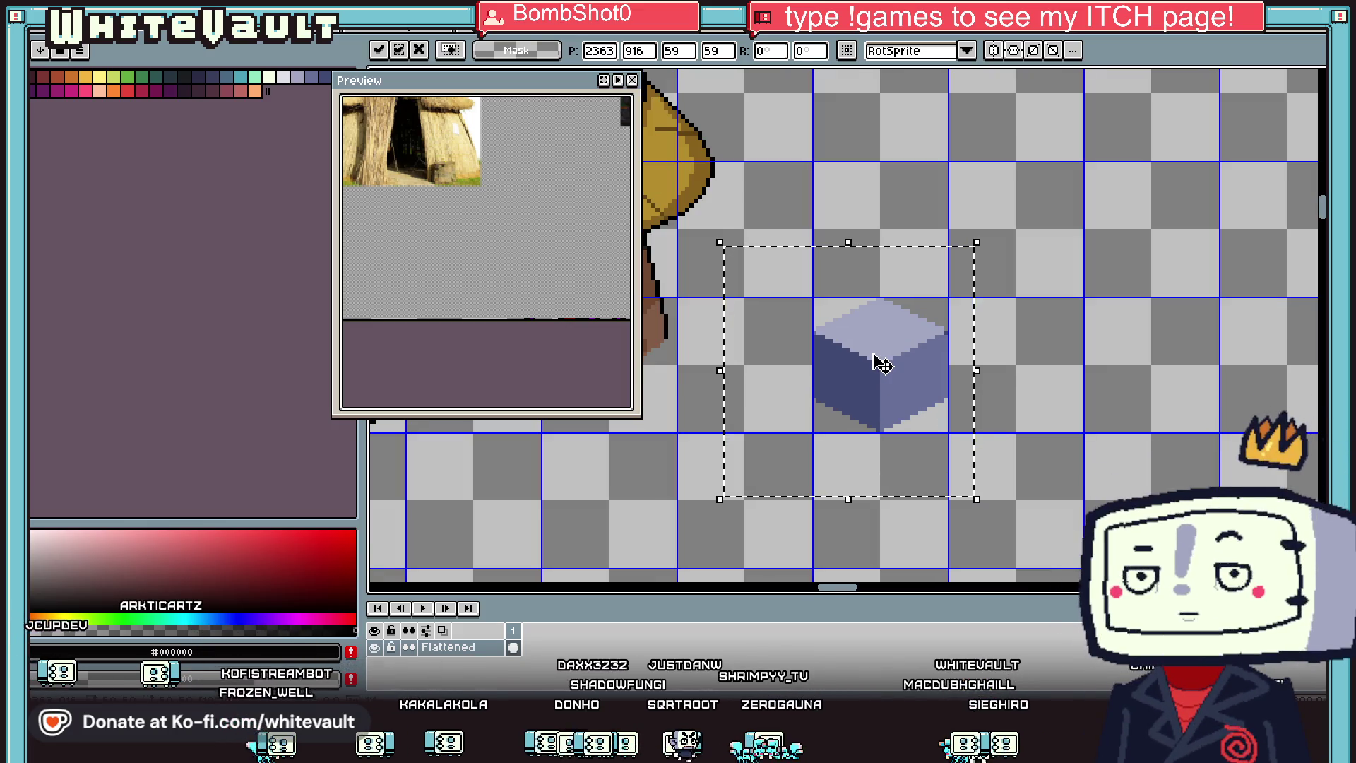
key(Return)
scroll(887, 361, down, 2)
scroll(857, 347, up, 1)
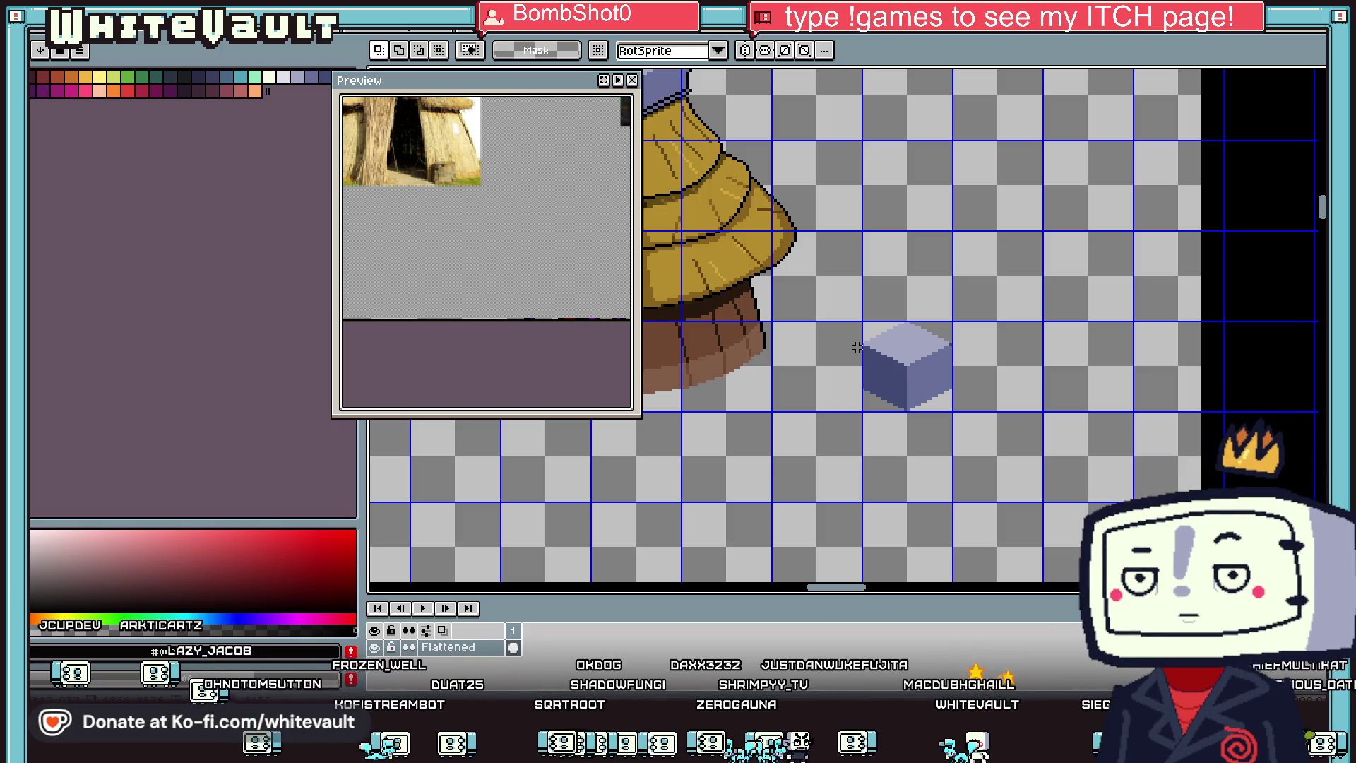
scroll(866, 359, up, 1)
mouse_move(822, 271)
mouse_down()
mouse_move(1096, 393)
mouse_move(1100, 413)
mouse_up()
mouse_move(783, 259)
mouse_down()
mouse_move(1044, 545)
mouse_move(1111, 536)
mouse_up()
key(Return)
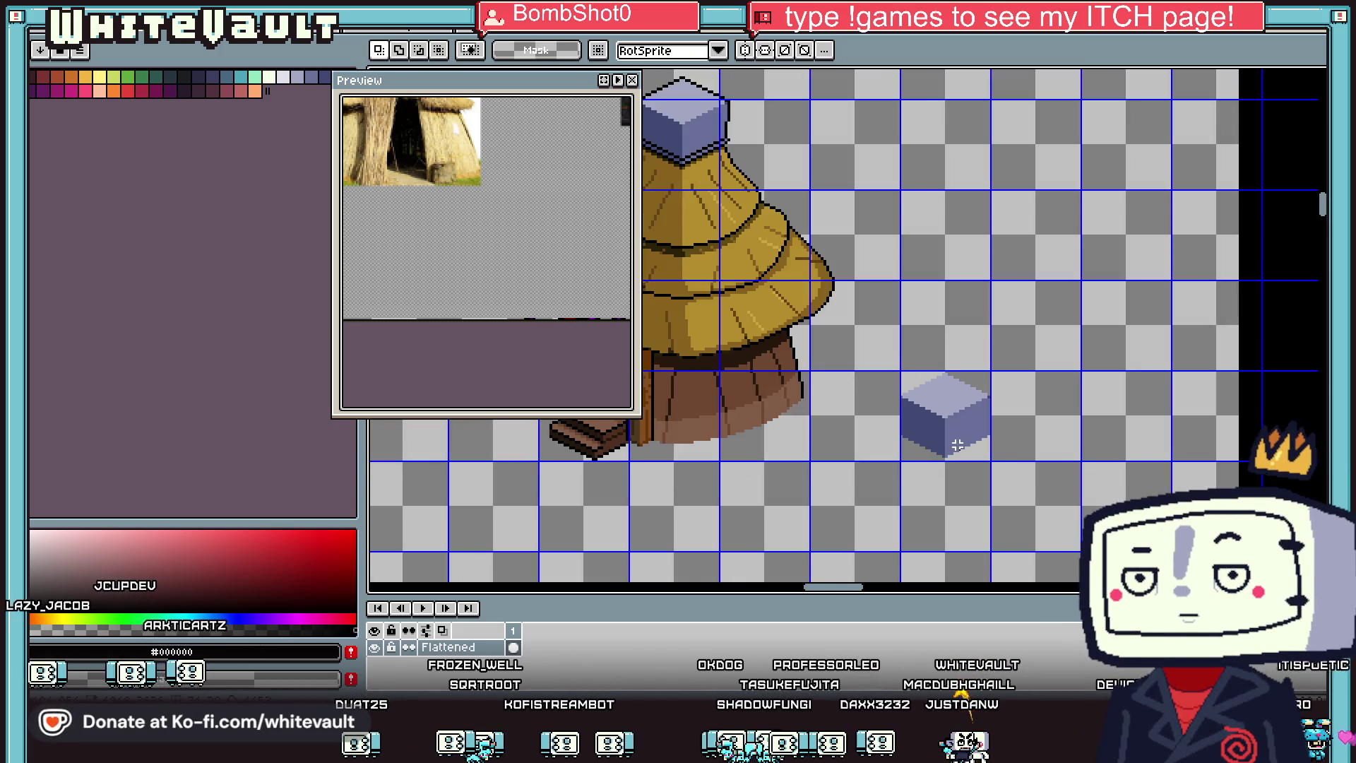
Step: Switch to the eyedropper, then the pencil, ready to outline the cube
scroll(958, 445, down, 1)
scroll(955, 407, up, 1)
key(i)
scroll(950, 389, down, 3)
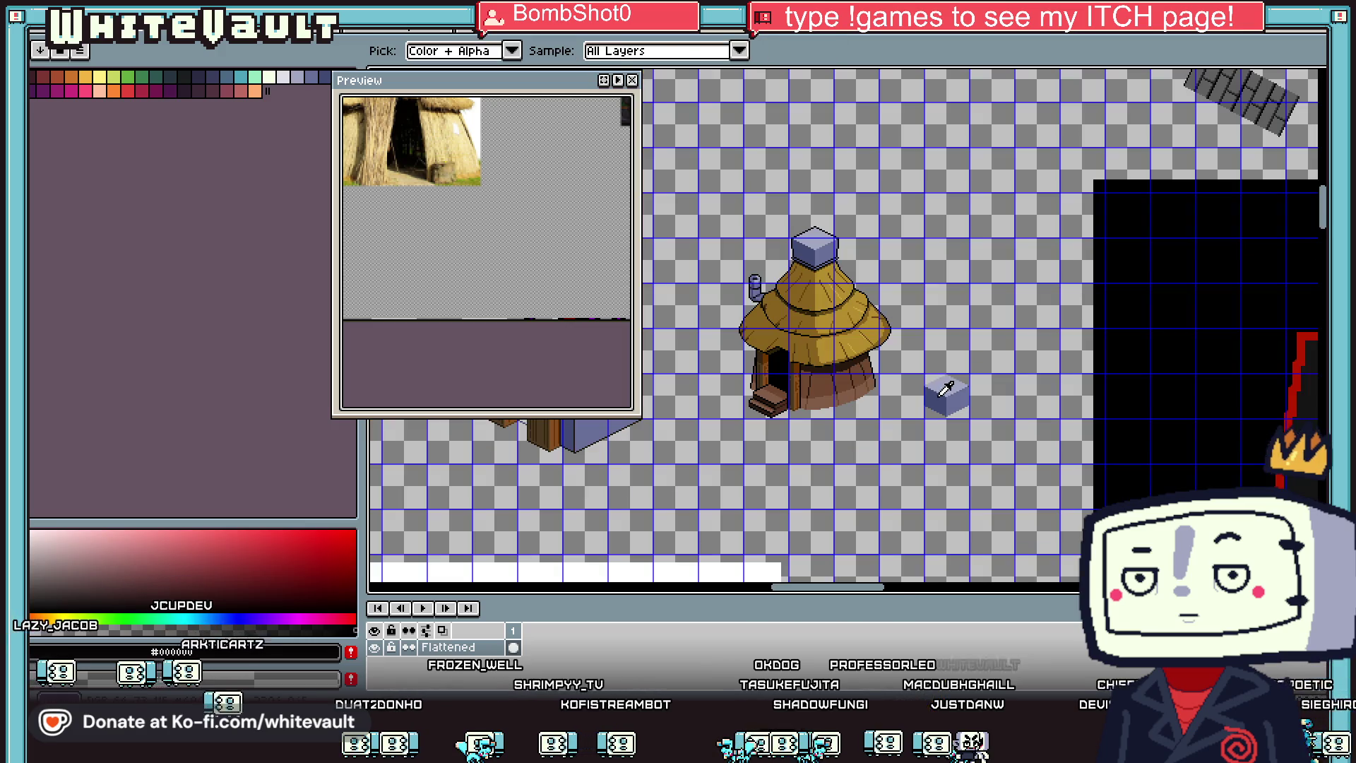
scroll(926, 396, up, 2)
scroll(967, 346, up, 2)
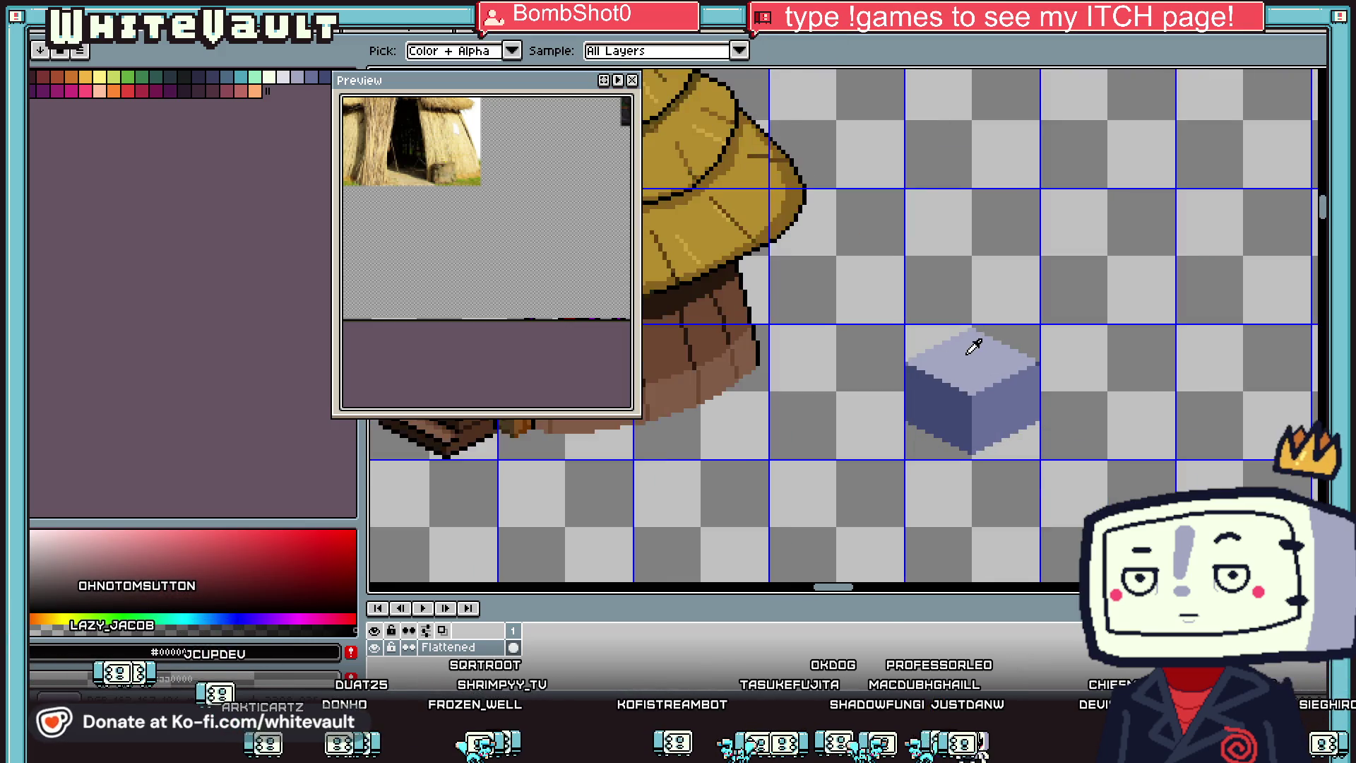
key(b)
scroll(972, 315, up, 1)
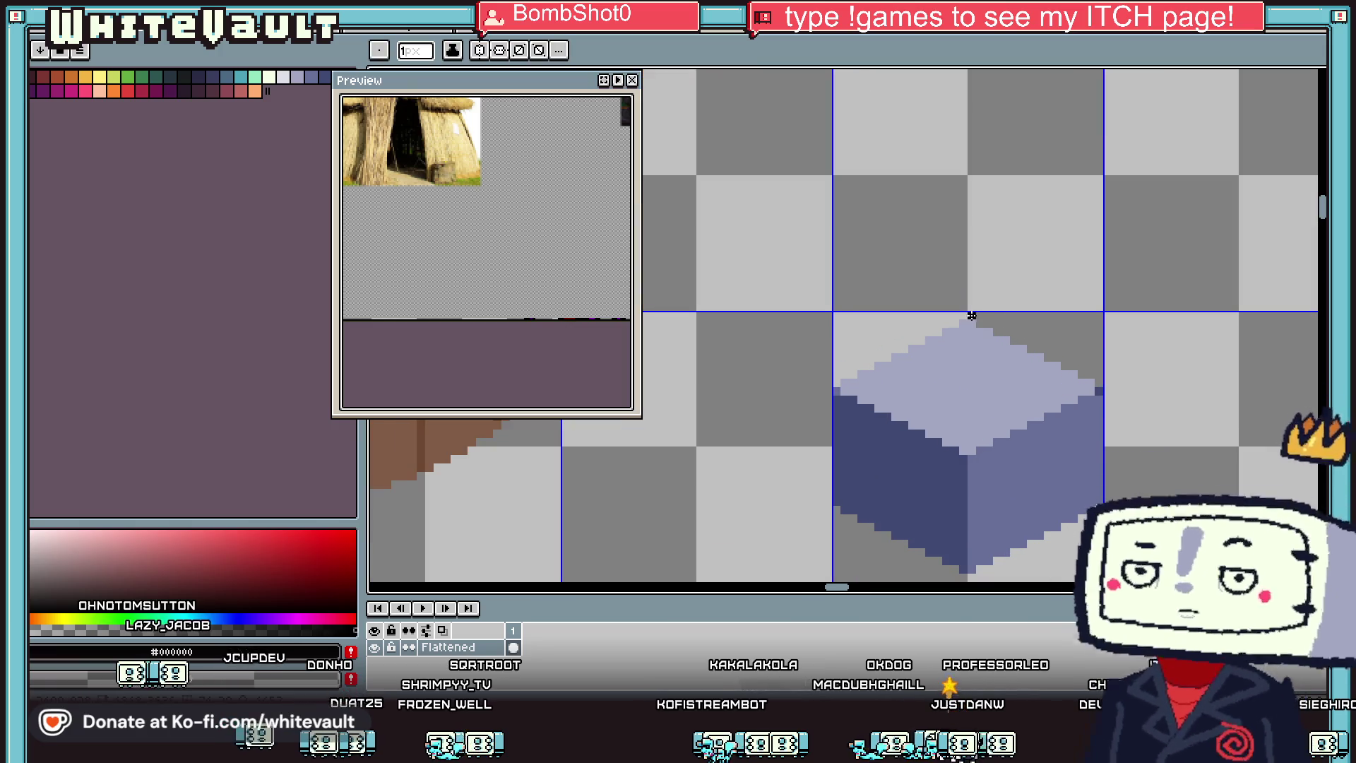
drag(971, 315, 853, 382)
drag(979, 322, 1099, 386)
mouse_move(836, 511)
mouse_down()
mouse_move(969, 551)
mouse_move(1085, 486)
mouse_up()
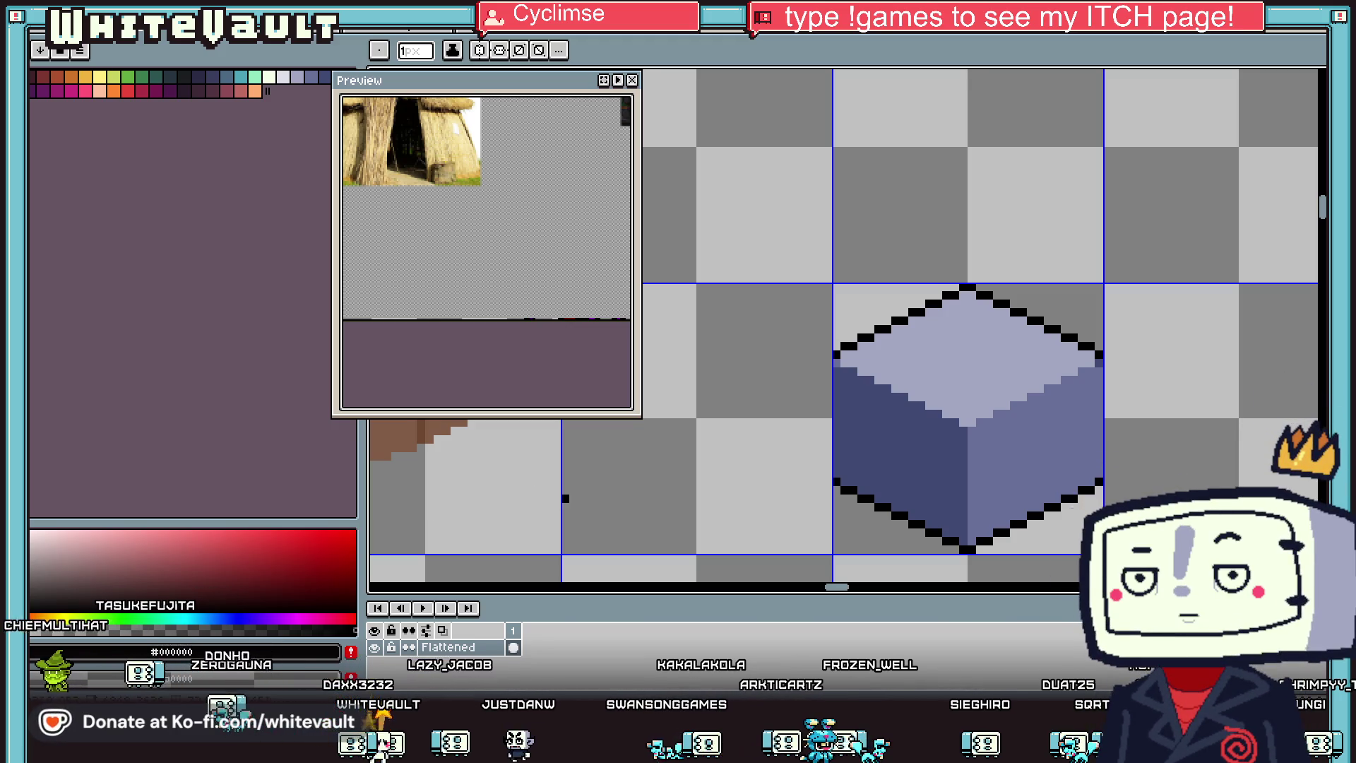
scroll(883, 424, down, 2)
scroll(883, 423, up, 1)
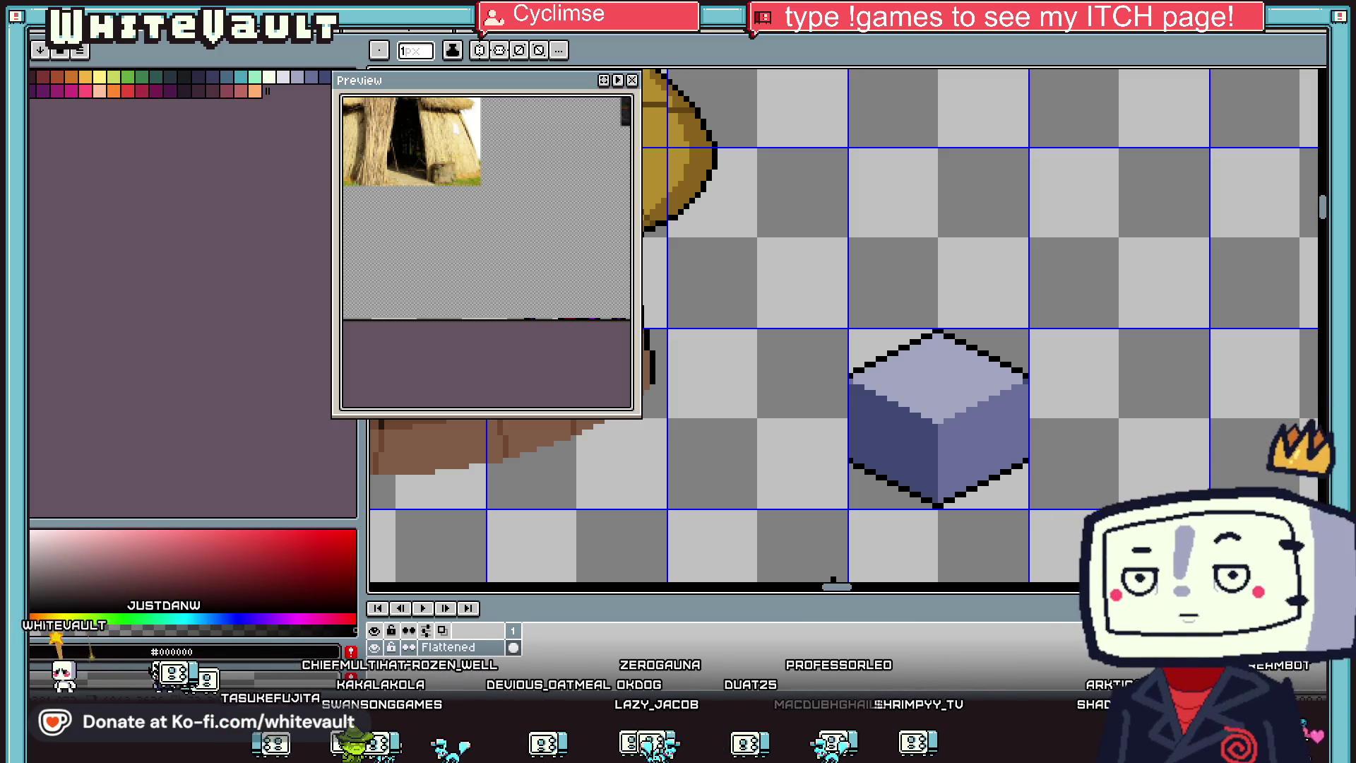
scroll(954, 387, down, 2)
scroll(933, 399, up, 1)
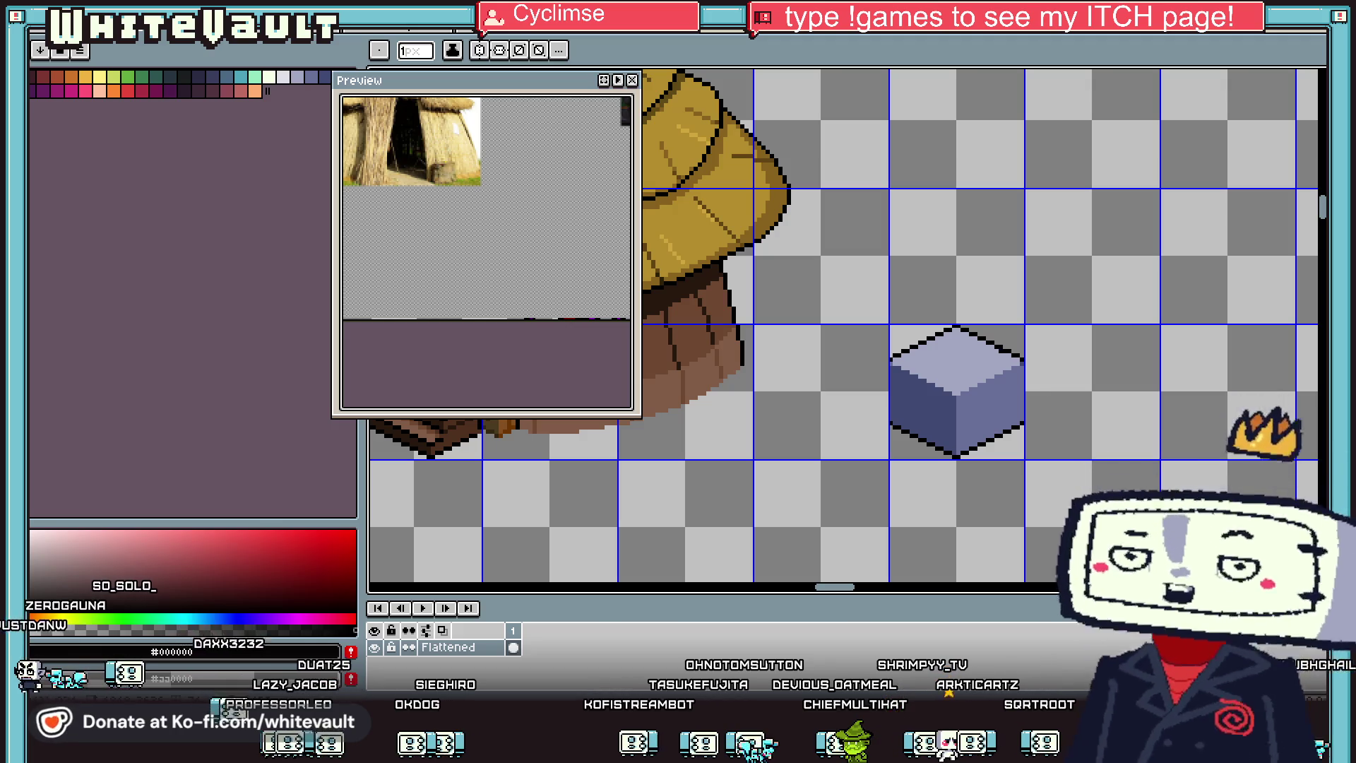
scroll(963, 352, down, 1)
scroll(963, 352, up, 1)
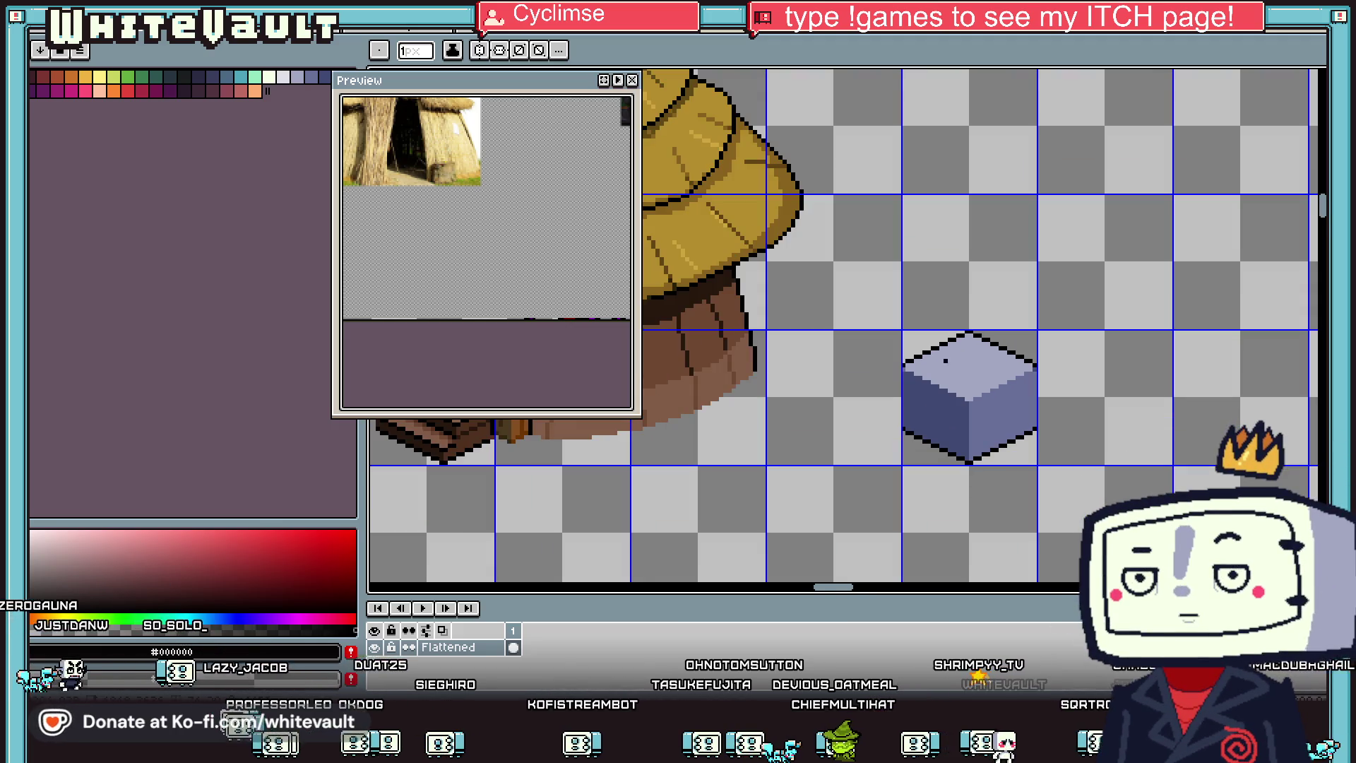
scroll(937, 416, up, 1)
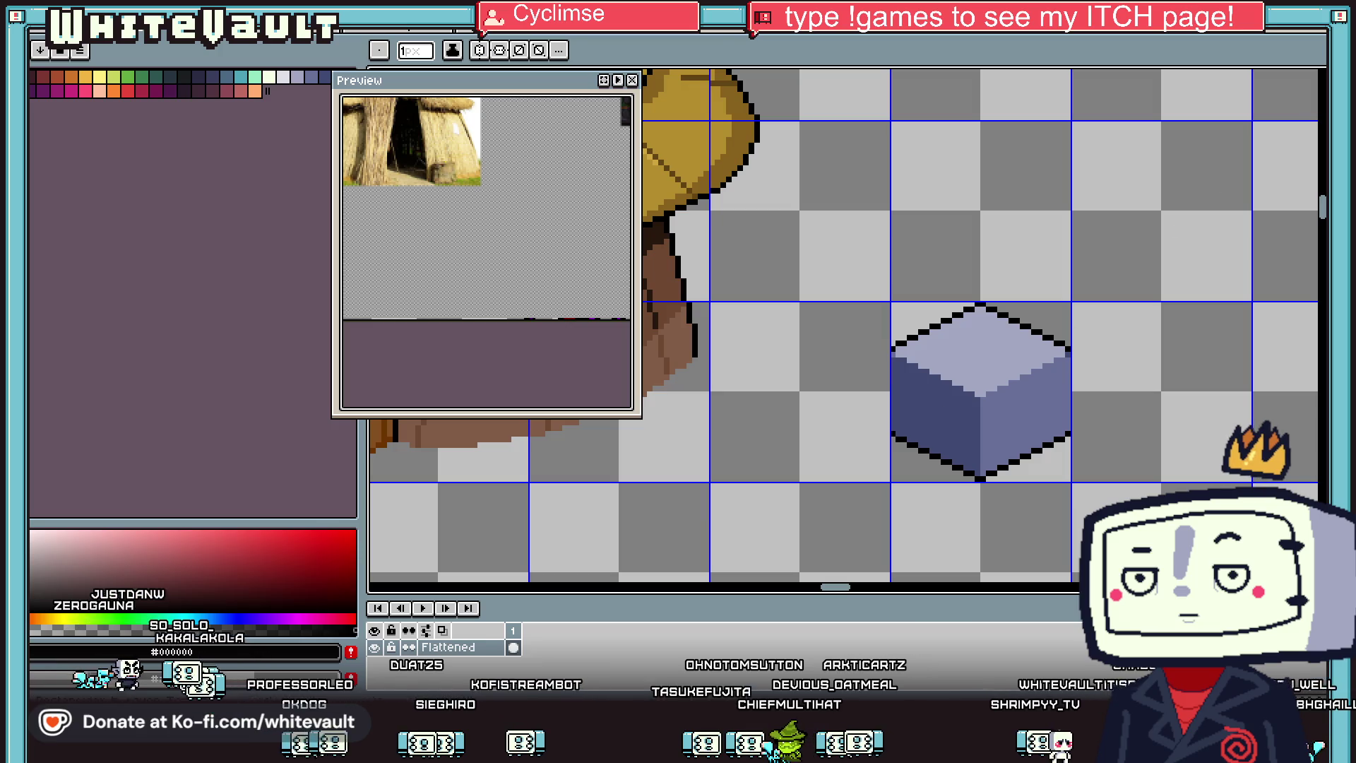
Step: Marquee the lavender cube beside the hut and shift it a few pixels down
key(m)
drag(845, 264, 1174, 400)
drag(1174, 404, 1175, 405)
scroll(908, 388, down, 5)
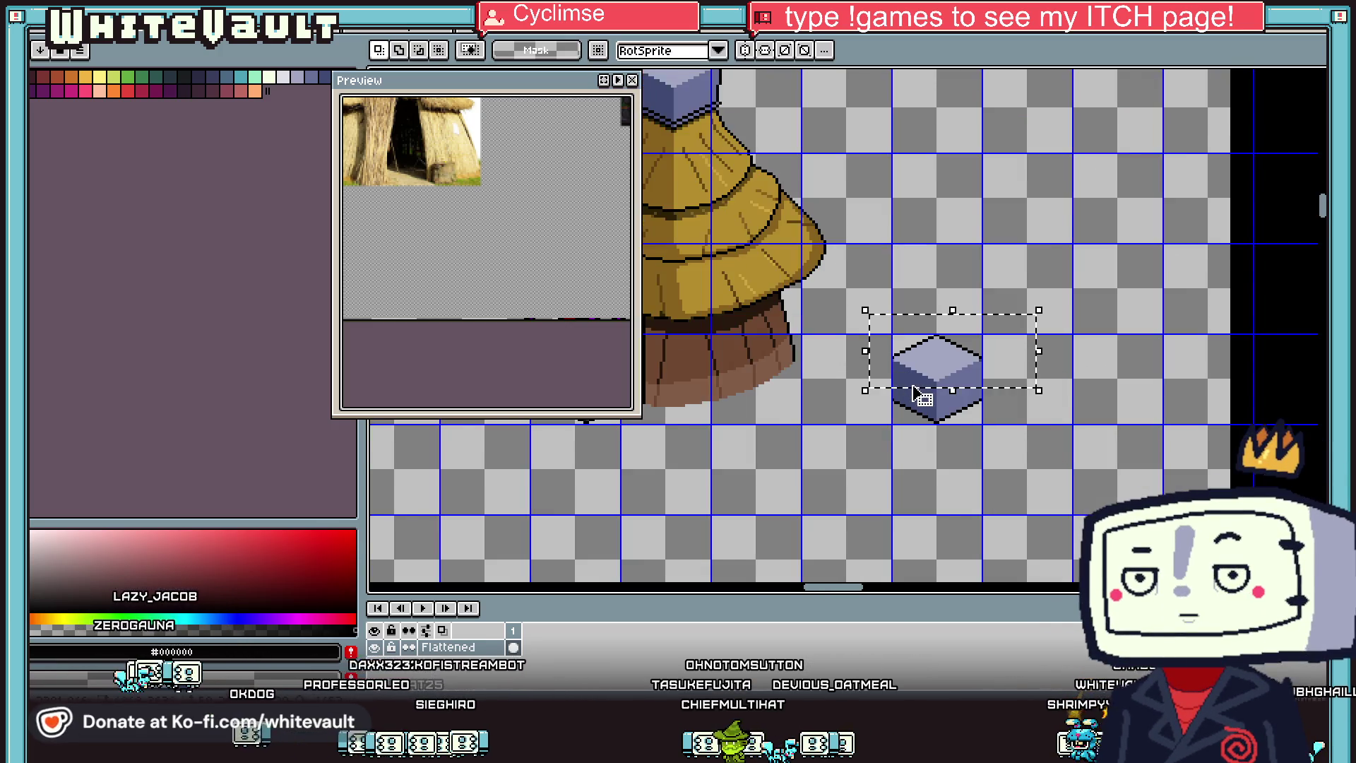
scroll(934, 374, up, 6)
mouse_move(936, 375)
mouse_down()
mouse_move(937, 411)
mouse_move(930, 388)
mouse_up()
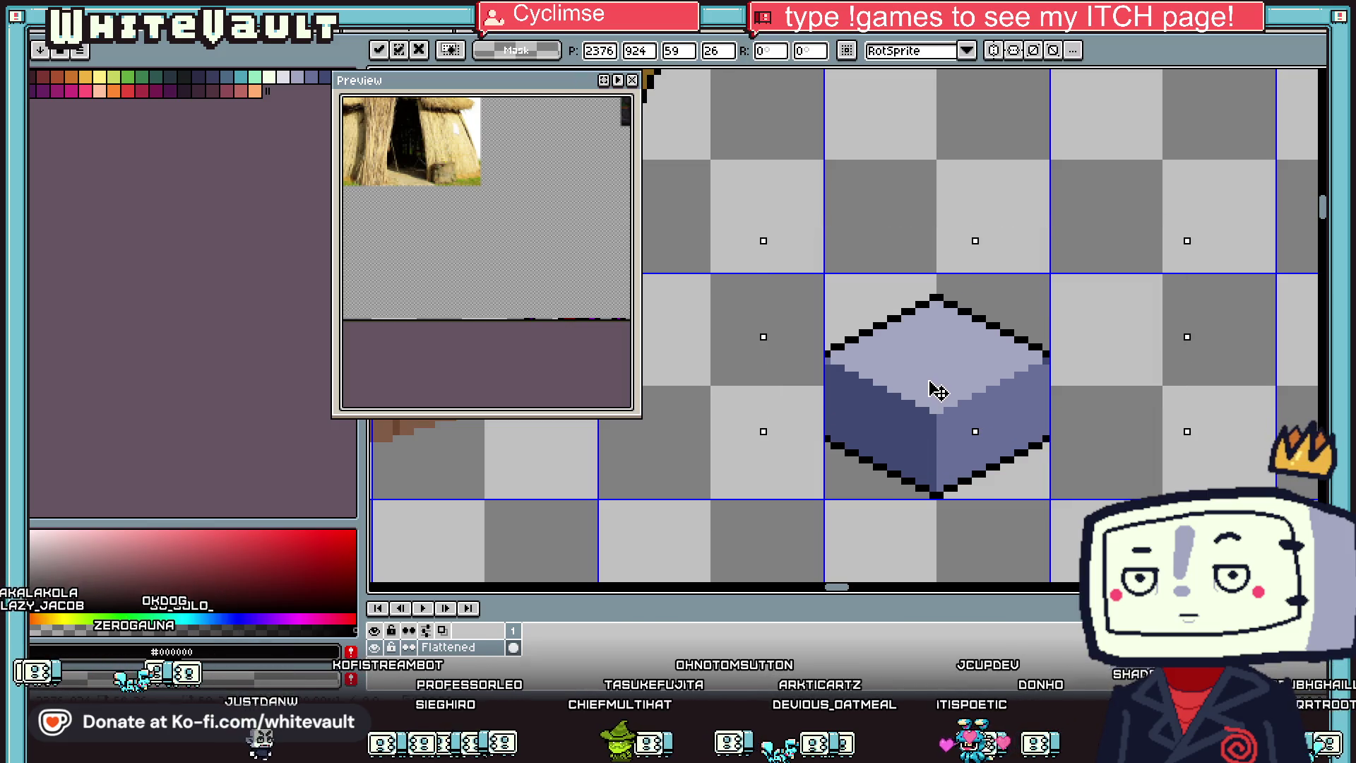
scroll(929, 388, down, 4)
key(Return)
scroll(813, 300, down, 3)
scroll(707, 106, up, 5)
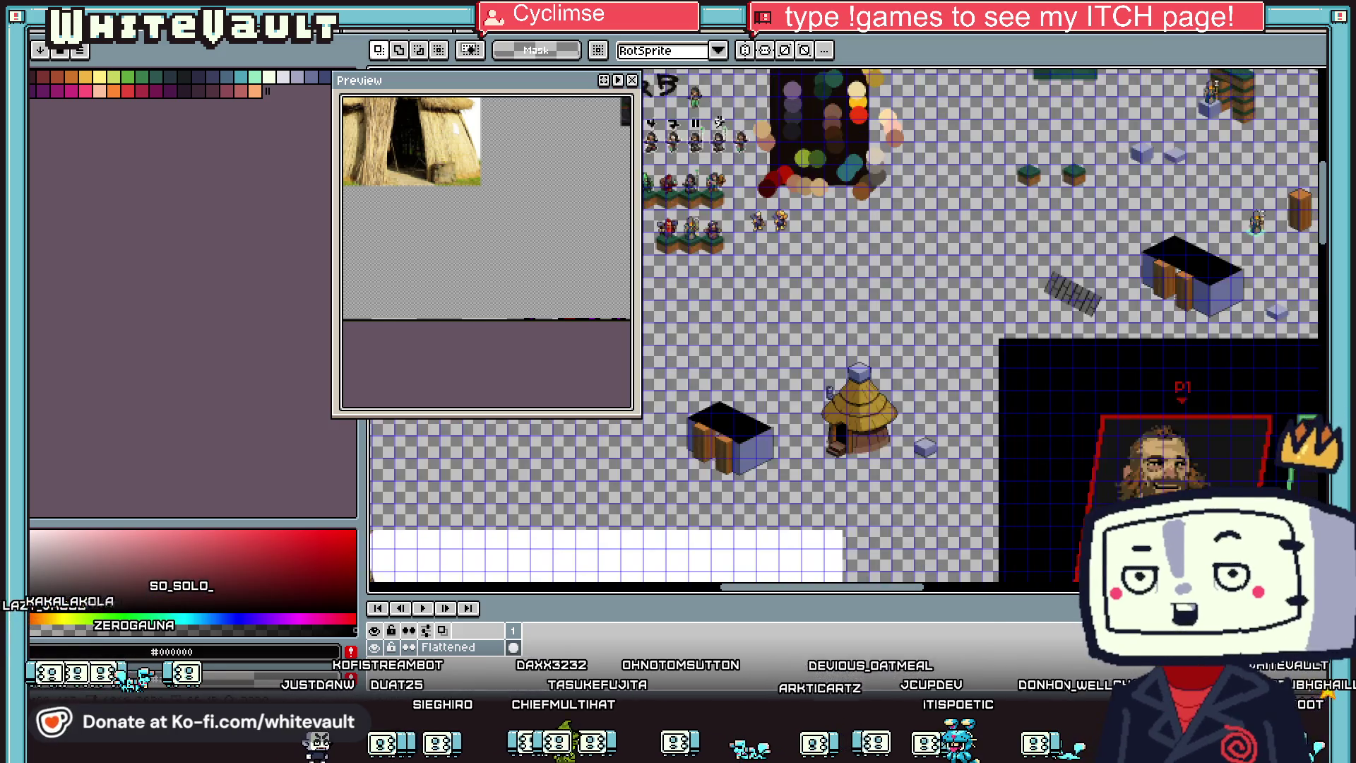
Step: Select the bald villager on the character sheet and drag him below the hut's steps
scroll(788, 290, down, 5)
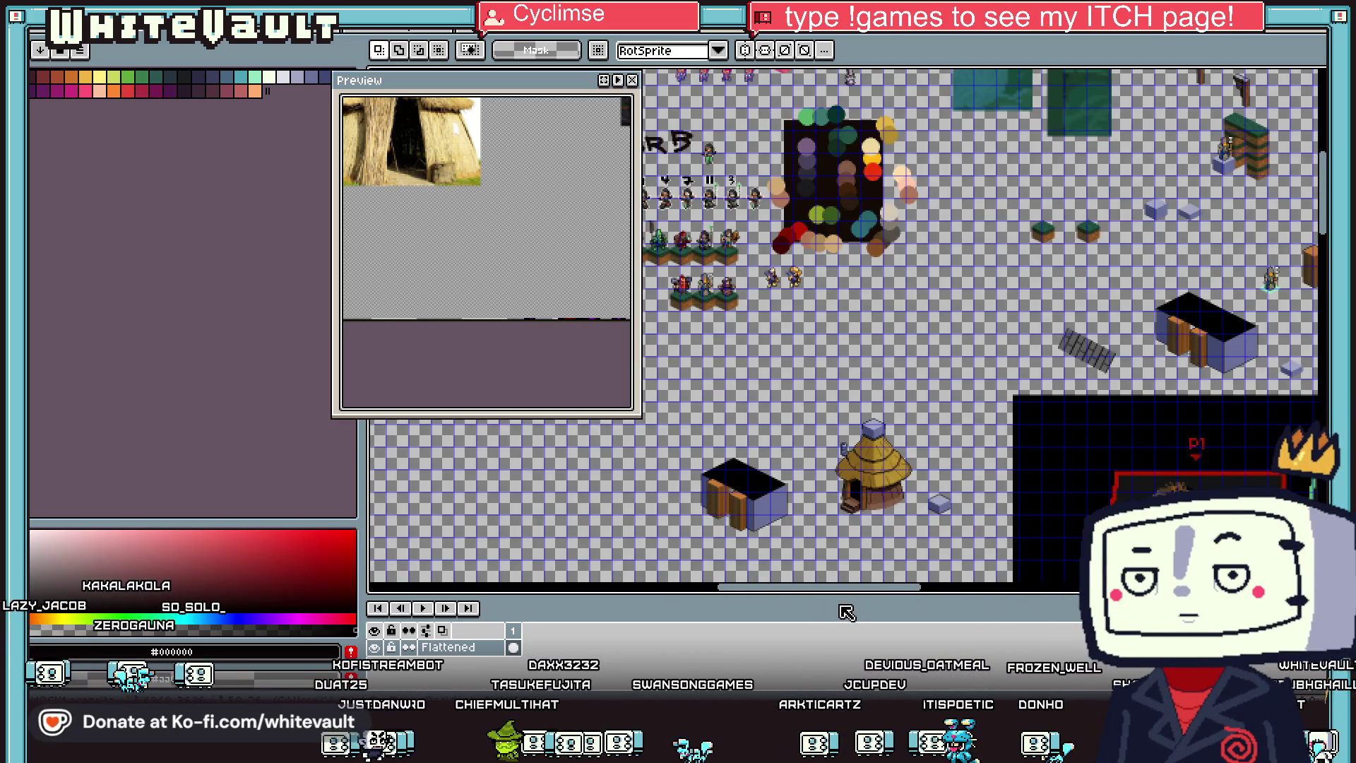
drag(875, 593, 790, 592)
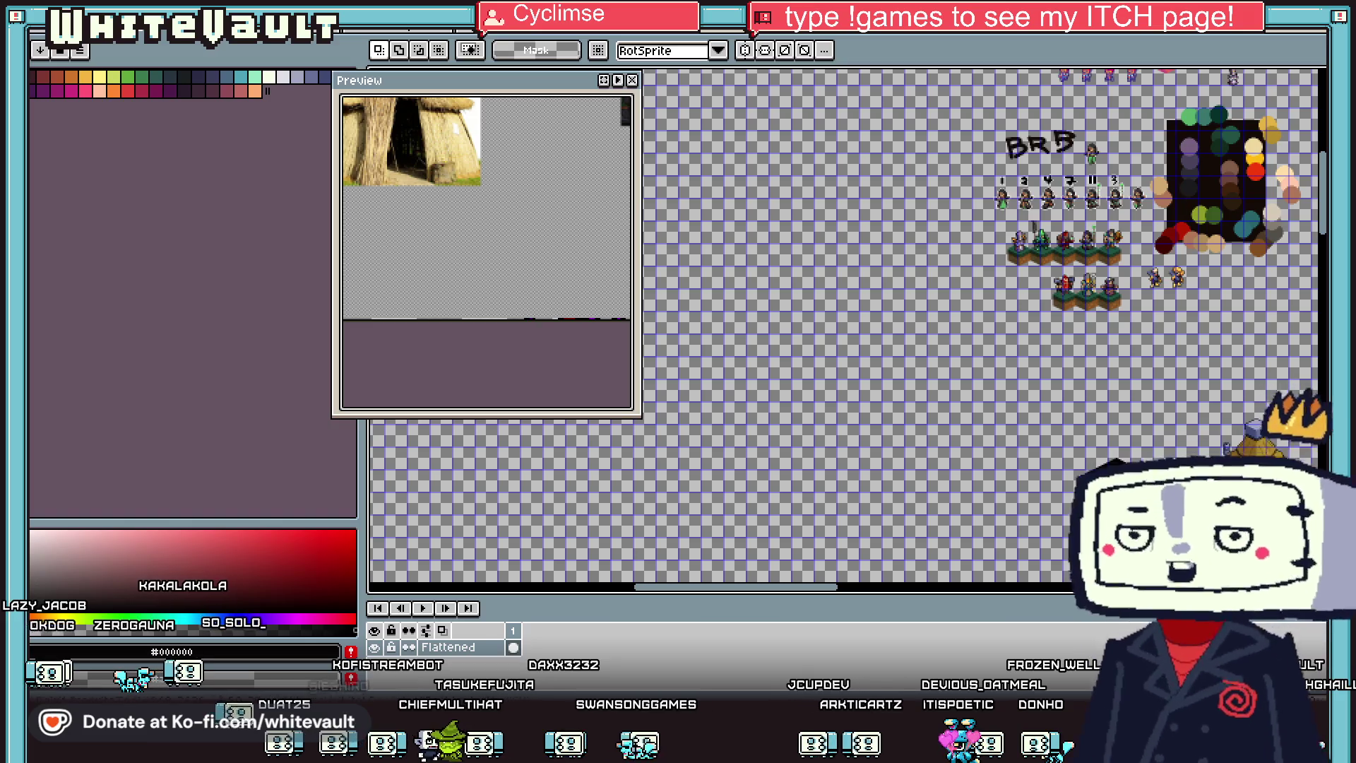
scroll(918, 318, up, 2)
scroll(918, 318, up, 1)
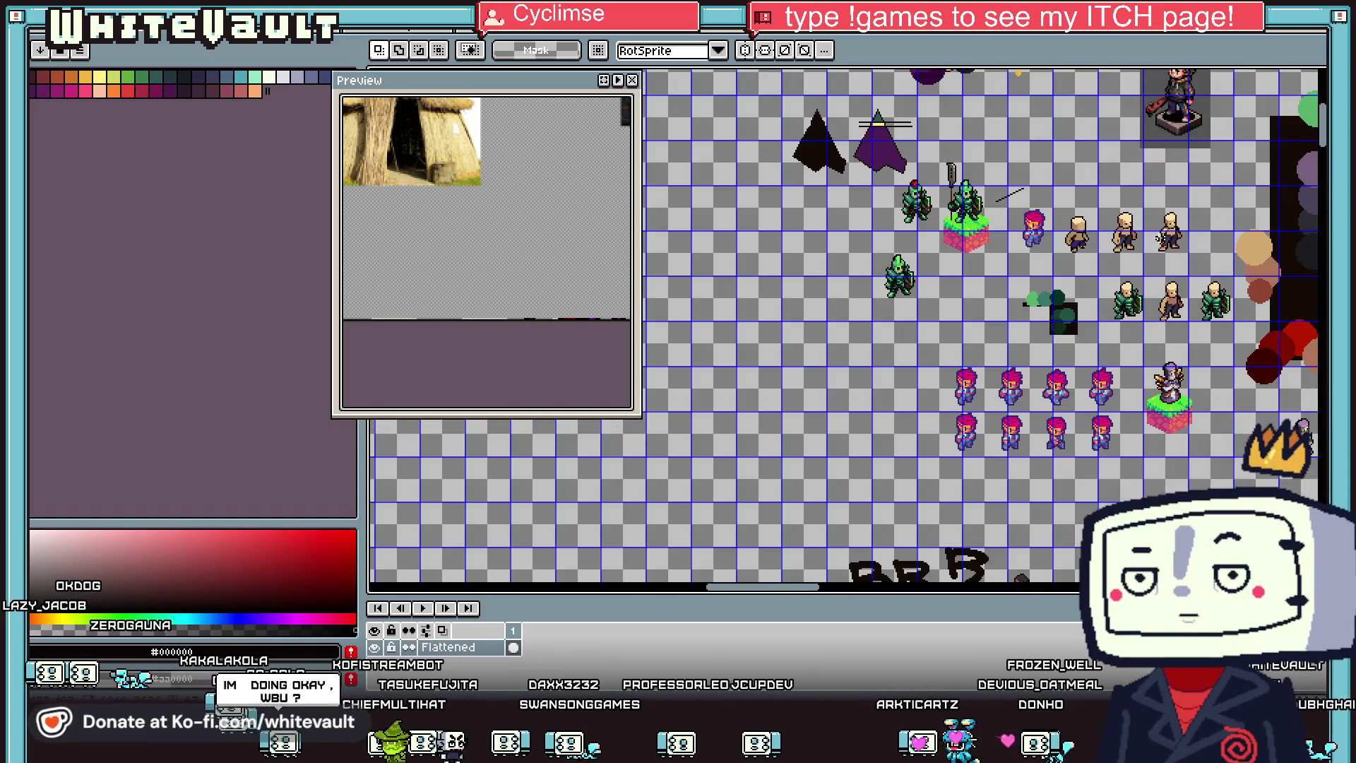
scroll(1150, 265, up, 1)
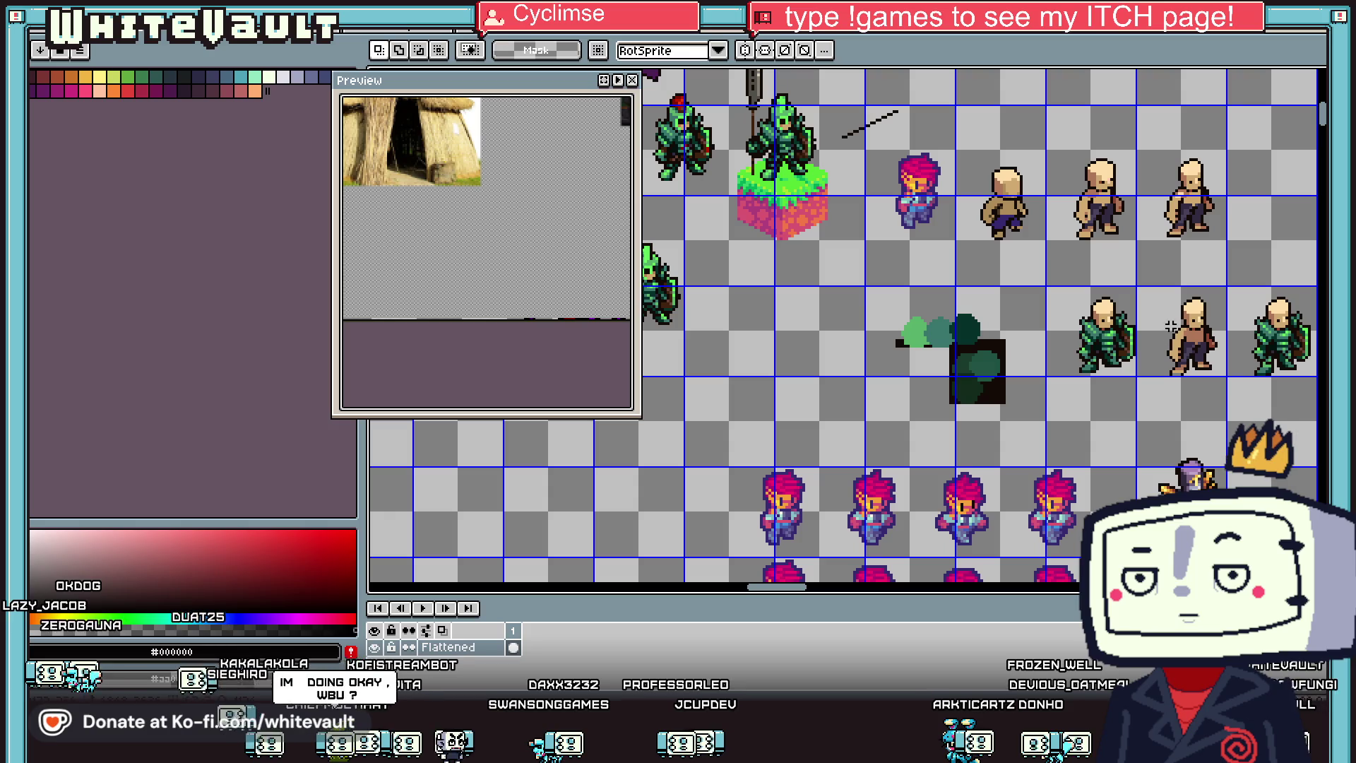
drag(1155, 280, 1229, 390)
click(1225, 394)
scroll(1212, 357, down, 3)
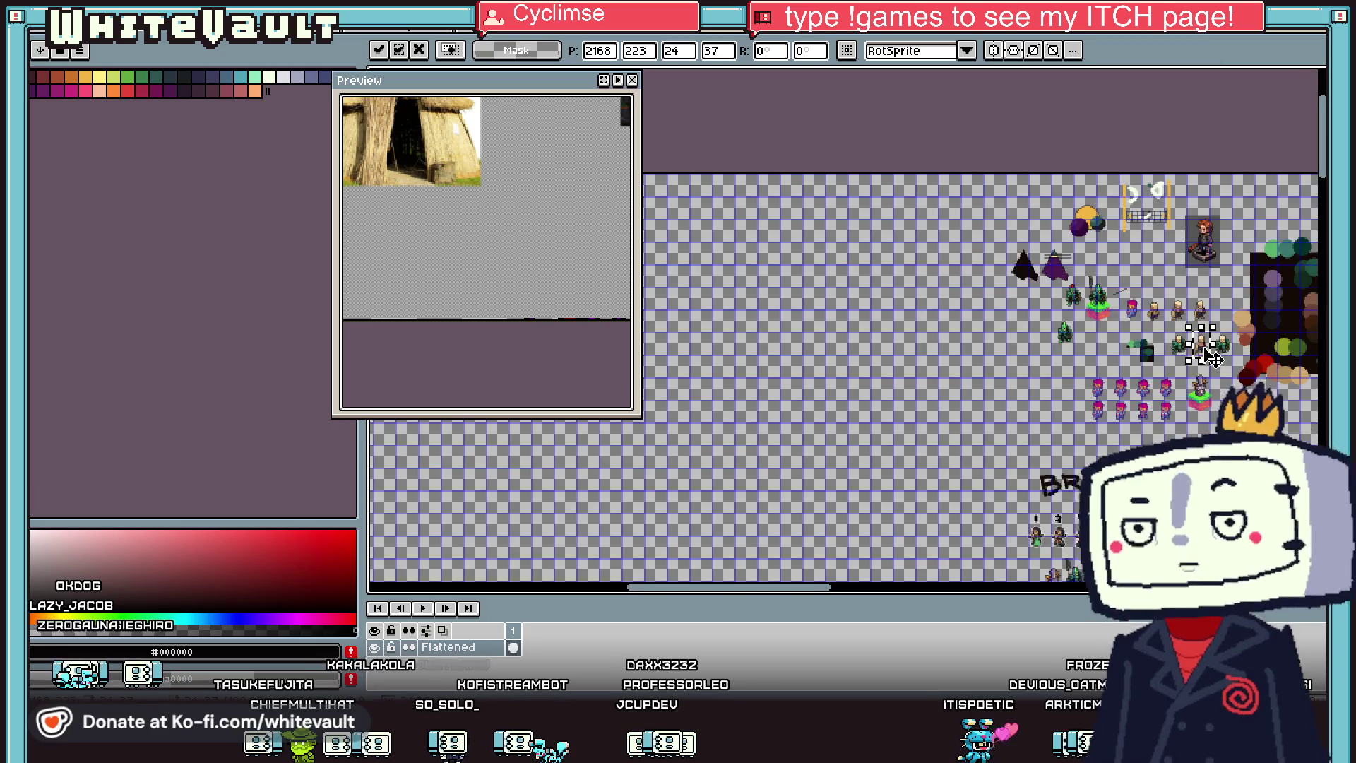
mouse_move(1229, 438)
mouse_down()
mouse_move(1307, 572)
mouse_move(1003, 487)
mouse_move(919, 477)
mouse_move(905, 496)
mouse_move(918, 519)
mouse_up()
scroll(982, 488, up, 2)
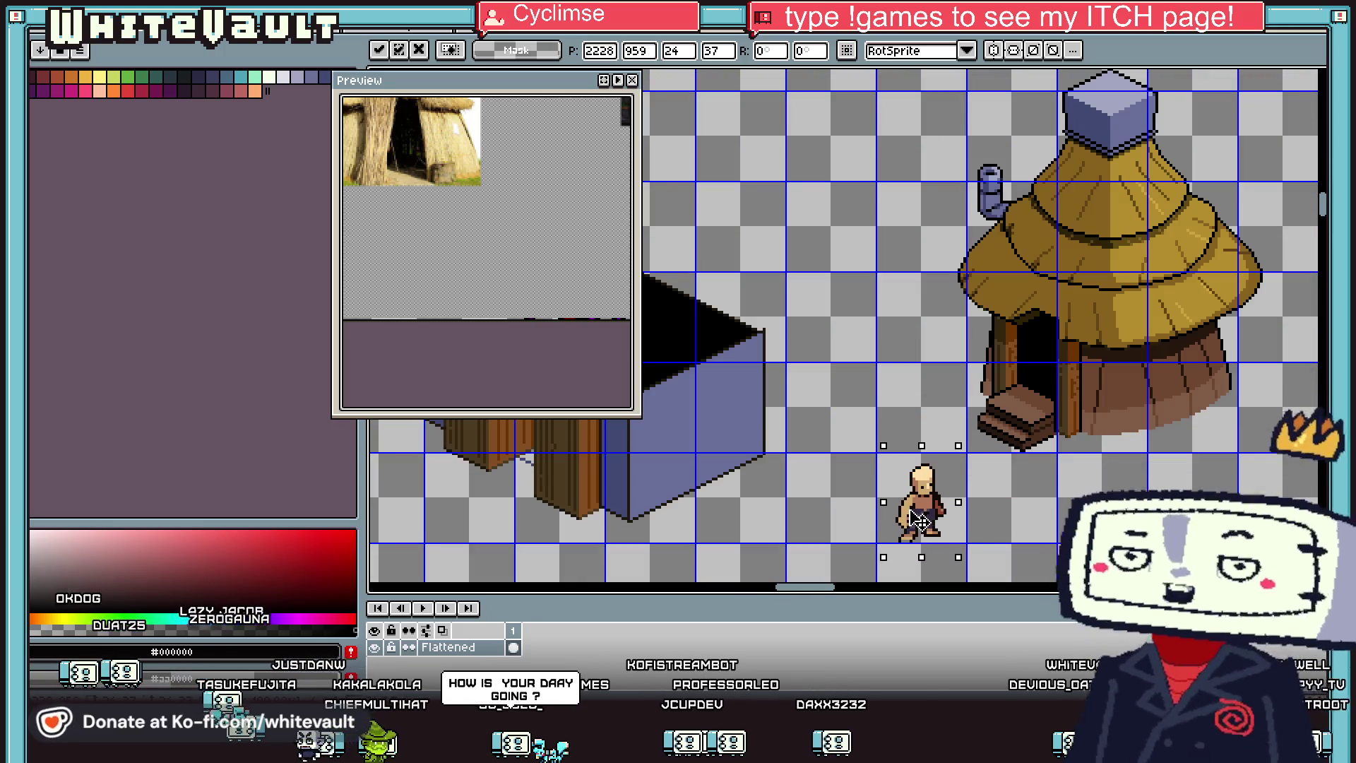
key(Return)
scroll(920, 522, up, 1)
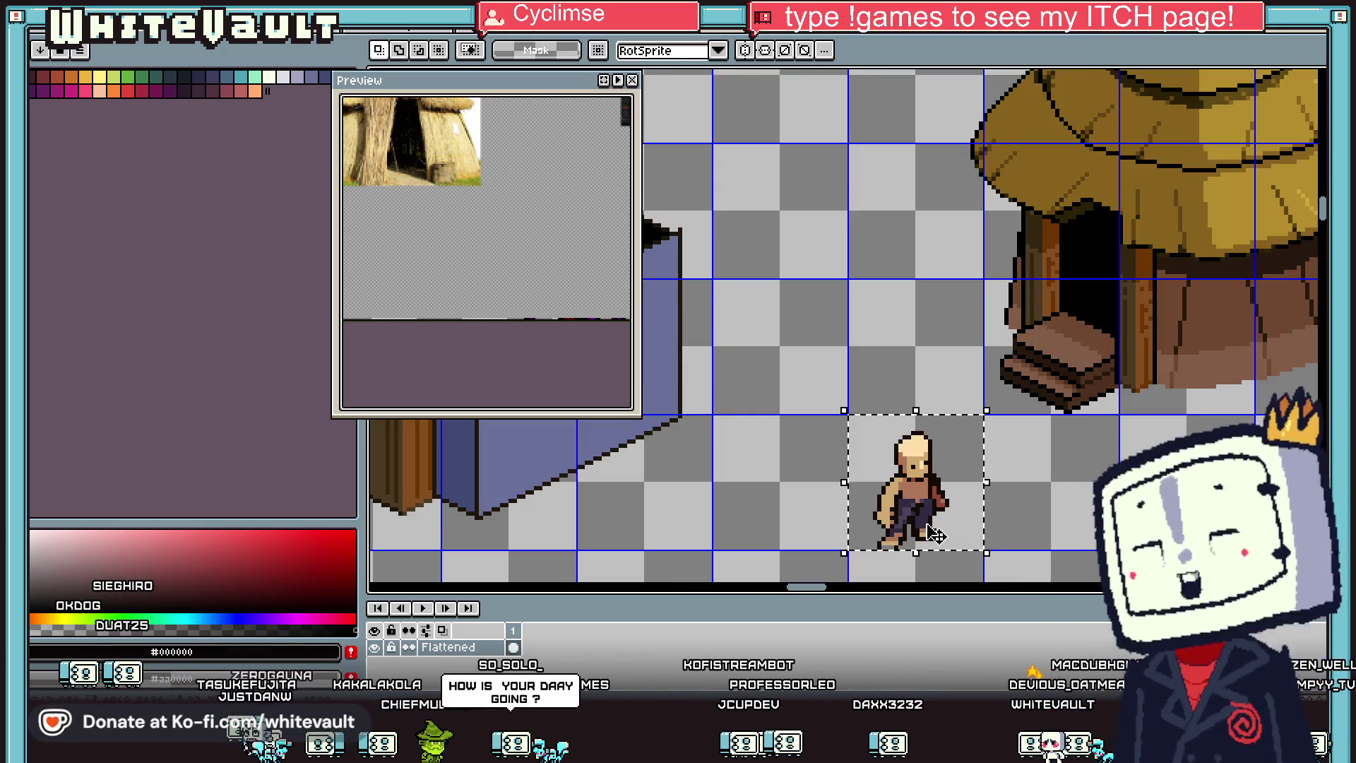
Step: Mirror the bald villager horizontally with Shift+H and deselect him
key(shift+h)
key(ctrl+d)
scroll(932, 488, up, 1)
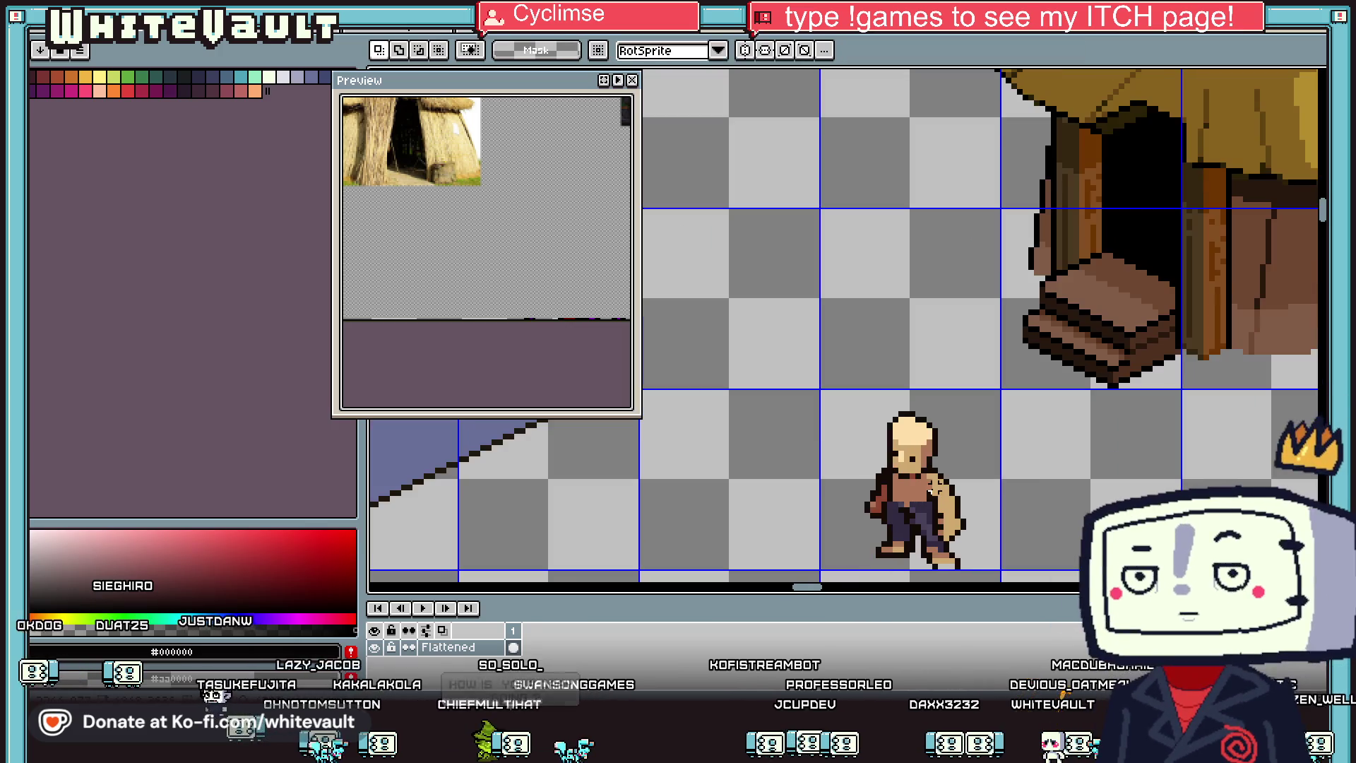
drag(821, 388, 1011, 539)
scroll(918, 494, up, 1)
drag(918, 536, 980, 549)
scroll(980, 550, down, 2)
scroll(975, 537, up, 2)
key(ctrl+d)
scroll(918, 522, down, 1)
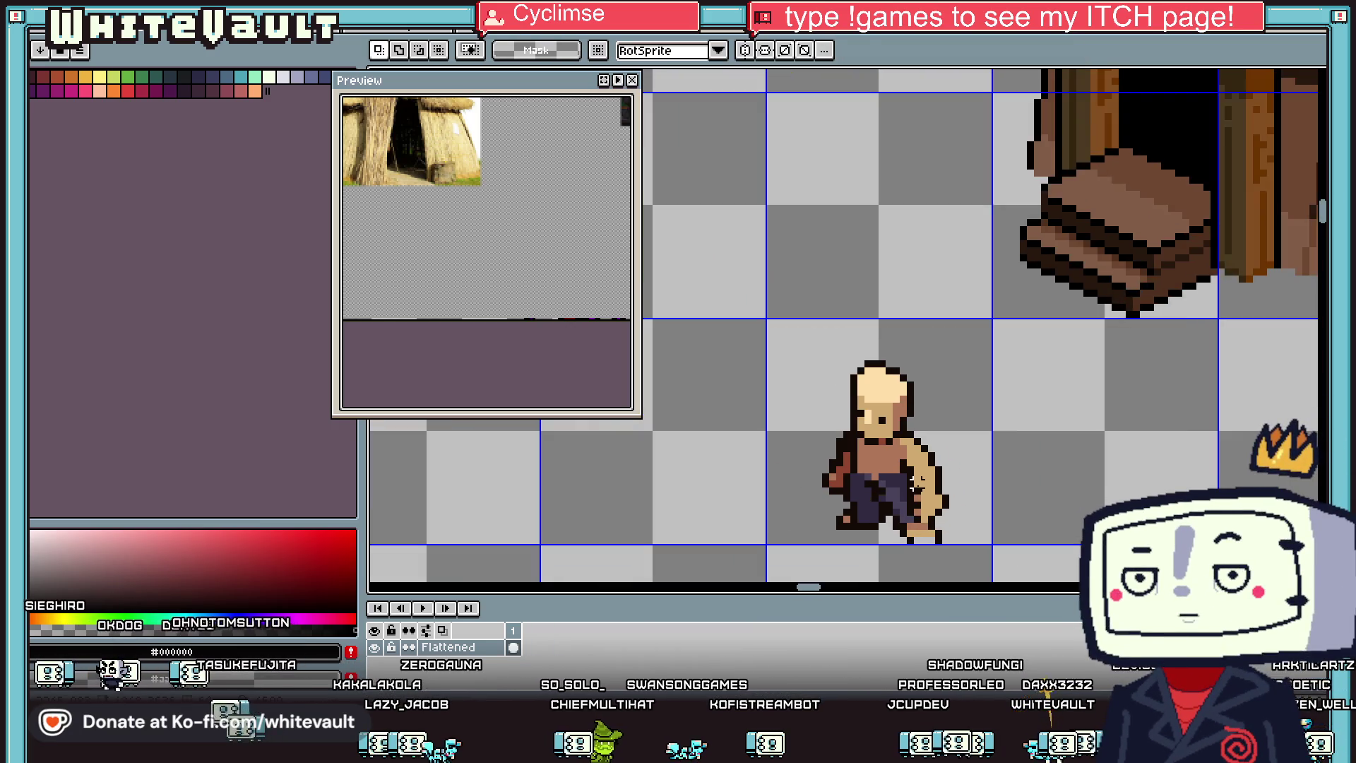
scroll(868, 508, up, 1)
Step: Pick the dark outline colour and undo the stray dark rectangle by the villager's hand
key(i)
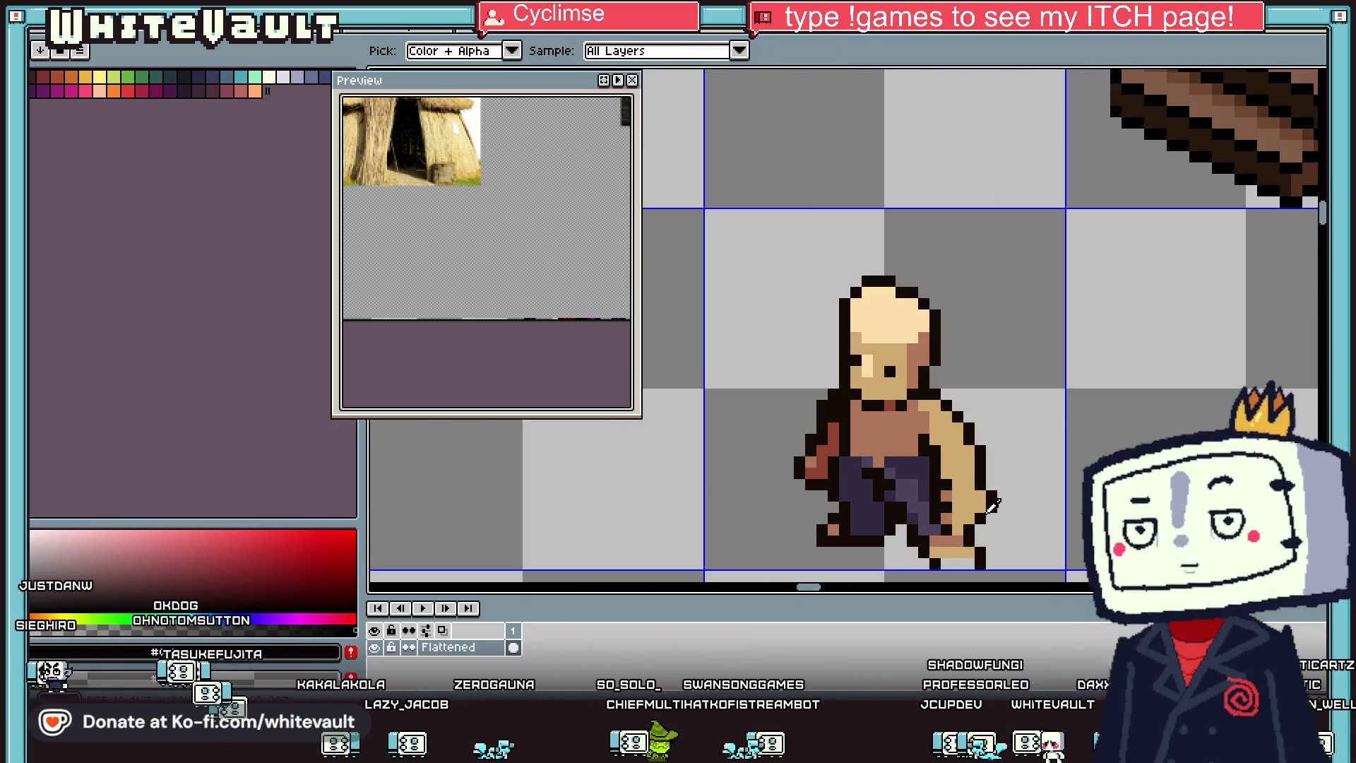
alt+click(992, 505)
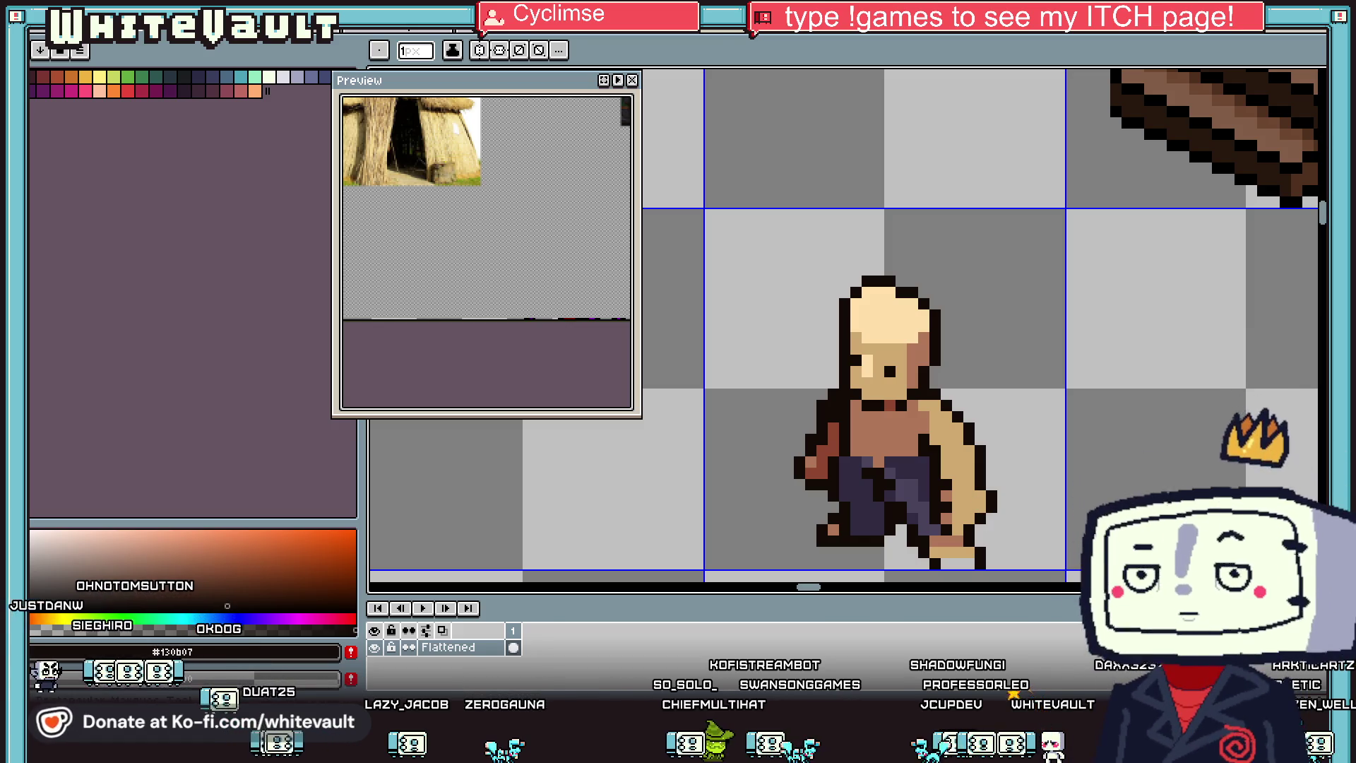
key(m)
scroll(974, 538, up, 2)
mouse_move(932, 399)
mouse_down()
mouse_move(1060, 529)
mouse_move(1032, 478)
mouse_move(1068, 514)
mouse_up()
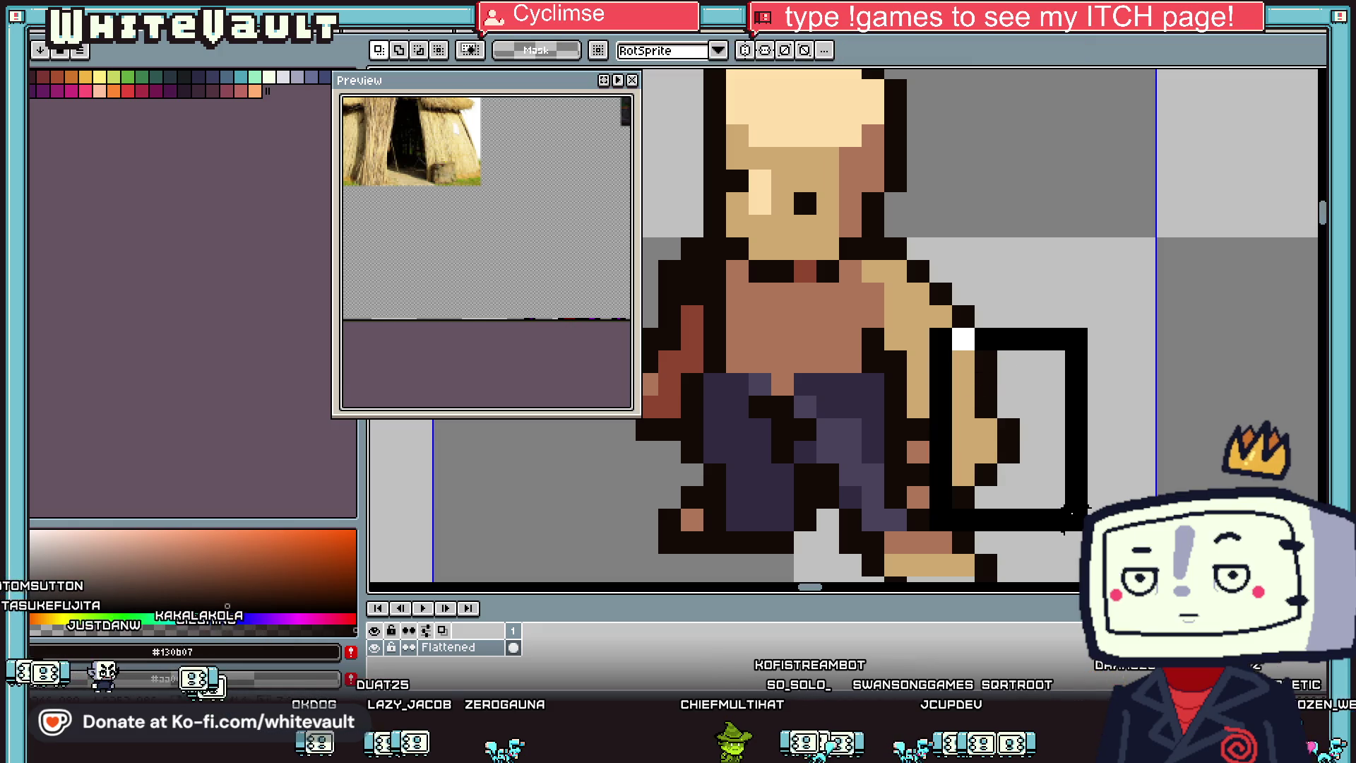
key(ctrl+z)
click(1053, 498)
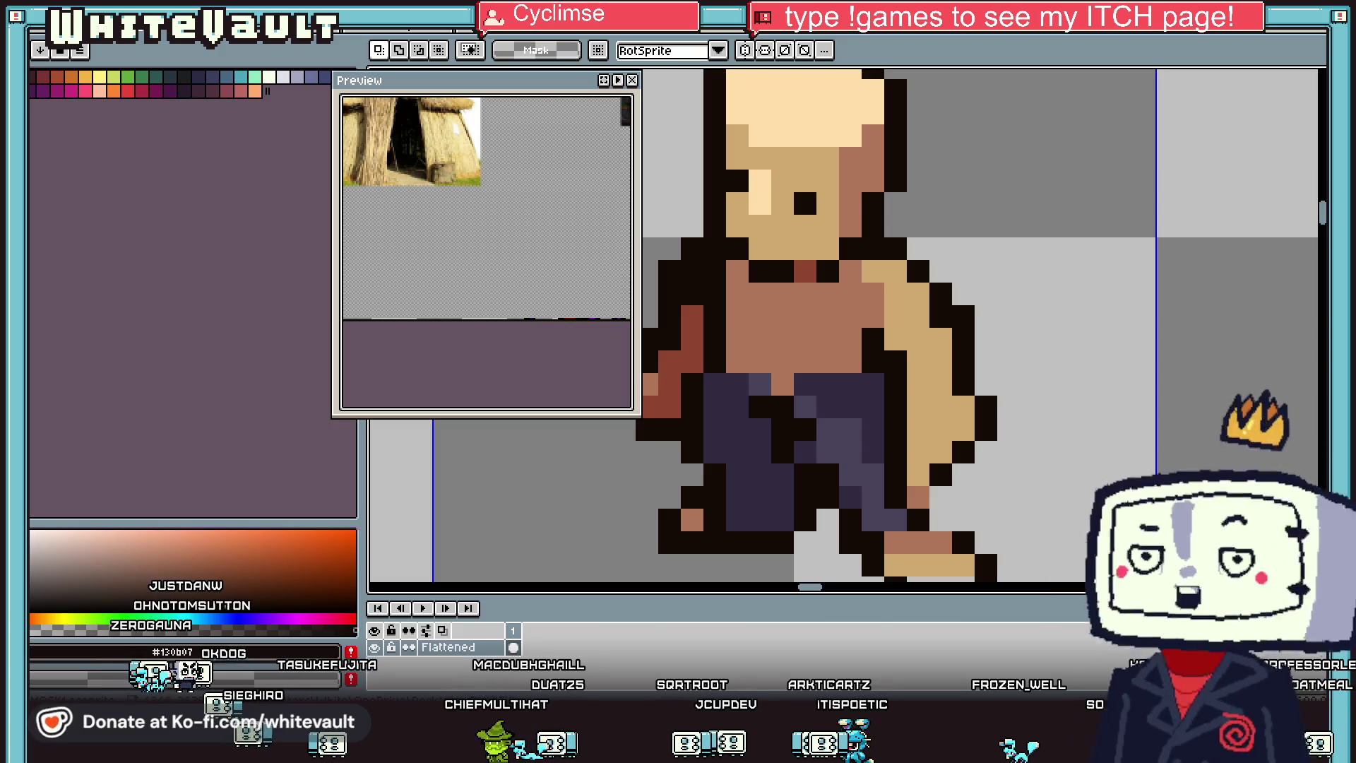
scroll(976, 339, down, 5)
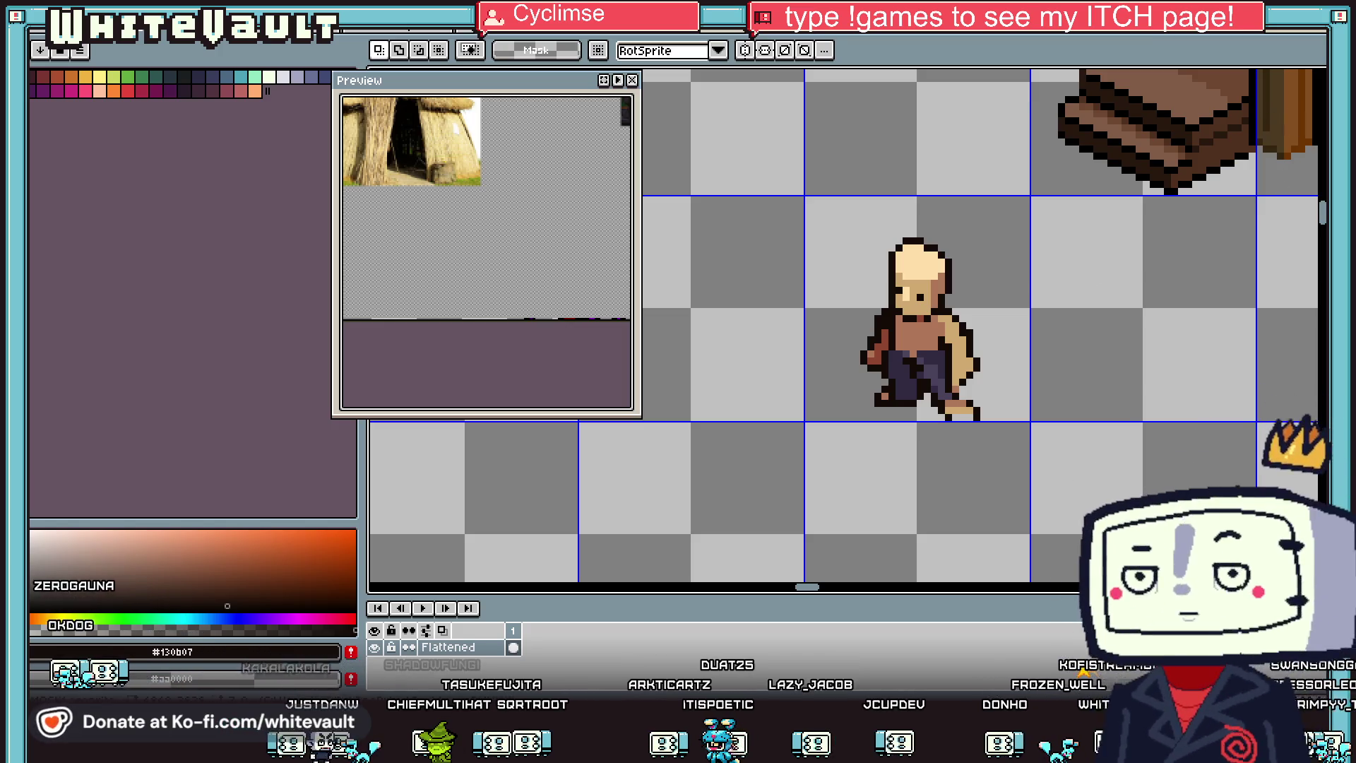
Step: Draw a wooden-brown staff running down beside the villager's leg
key(i)
click(1244, 106)
key(b)
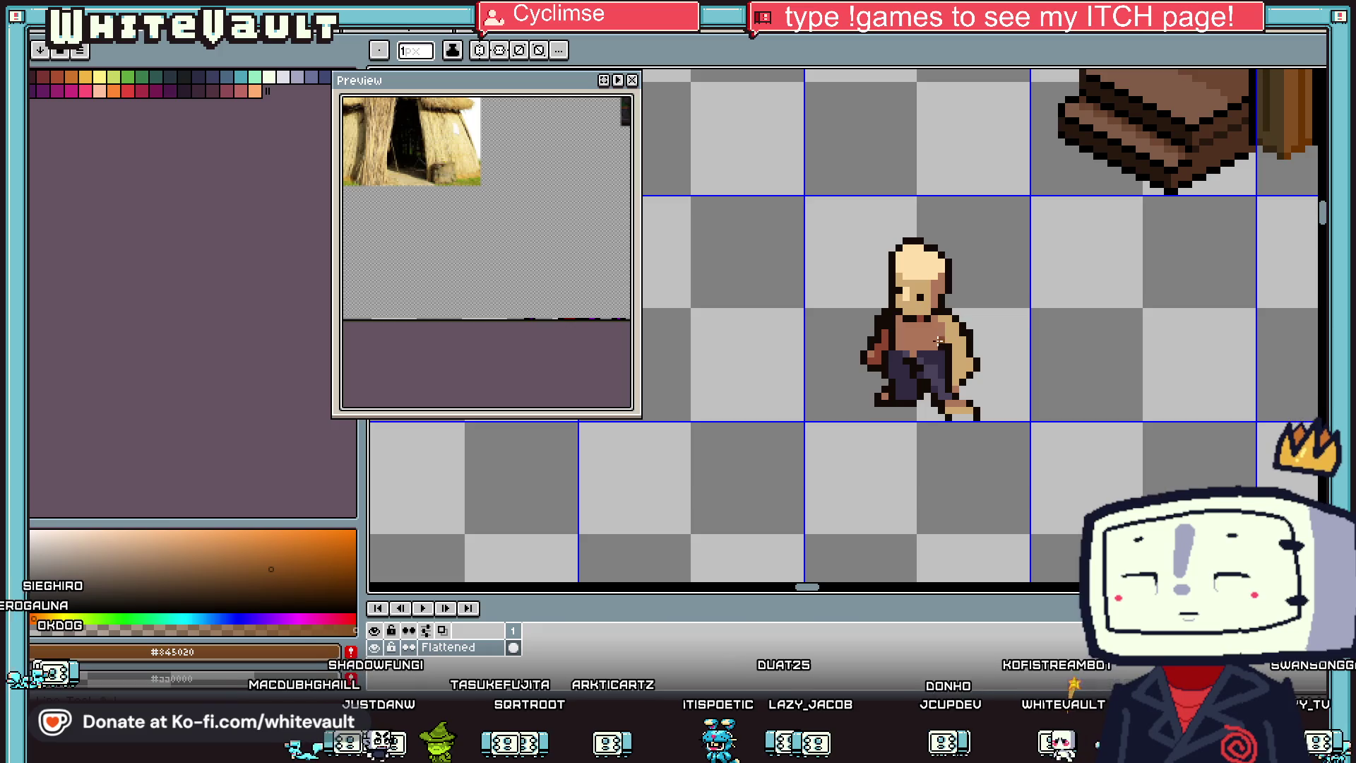
click(881, 370)
scroll(882, 370, up, 3)
drag(882, 370, 879, 484)
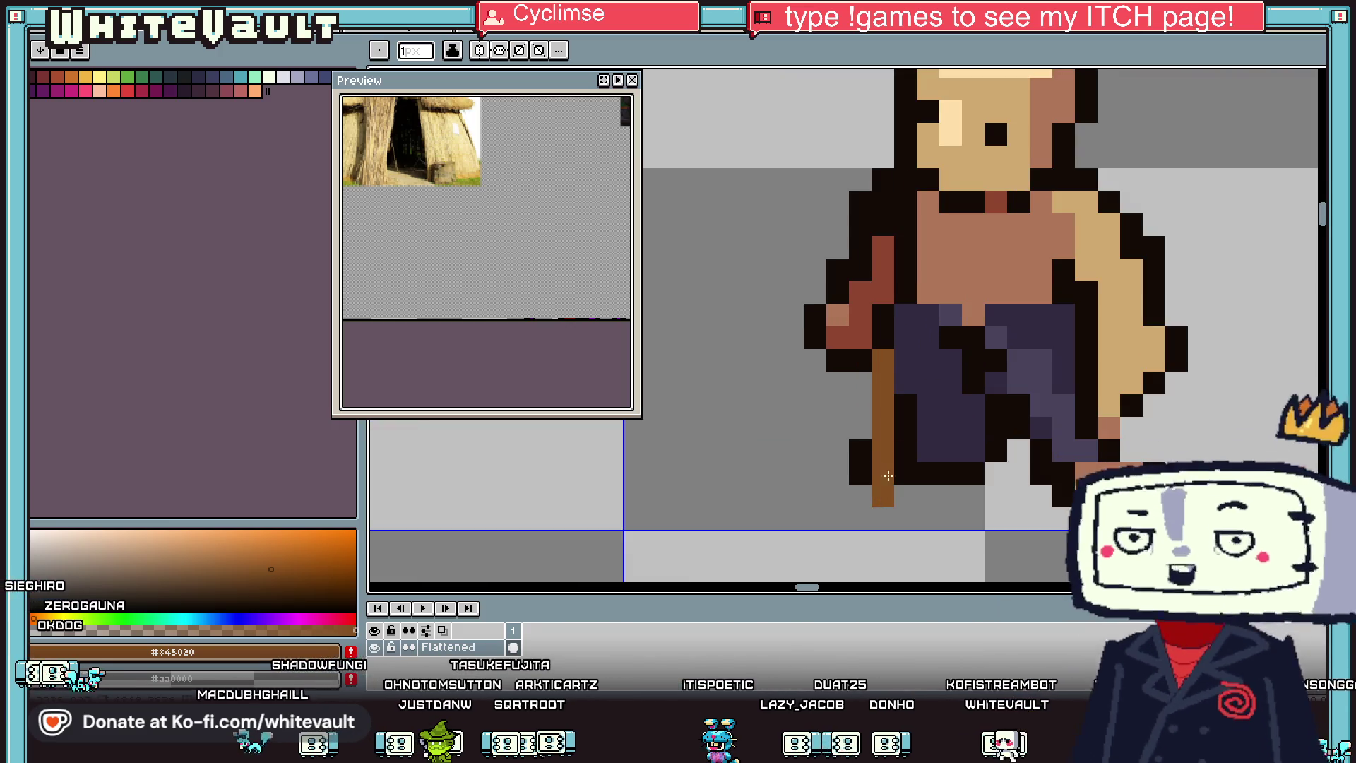
Step: Paint the arm's red over the staff to form the hand gripping it
key(i)
click(857, 324)
key(b)
click(882, 310)
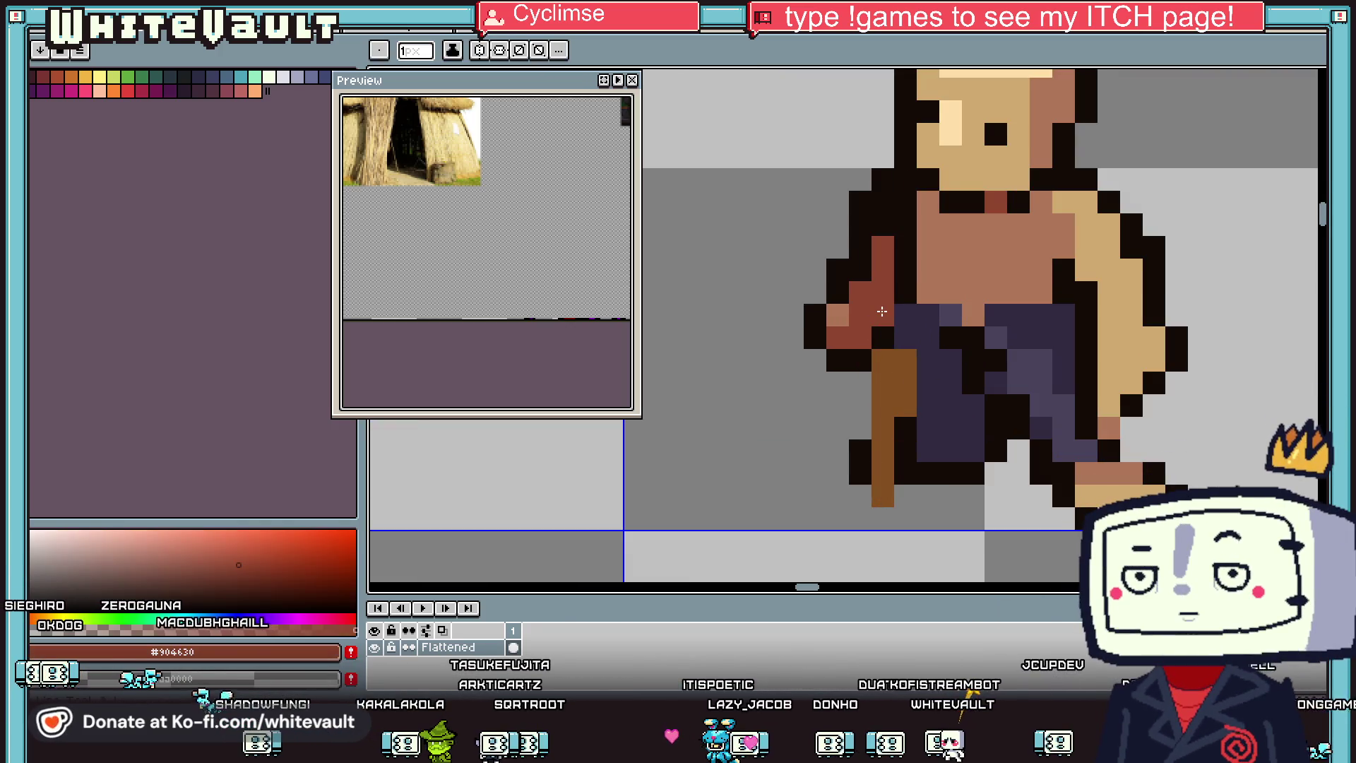
key(i)
click(883, 332)
key(b)
click(882, 308)
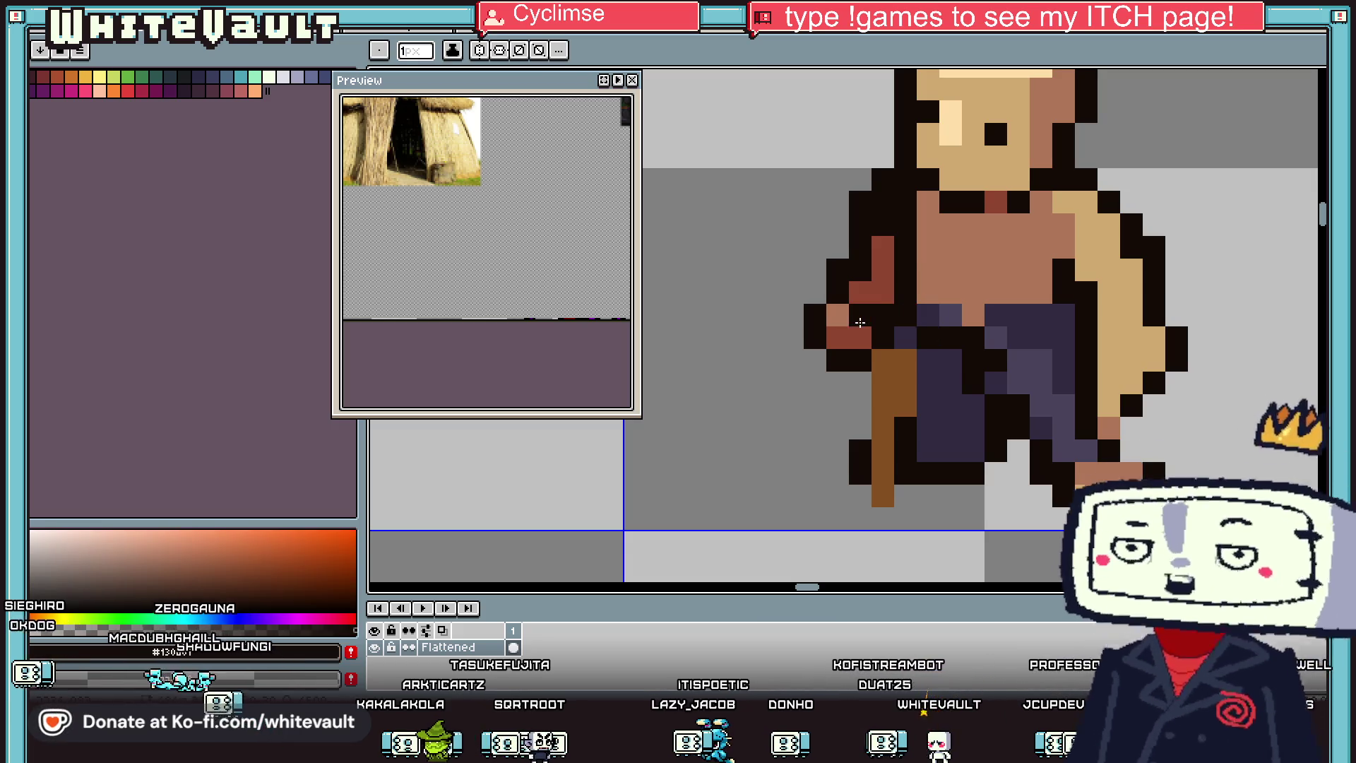
key(i)
click(840, 339)
key(b)
click(883, 338)
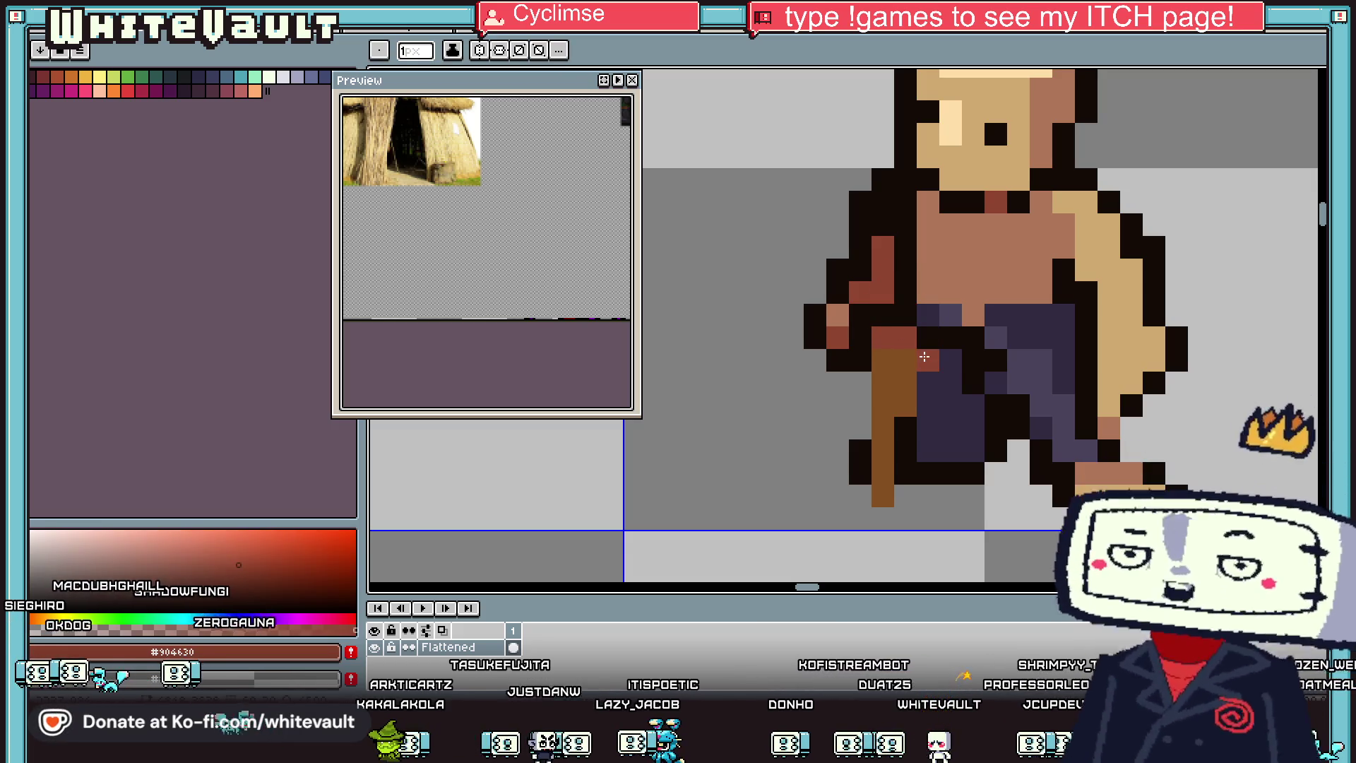
click(877, 317)
click(928, 337)
Step: Outline the gripping hand, the hand near the belt and the lower staff in dark pixels
key(i)
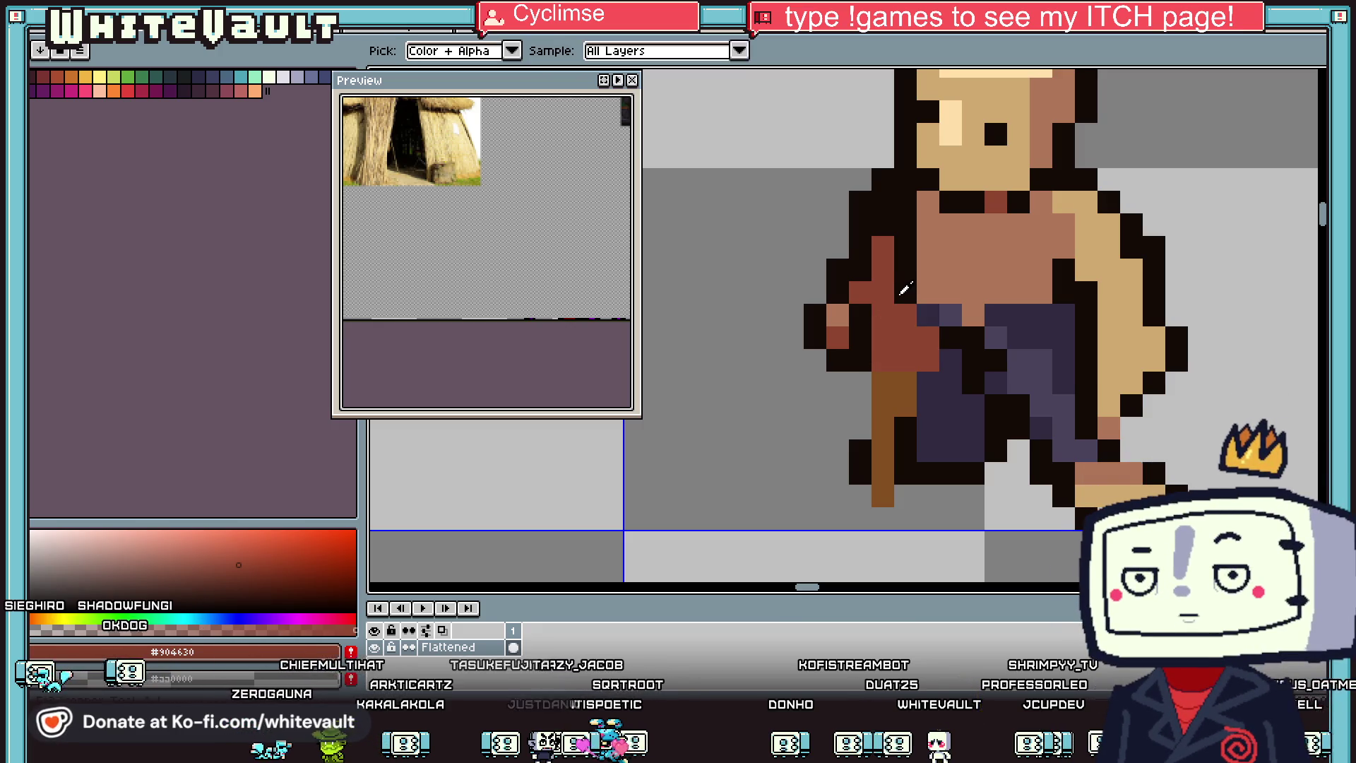
click(897, 288)
key(b)
click(928, 315)
click(953, 361)
click(928, 383)
drag(917, 383, 861, 383)
scroll(936, 318, down, 3)
Step: Add a dark diagonal outline along the forearm and darken the row along the belt
key(i)
scroll(931, 318, down, 1)
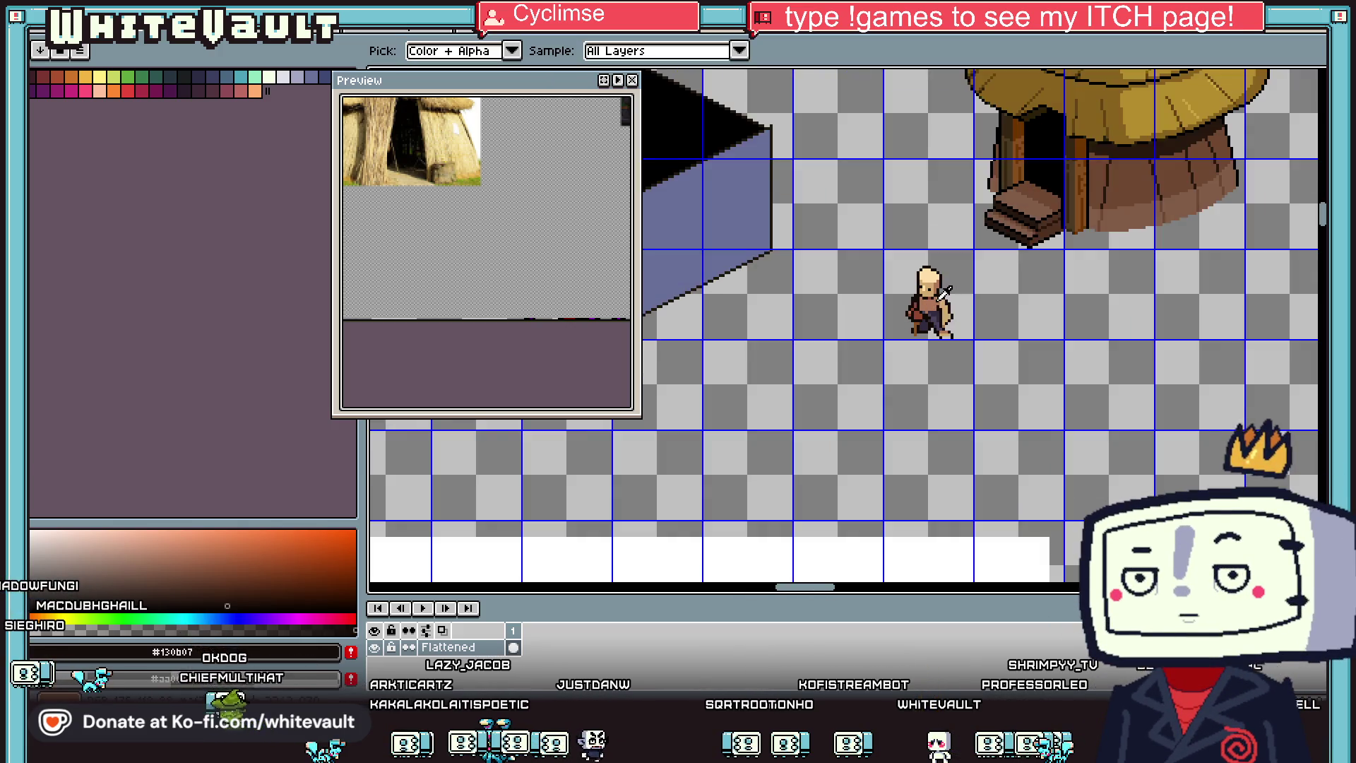
scroll(917, 324, up, 5)
key(b)
mouse_move(1040, 298)
mouse_down()
mouse_move(1037, 349)
mouse_move(950, 388)
mouse_up()
click(855, 525)
drag(856, 525, 1074, 526)
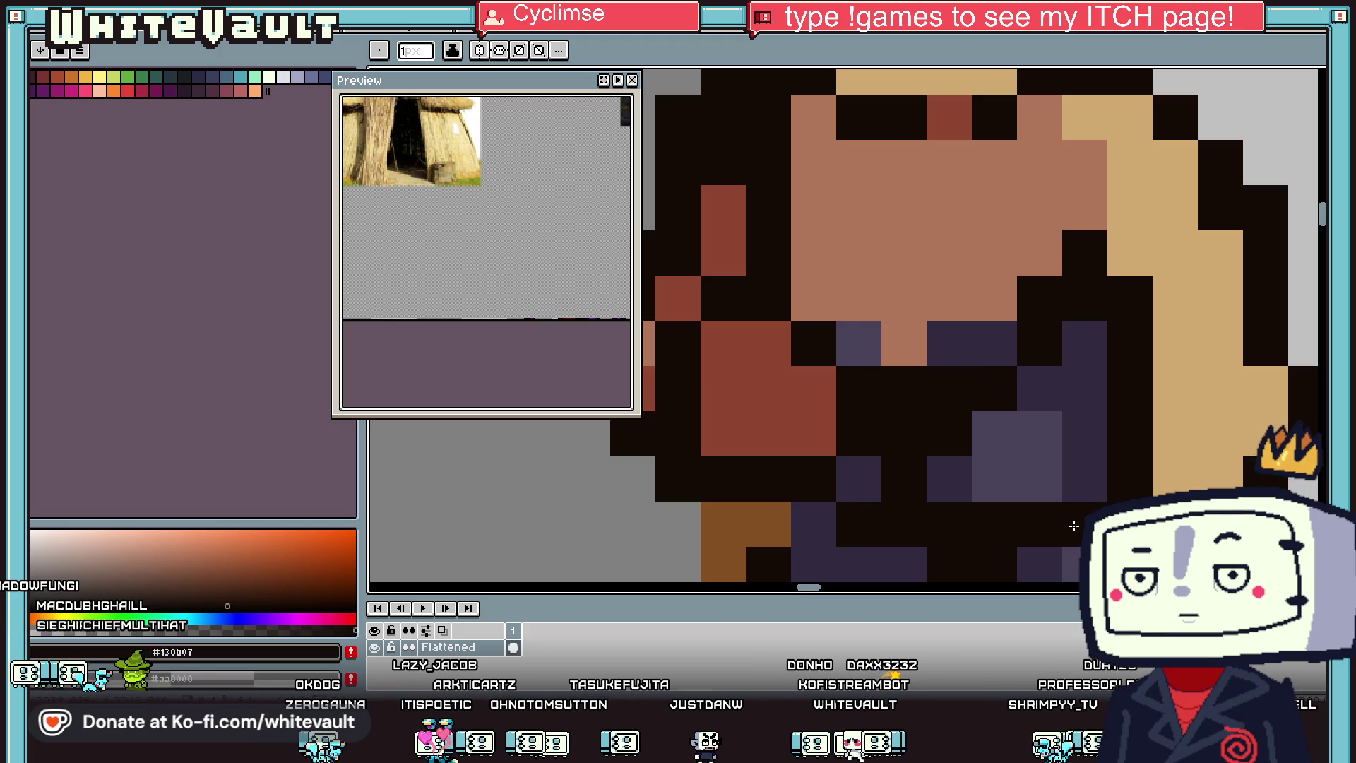
Step: Pick the tan skin colour, then sample the staff's brown for reworking it
scroll(1217, 323, down, 1)
alt+click(1205, 297)
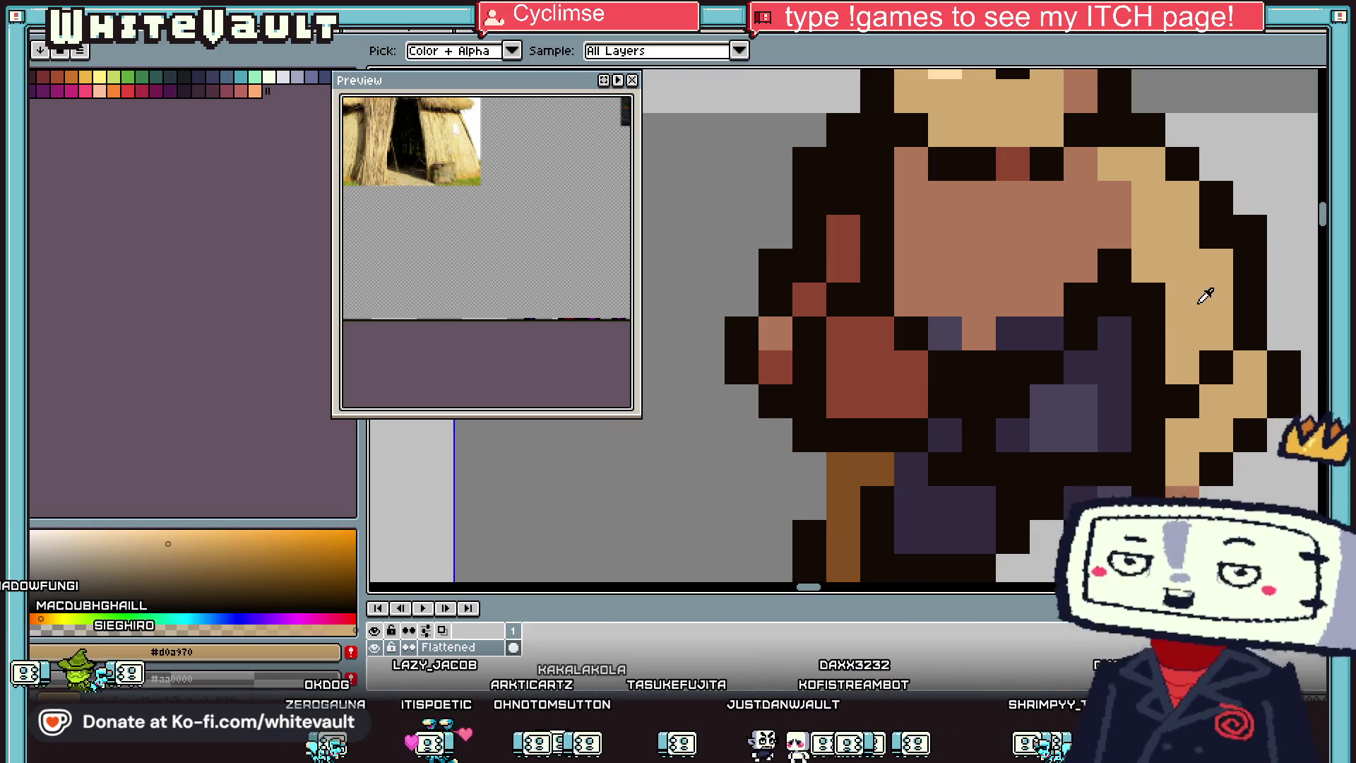
scroll(1173, 300, down, 3)
scroll(1174, 300, up, 2)
key(ctrl)
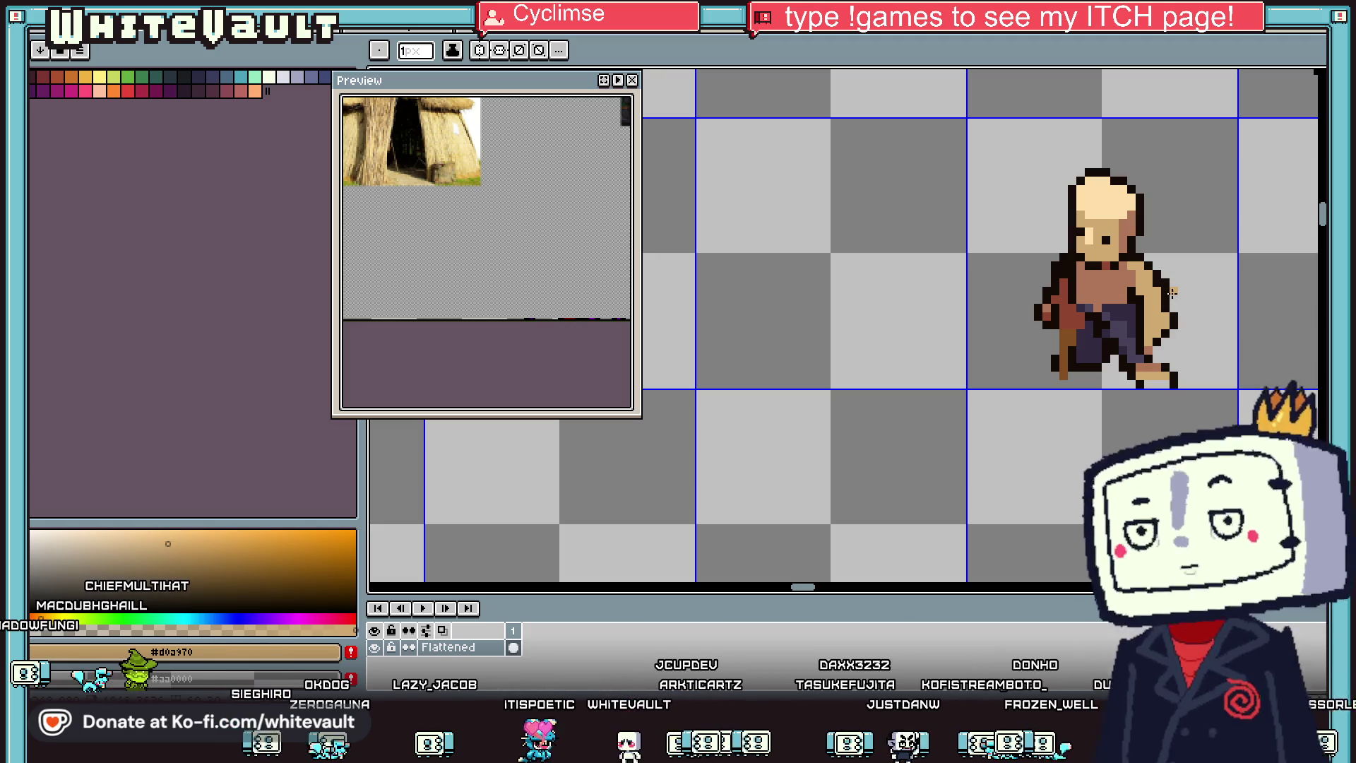
key(ctrl)
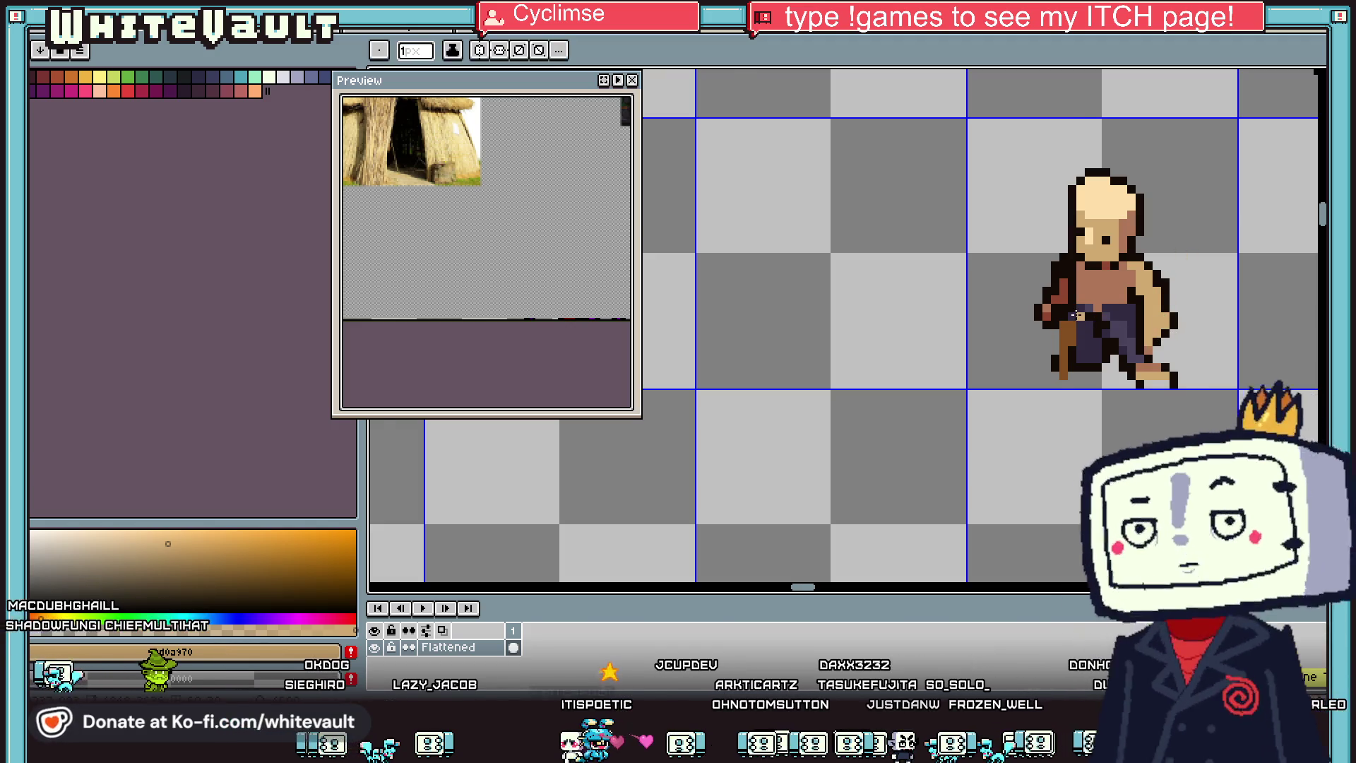
scroll(1102, 321, up, 1)
key(alt)
scroll(1088, 322, up, 1)
click(1088, 321)
Step: Extend the staff upward in brown and outline its left edge in the dark outline colour
mouse_move(1092, 289)
mouse_down()
mouse_move(1094, 267)
mouse_move(1111, 269)
mouse_up()
key(alt)
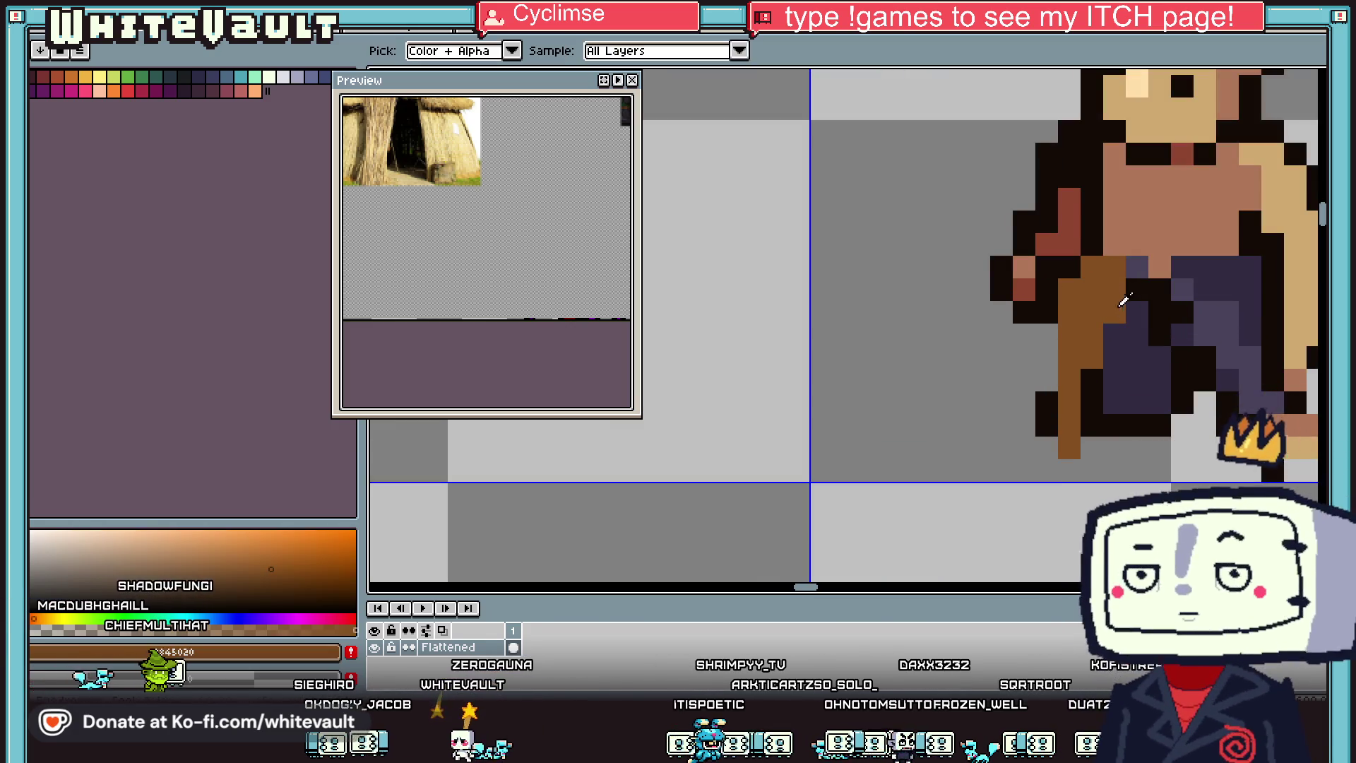
scroll(1119, 300, down, 2)
scroll(1123, 297, up, 1)
click(1126, 292)
drag(1125, 300, 1124, 355)
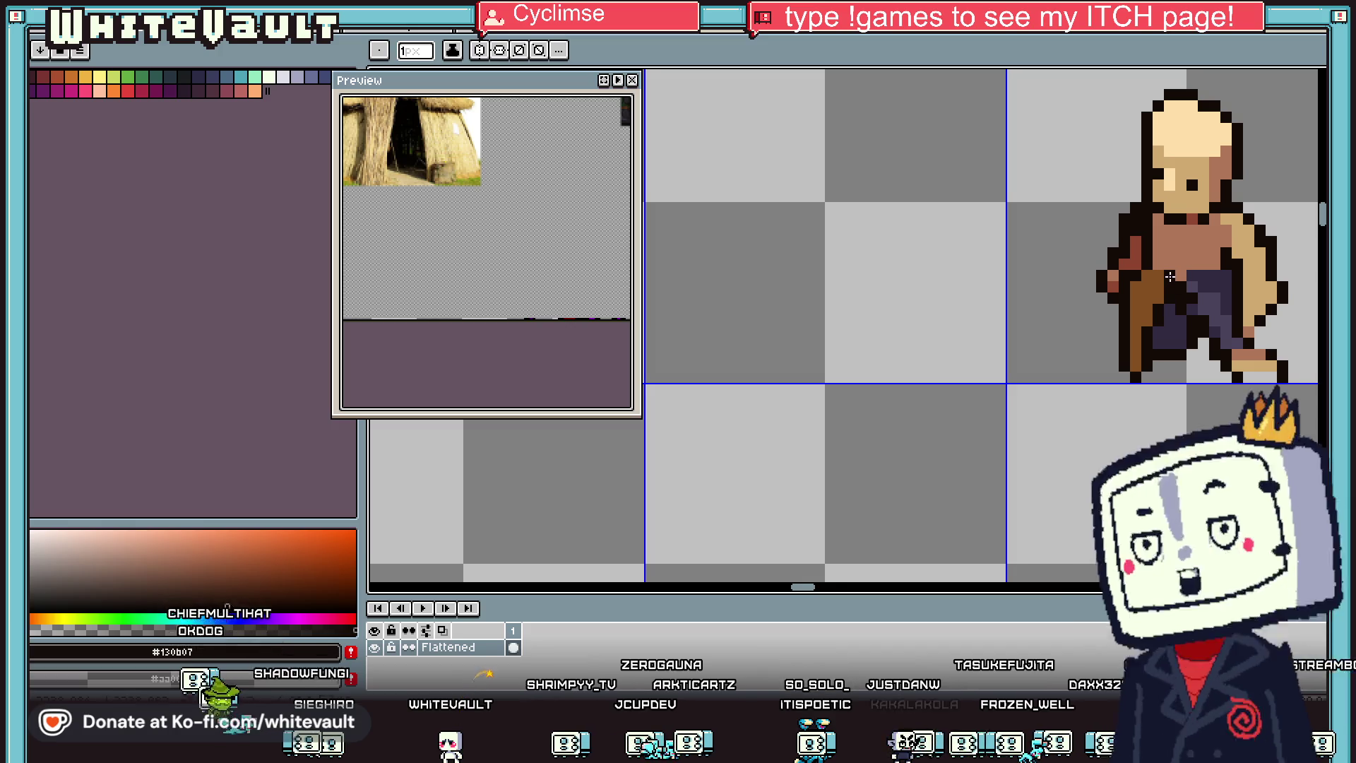
Step: Add a dark outline pixel near the legs and a dark outline row along the bottom
key(alt)
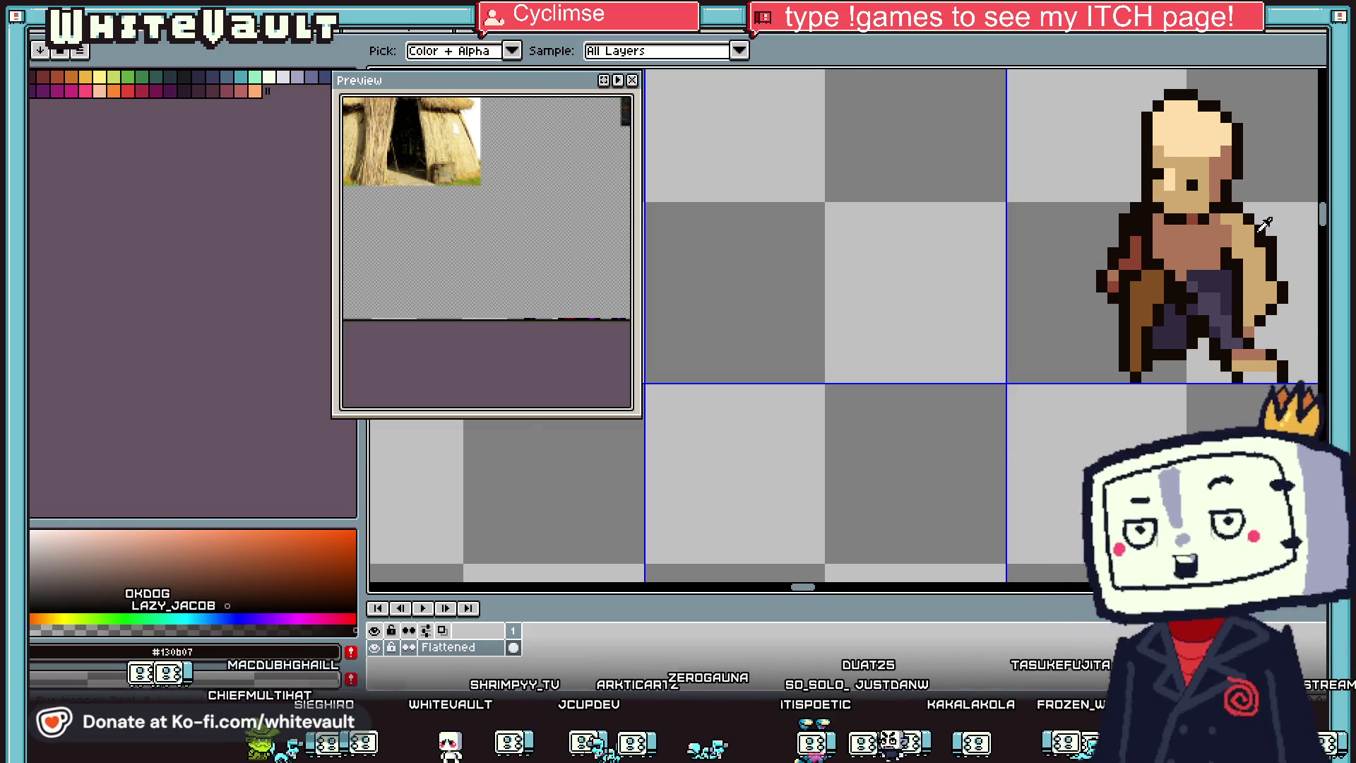
scroll(1264, 225, down, 3)
scroll(1293, 255, up, 5)
scroll(1223, 346, up, 2)
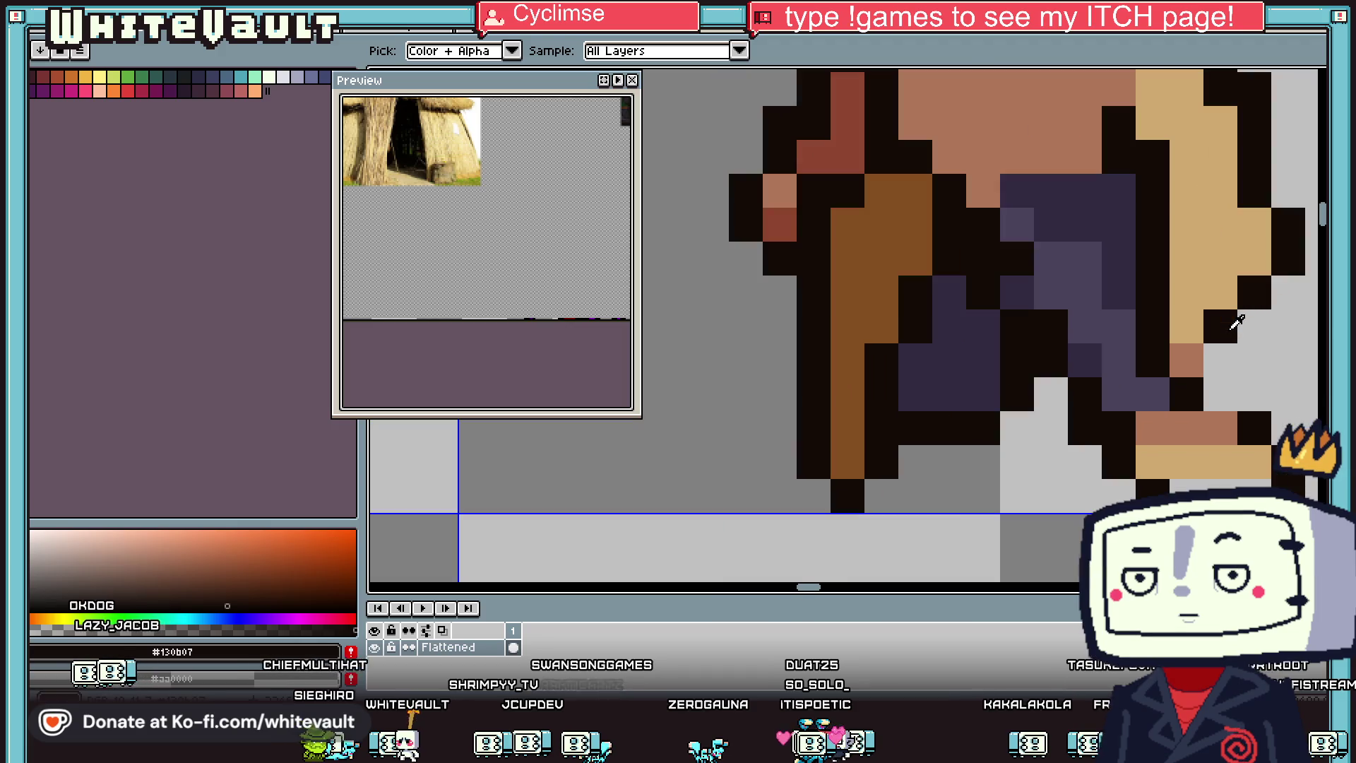
click(1184, 431)
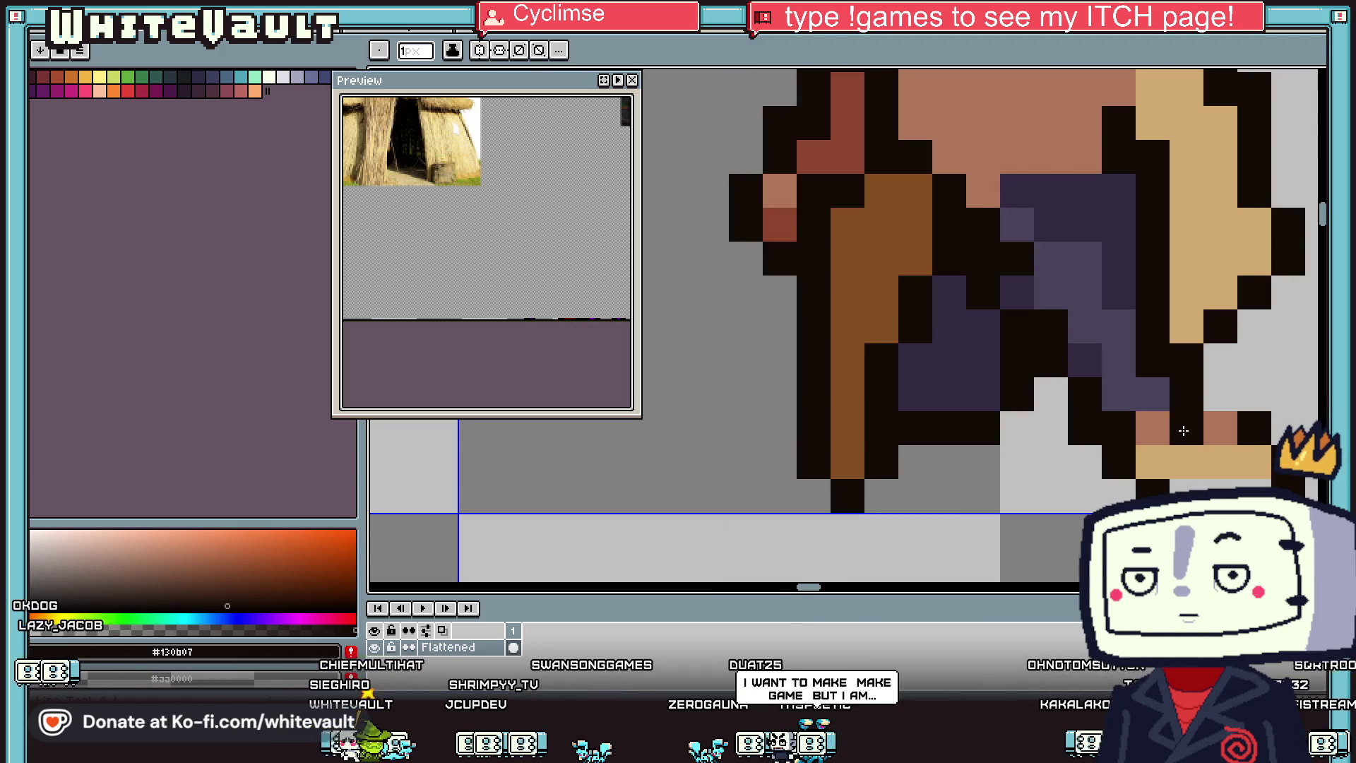
drag(1084, 467, 916, 462)
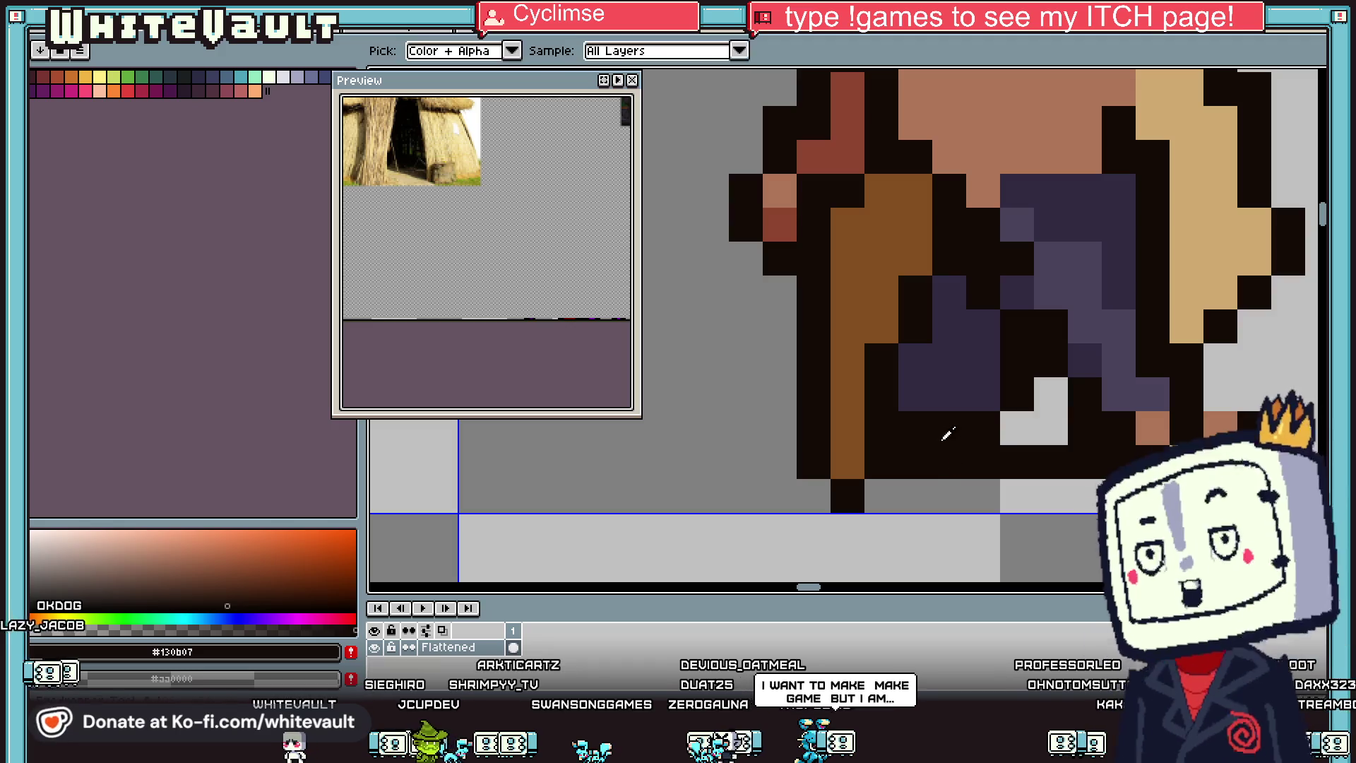
Step: Paint dark purple columns up the robe, covering the light gaps
alt+click(946, 399)
mouse_move(974, 428)
mouse_down()
mouse_move(1017, 396)
mouse_move(968, 258)
mouse_move(983, 279)
mouse_move(1017, 258)
mouse_up()
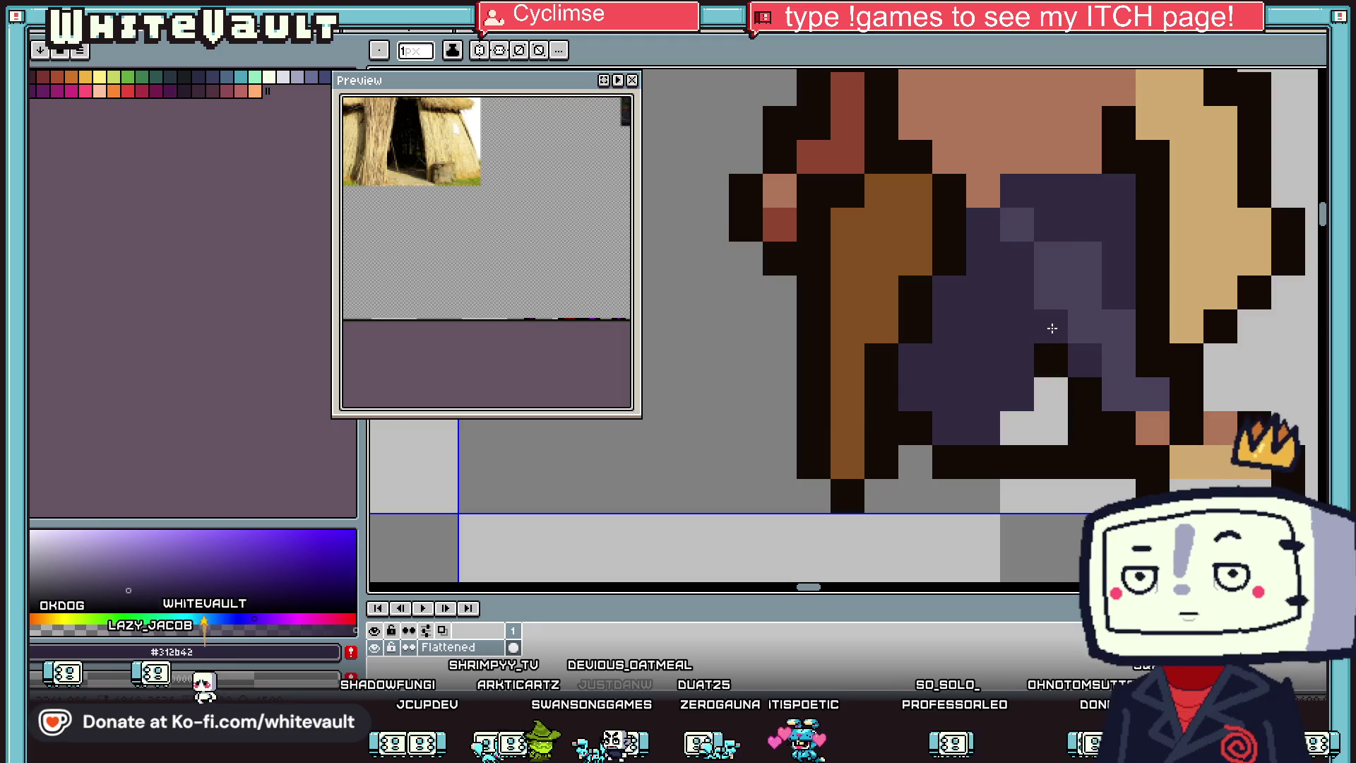
drag(1051, 326, 1054, 423)
click(1017, 428)
scroll(1066, 409, down, 2)
scroll(1088, 385, up, 2)
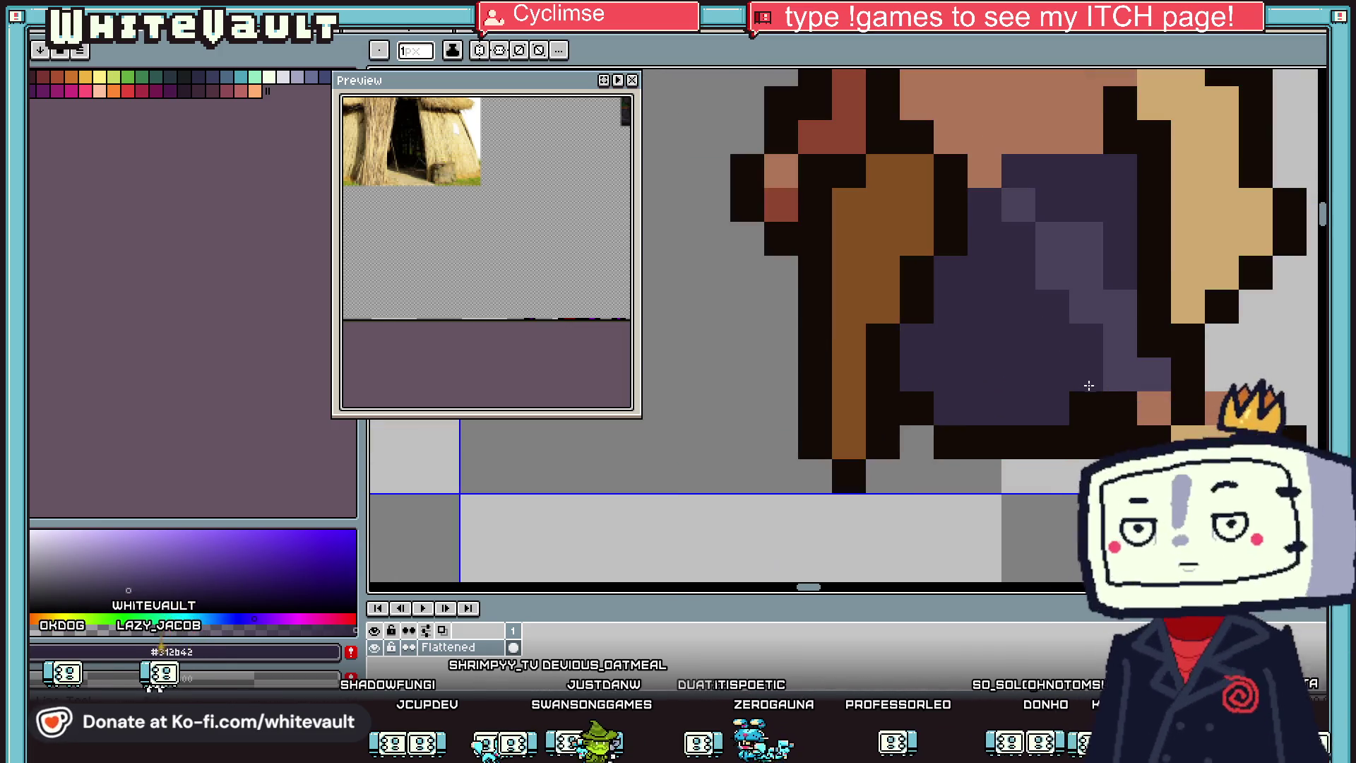
scroll(1088, 410, right, 3)
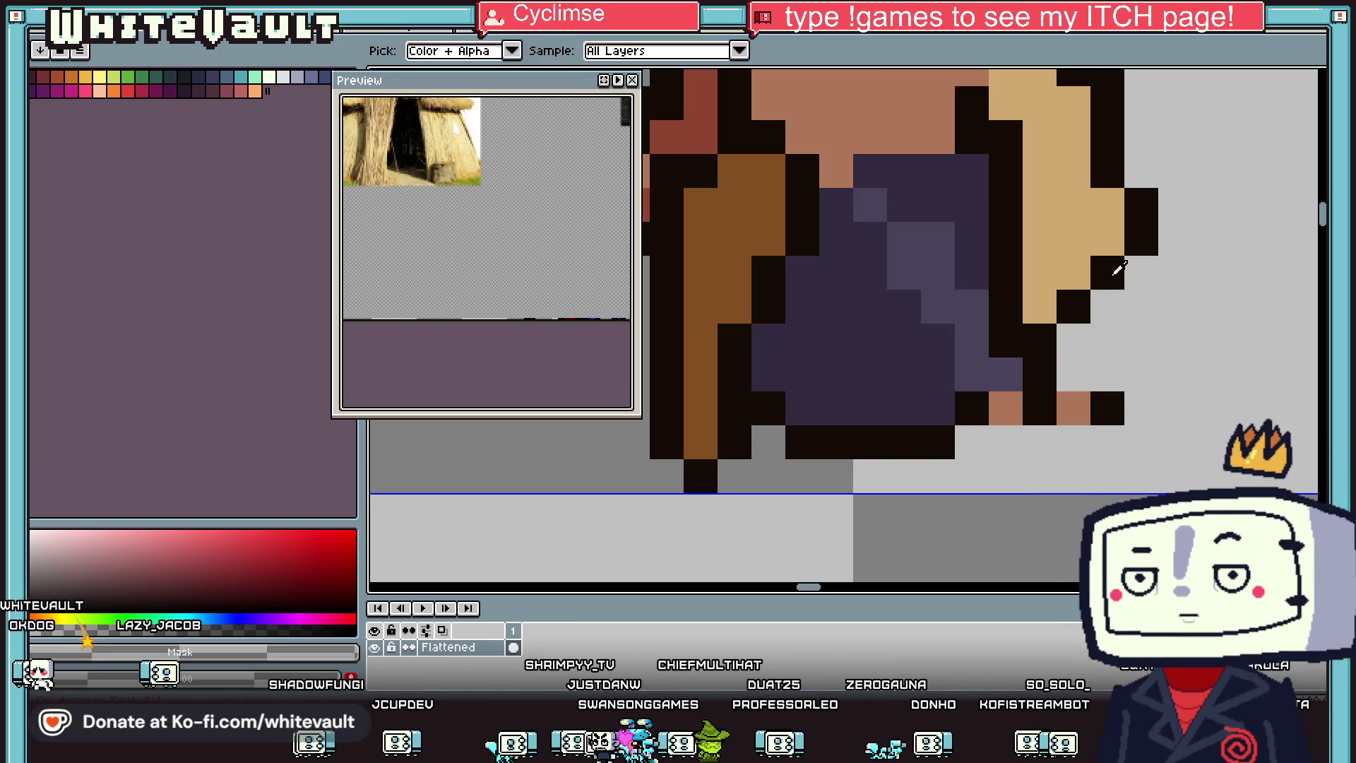
Step: Darken and tidy the robe's lower edge with black and purple outline pixels
alt+click(1107, 305)
mouse_move(1108, 339)
mouse_down()
mouse_move(1106, 374)
mouse_move(1005, 407)
mouse_up()
alt+click(1073, 356)
click(1106, 408)
alt+click(1106, 318)
alt+click(933, 408)
click(958, 408)
alt+click(1032, 409)
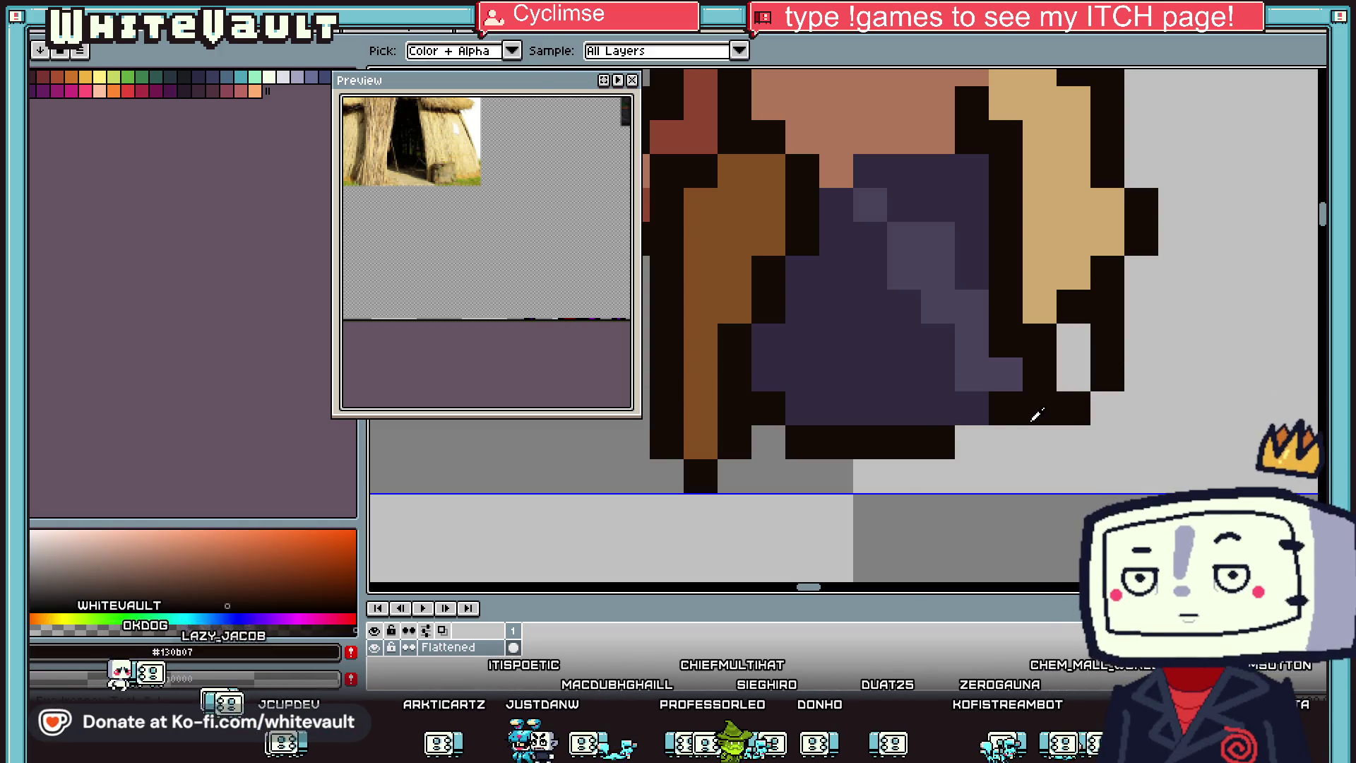
Step: Fill the remaining light-grey gaps purple and recolour the left arm's outline purple
click(972, 442)
alt+click(977, 402)
drag(1074, 340, 1072, 376)
click(1039, 374)
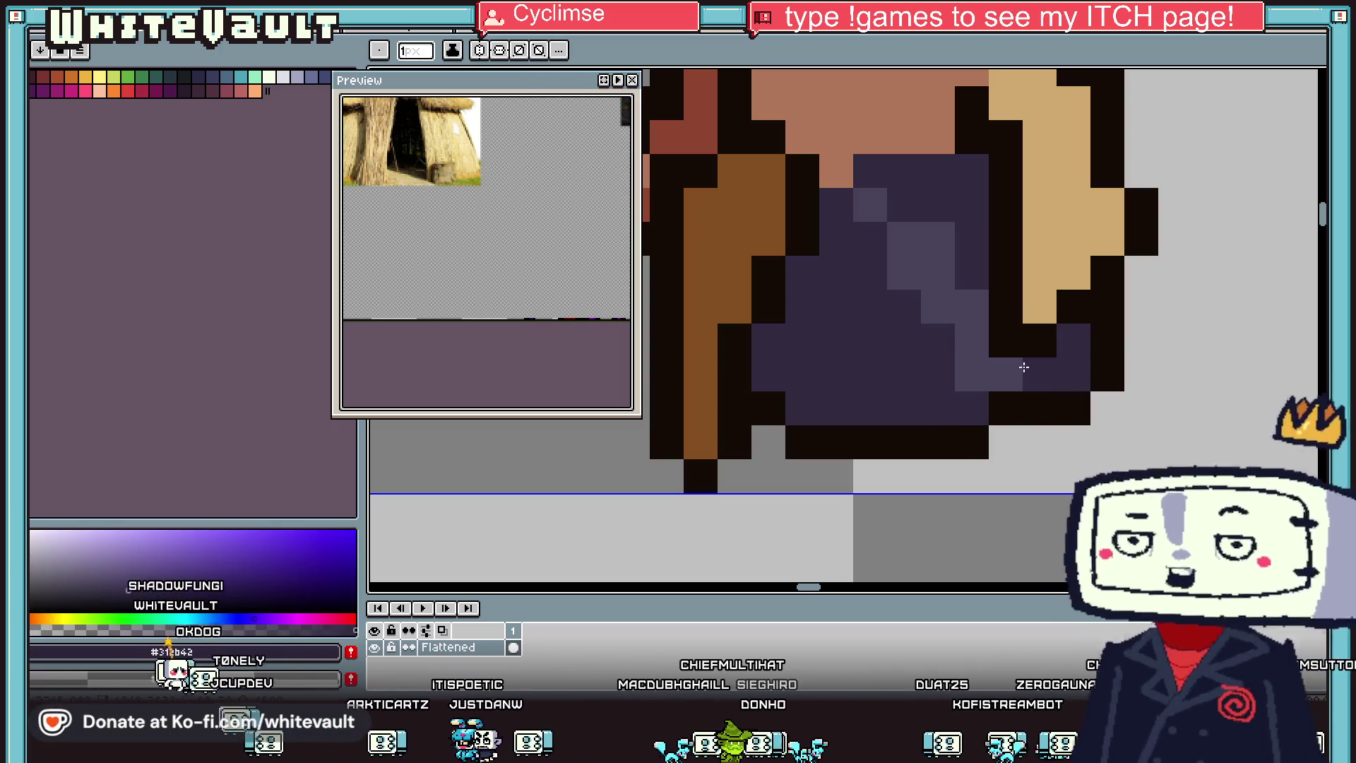
scroll(1023, 370, down, 5)
scroll(991, 193, up, 2)
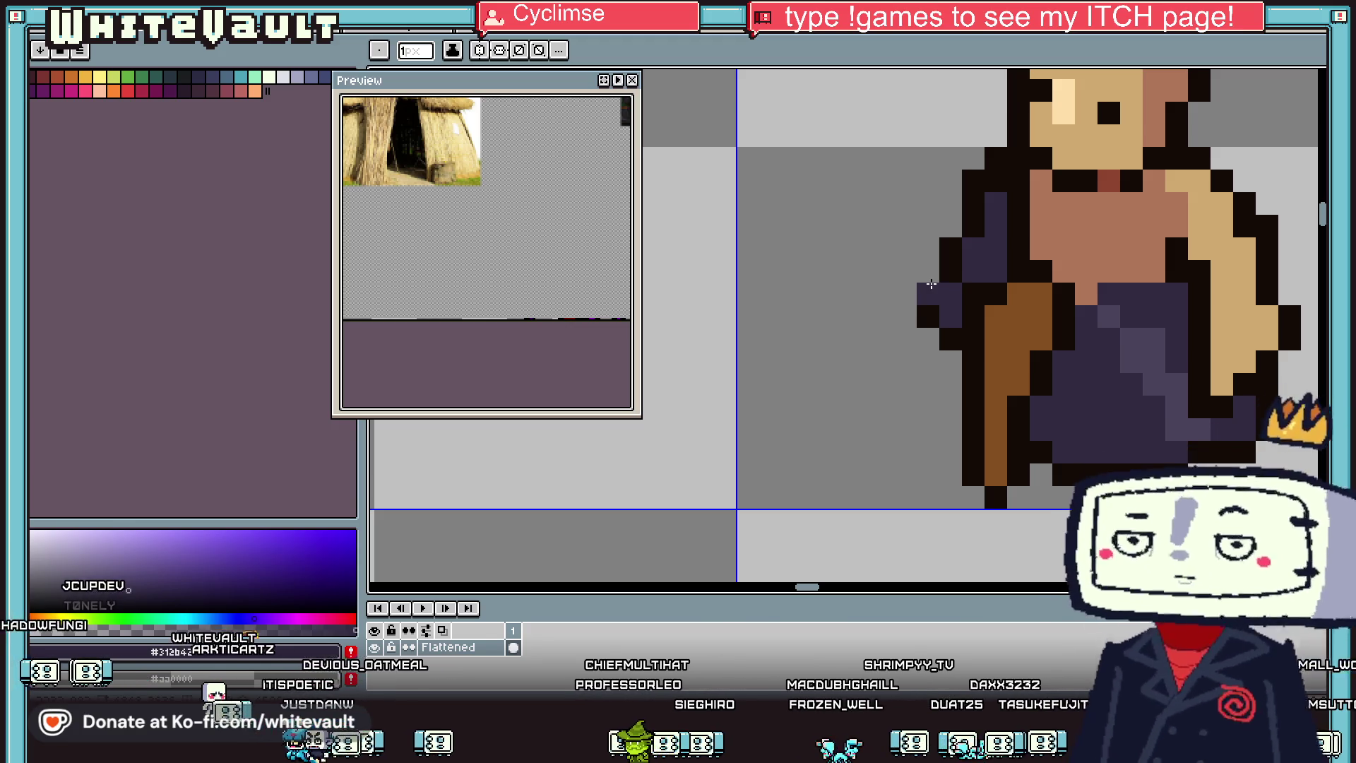
scroll(932, 284, down, 3)
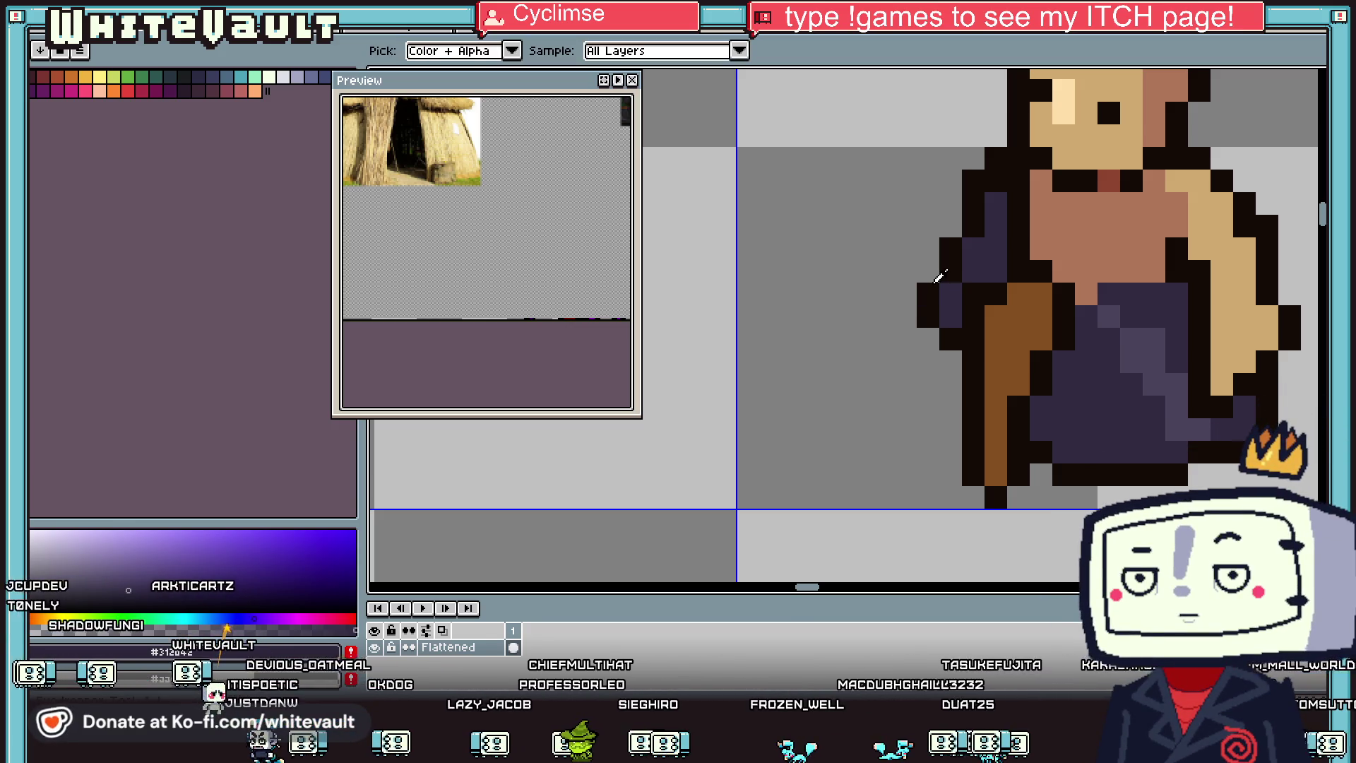
key(ctrl+z)
scroll(1001, 280, up, 3)
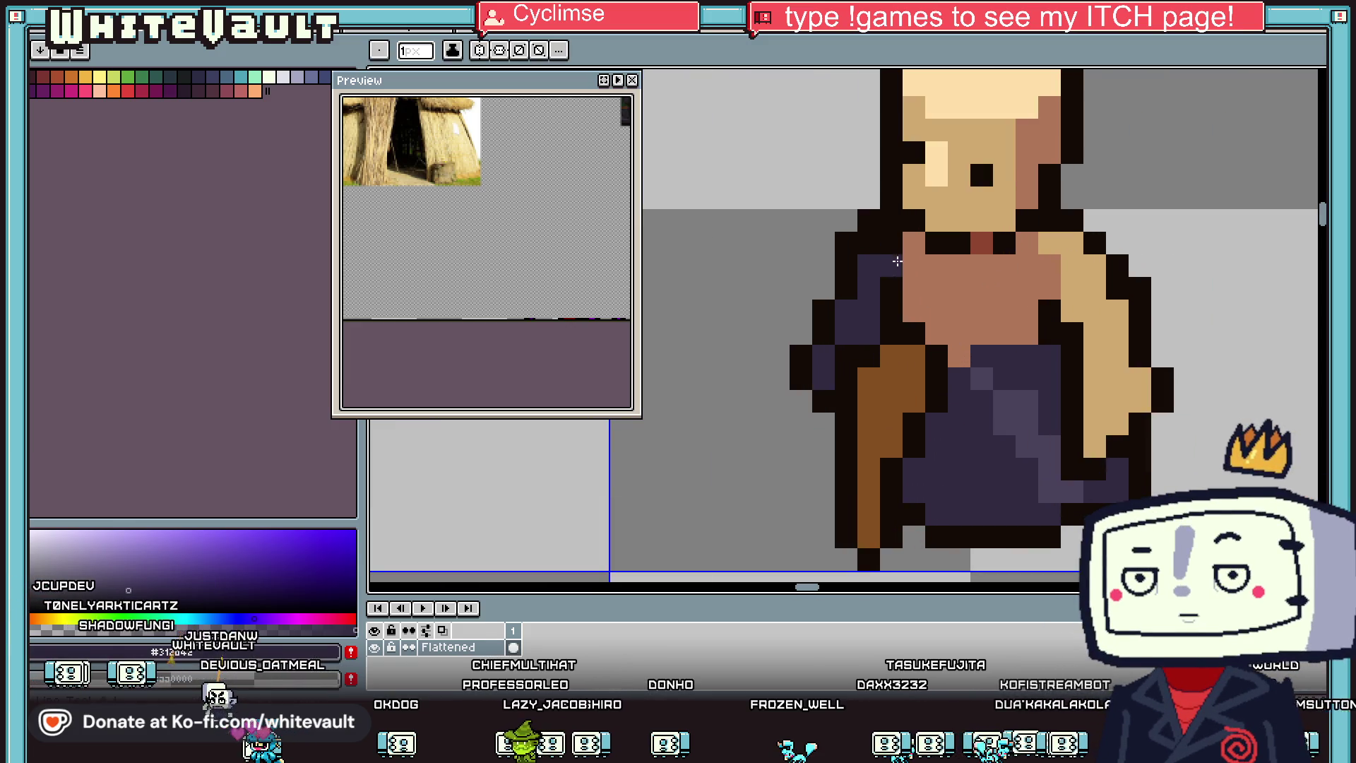
drag(892, 240, 896, 310)
Step: Bucket-fill the bare chest and tan right arm dark purple, then add a dark fold line across the chest
key(g)
click(1015, 273)
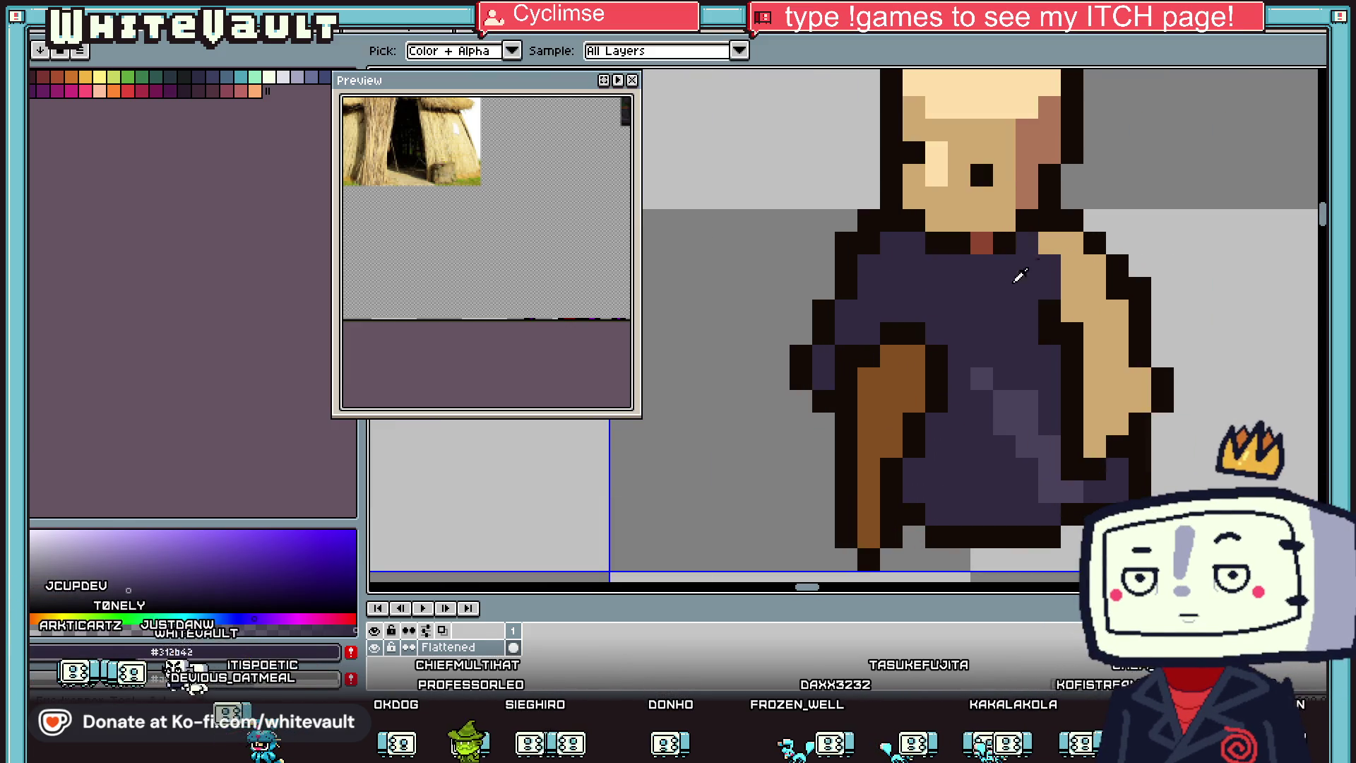
click(1100, 315)
key(b)
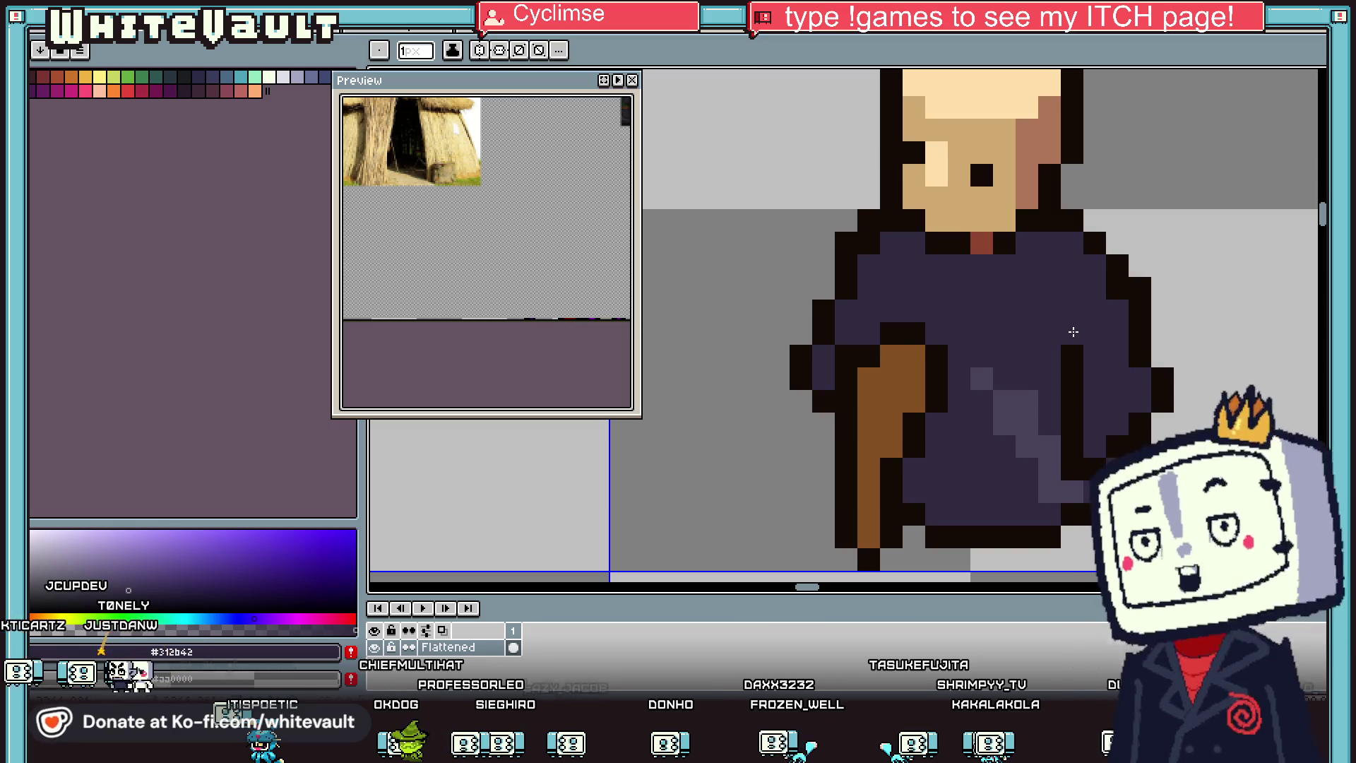
drag(1074, 331, 1068, 452)
click(1063, 464)
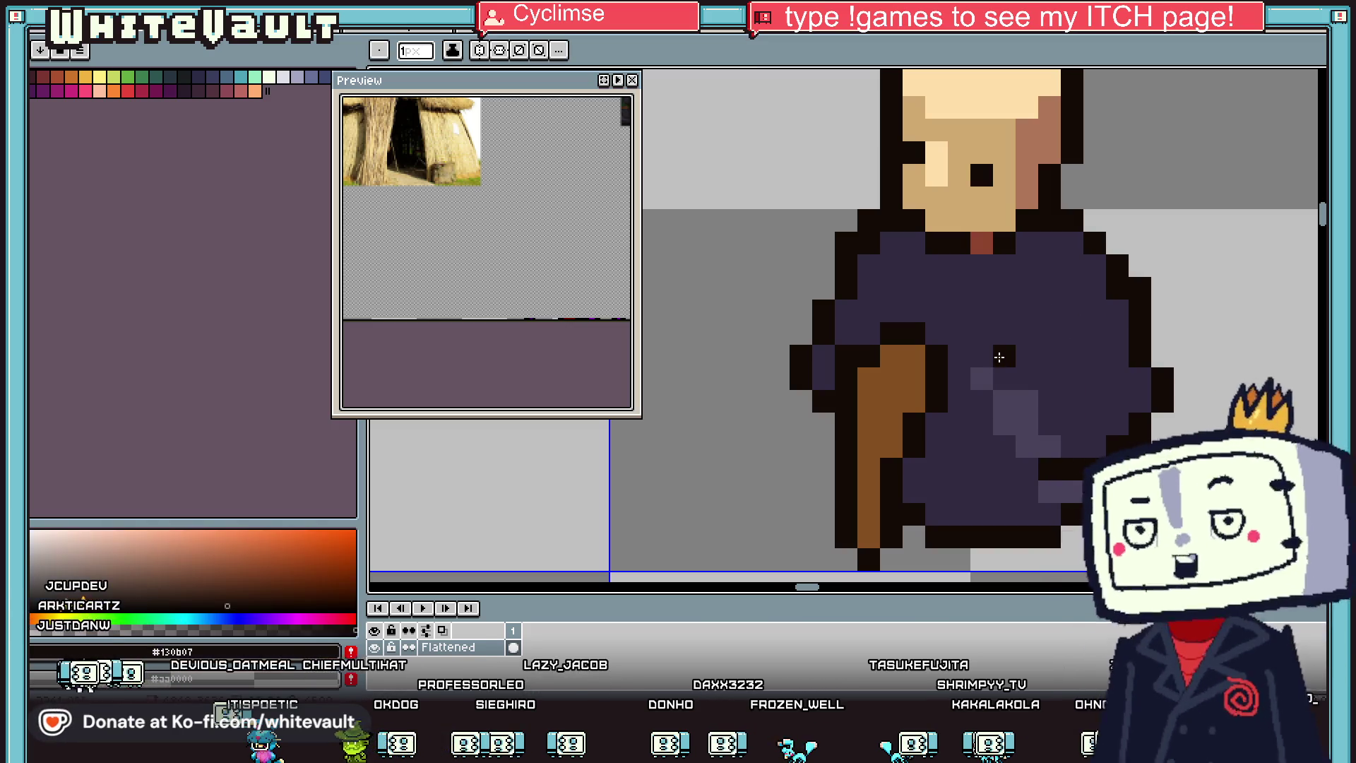
scroll(964, 308, up, 1)
mouse_move(950, 308)
mouse_down()
mouse_move(988, 310)
mouse_move(1051, 400)
mouse_up()
Step: Paint a skin-coloured hand onto the robe using the villager's sampled skin tone
scroll(964, 335, down, 1)
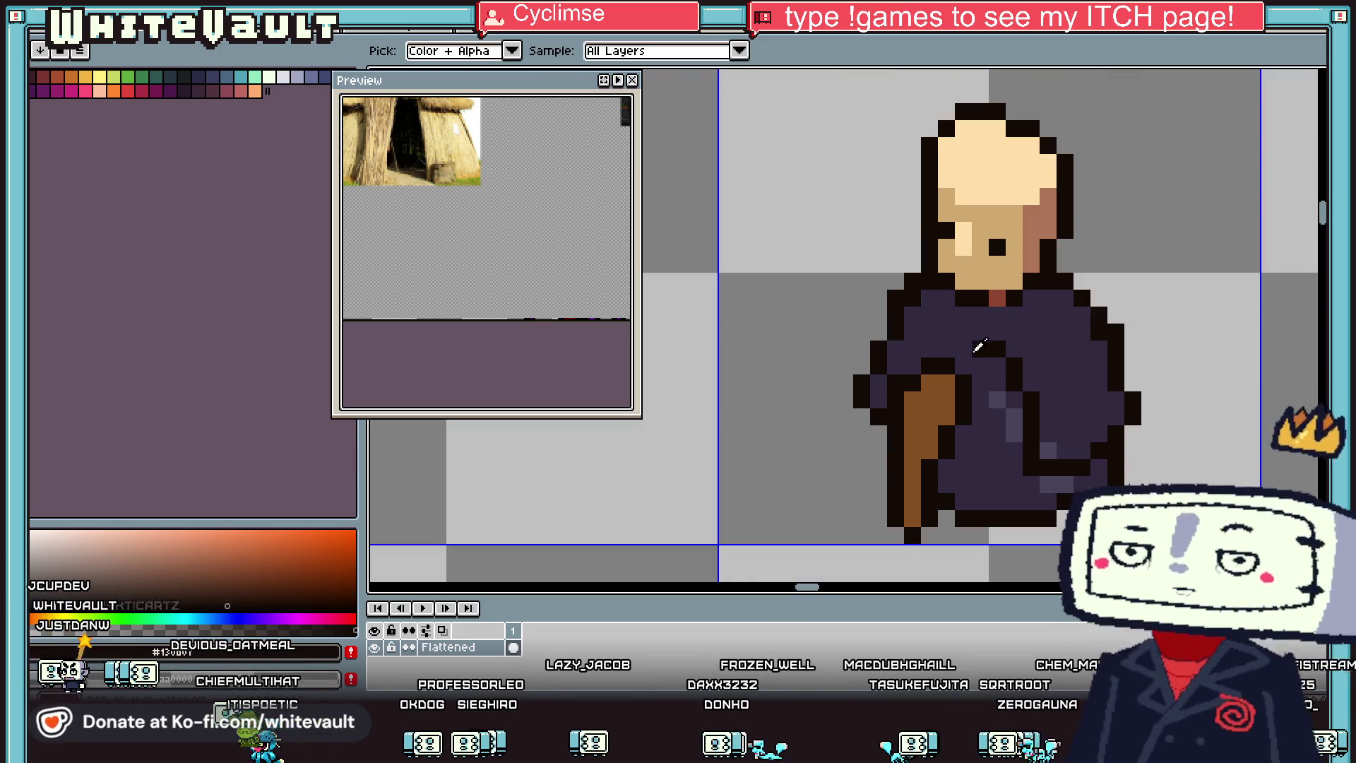
key(i)
scroll(934, 352, down, 4)
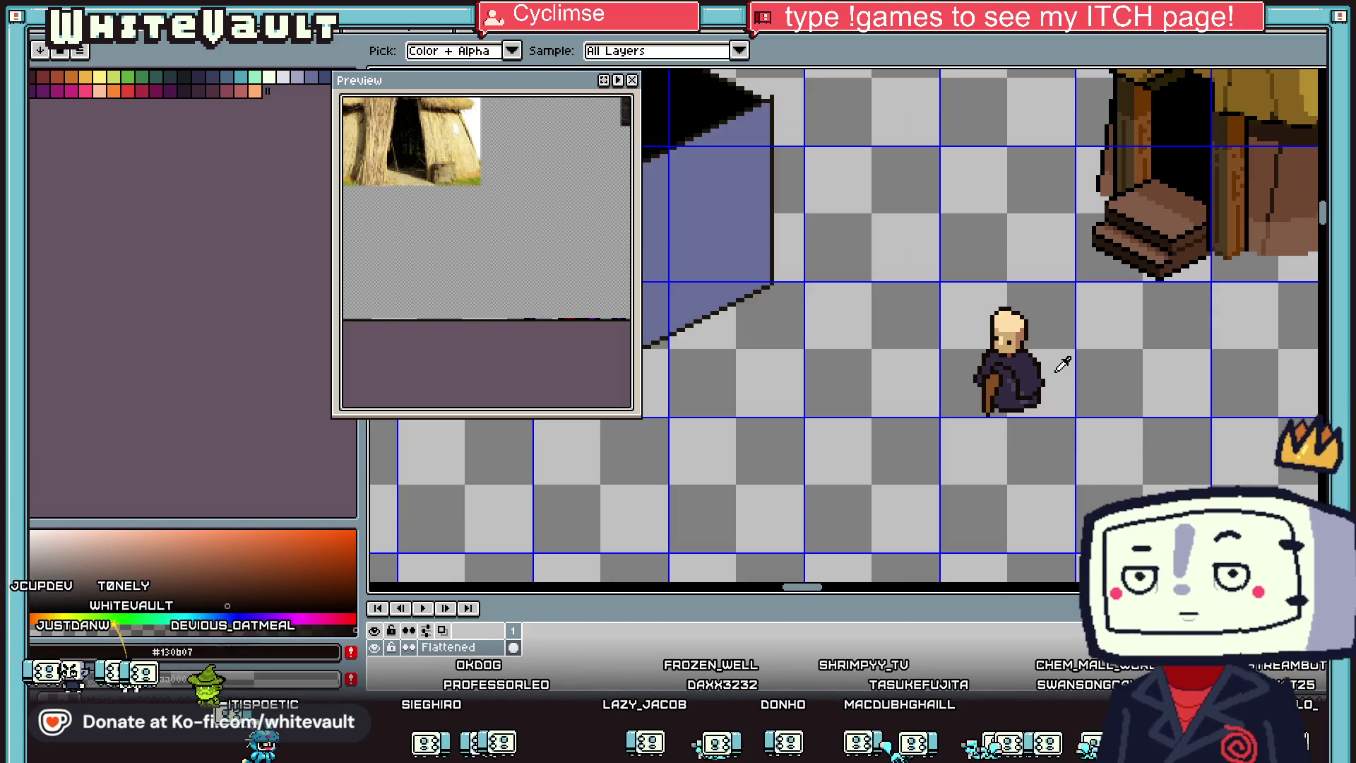
scroll(1018, 371, up, 3)
click(1009, 254)
key(b)
scroll(965, 421, up, 1)
click(967, 415)
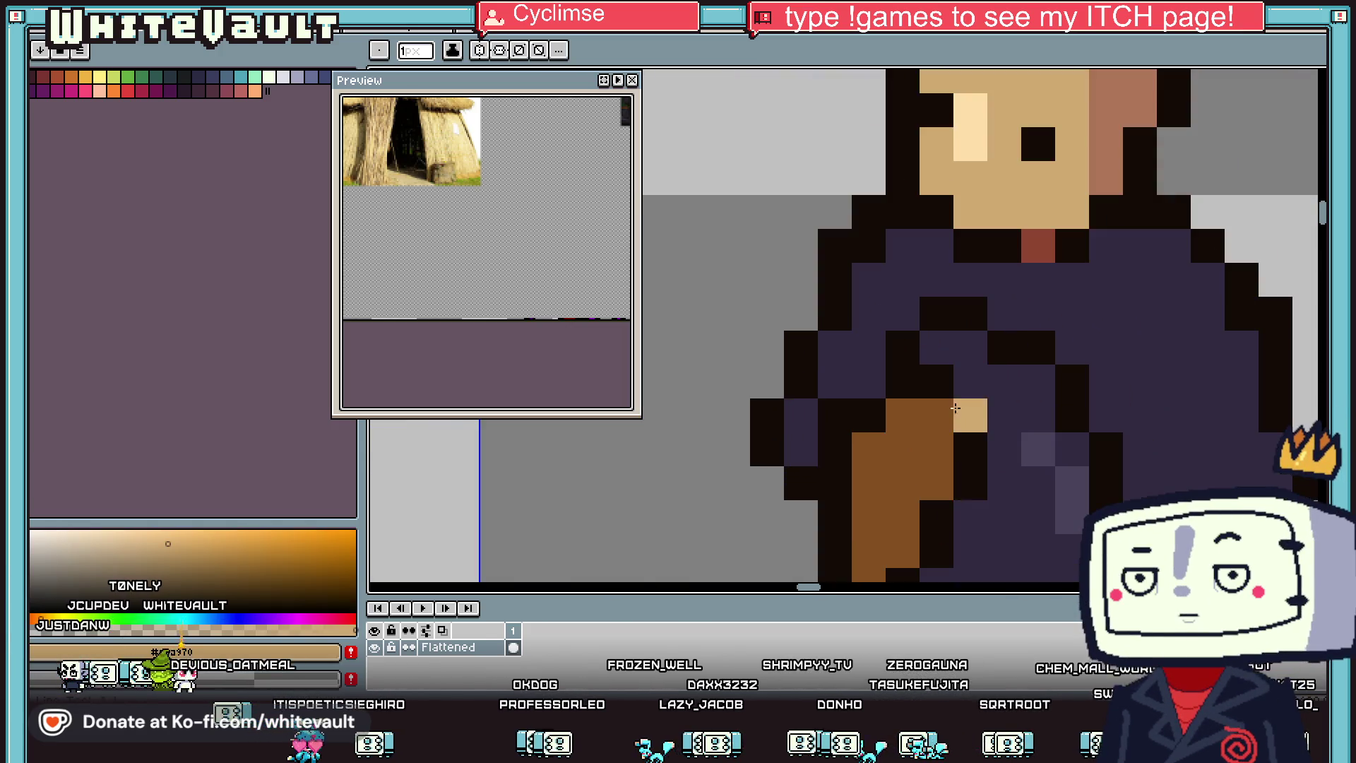
mouse_move(958, 381)
mouse_down()
mouse_move(1019, 391)
mouse_move(1036, 427)
mouse_move(1003, 483)
mouse_move(940, 449)
mouse_move(967, 413)
mouse_move(930, 378)
mouse_move(868, 415)
mouse_up()
Step: Darken the pixels around the hand and fill the area beneath it black
key(i)
click(1123, 134)
key(b)
key(i)
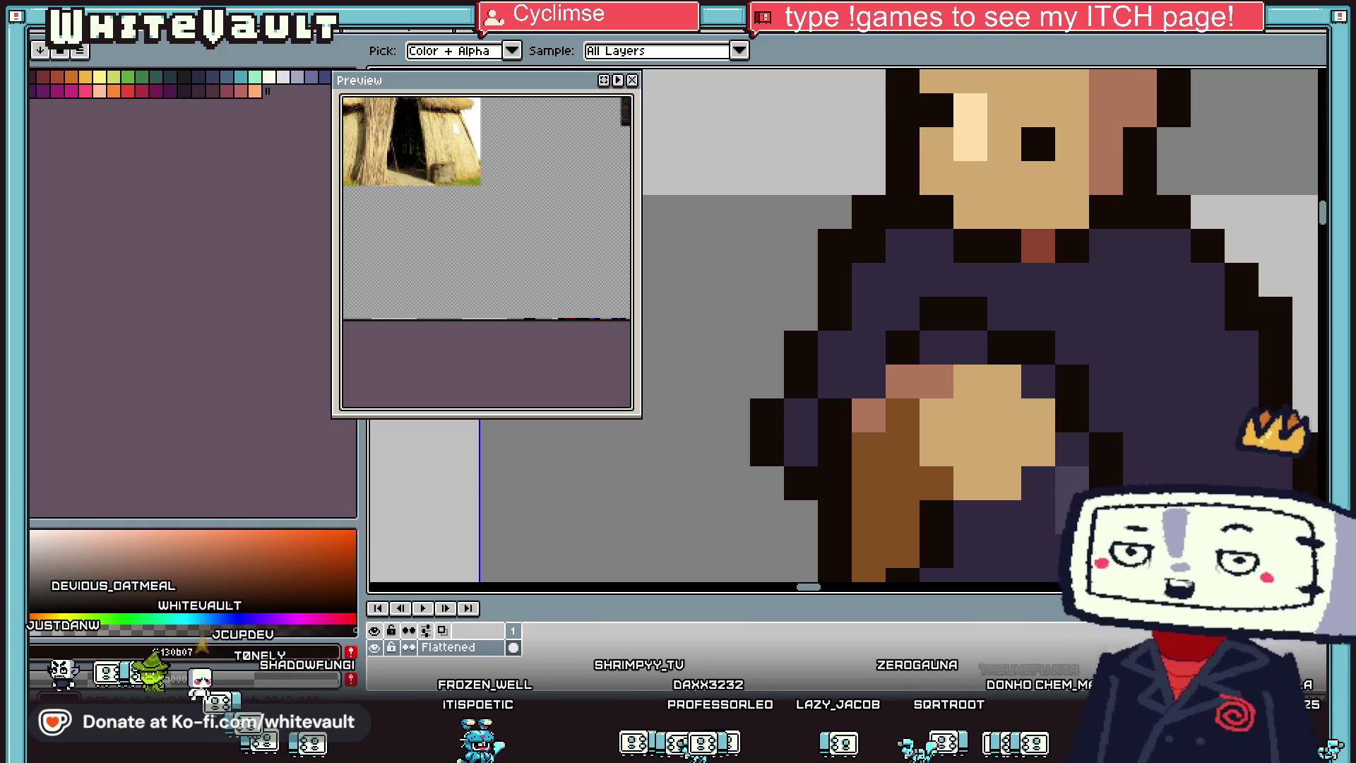
key(b)
key(i)
scroll(1069, 535, down, 3)
scroll(1076, 452, up, 3)
key(b)
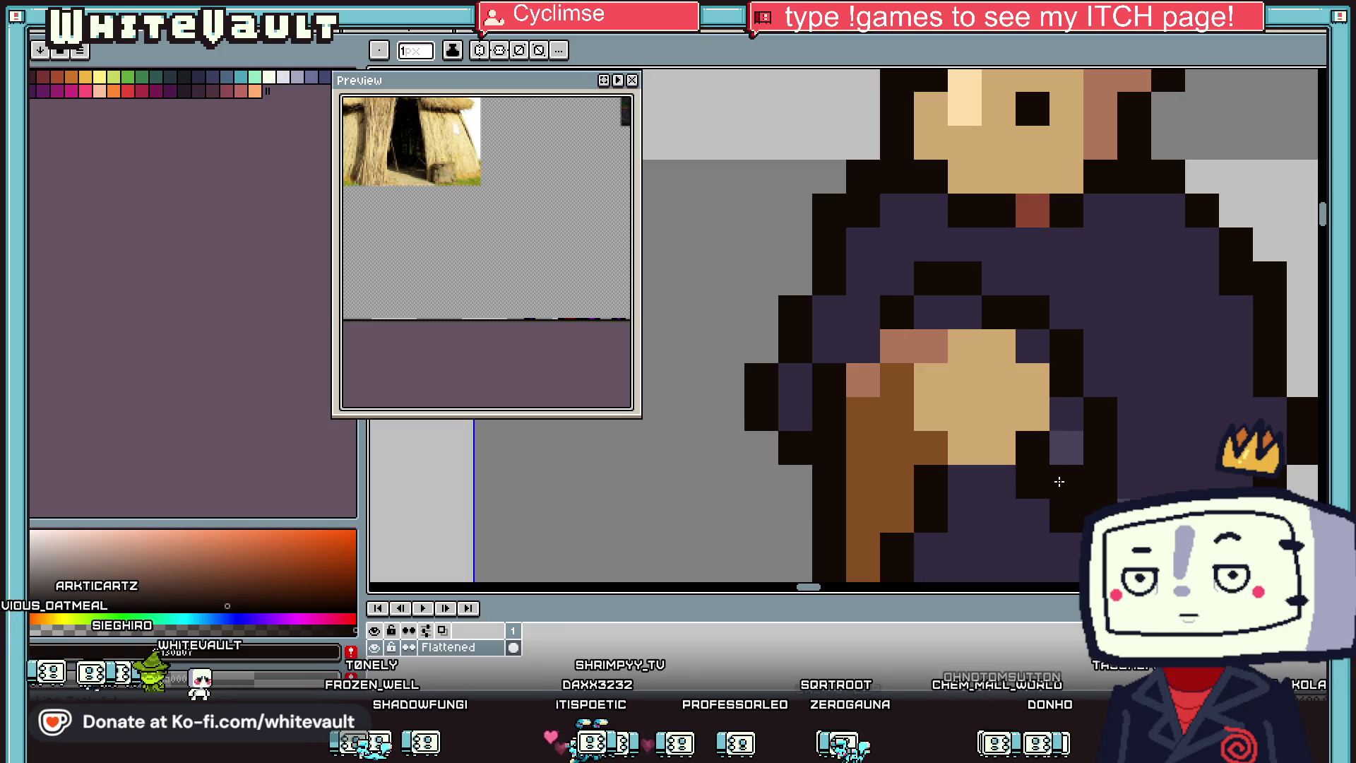
click(1066, 413)
click(1033, 345)
click(931, 312)
click(965, 312)
click(999, 447)
scroll(998, 452, down, 3)
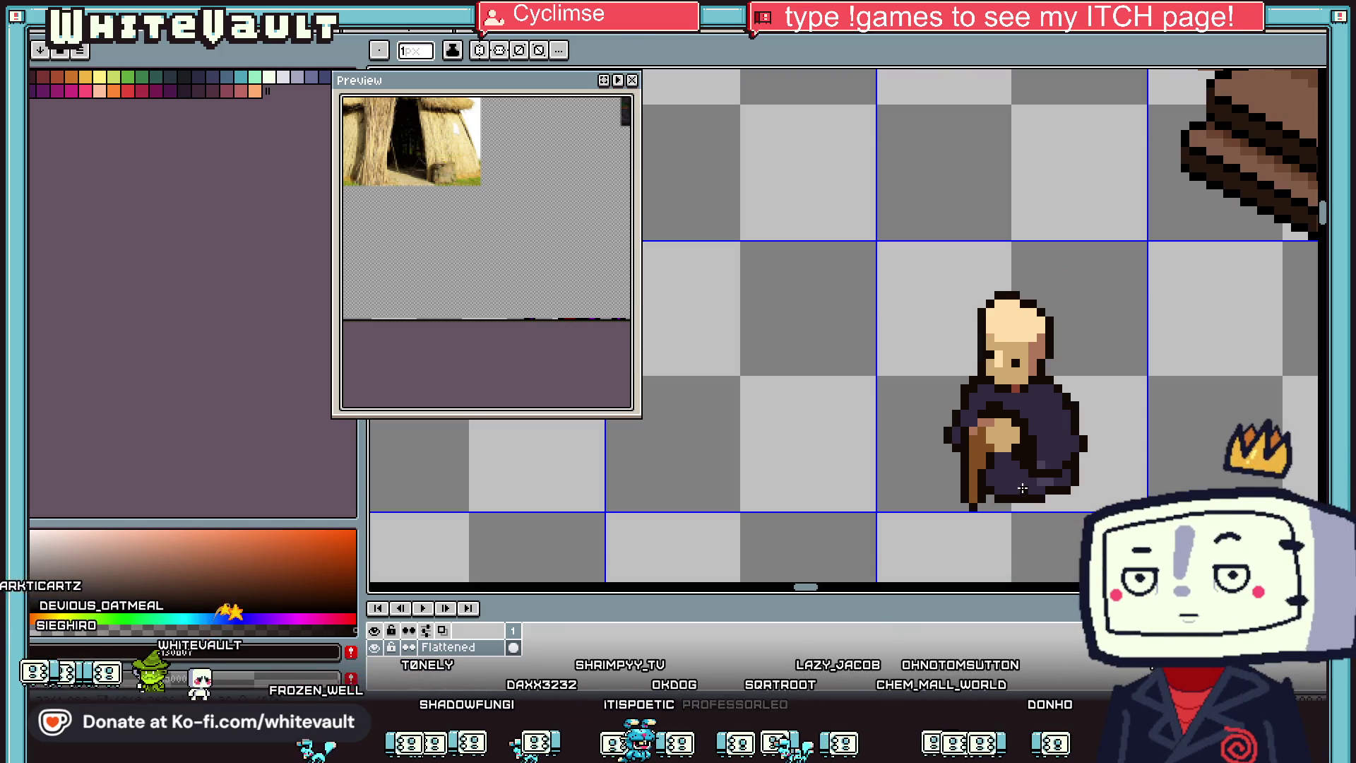
key(g)
click(1011, 482)
Step: Paint dark shadow pixels across the lower robe and extend the dark outline down its left edge
key(i)
scroll(1011, 481, up, 3)
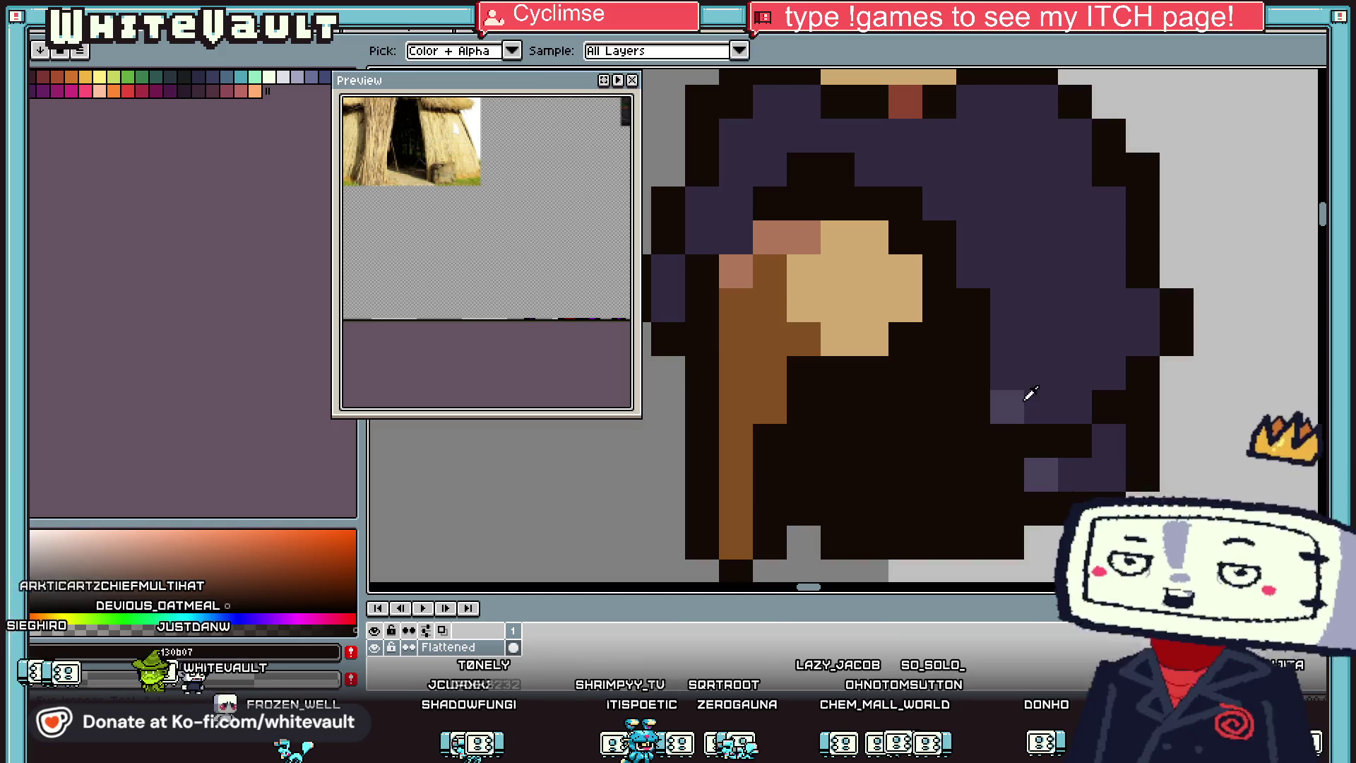
click(1029, 394)
key(b)
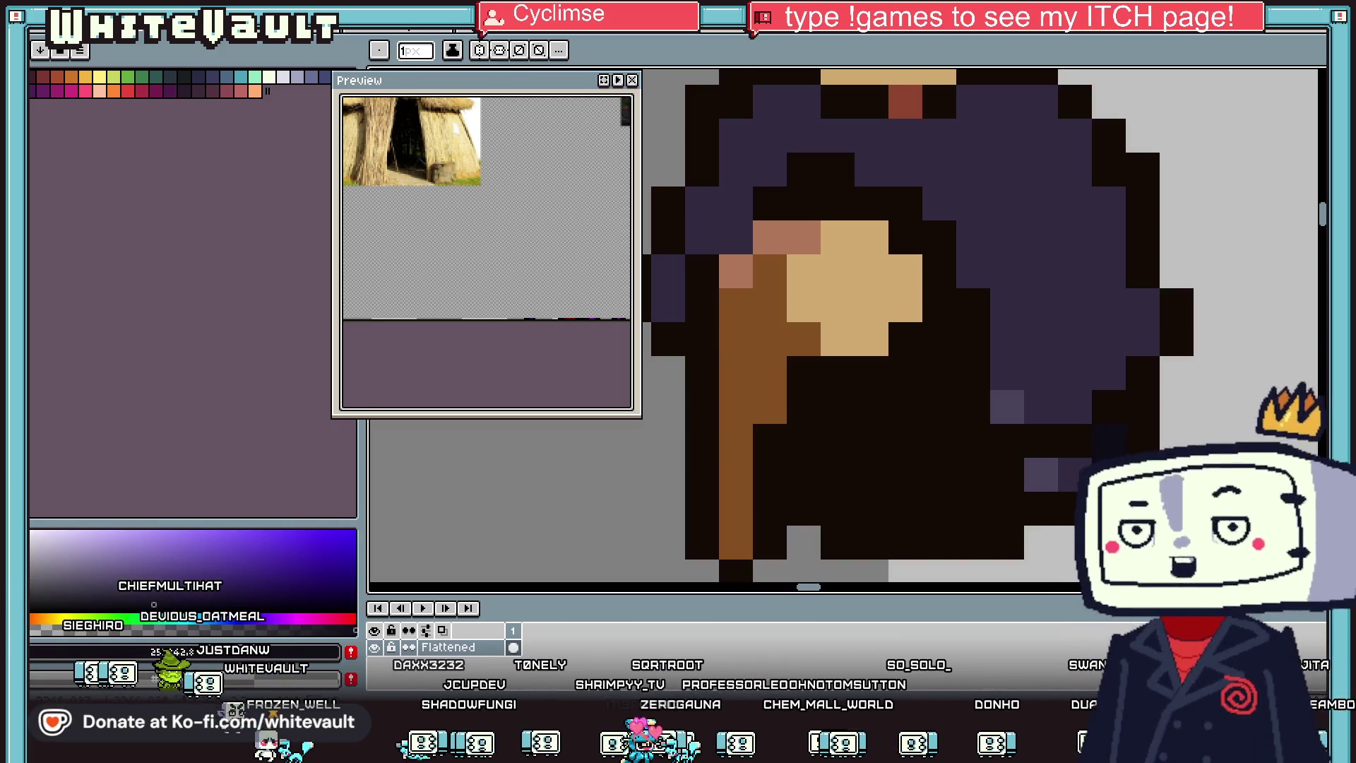
scroll(1050, 475, down, 3)
key(i)
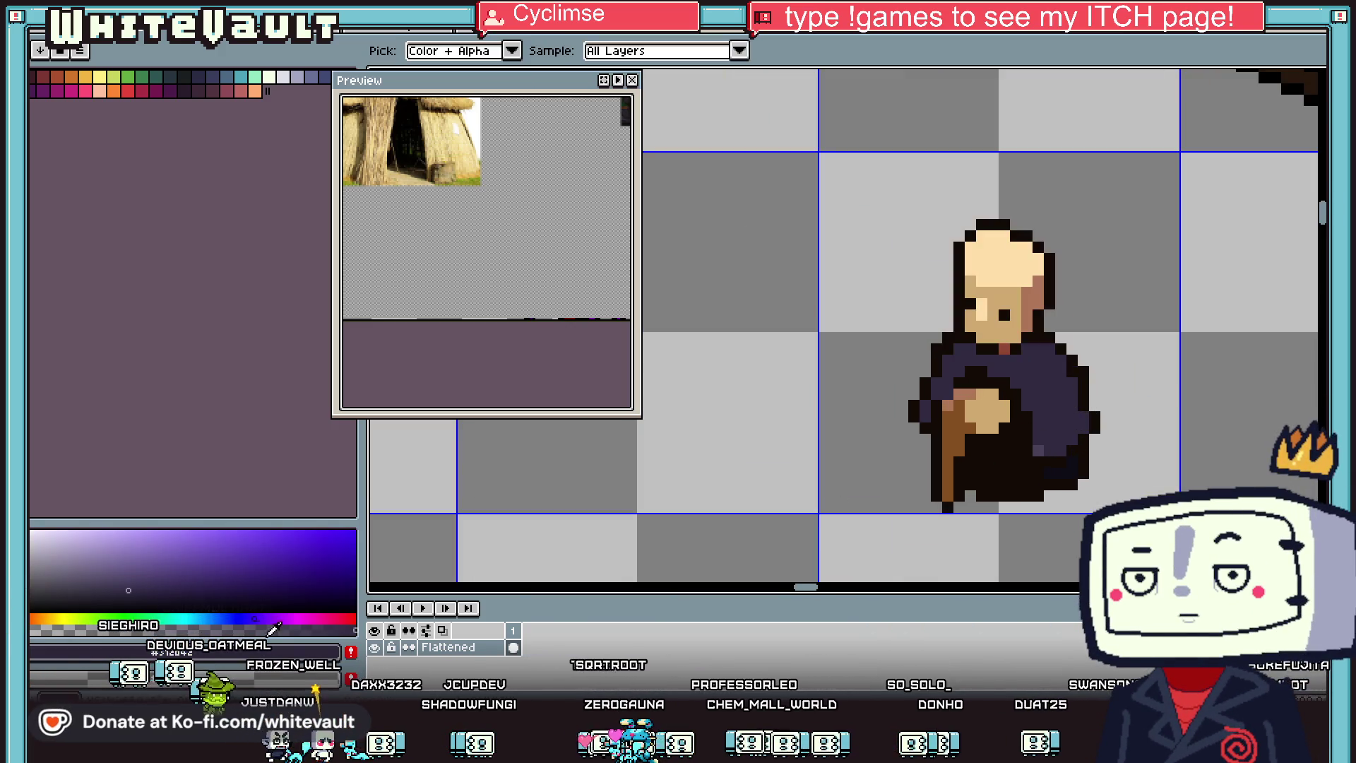
key(b)
scroll(1070, 452, up, 2)
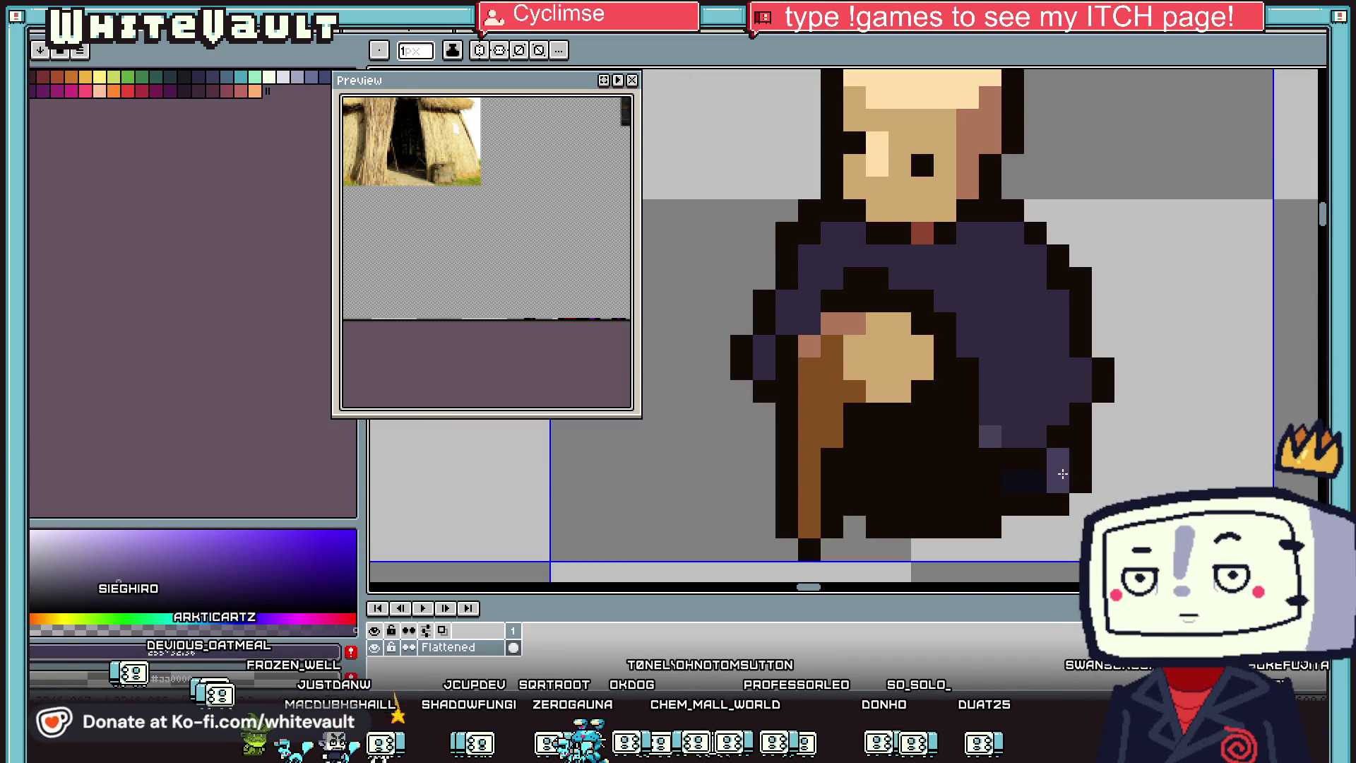
scroll(1063, 474, up, 1)
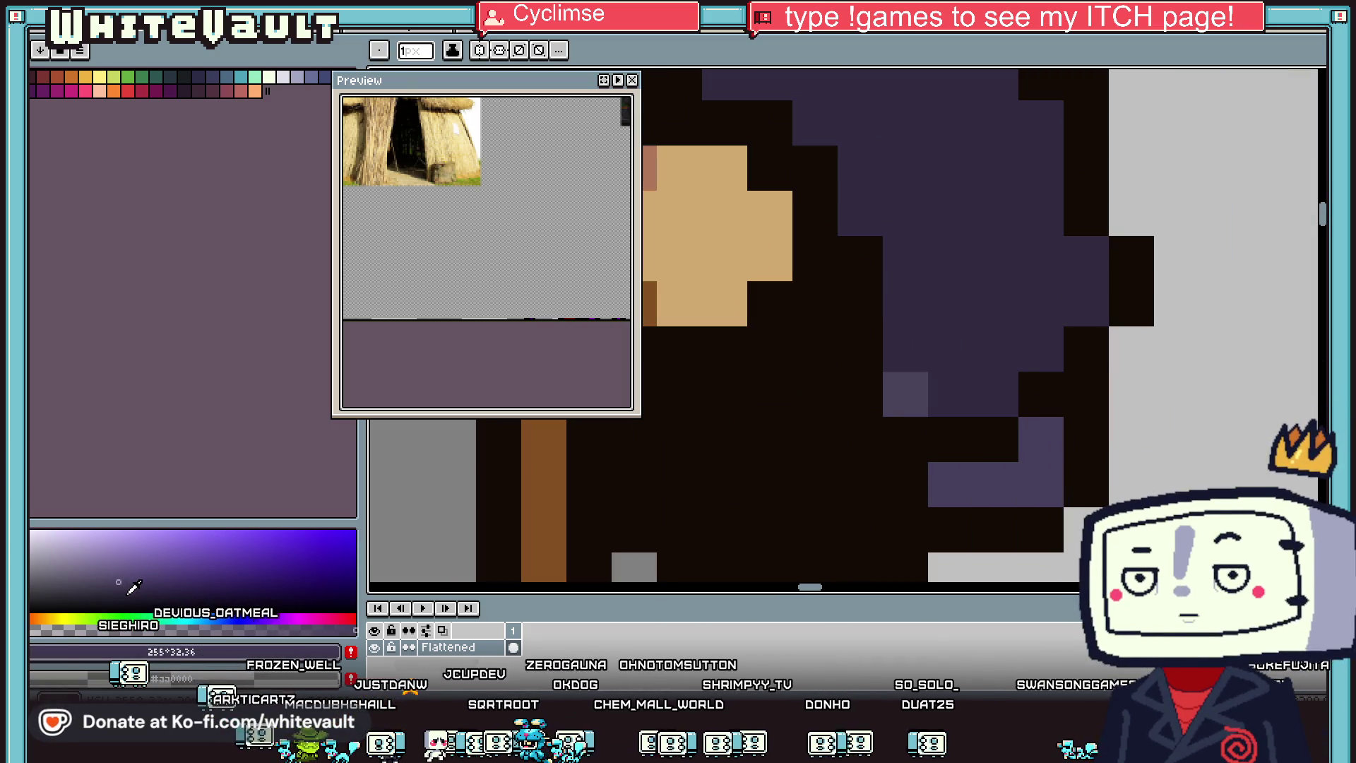
mouse_move(1040, 438)
mouse_down()
mouse_move(1024, 484)
mouse_move(954, 484)
mouse_up()
scroll(919, 459, down, 2)
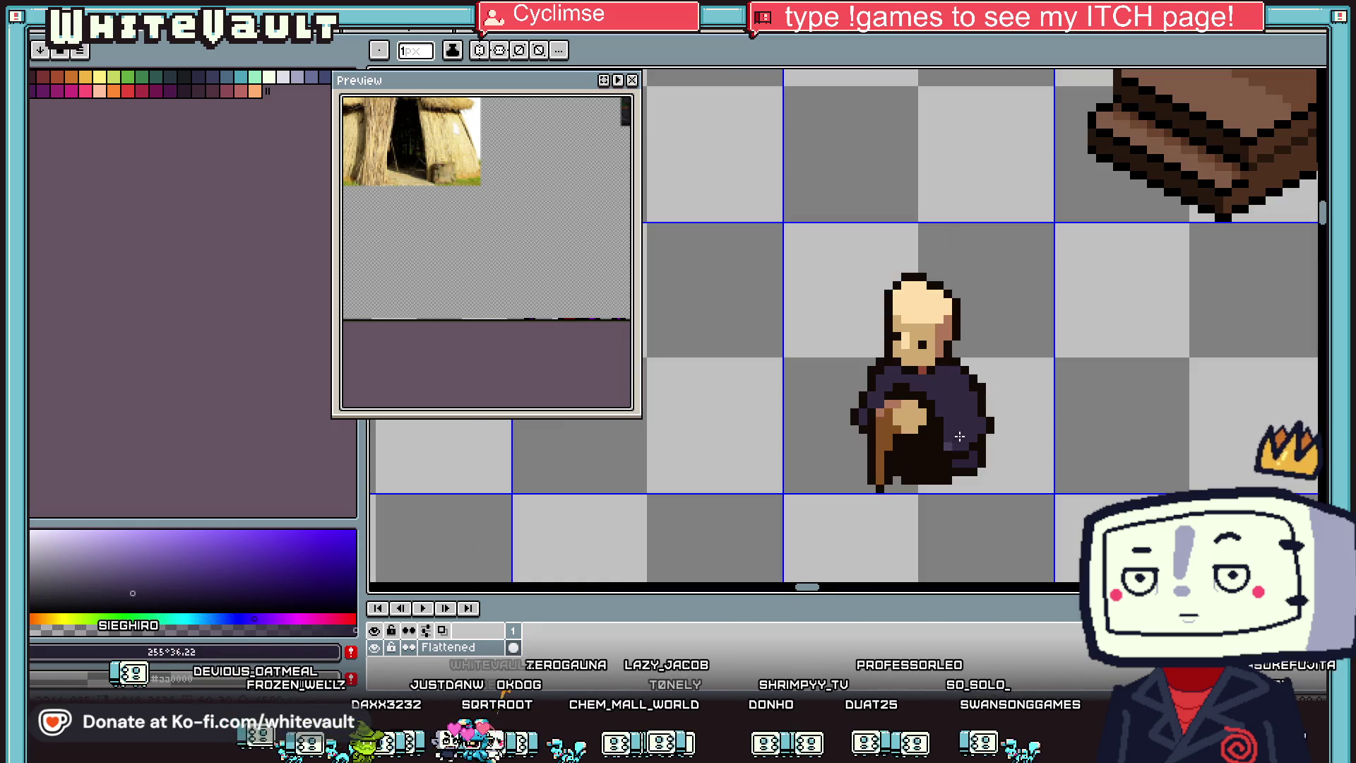
scroll(862, 436, up, 1)
mouse_move(862, 437)
mouse_down()
mouse_move(841, 478)
mouse_move(811, 490)
mouse_move(822, 521)
mouse_up()
Step: Touch up the robe's left edge with purple pixels
alt+click(824, 460)
alt+click(843, 481)
scroll(918, 466, down, 3)
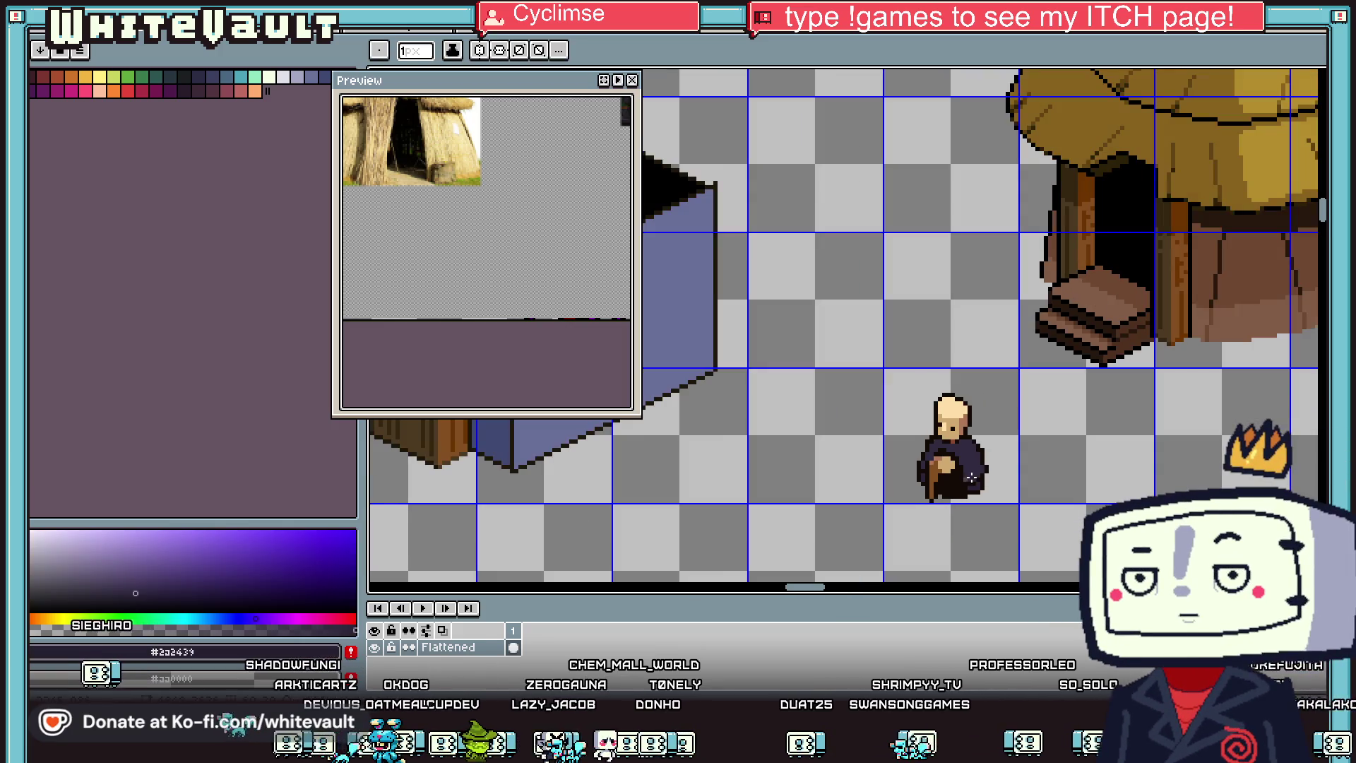
scroll(923, 466, up, 2)
alt+click(897, 448)
scroll(1138, 424, down, 4)
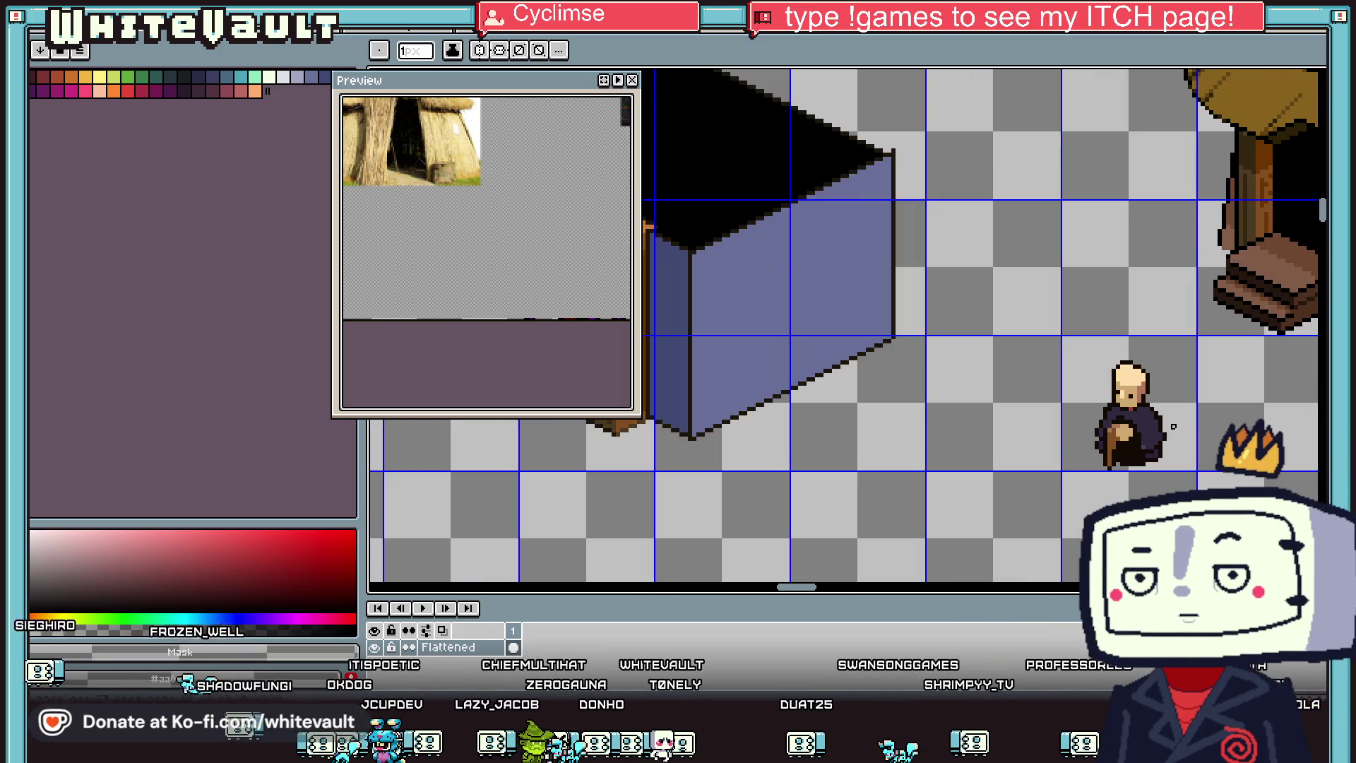
scroll(1159, 422, up, 4)
Step: Paint tan pixels onto the hand gripping the staff
alt+click(1109, 429)
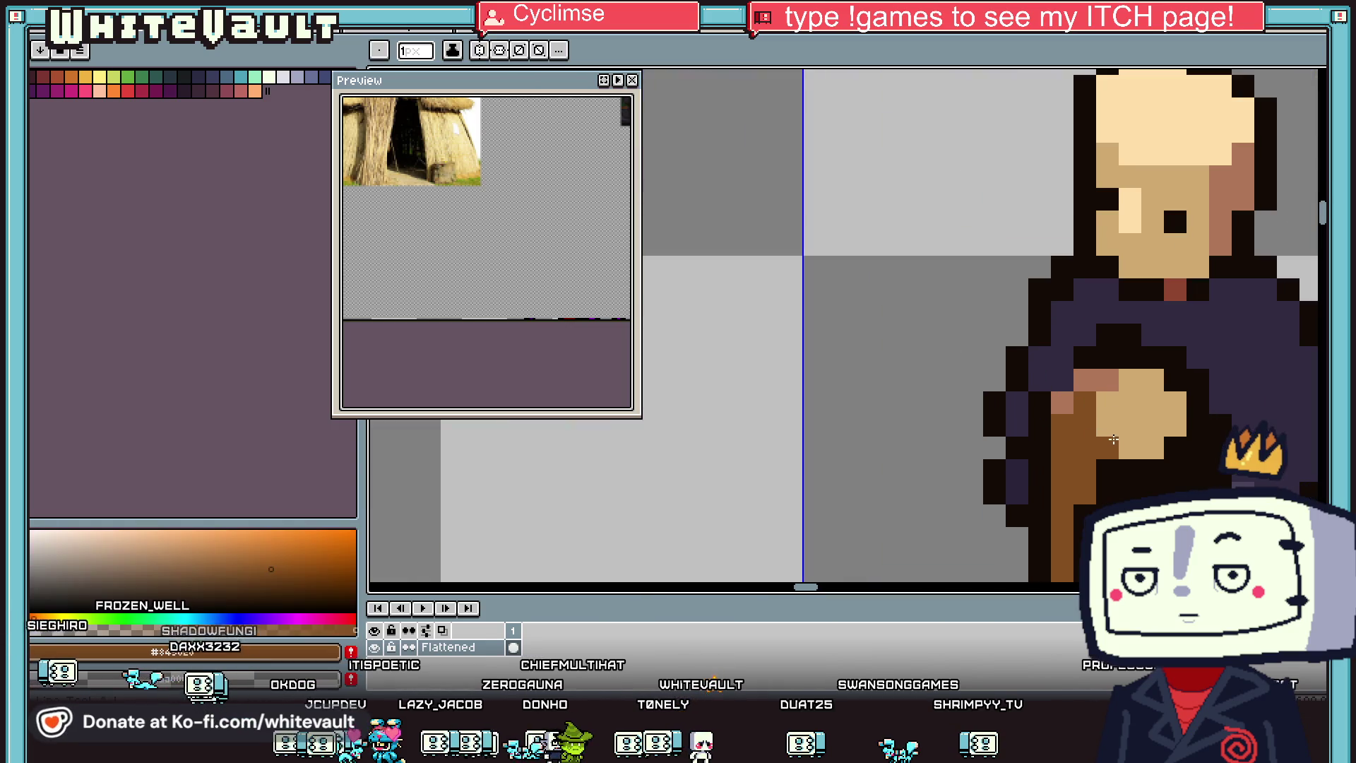
key(alt)
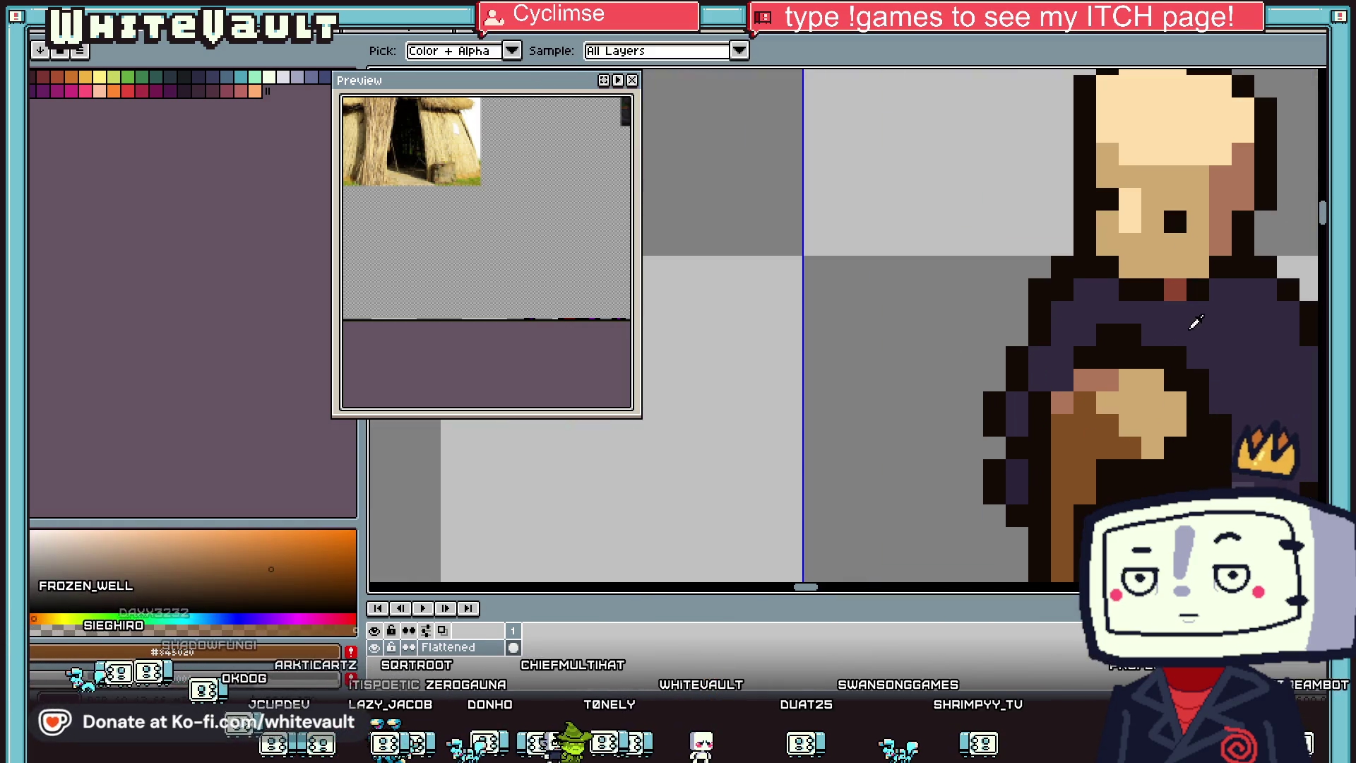
scroll(1195, 323, down, 4)
scroll(1195, 394, up, 4)
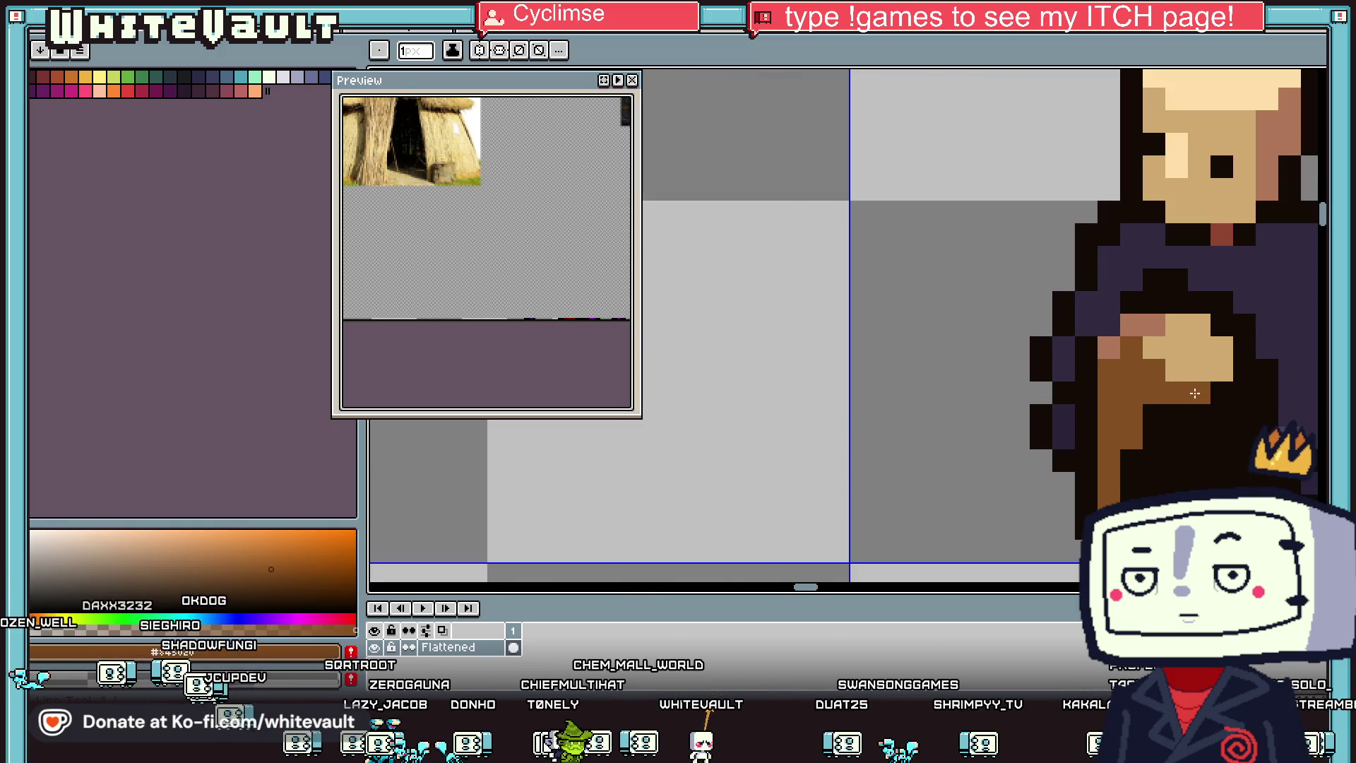
alt+click(1159, 342)
click(1137, 372)
key(alt)
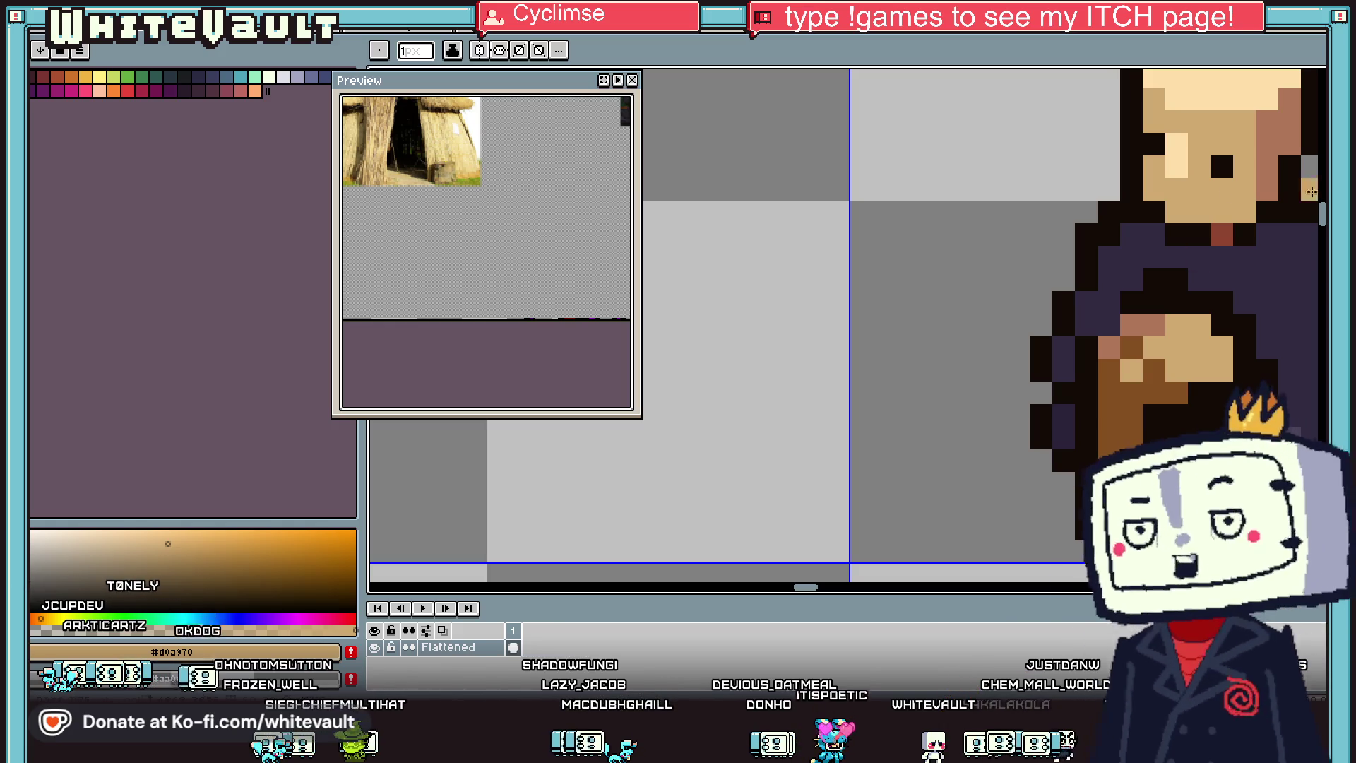
Step: Add lighter #4a435c fold highlights to the robe's shoulders, sleeve and left side
key(i)
scroll(1201, 353, down, 5)
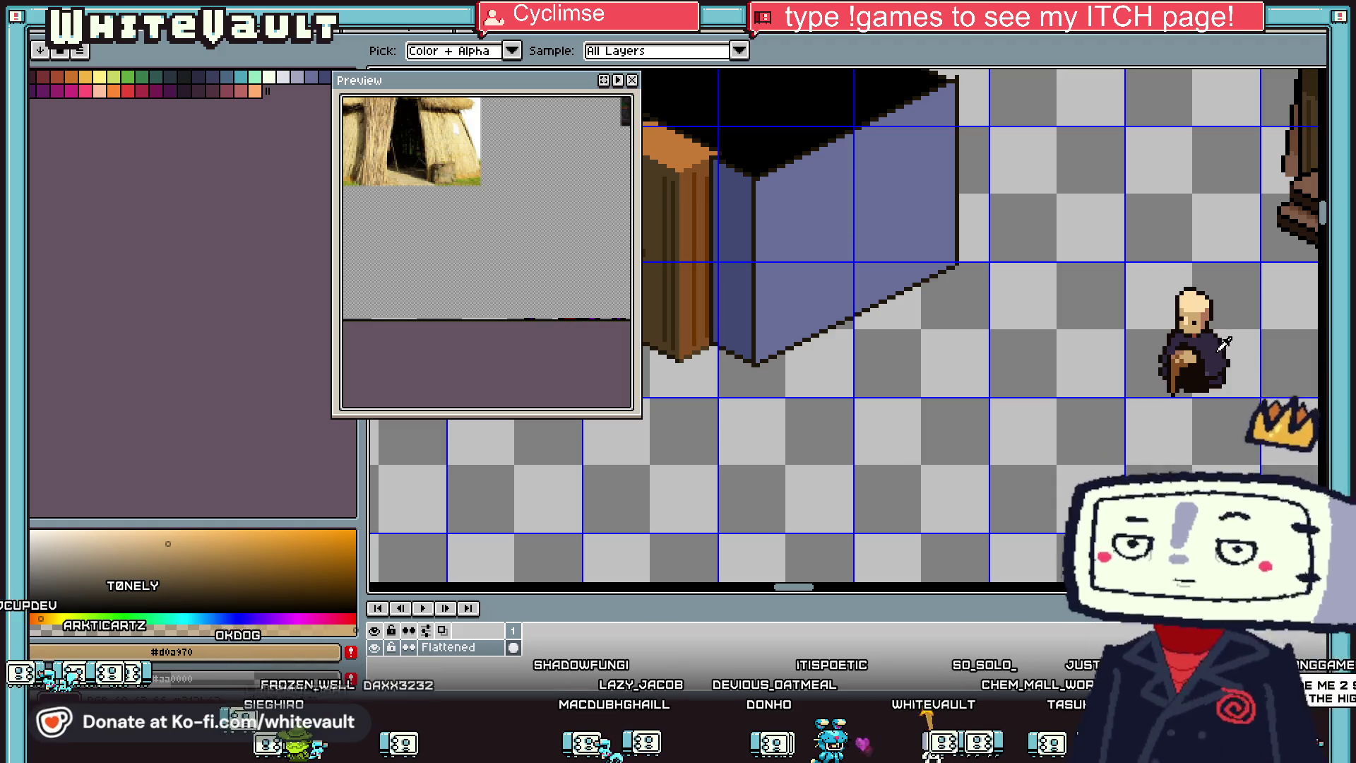
scroll(1224, 344, up, 5)
click(1205, 309)
click(1187, 335)
click(1210, 358)
click(1188, 380)
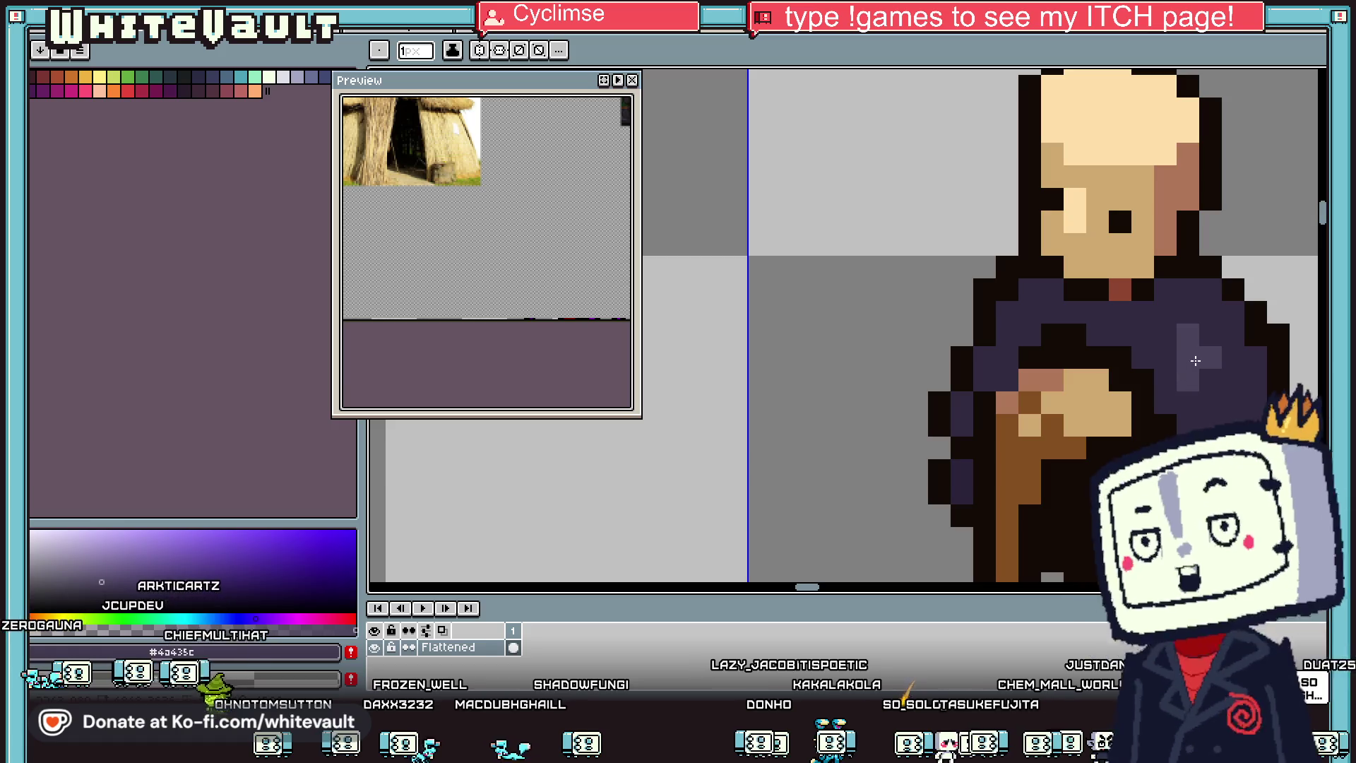
click(1210, 334)
click(1233, 357)
click(1007, 335)
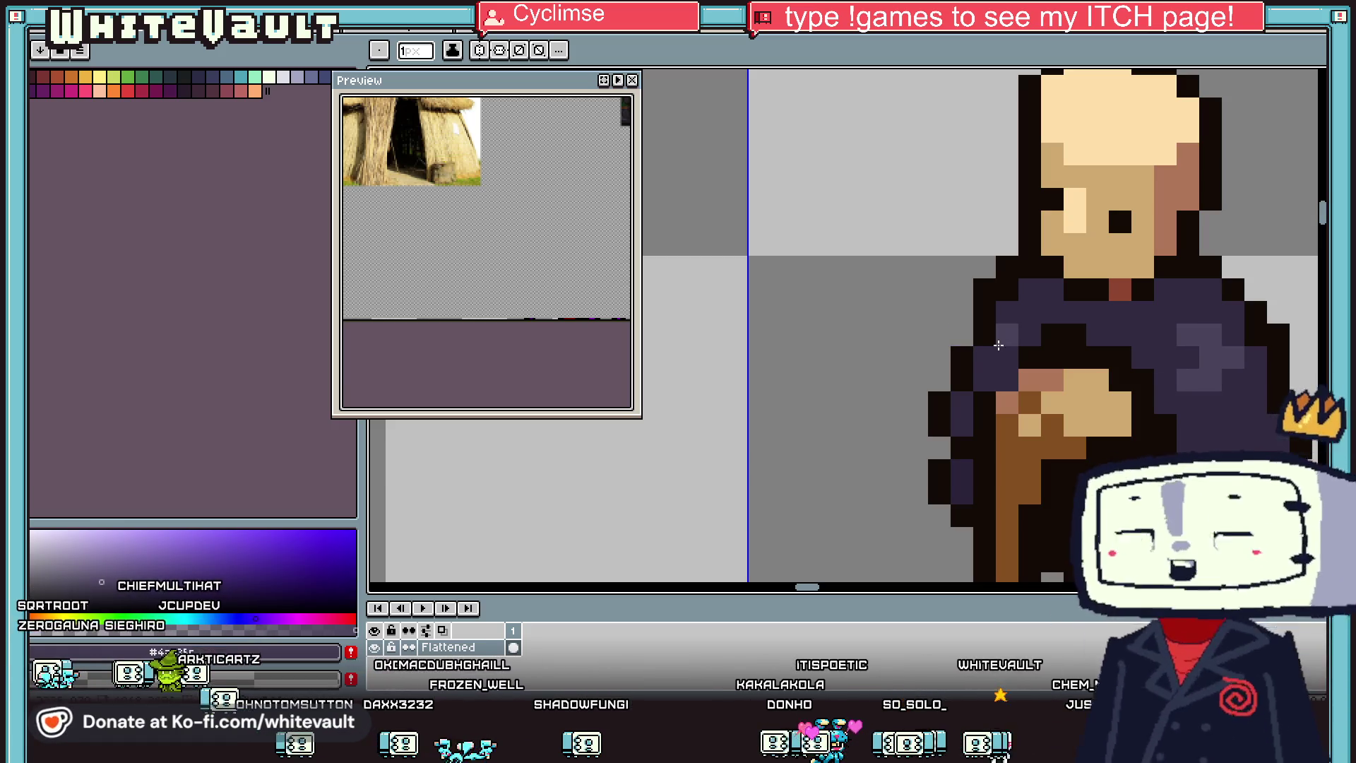
Step: Fix the pixels right of the staff with a tan hand pixel and a near-black pixel
key(i)
scroll(986, 359, down, 6)
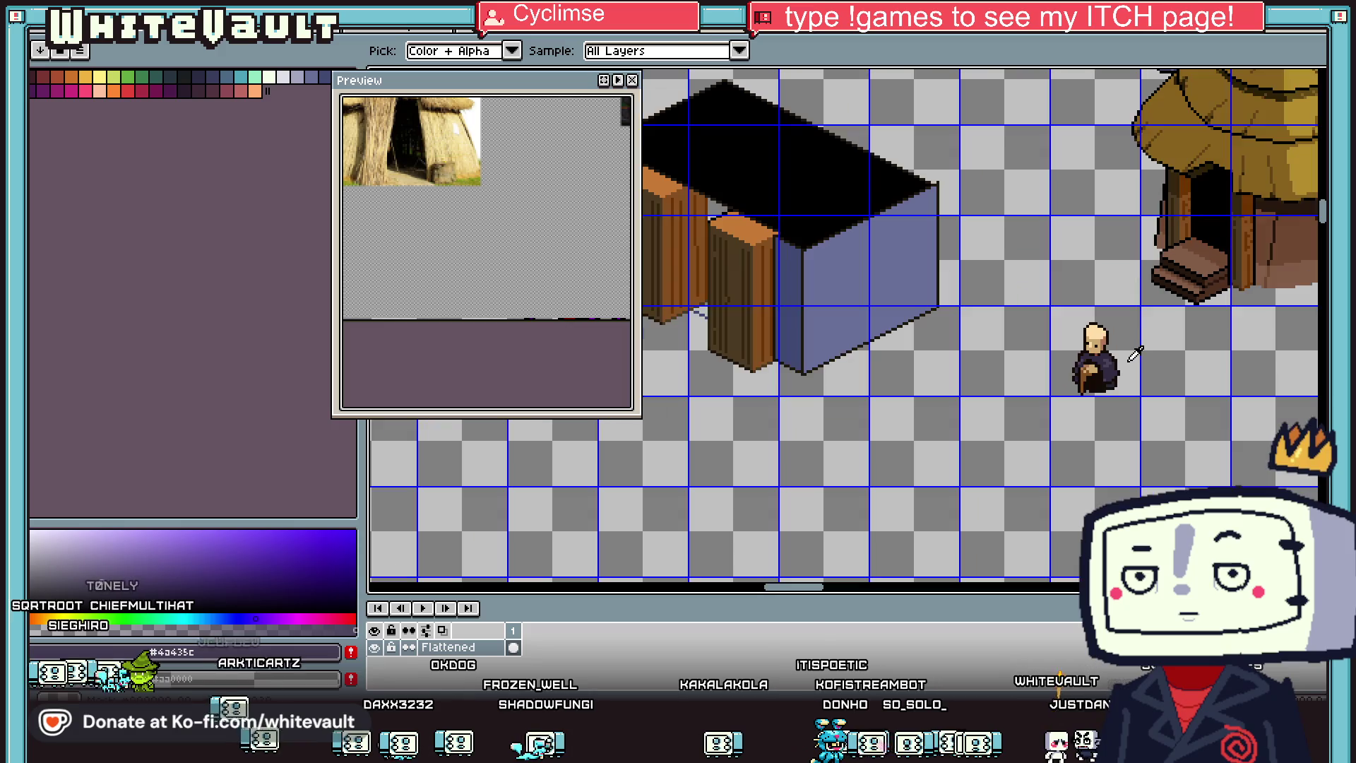
scroll(1102, 364, up, 4)
click(1075, 369)
scroll(1074, 369, up, 2)
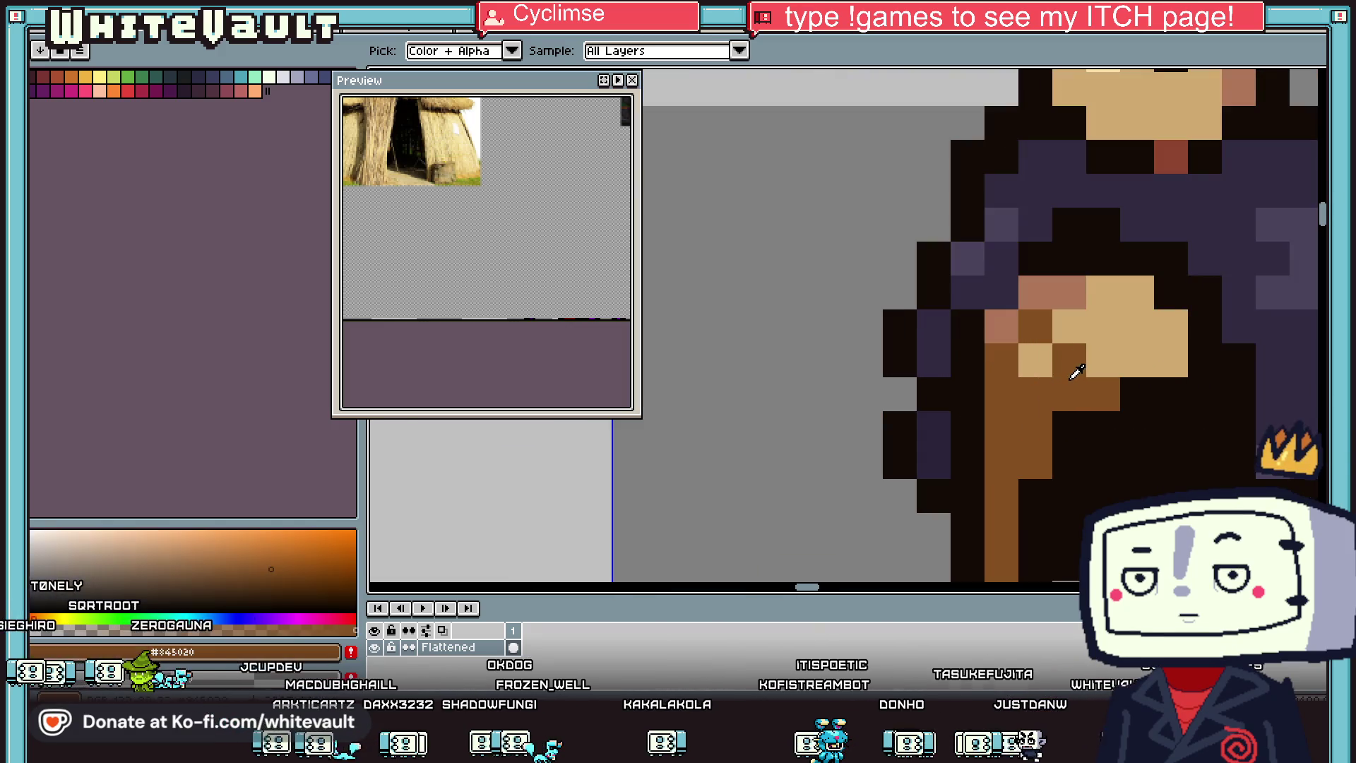
click(1162, 360)
key(b)
click(1137, 394)
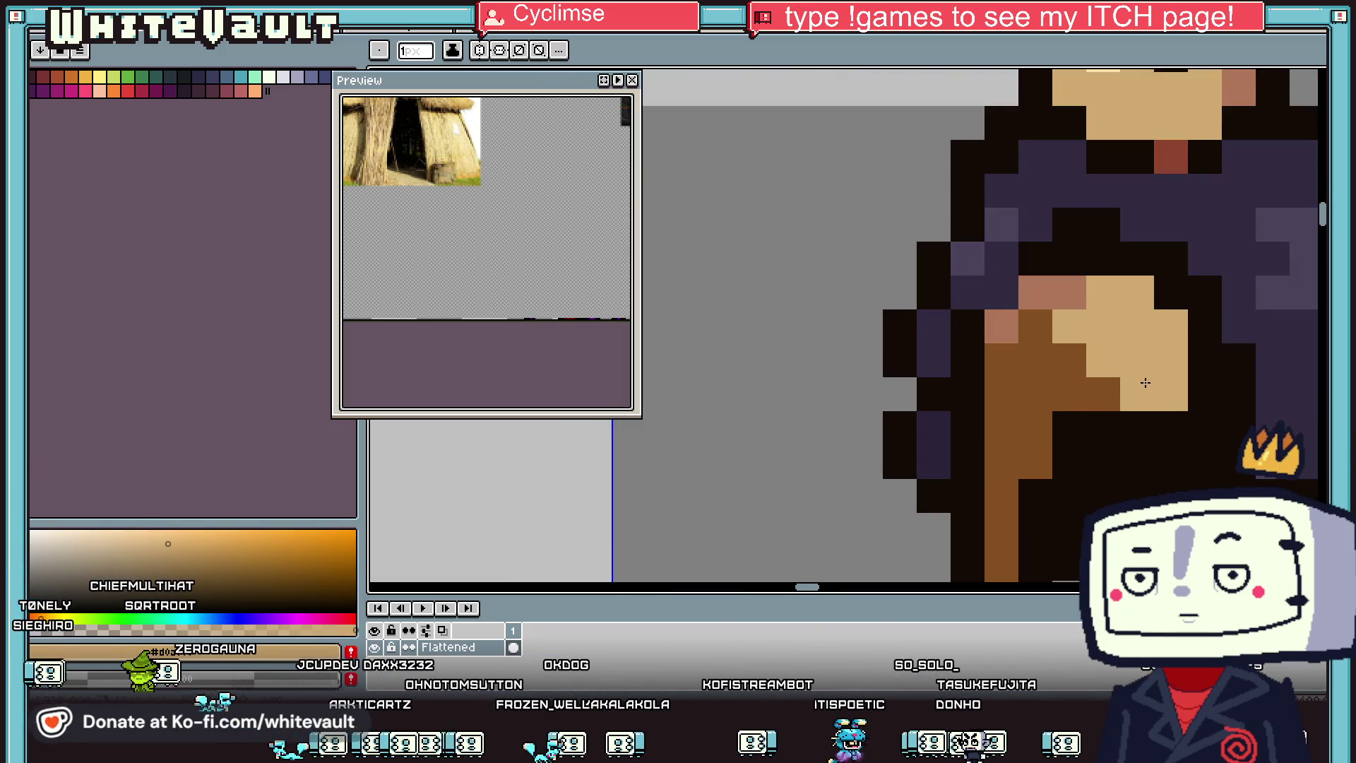
alt+click(1114, 425)
click(1108, 395)
scroll(1109, 395, down, 4)
scroll(1132, 389, up, 3)
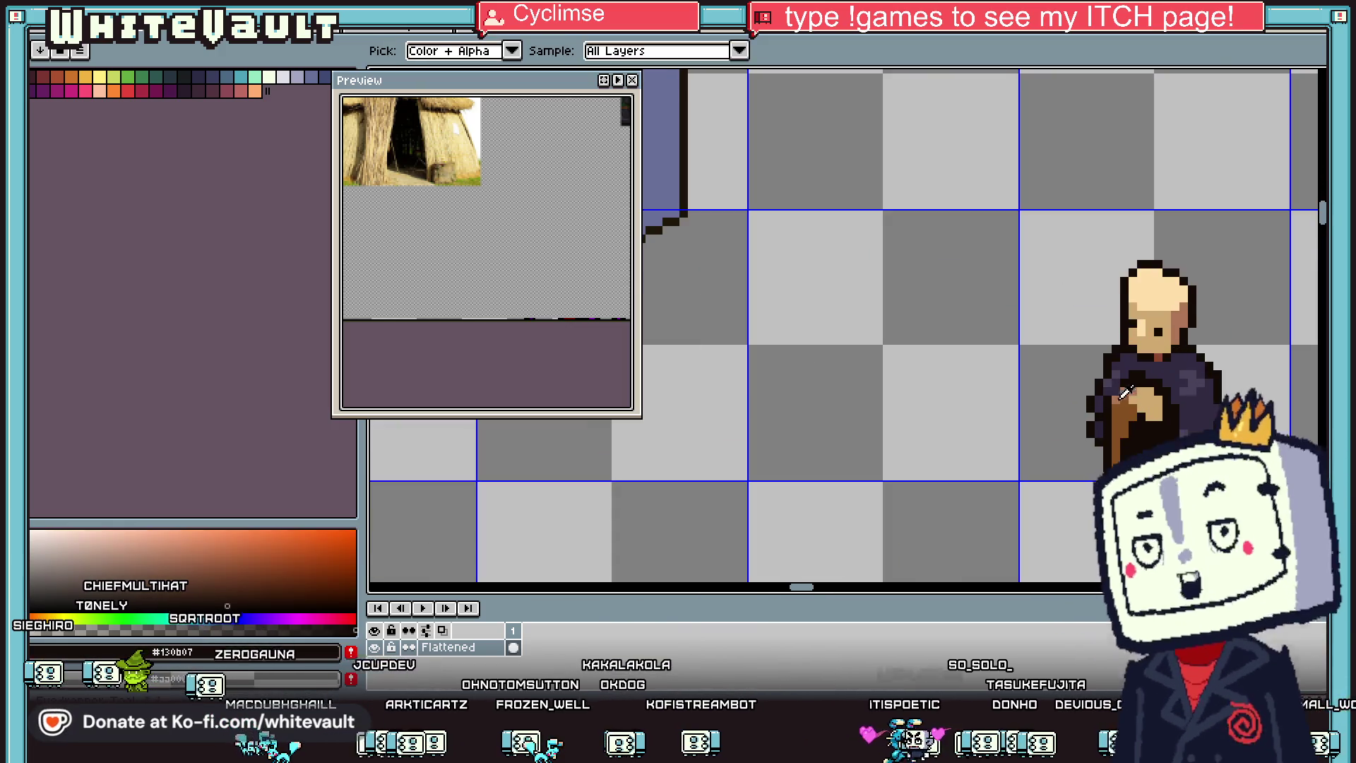
alt+click(1133, 389)
scroll(1144, 413, down, 1)
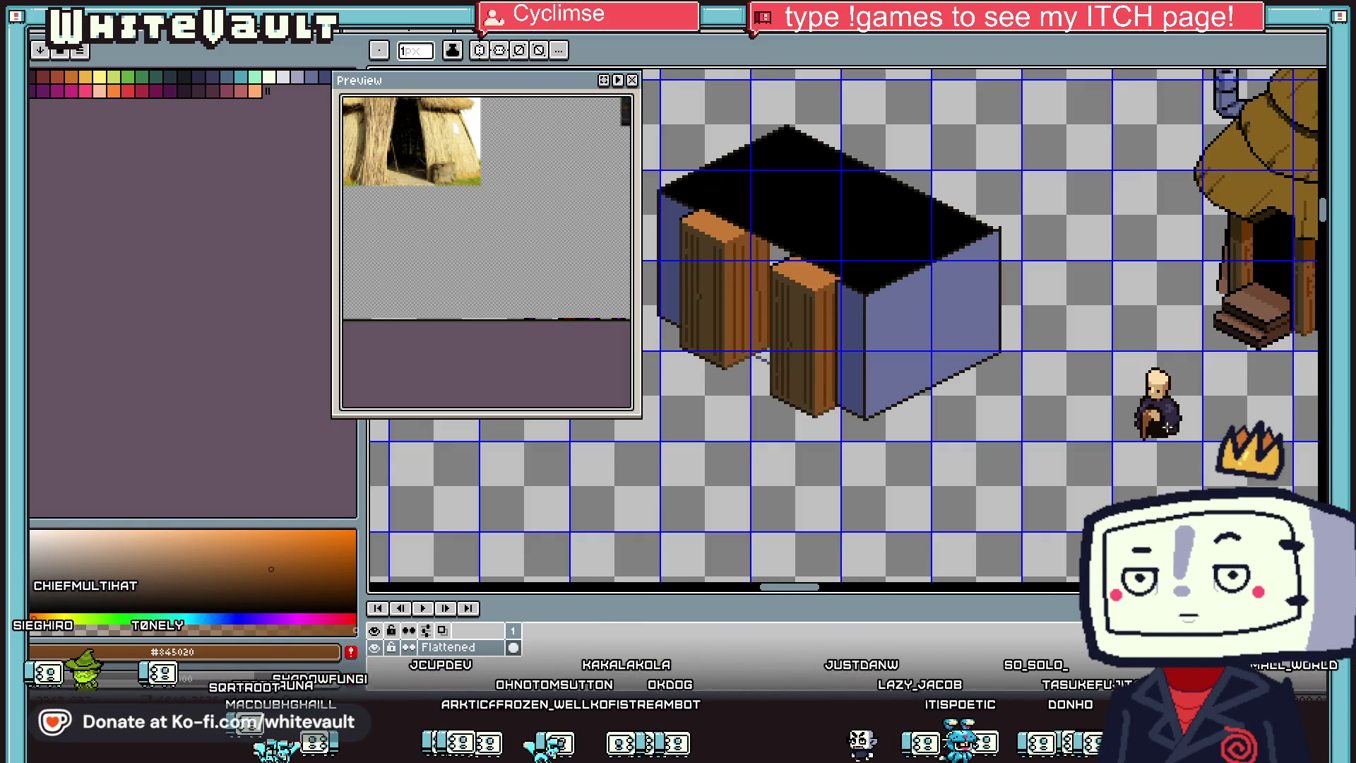
Step: Pencil near-black pixels along the left edge of the villager's wooden staff, including its lower pixels
scroll(1167, 427, up, 2)
scroll(1158, 420, up, 1)
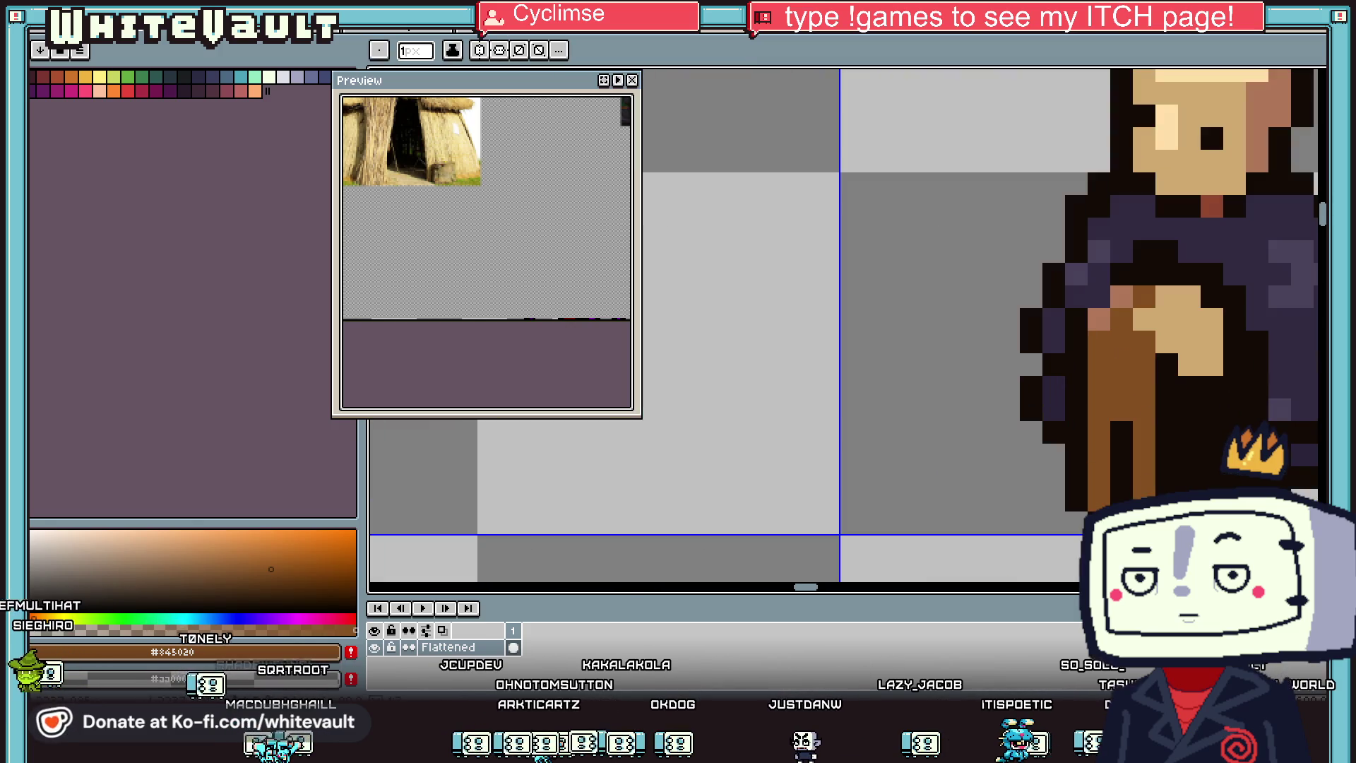
alt+click(1077, 424)
click(1099, 410)
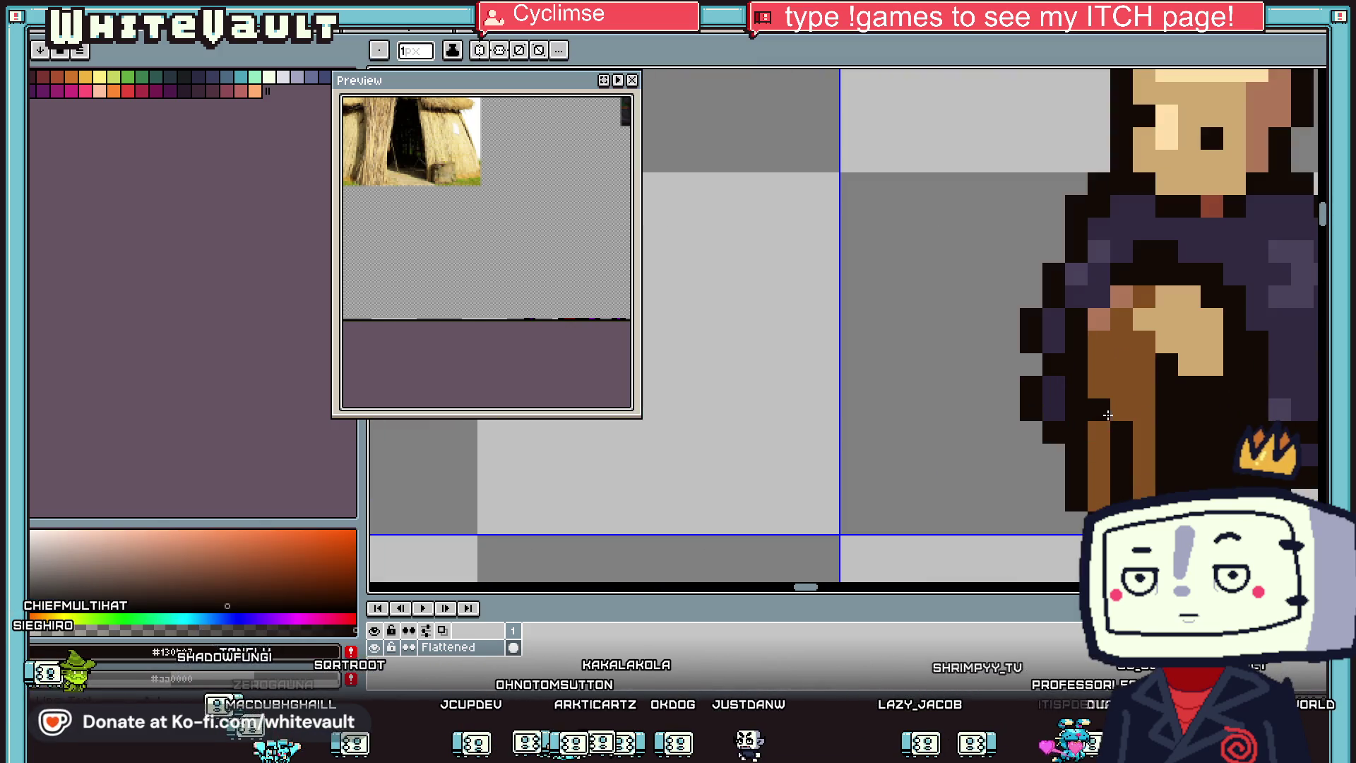
click(1098, 431)
click(1102, 494)
alt+click(1076, 478)
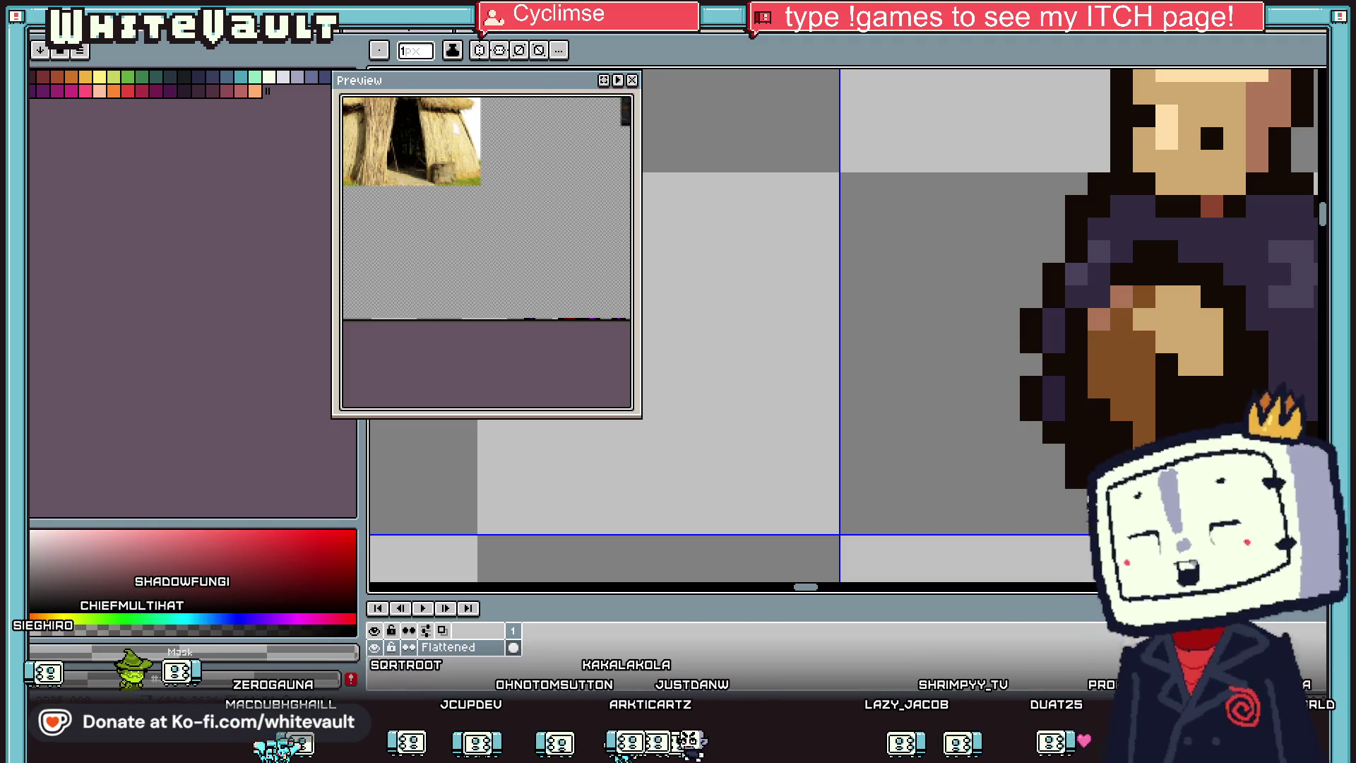
Step: Sample the villager's tan hand colour #af7658 from the canvas with the eyedropper
scroll(1076, 477, down, 7)
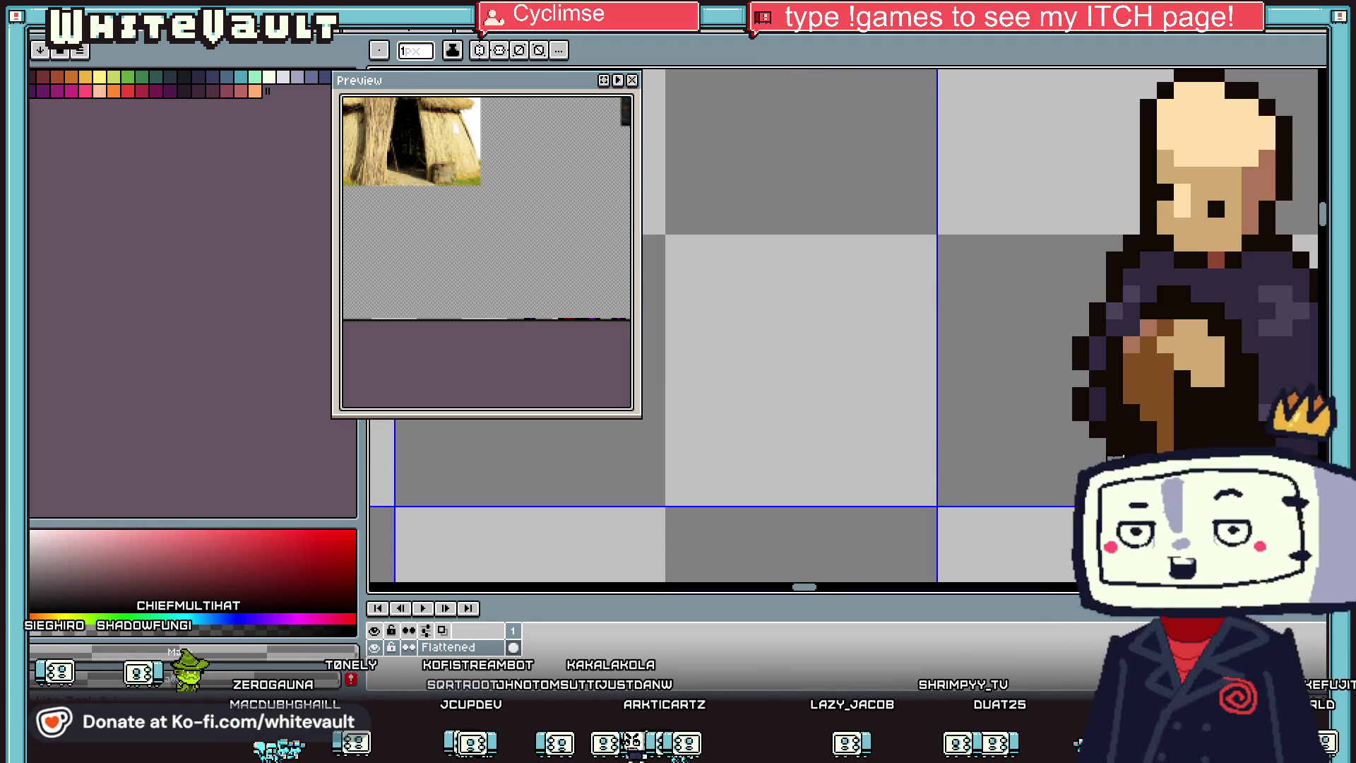
scroll(1114, 447, up, 6)
scroll(1114, 446, up, 2)
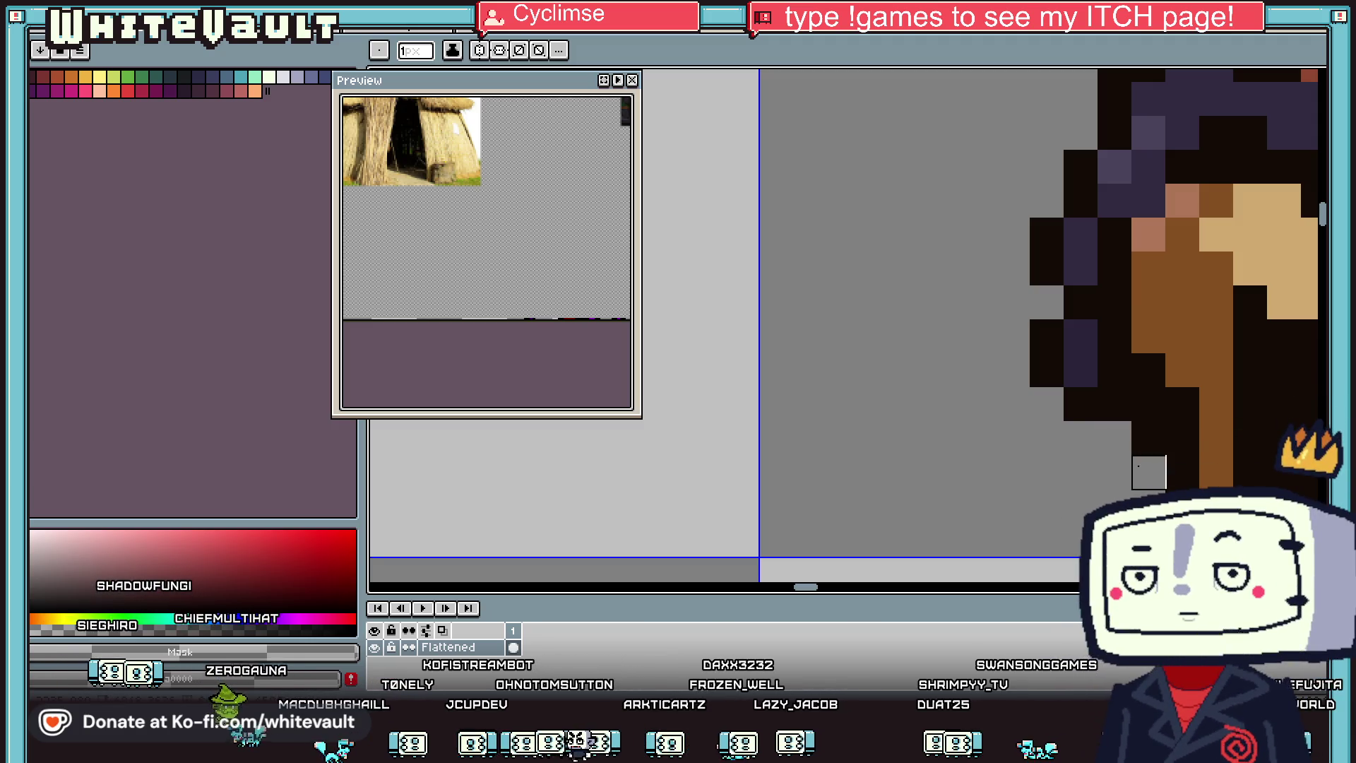
scroll(1149, 472, down, 3)
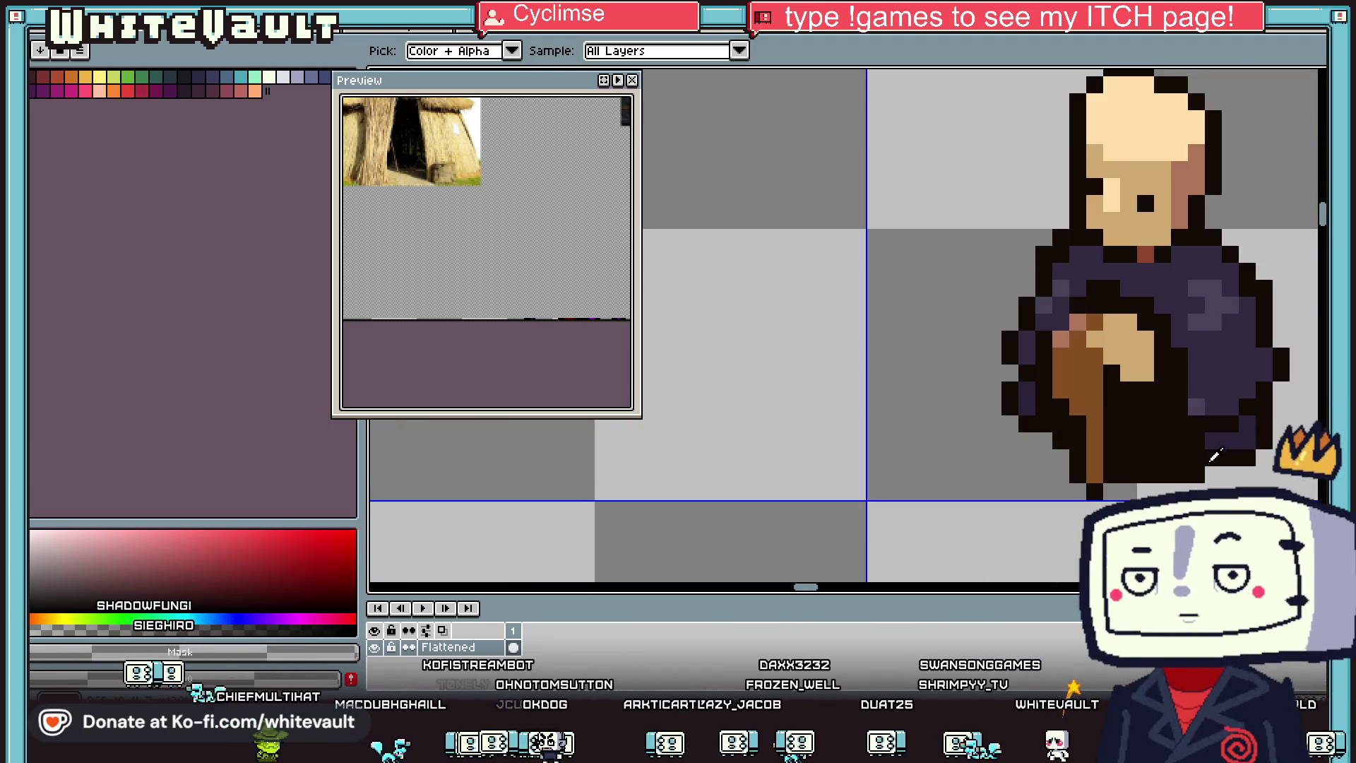
scroll(1146, 475, up, 2)
key(i)
scroll(1159, 438, down, 3)
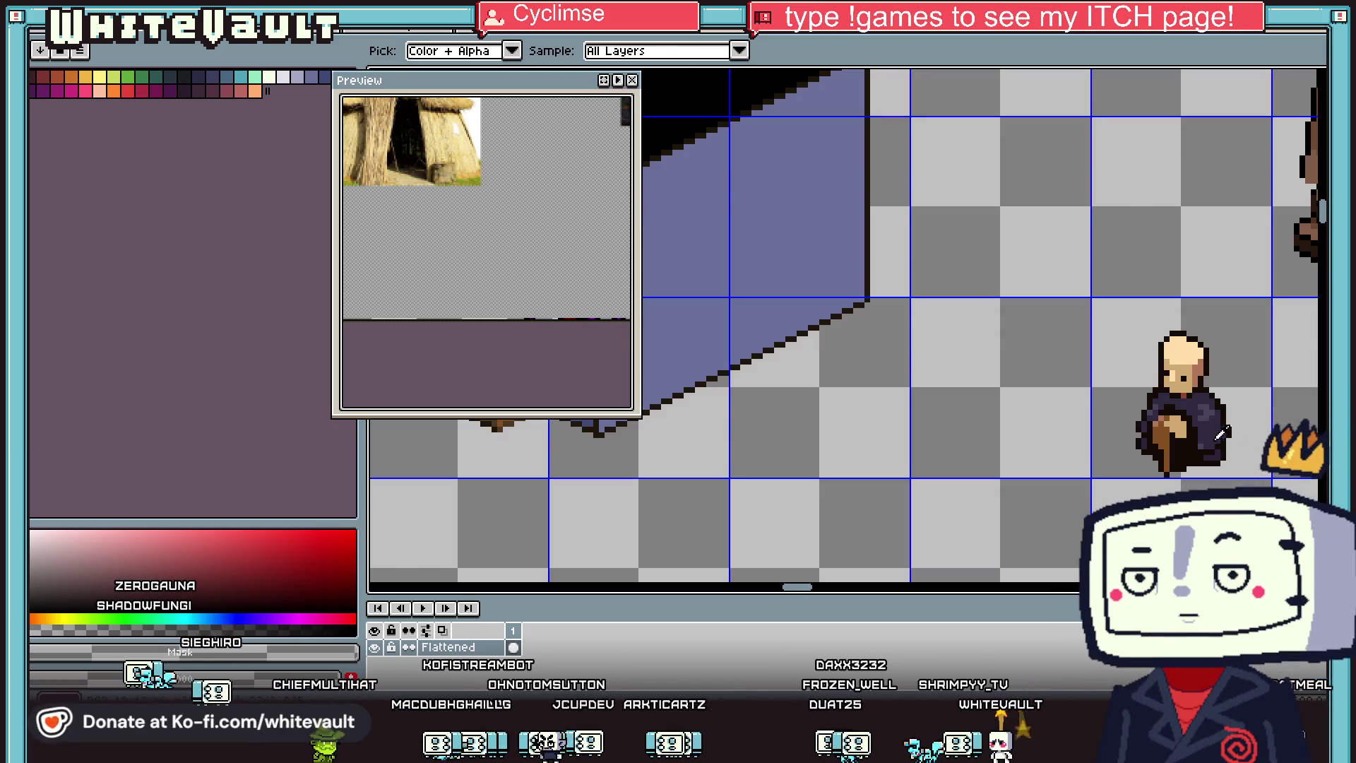
scroll(1180, 412, up, 2)
click(1180, 413)
scroll(1186, 437, up, 2)
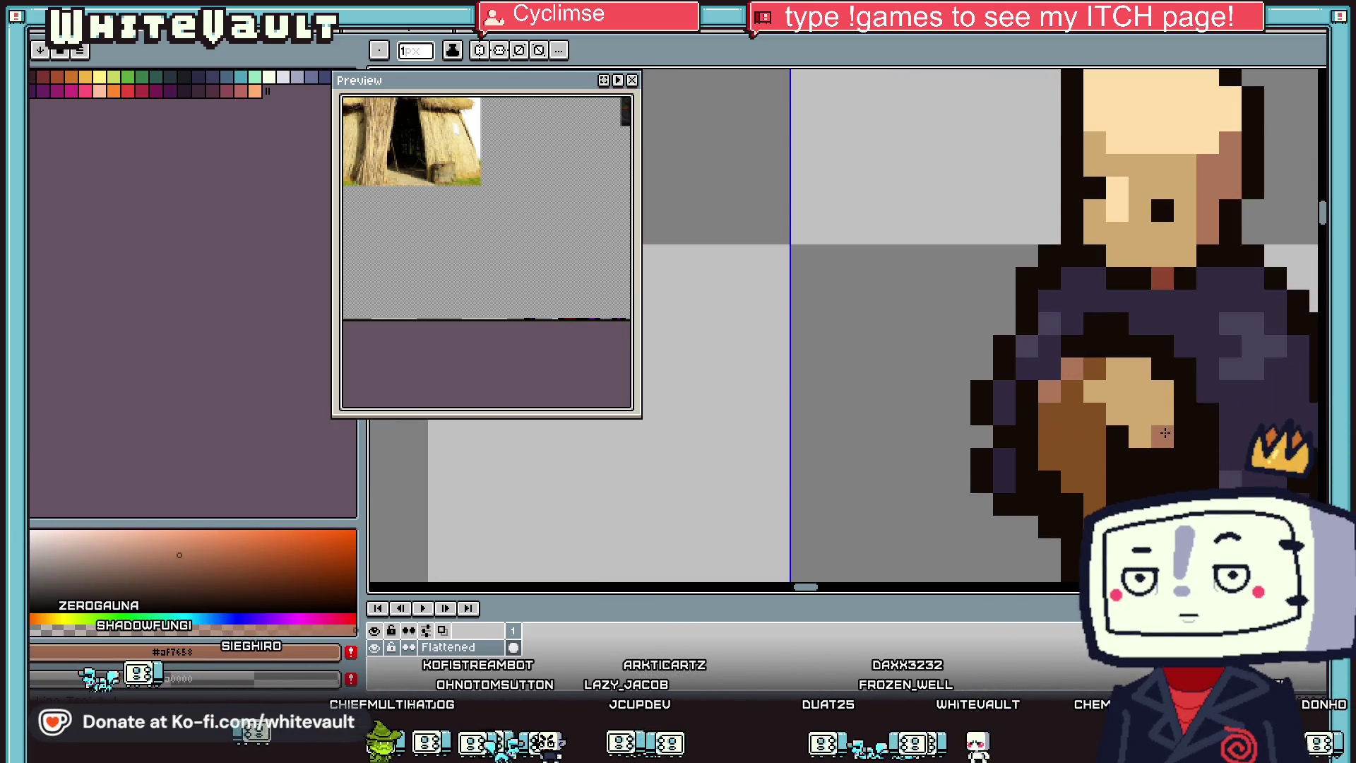
key(alt)
scroll(1189, 428, down, 3)
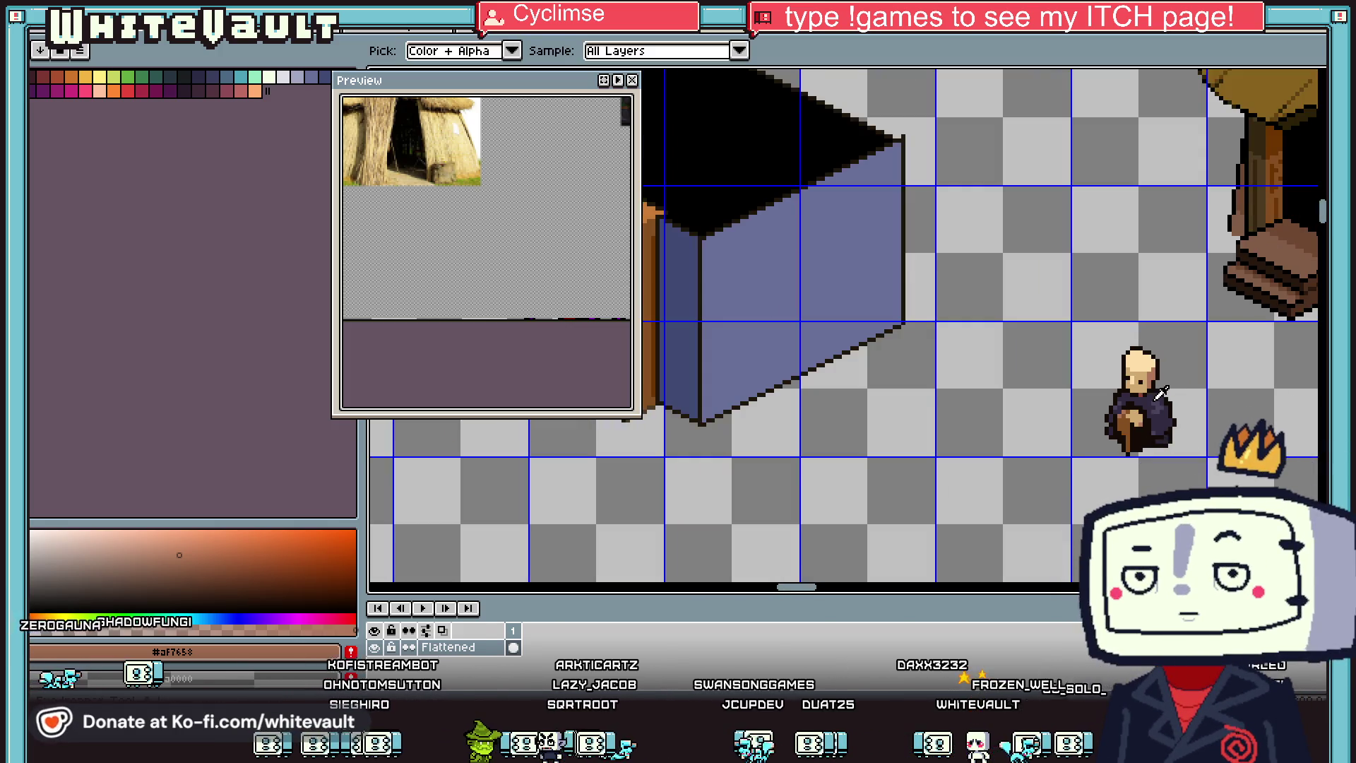
scroll(1165, 400, up, 2)
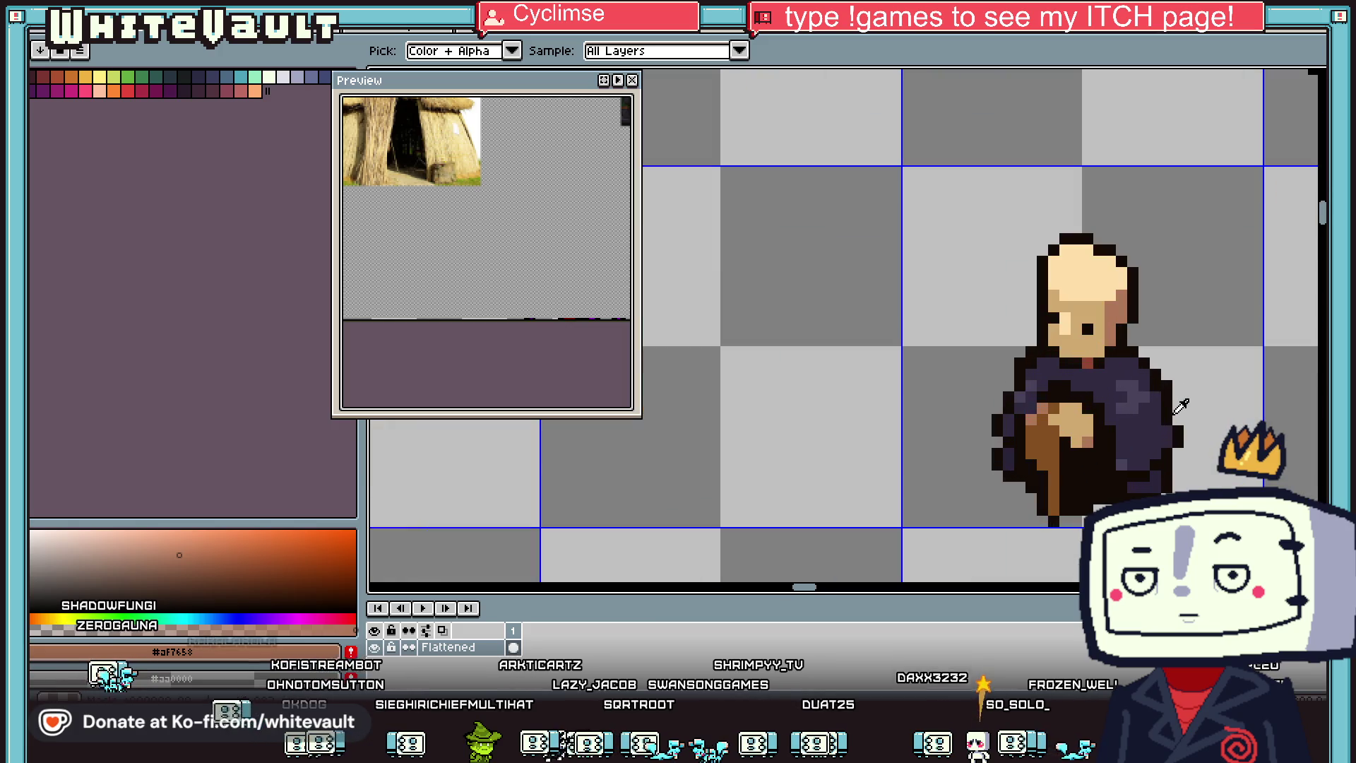